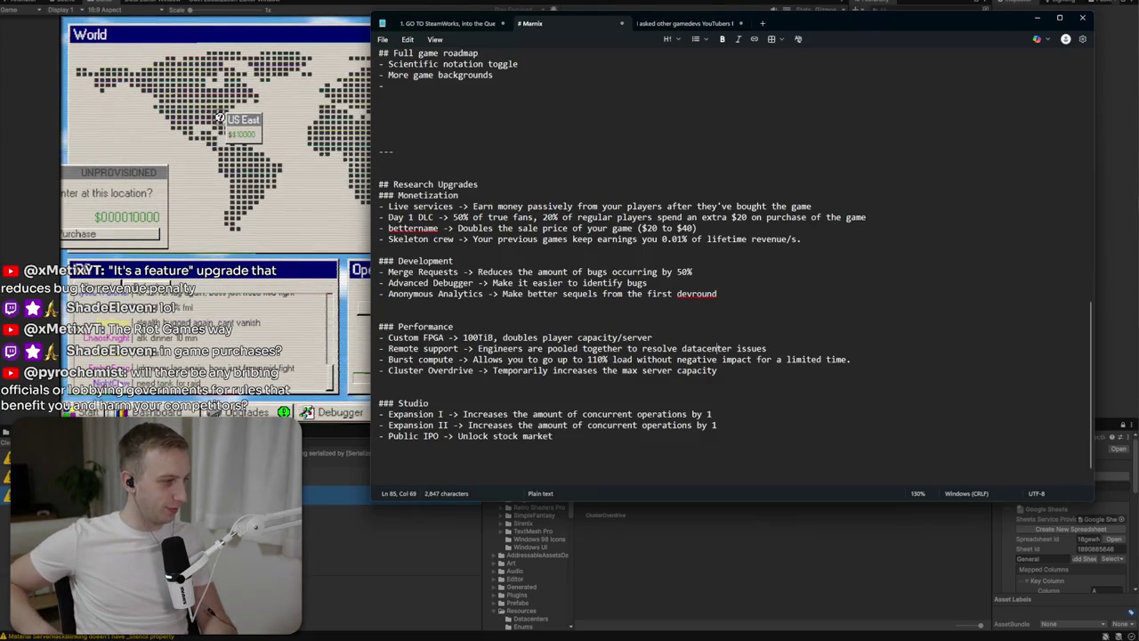
Switch from the Notepad upgrade notes to Gemini's upgrade ideas for the Win98 game in Firefox.
key("alt+Tab")
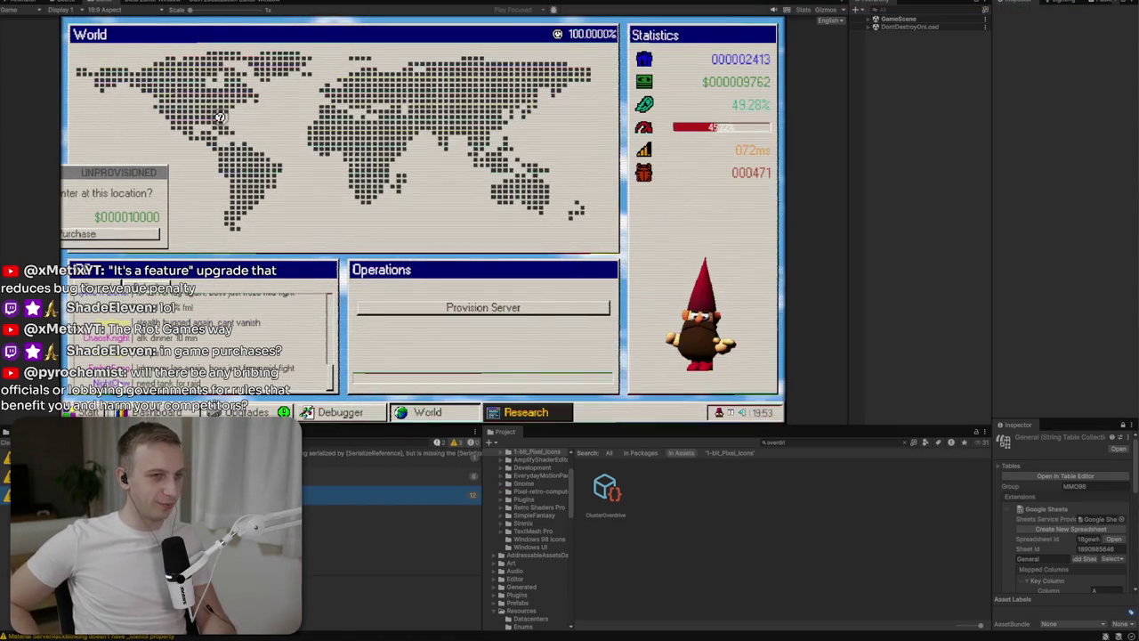
key("alt+Tab")
key("alt+Tab")
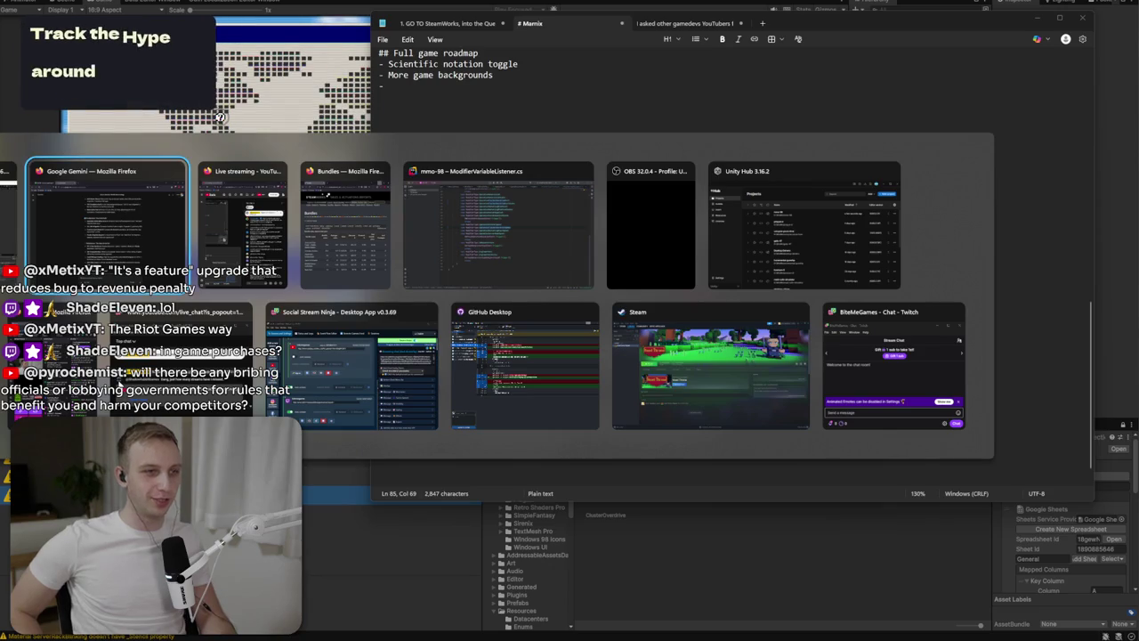
scroll(713, 408, "down", 3)
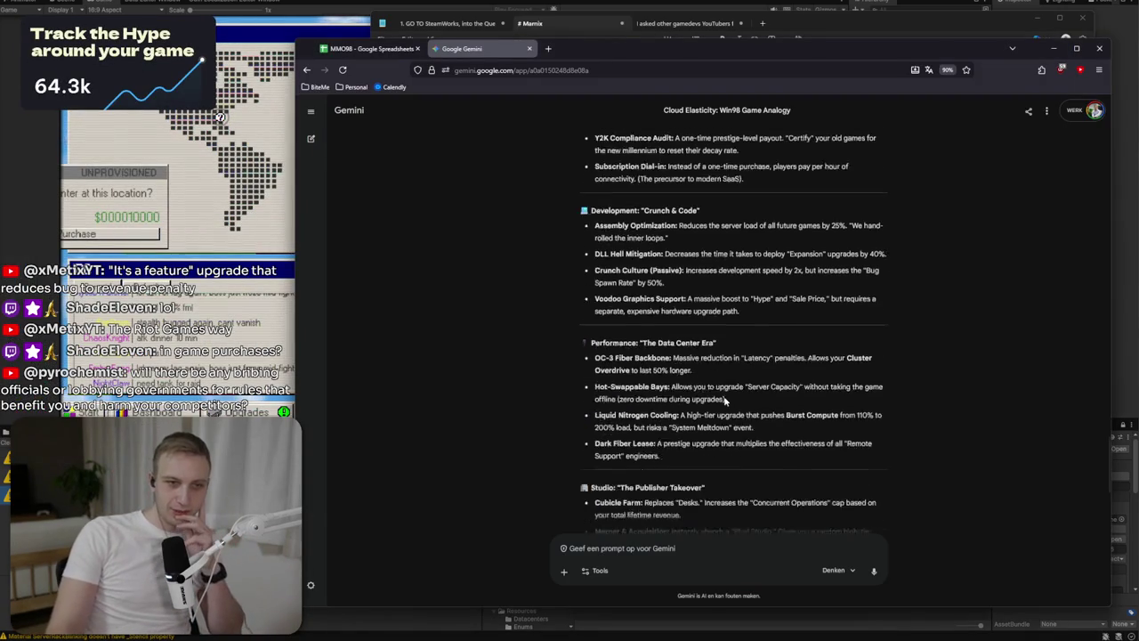
Read Gemini's Merger & Acquisition, Marketing Blimp and ISO 9001 suggestions.
left_click_drag(726, 410, 747, 424)
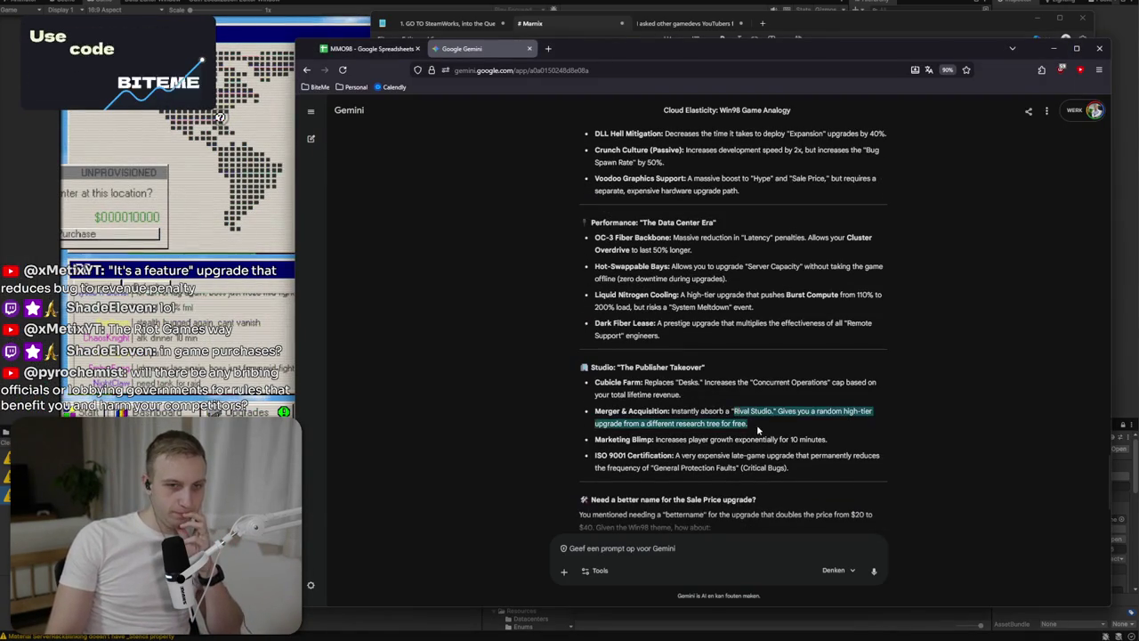
left_click(791, 382)
triple_click(791, 382)
left_click(803, 397)
triple_click(804, 409)
left_click(803, 431)
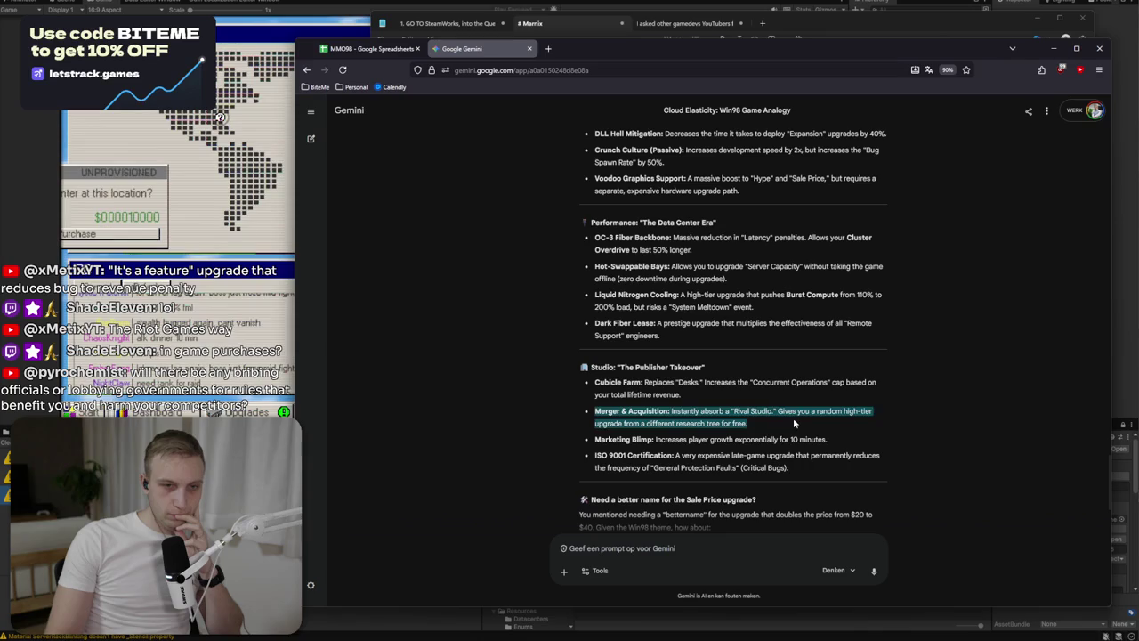
triple_click(779, 418)
mouse_move(779, 428)
left_mouse_down()
mouse_move(788, 470)
mouse_move(789, 438)
mouse_move(805, 474)
mouse_move(847, 418)
left_mouse_up()
left_click(788, 470)
left_click(788, 437)
Look over the Cubicle Farm idea among Gemini's Studio suggestions.
left_click(822, 469)
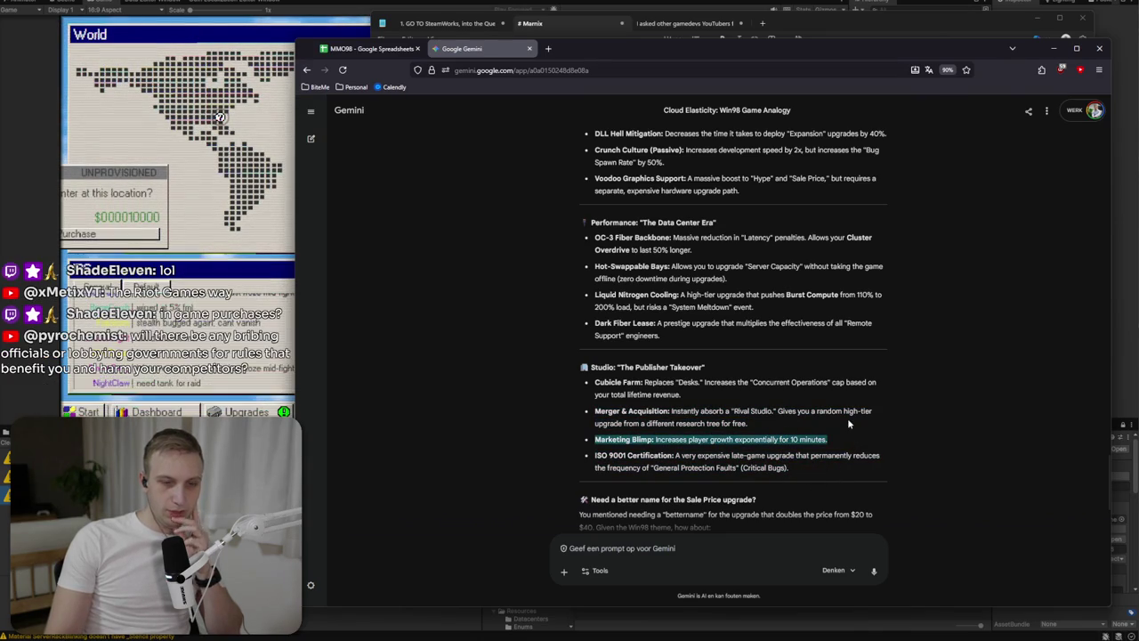
left_click(847, 418)
left_click_drag(816, 372, 825, 404)
left_click(825, 404)
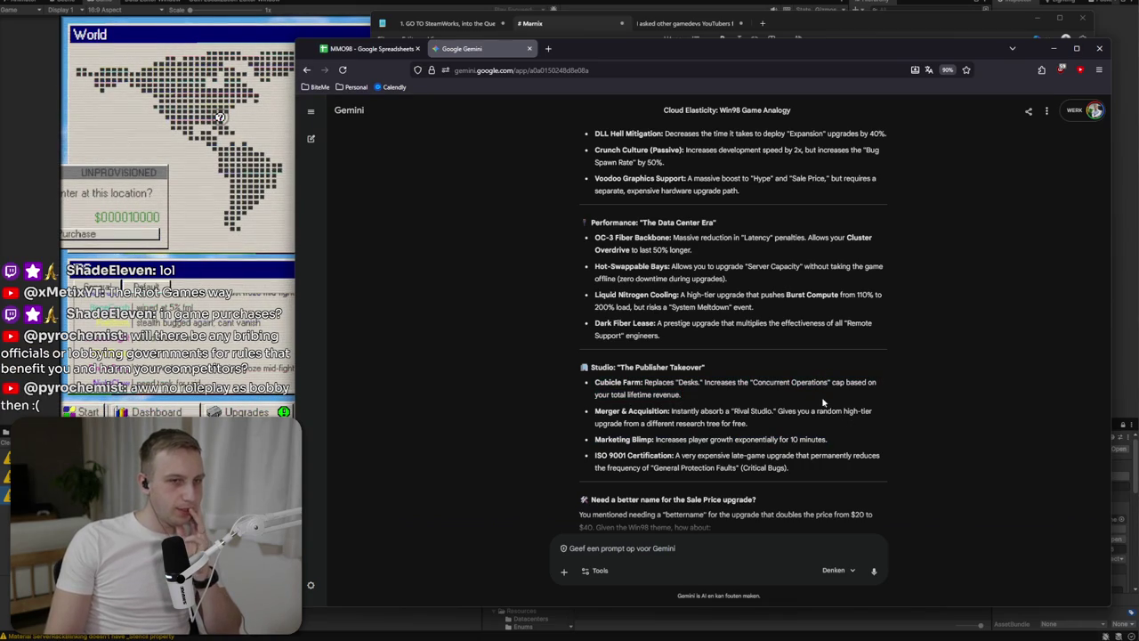
left_click_drag(595, 382, 789, 383)
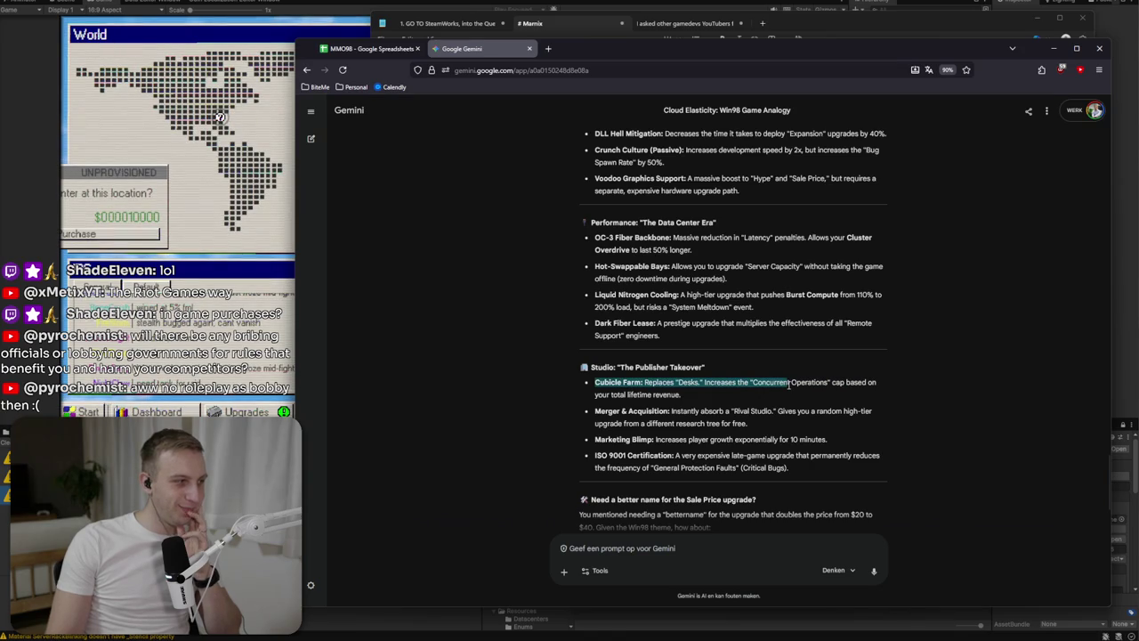
left_click(789, 384)
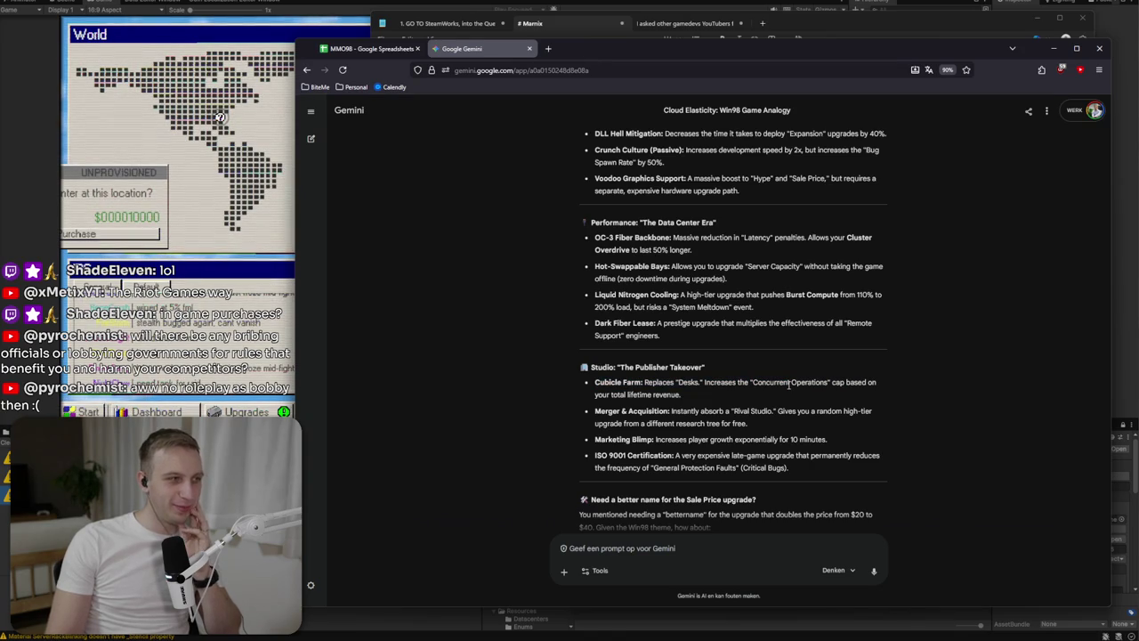
scroll(713, 361, "down", 1)
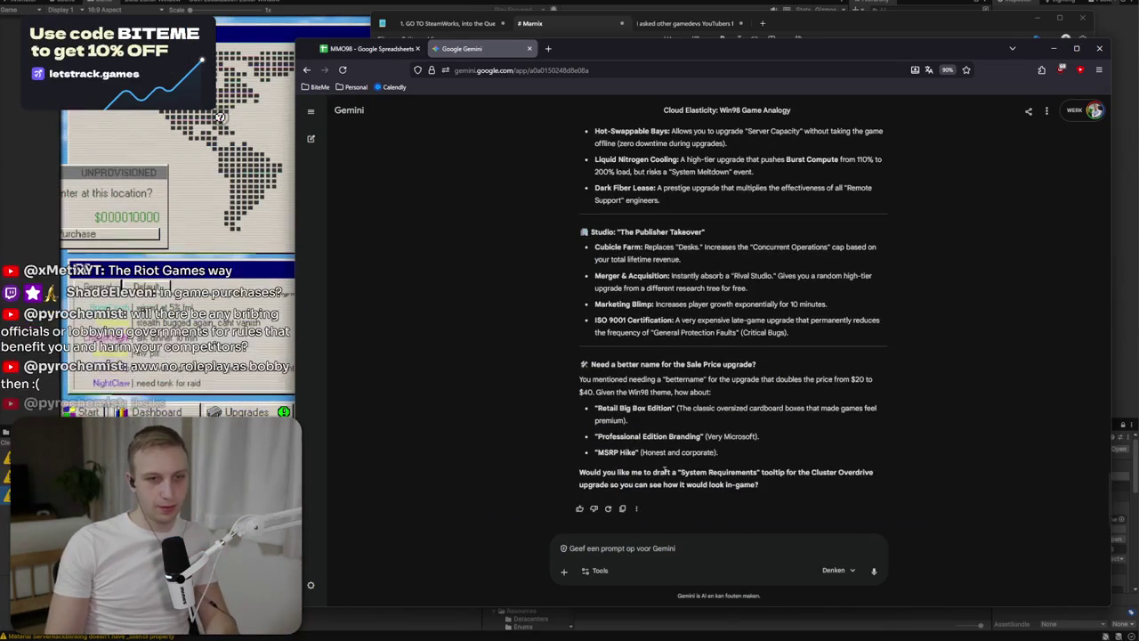
Check the Notepad upgrade list, then read the Hot-Swappable Bays suggestion.
key("alt+Tab")
key("alt+Tab")
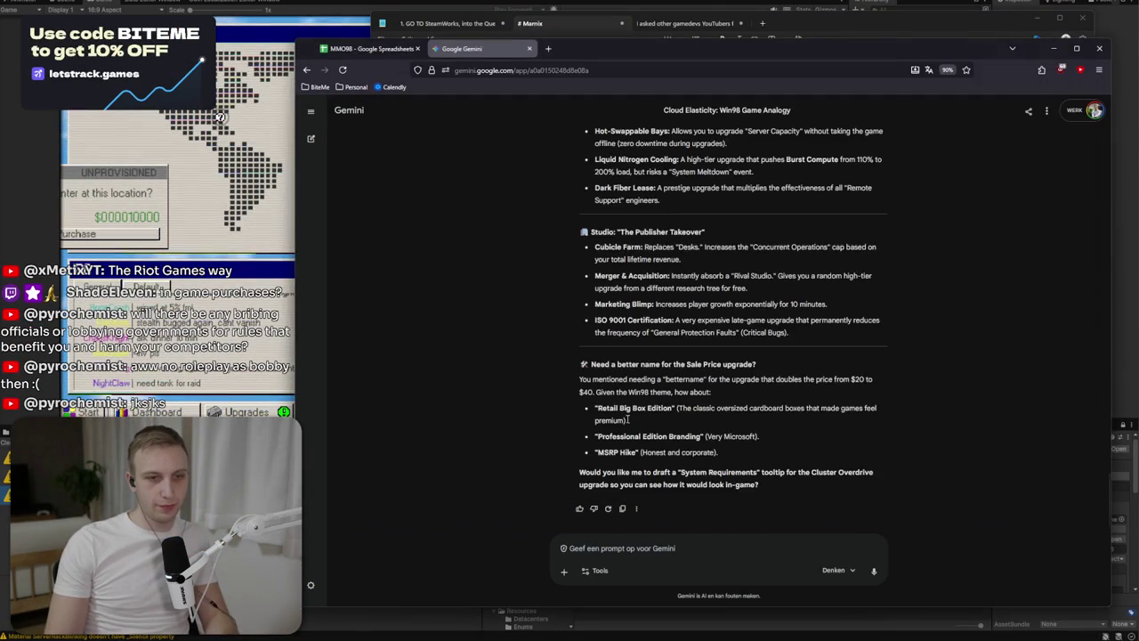
scroll(676, 449, "up", 2)
left_click_drag(652, 203, 694, 210)
left_click(694, 210)
triple_click(753, 192)
left_click(759, 192)
triple_click(759, 206)
left_click(759, 207)
triple_click(761, 239)
triple_click(761, 239)
left_click(760, 239)
mouse_move(756, 204)
left_mouse_down()
mouse_move(766, 239)
mouse_move(778, 238)
mouse_move(632, 239)
left_mouse_up()
left_click(783, 246)
left_click(778, 239)
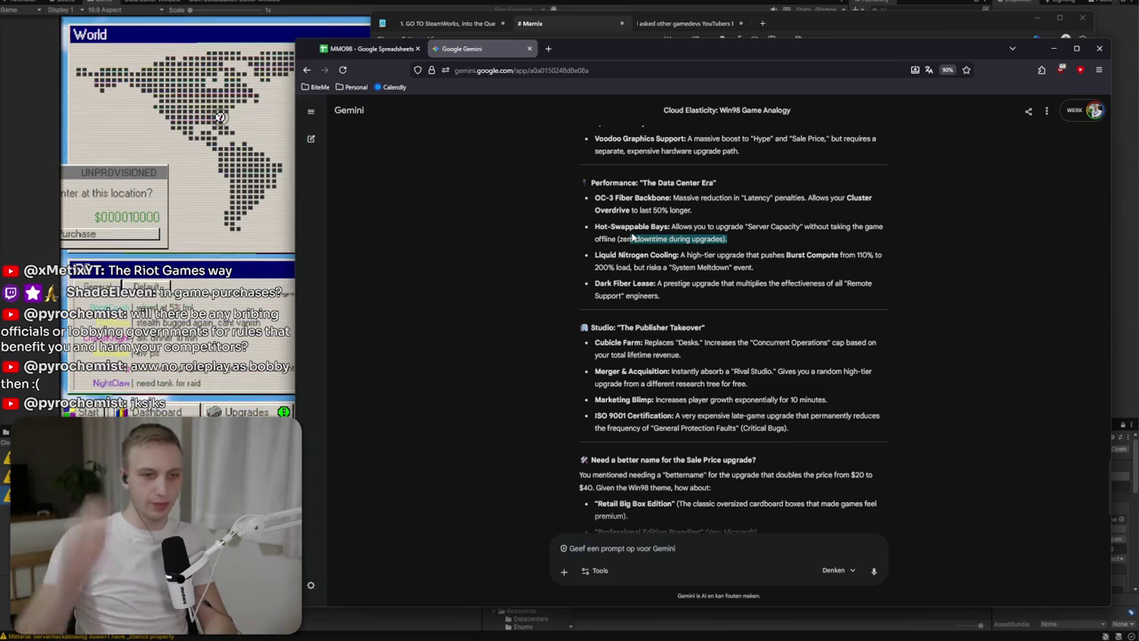
Ask Gemini 'Give me more ideas' and return to the Notepad upgrade list.
left_click(675, 548)
type("Give me more ideas")
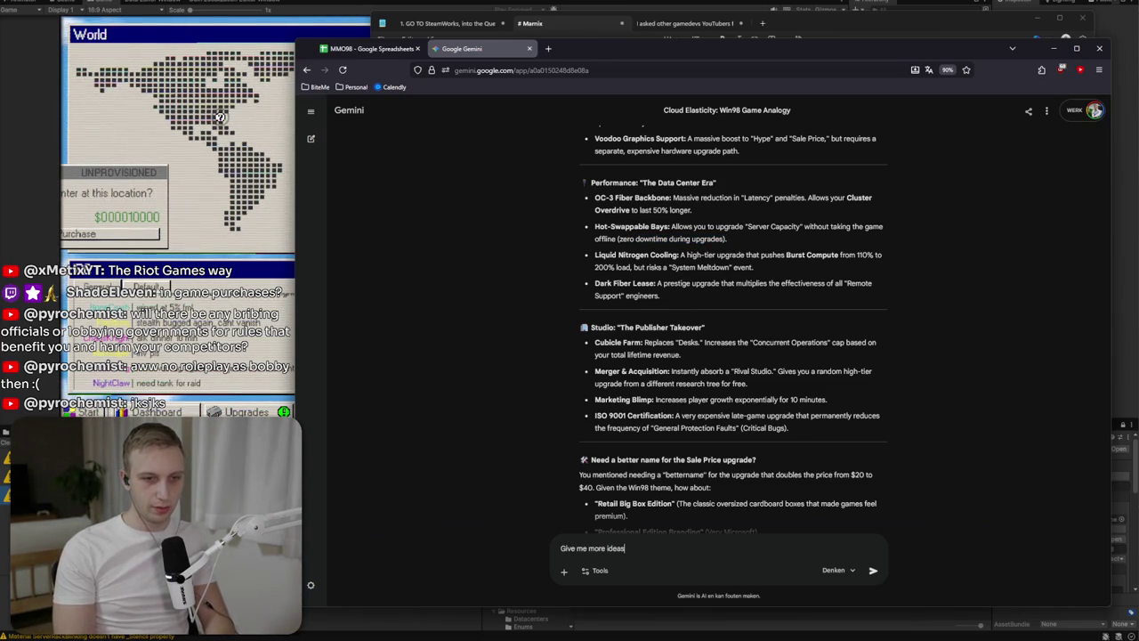
key("Return")
key("alt+Tab")
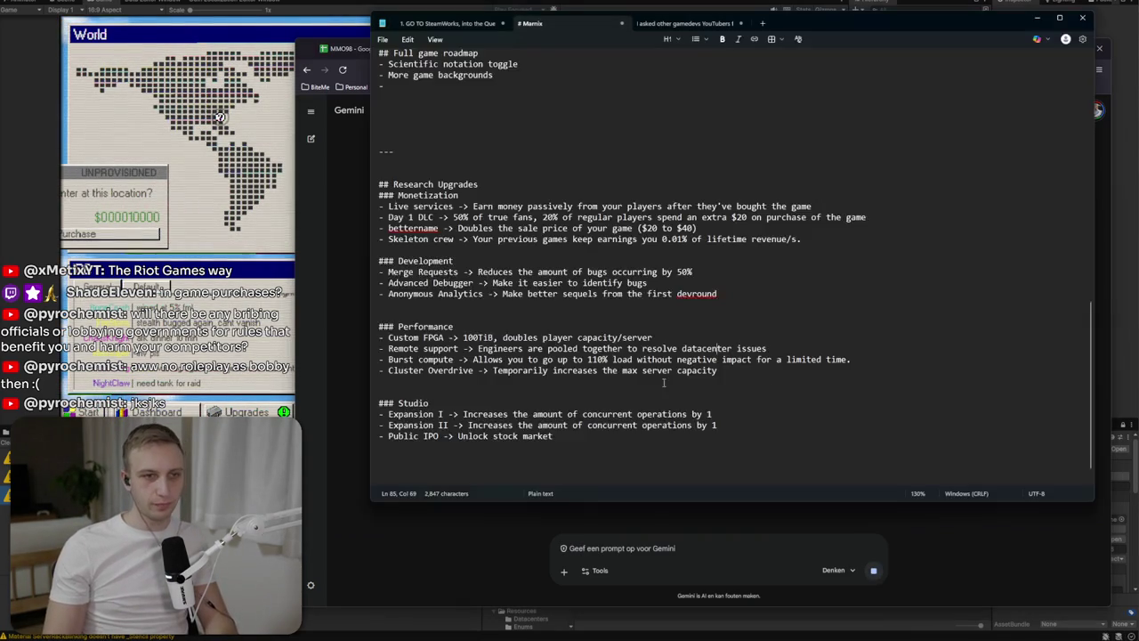
left_click(581, 441)
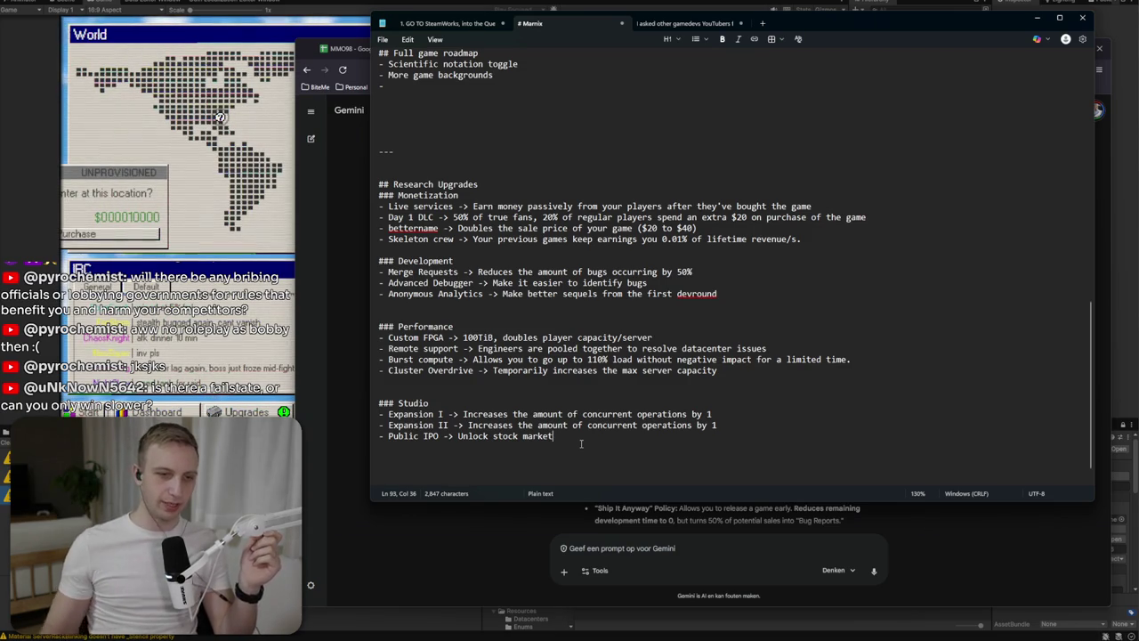
Read Gemini's new Usenet Thread Mining and AOL Direct Mailer suggestions.
left_click(673, 516)
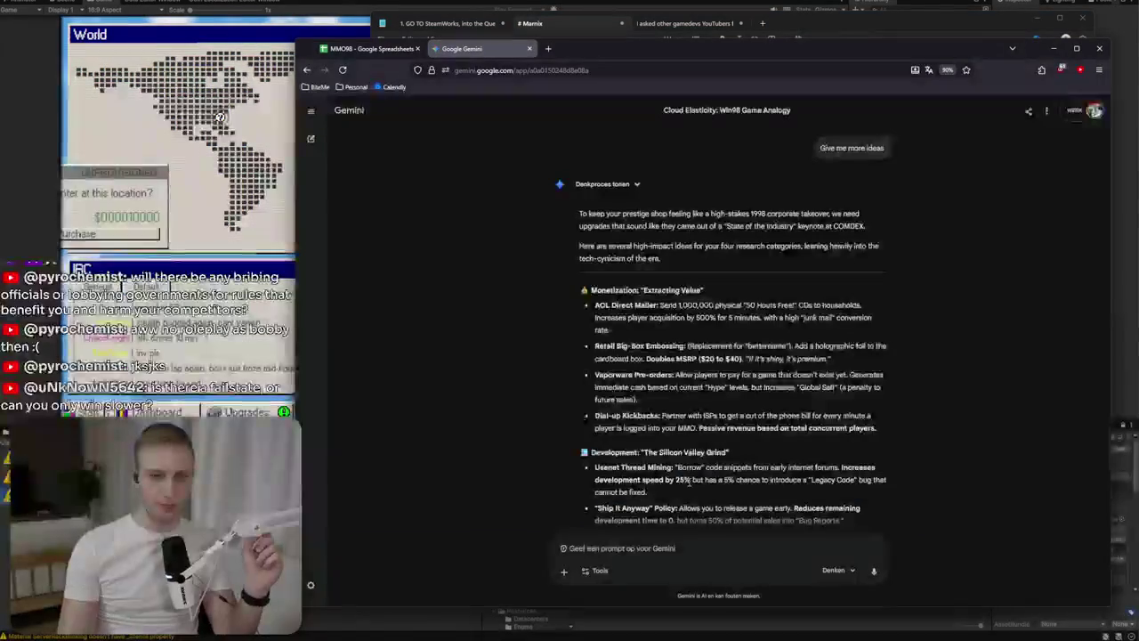
triple_click(690, 479)
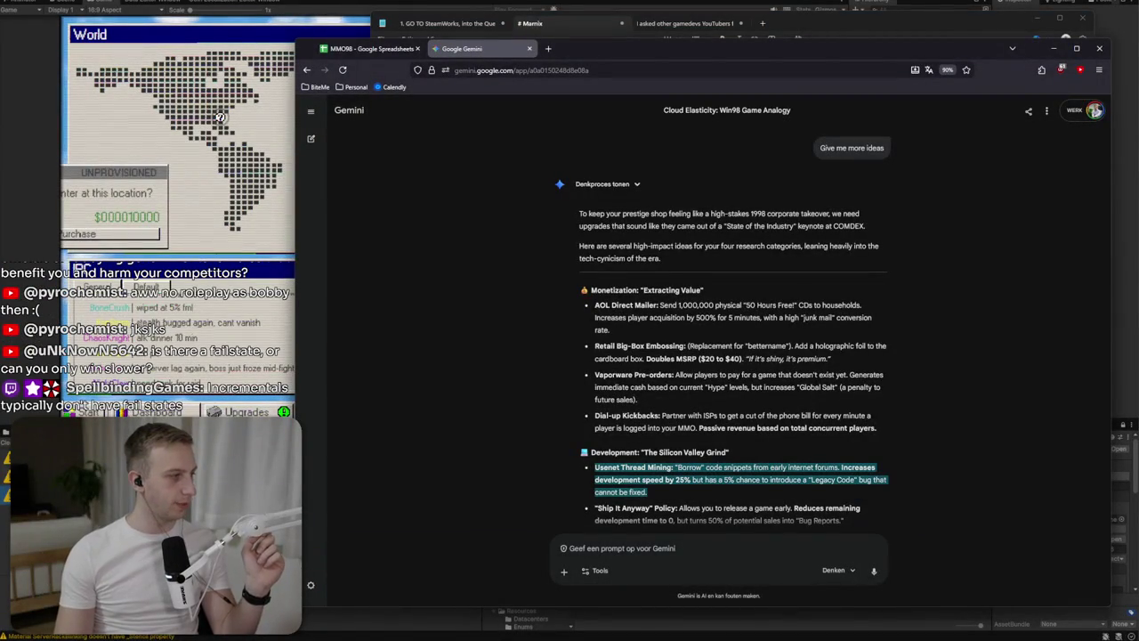
key("alt+Tab")
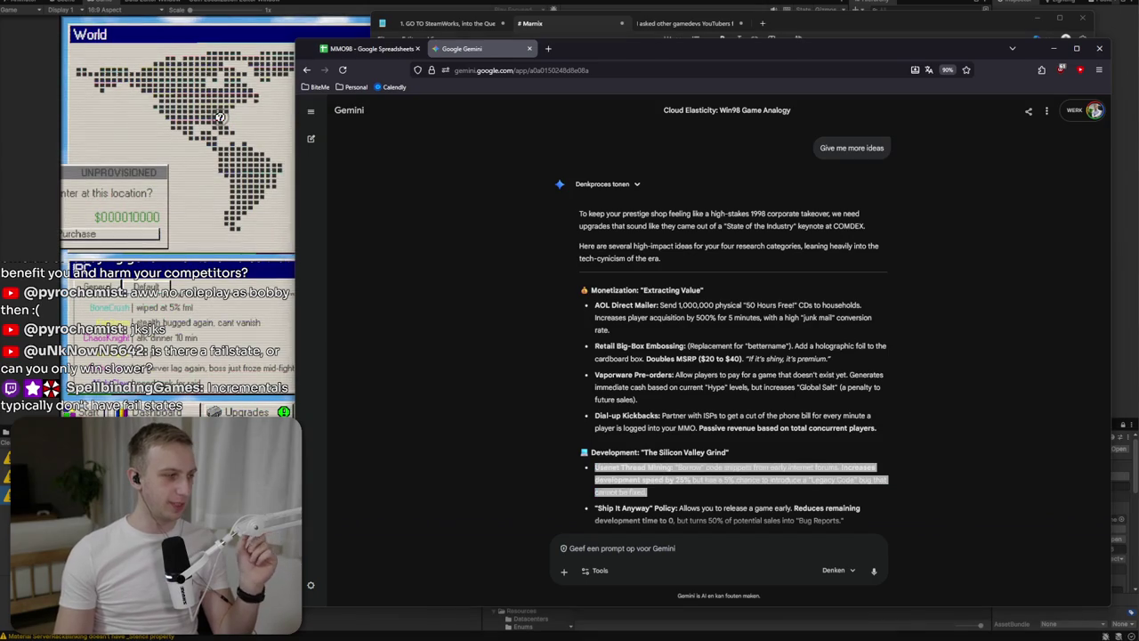
left_click(602, 316)
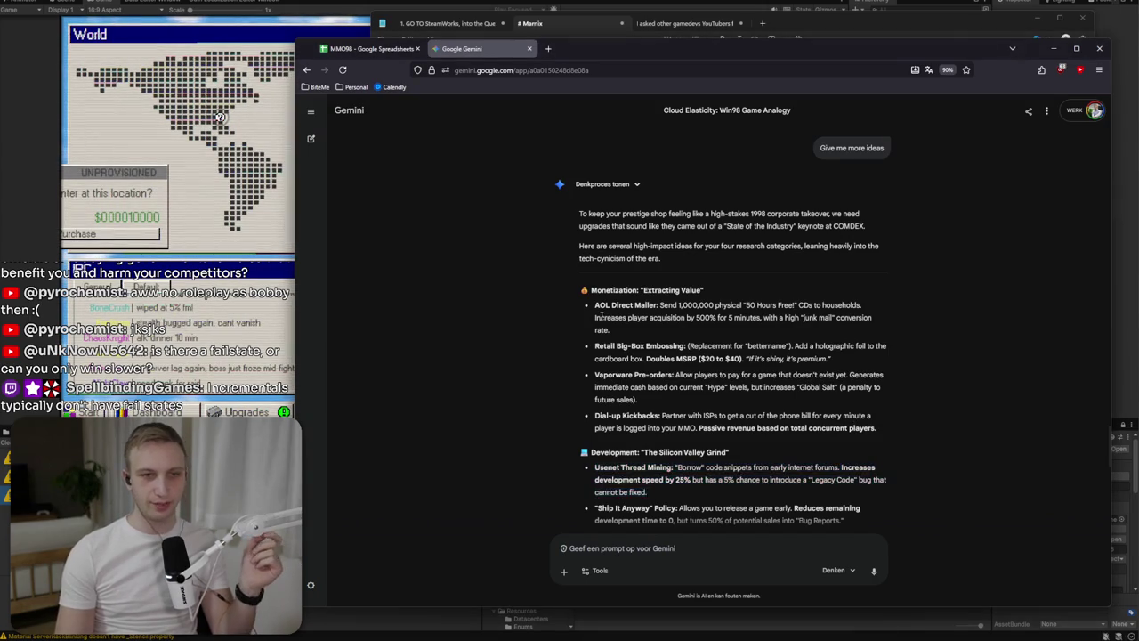
triple_click(723, 296)
triple_click(722, 299)
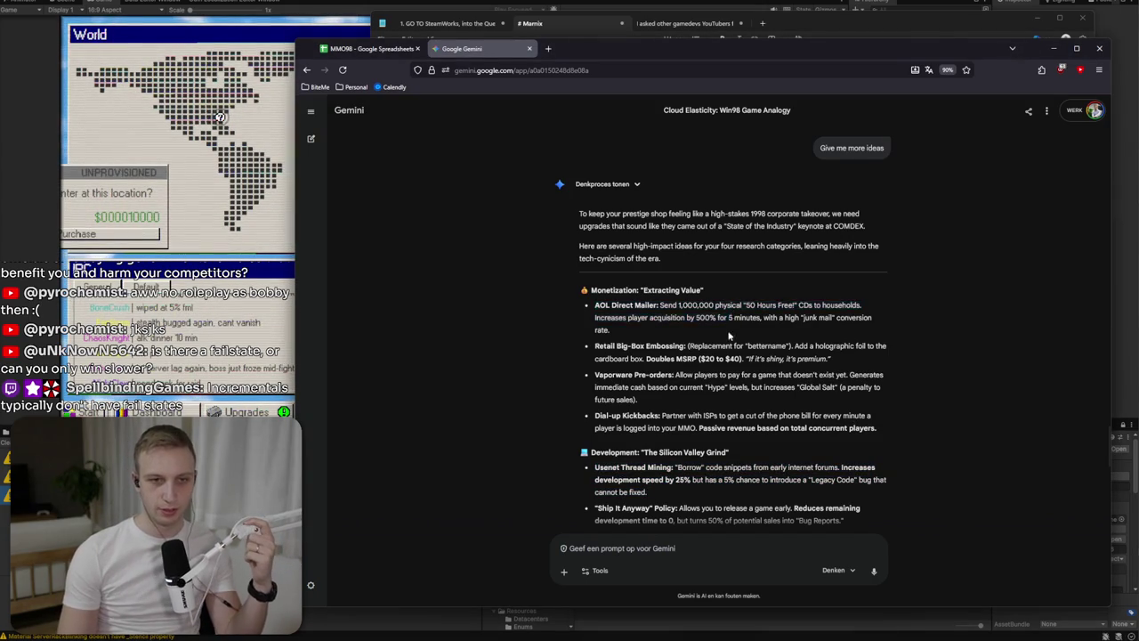
left_click(734, 284)
Send Gemini the follow-up 'I'm looking for permanent upgrades'.
left_click(682, 549)
type("I")
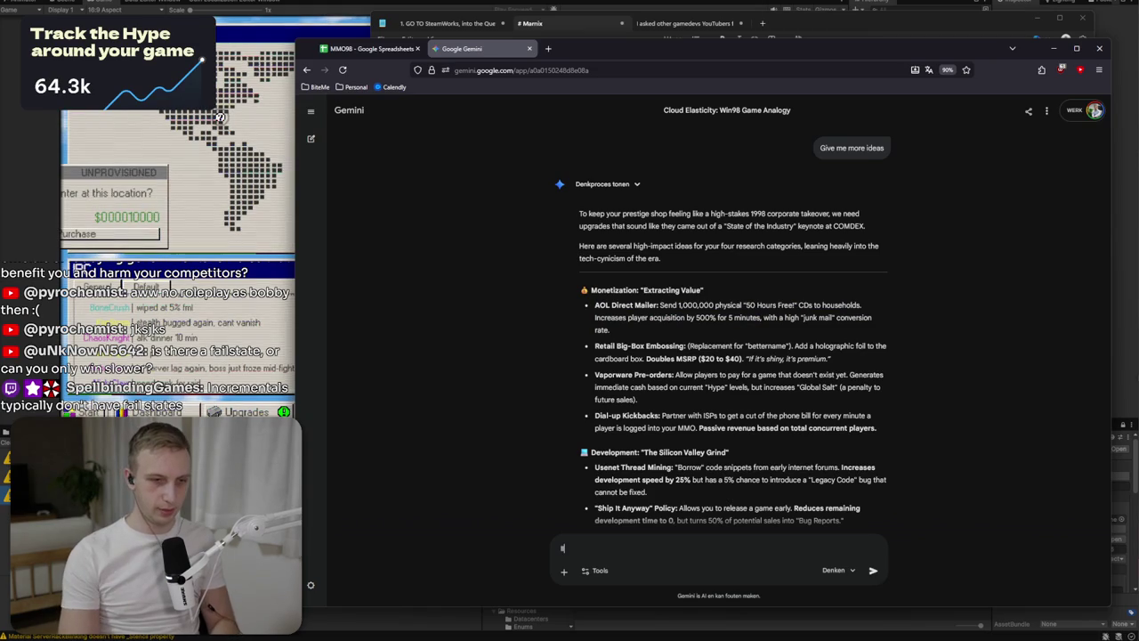
type("'m looking for me")
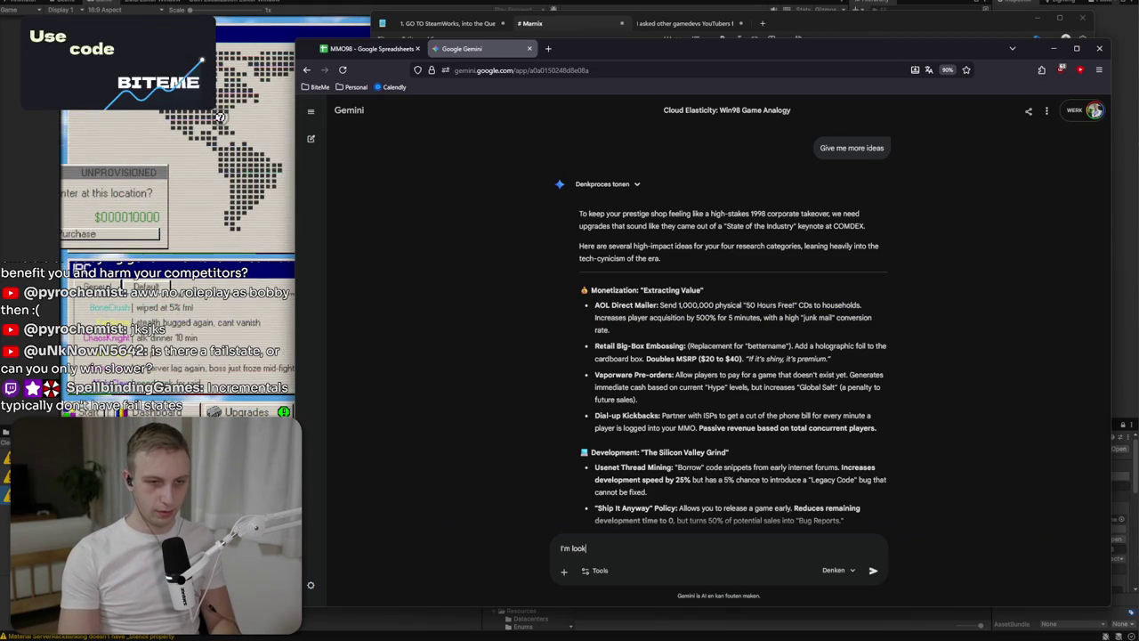
key("BackSpace")
key("BackSpace")
type("permanent upgrades")
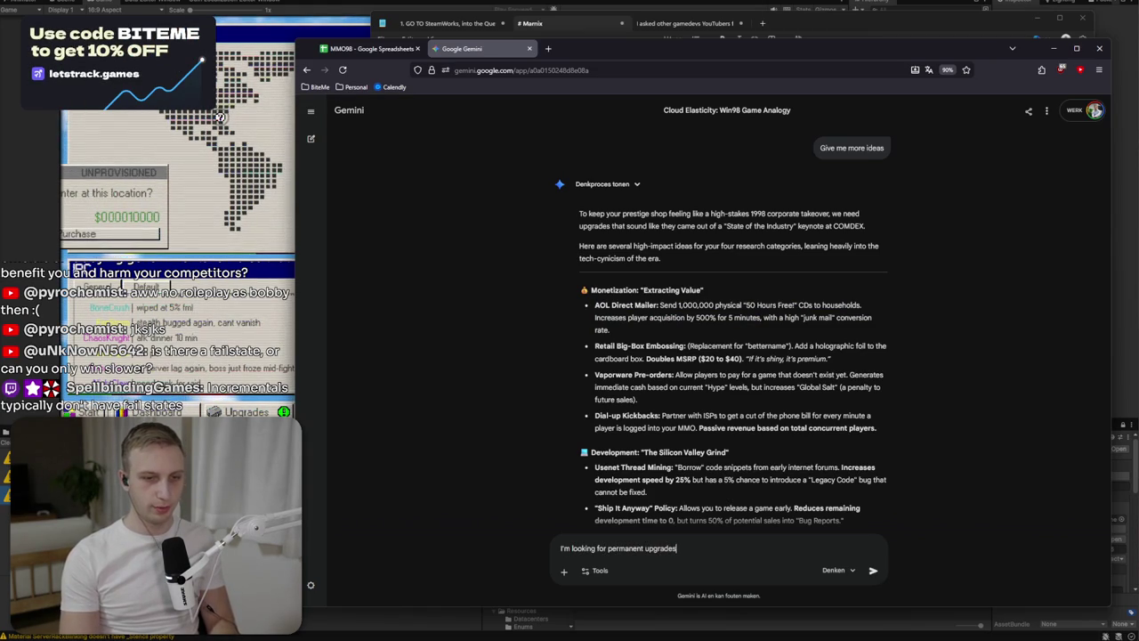
key("Return")
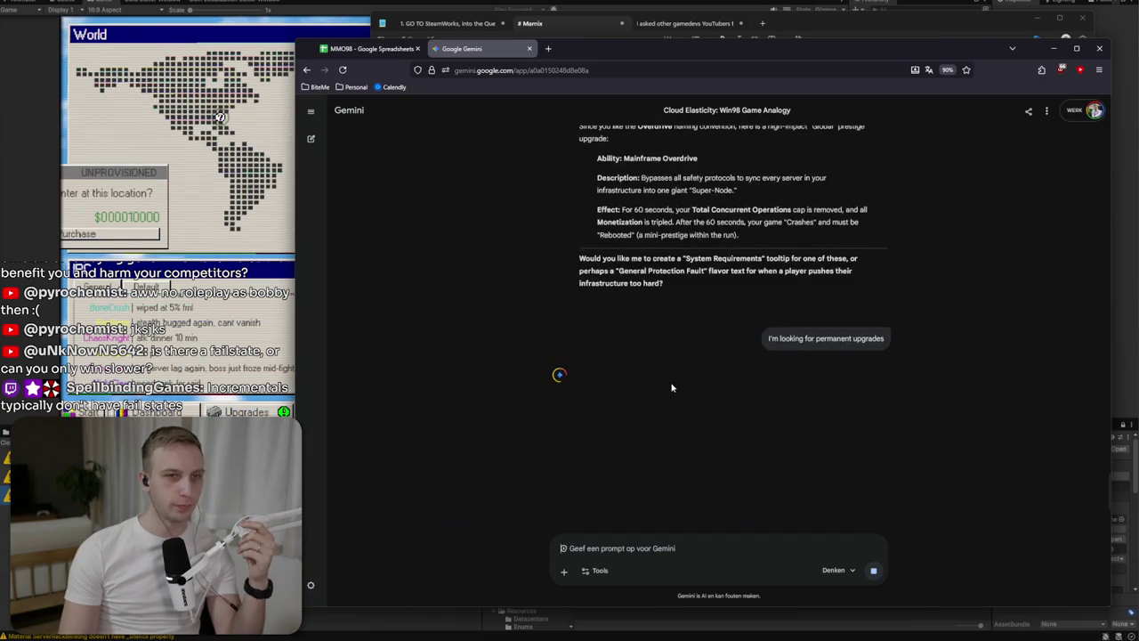
Reset the Gemini chat zoom to 100% and skim the permanent-upgrade reply.
scroll(672, 387, "up", 5)
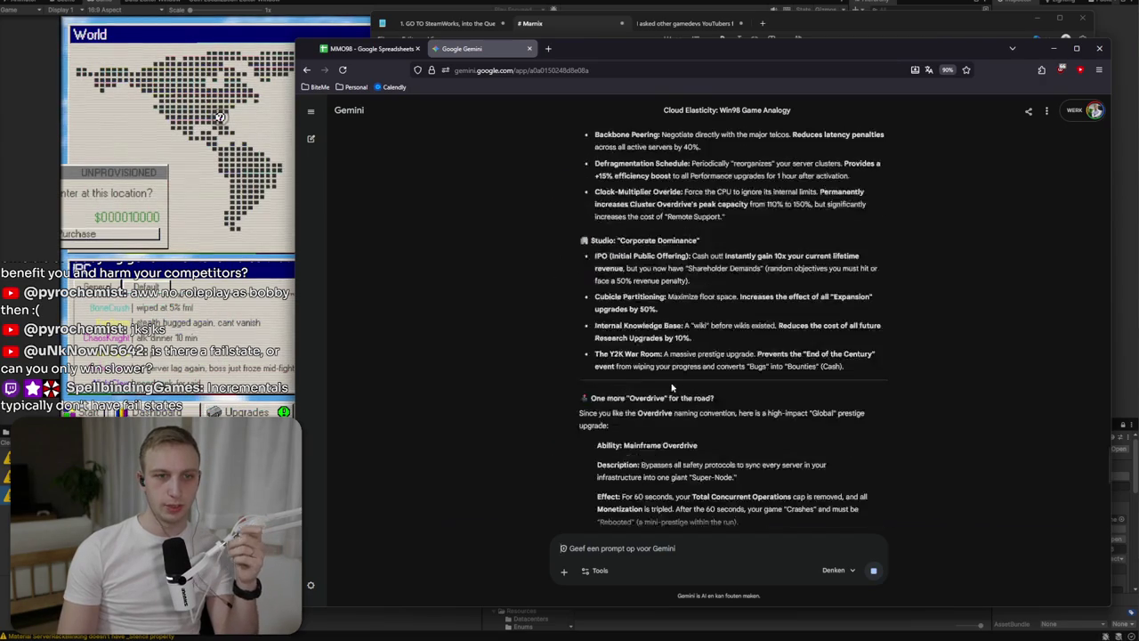
scroll(588, 396, "down", 2)
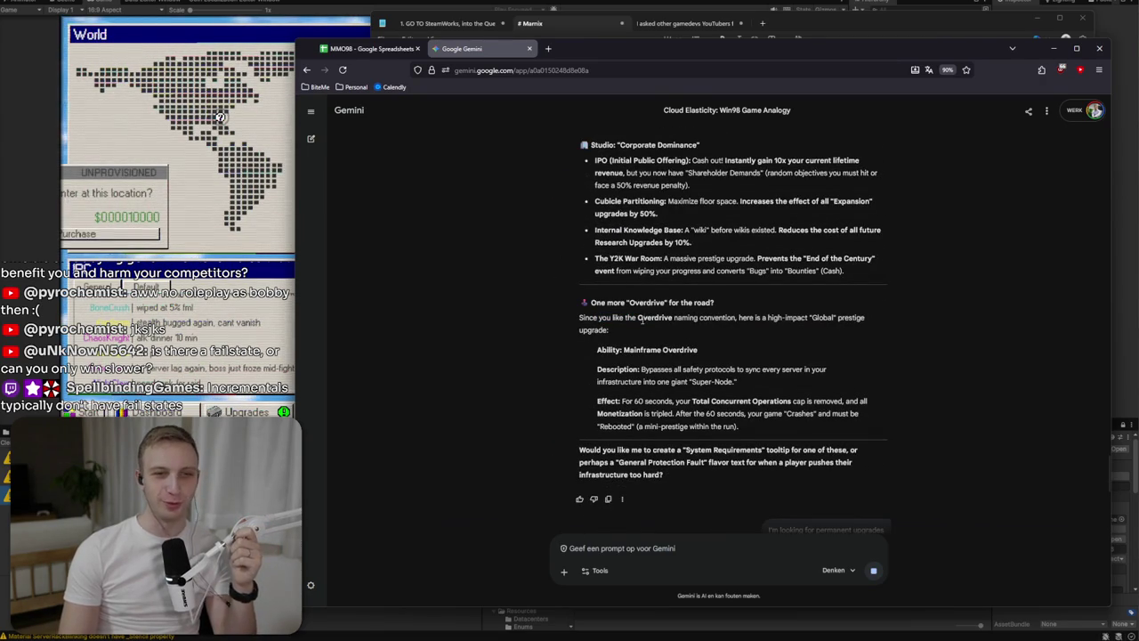
key("ctrl+0")
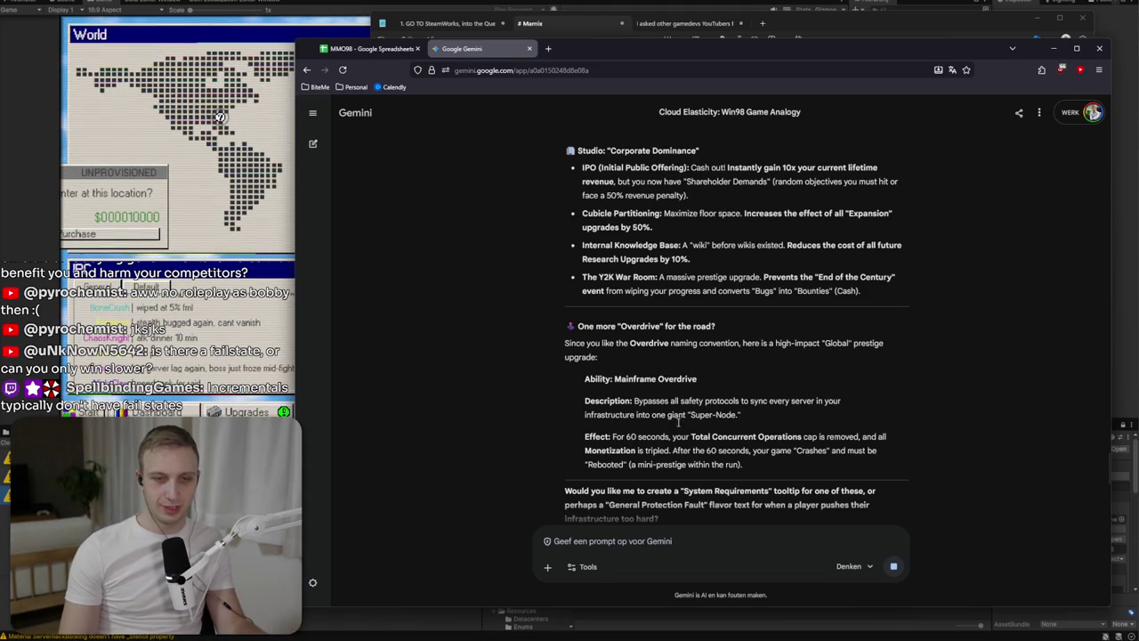
left_click_drag(742, 413, 743, 380)
left_click(743, 380)
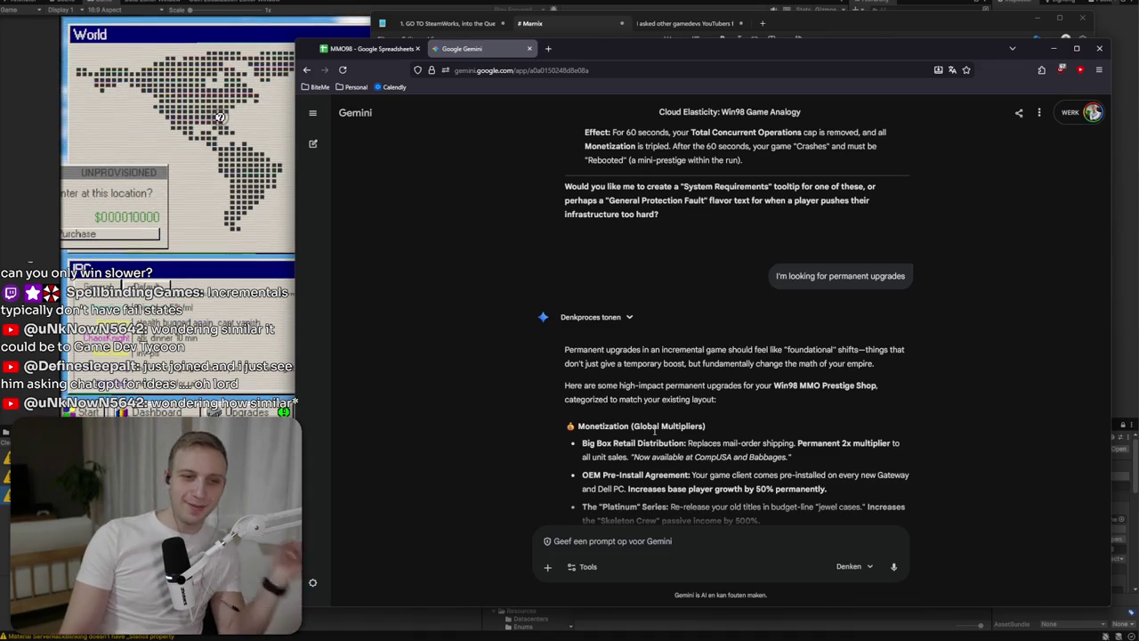
Read the OEM Pre-Install and Skeleton Crew permanent-upgrade suggestions.
scroll(655, 431, "down", 1)
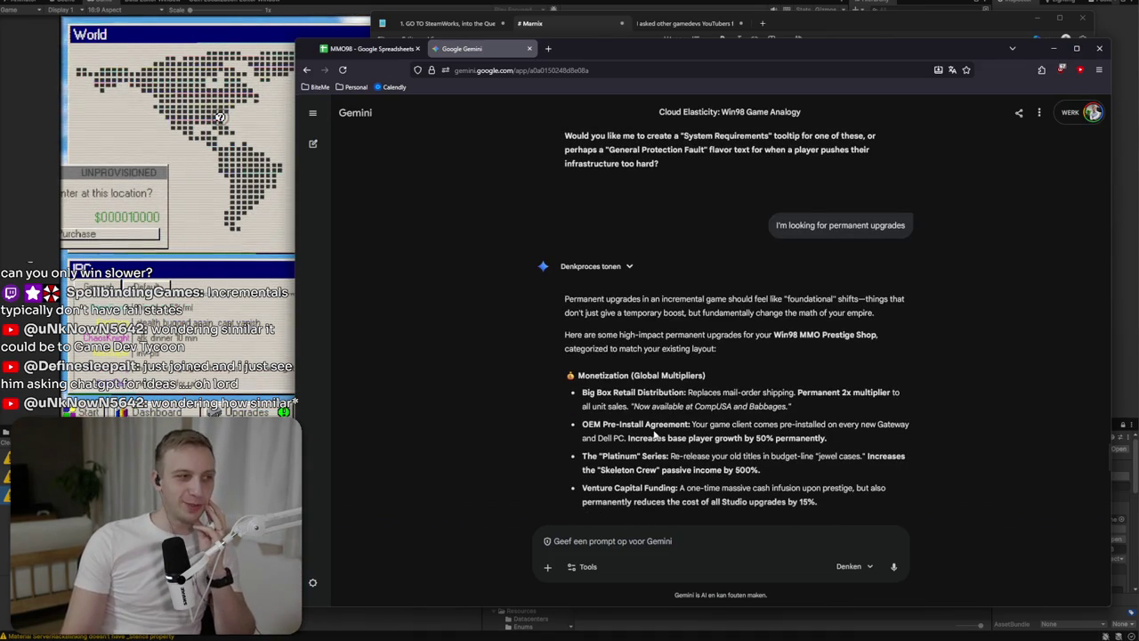
left_click_drag(655, 431, 669, 457)
left_click(824, 461)
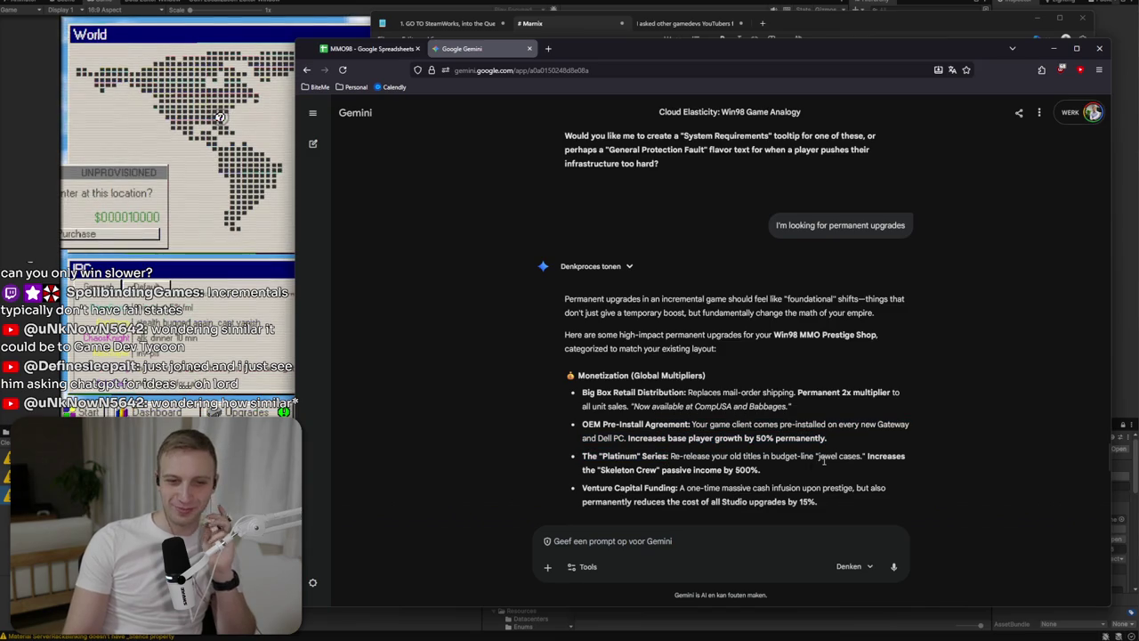
left_click_drag(824, 480, 582, 464)
left_click(872, 439)
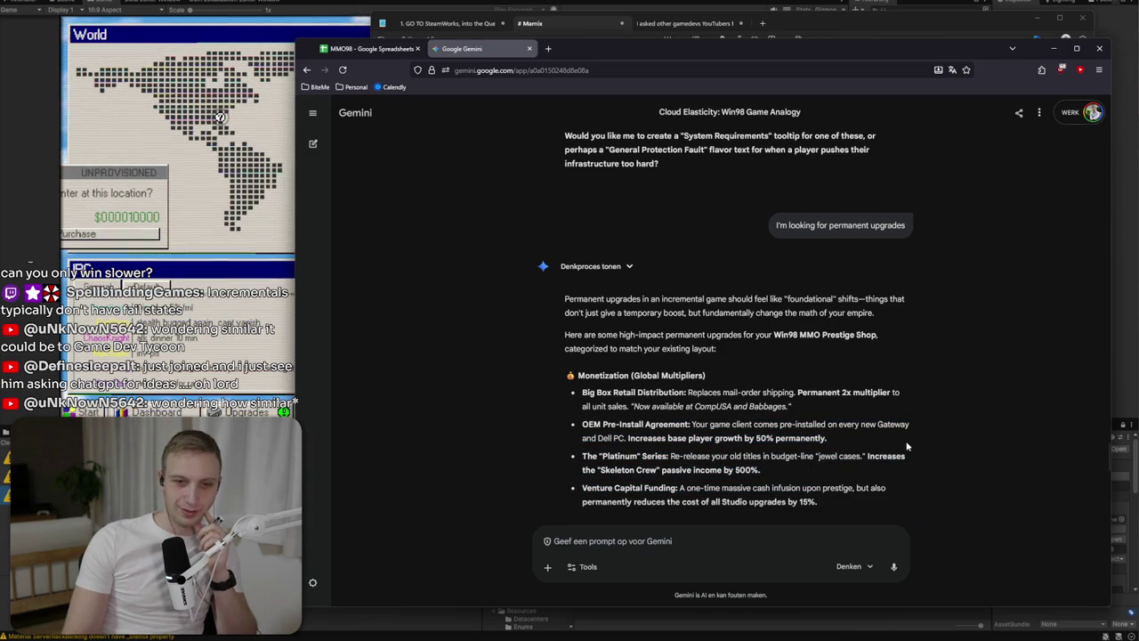
Read the Venture Capital Funding idea, then return to the empty line under Notepad's Studio list.
scroll(801, 423, "down", 1)
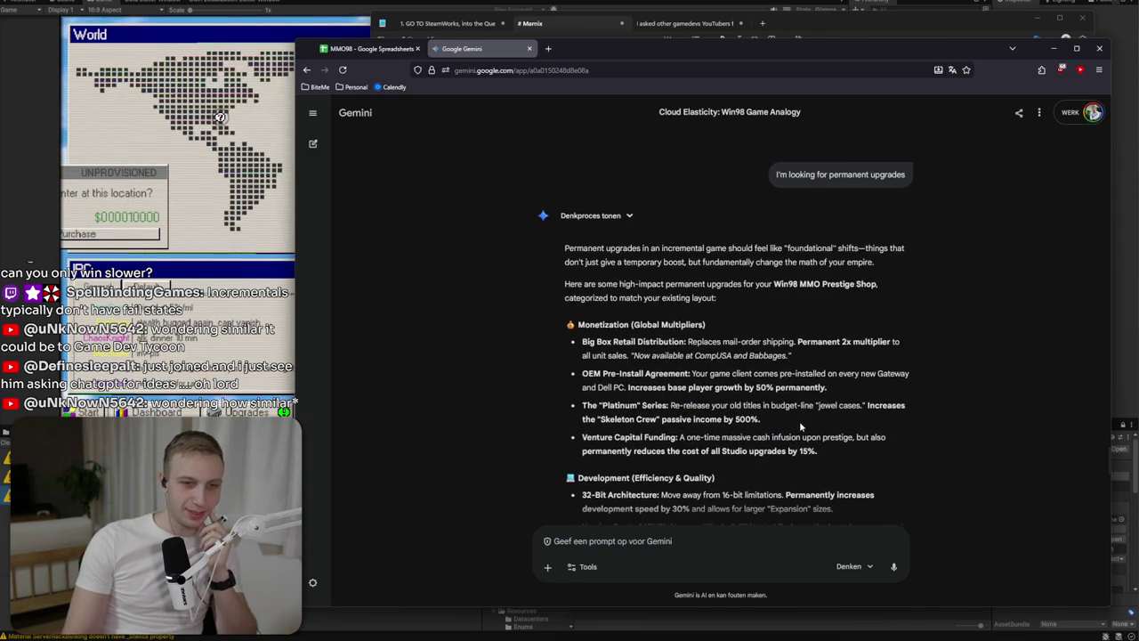
mouse_move(800, 421)
left_mouse_down()
mouse_move(809, 451)
mouse_move(633, 452)
left_mouse_up()
left_click(633, 452)
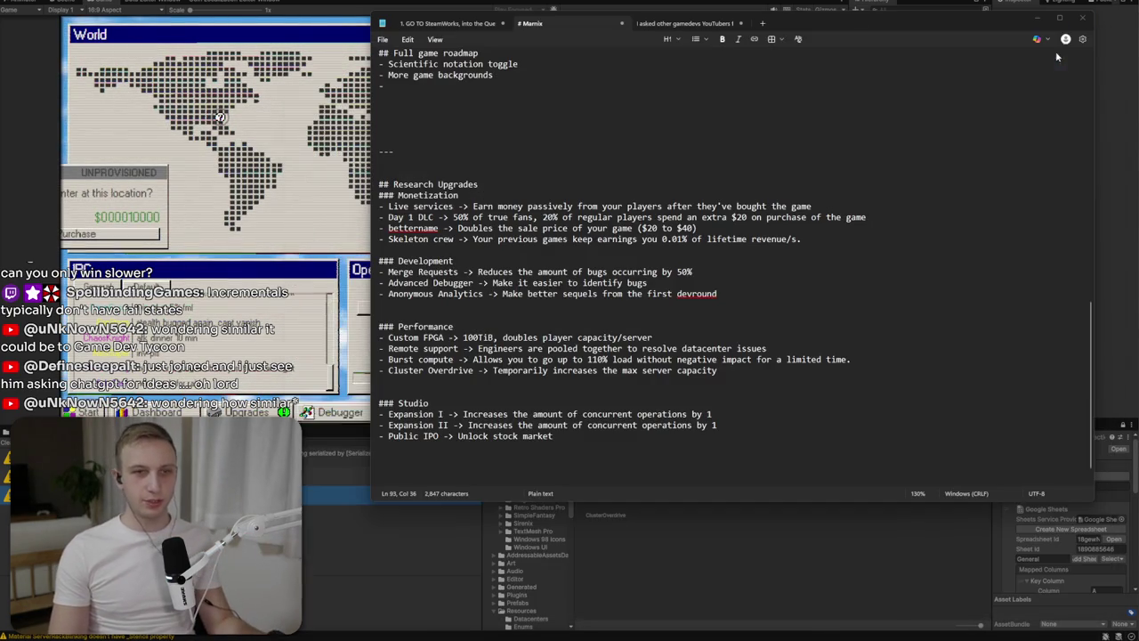
key("alt+Tab")
left_click(635, 445)
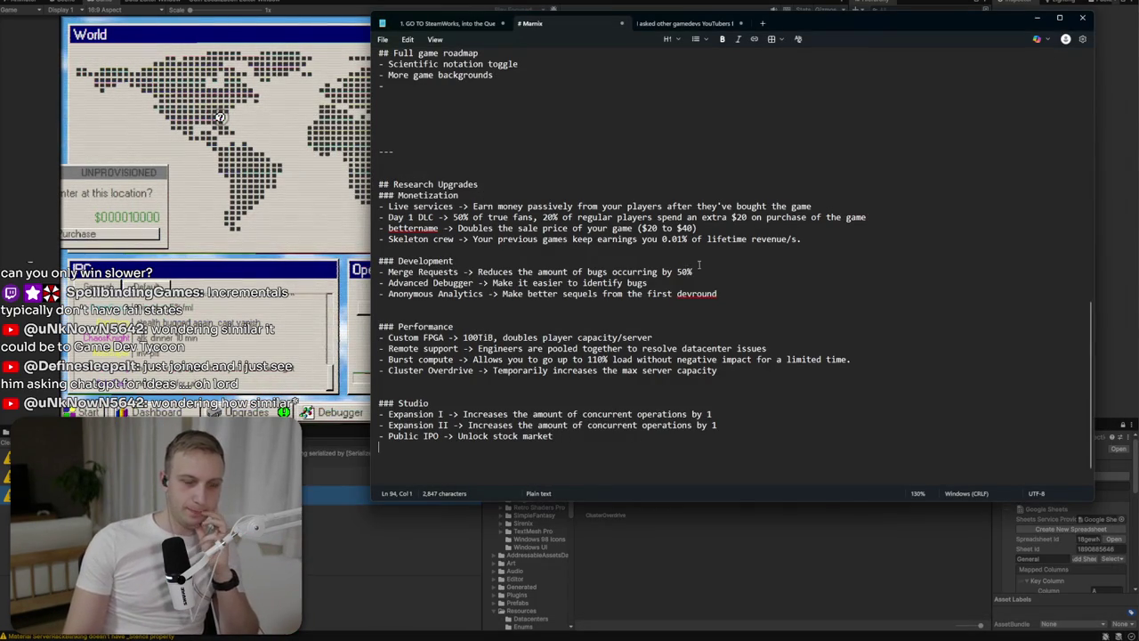
Type '-> Increases your starting capital to $50.000' below Public IPO, then backspace the description away.
left_click(728, 422)
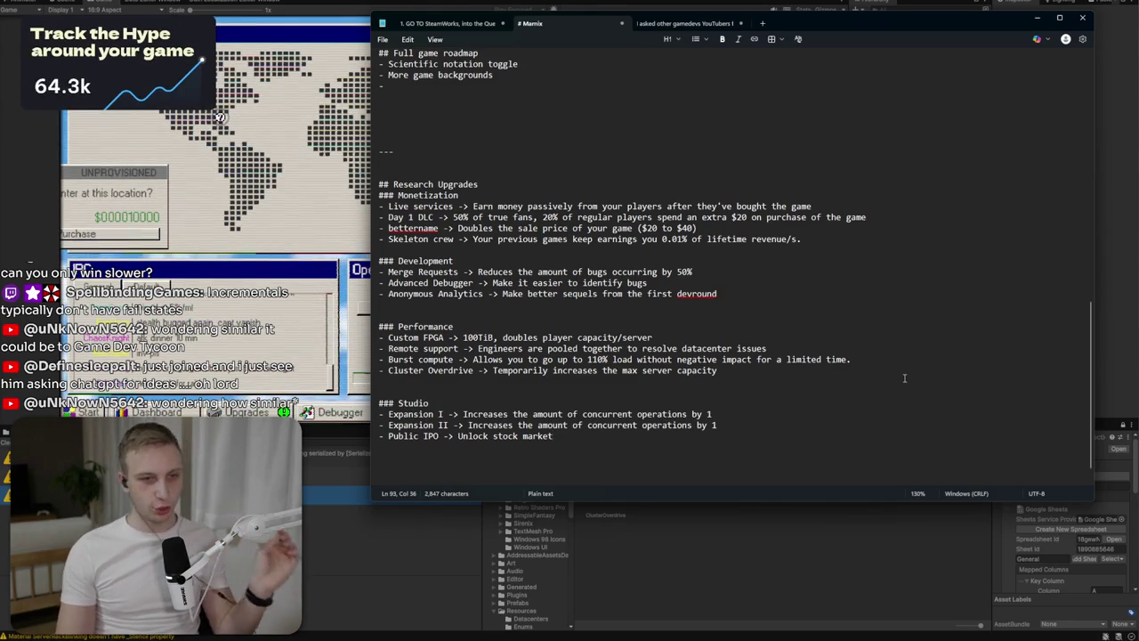
left_click(634, 446)
type("- ")
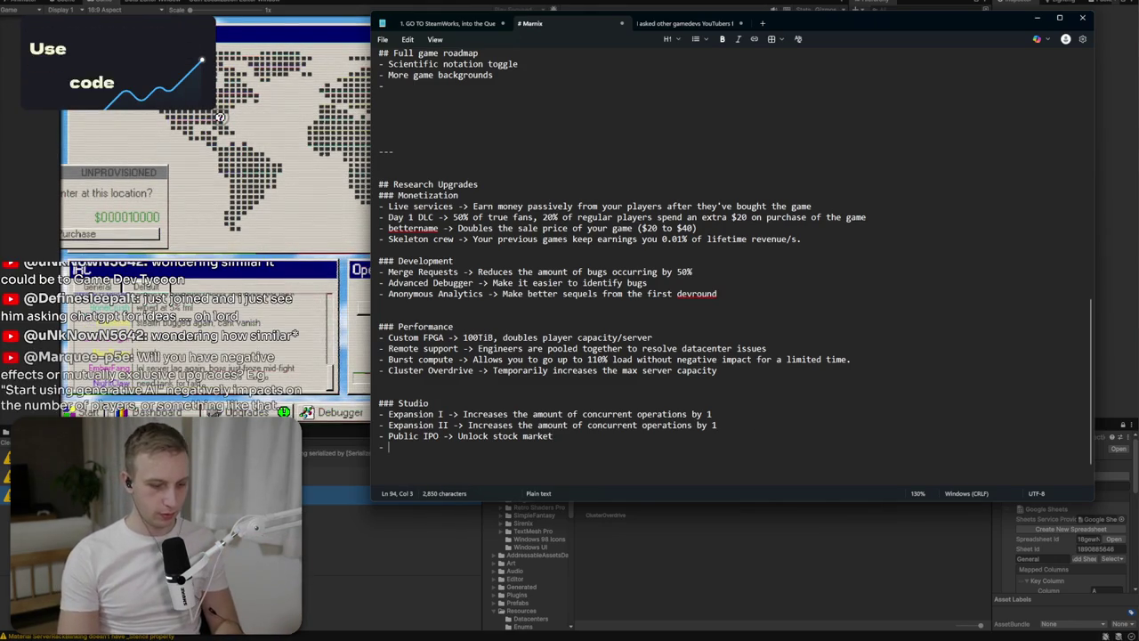
type(" -> I")
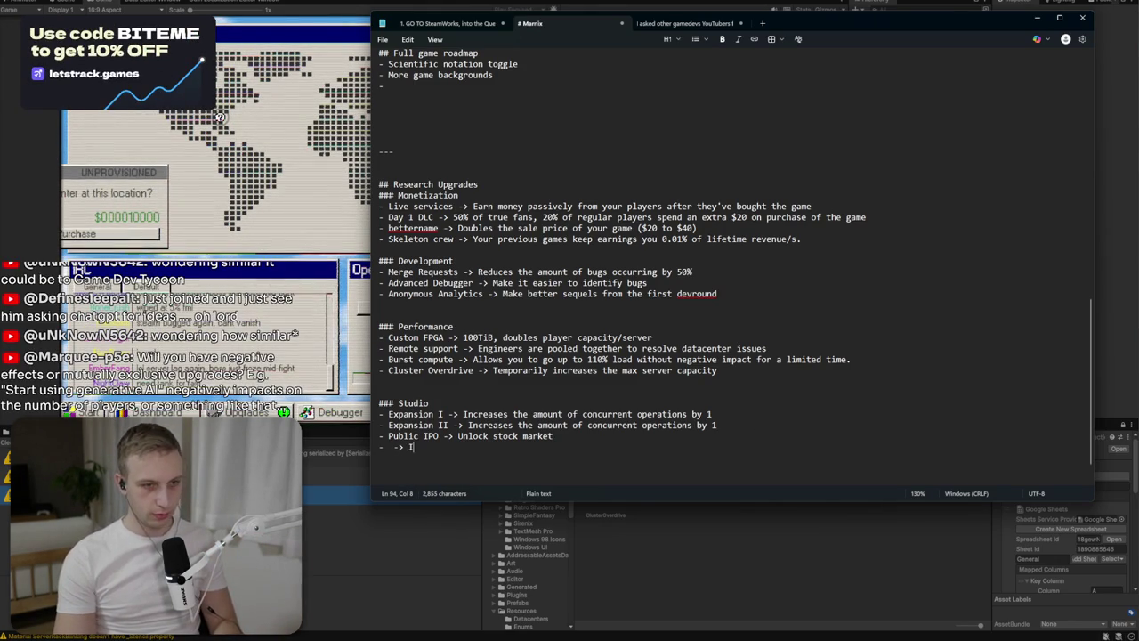
key("BackSpace")
key("BackSpace")
type("creas")
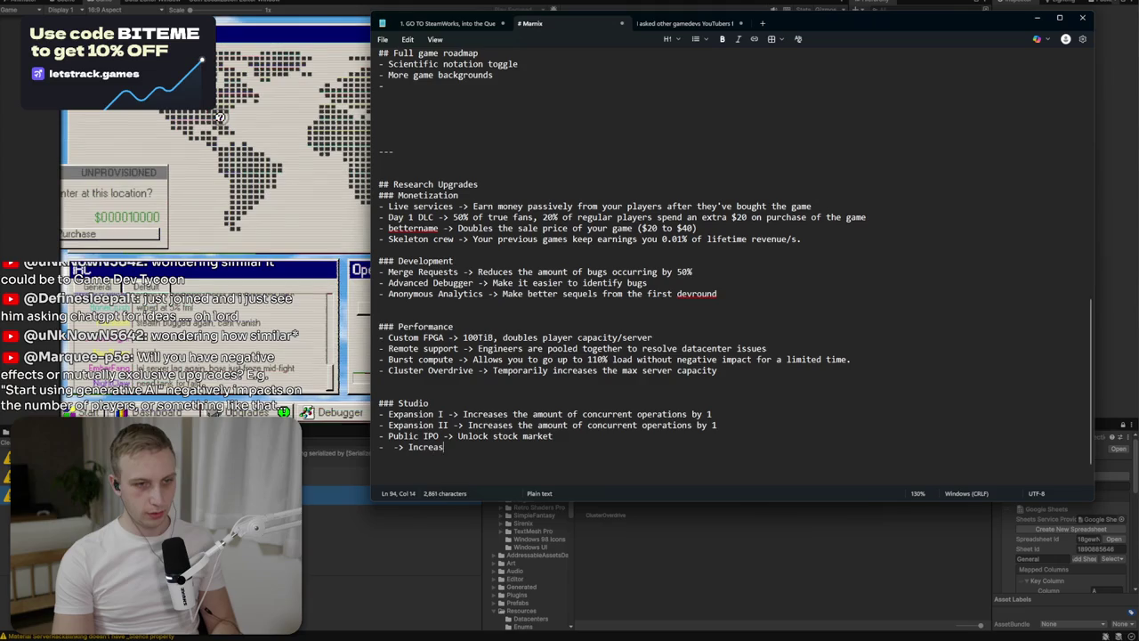
type("es your start")
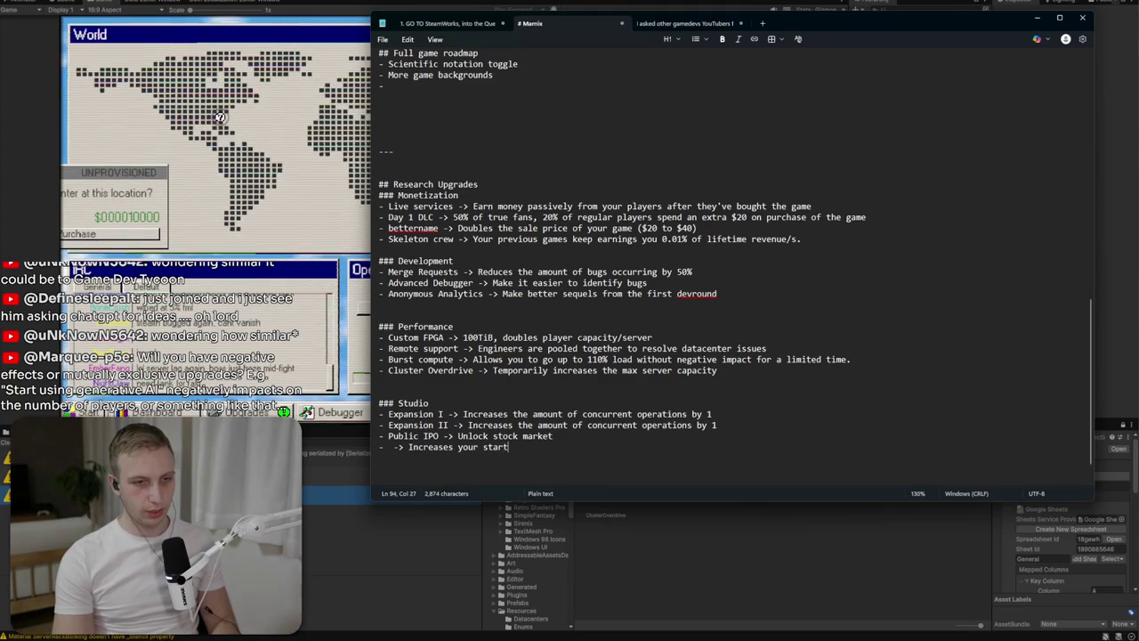
type("ing capital")
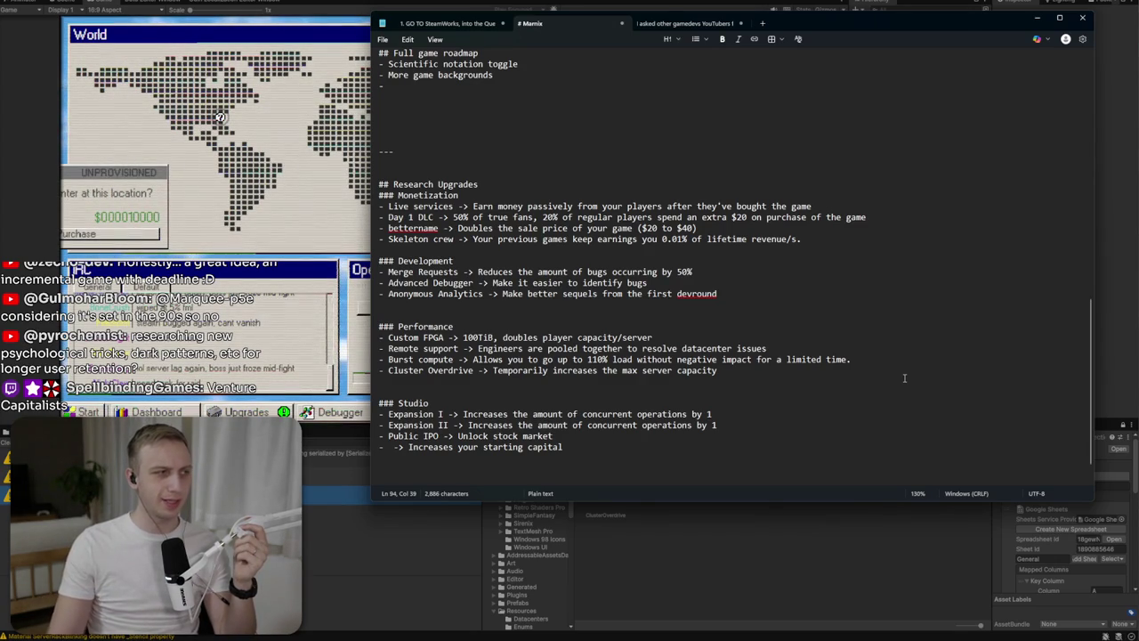
left_click(580, 454)
key("BackSpace")
type("t")
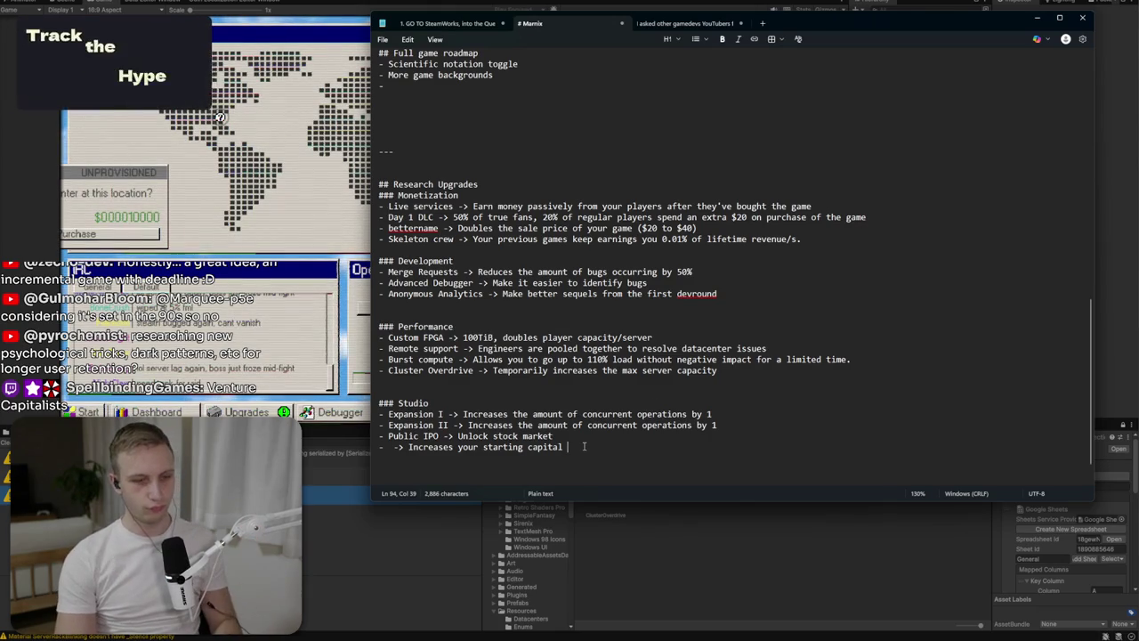
type("o ")
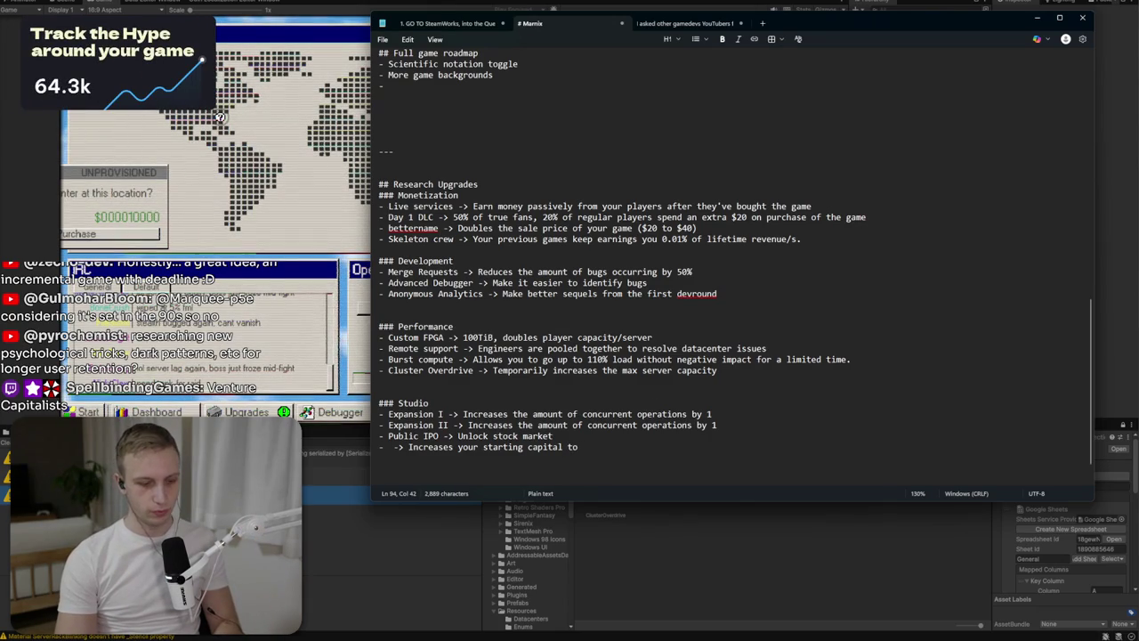
type("$50.")
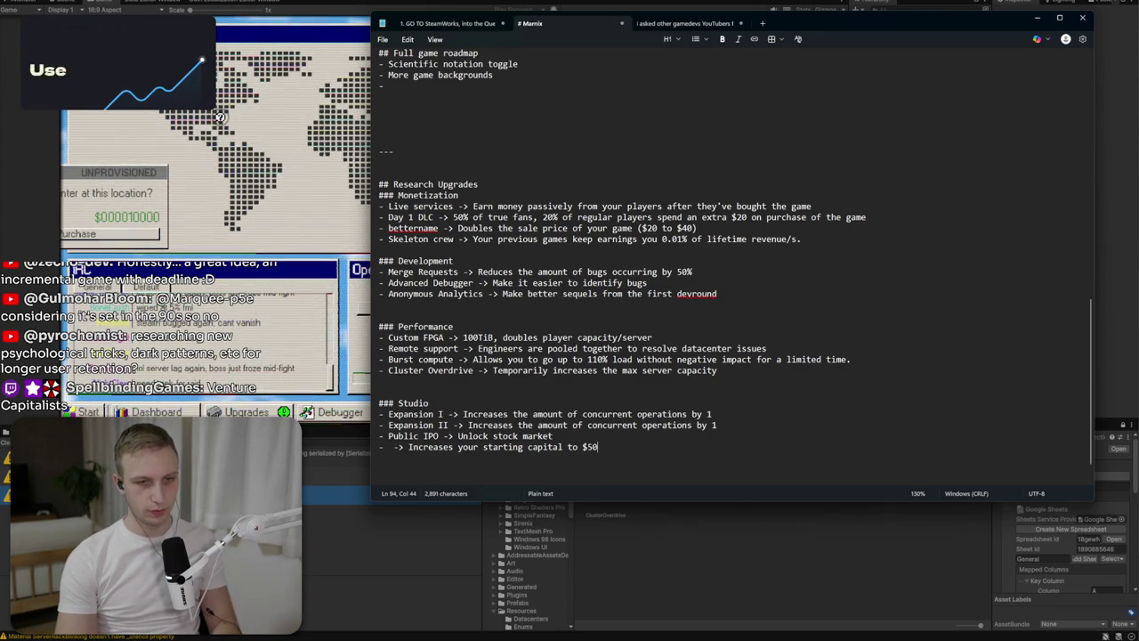
type("000")
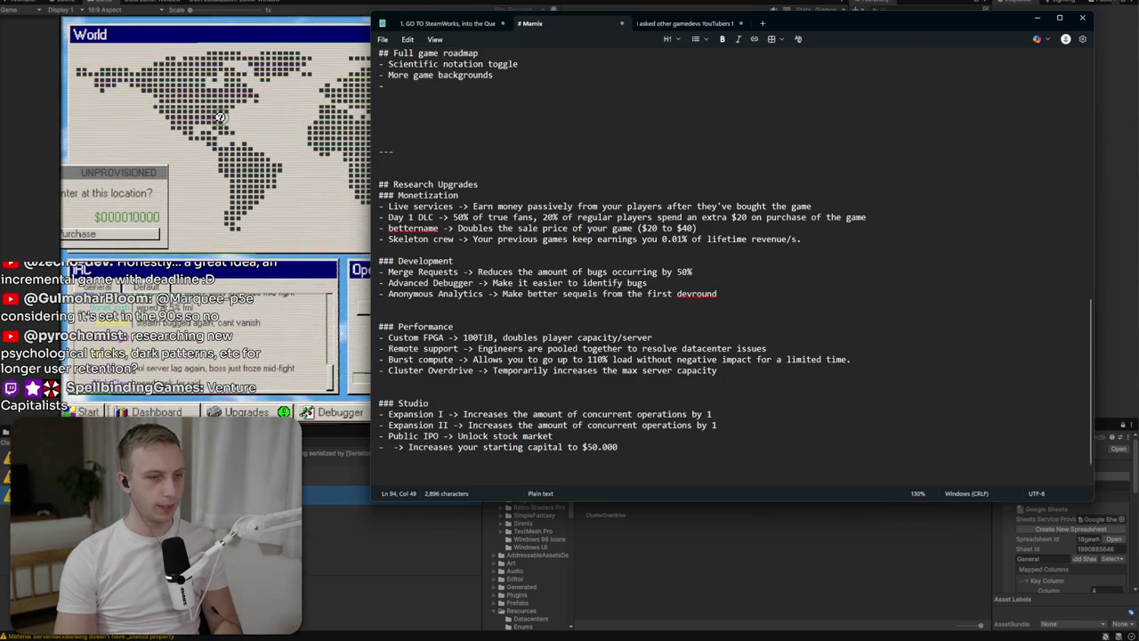
key("BackSpace")
key("BackSpace")
key("BackSpace")
key("BackSpace")
key("BackSpace")
key("BackSpace")
Replace the leftover bullet with a '### Bank' heading.
key("Return")
key("Return")
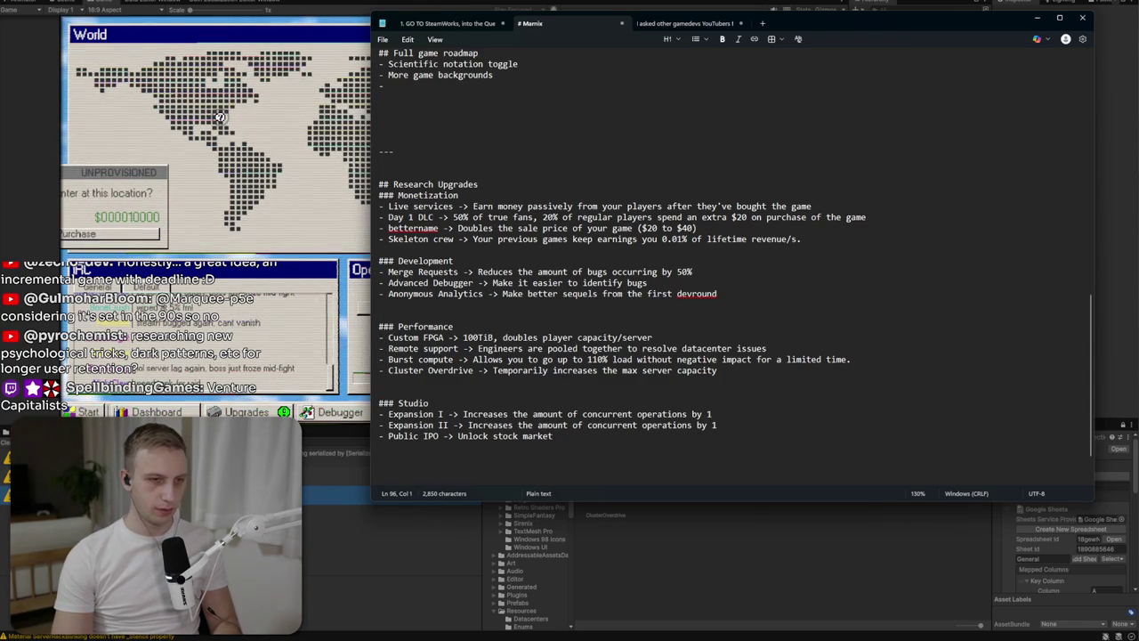
type("###Fin")
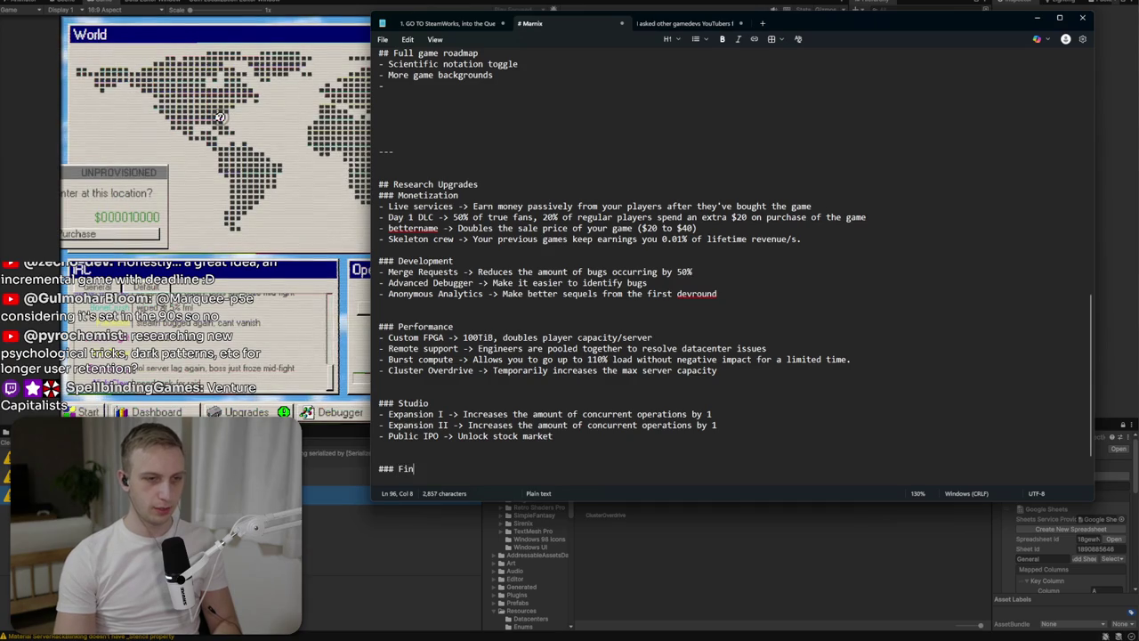
key("BackSpace")
key("BackSpace")
key("BackSpace")
type("BBan")
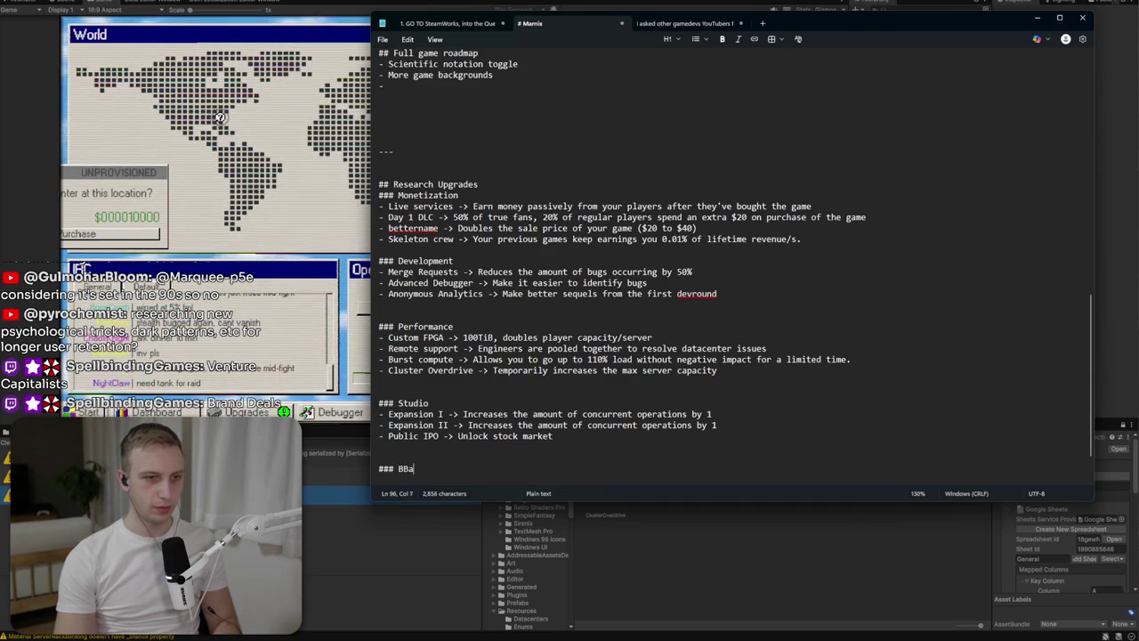
key("BackSpace")
key("BackSpace")
key("BackSpace")
type("ank")
Add the bullet '-> Increases starting capital to $50.000' under Bank and select it.
key("Return")
type("- ")
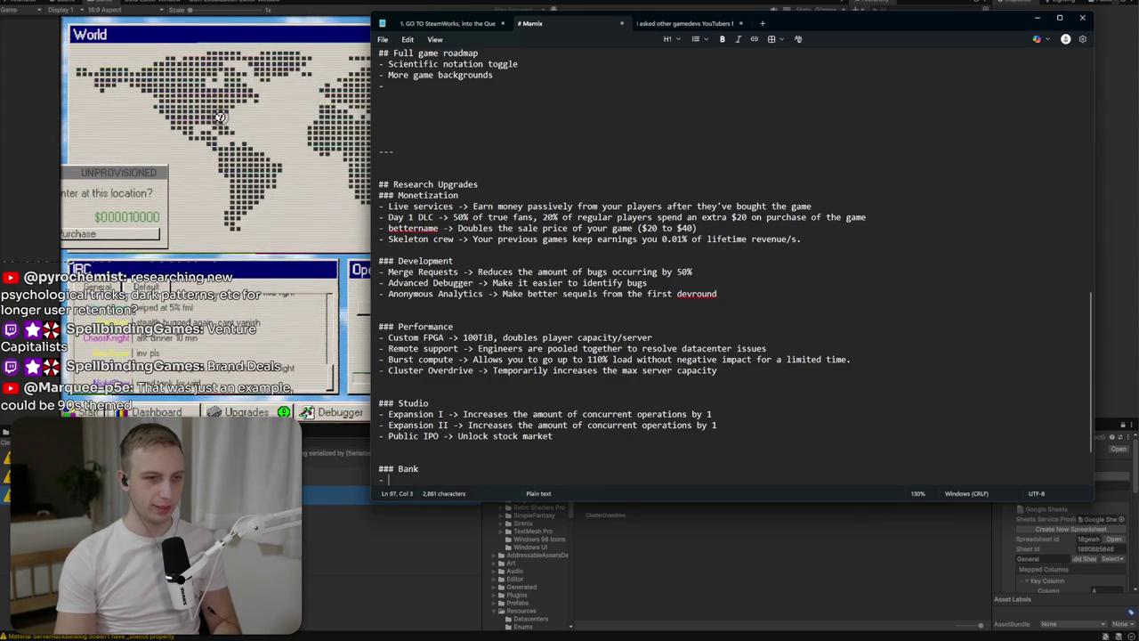
type("I")
key("BackSpace")
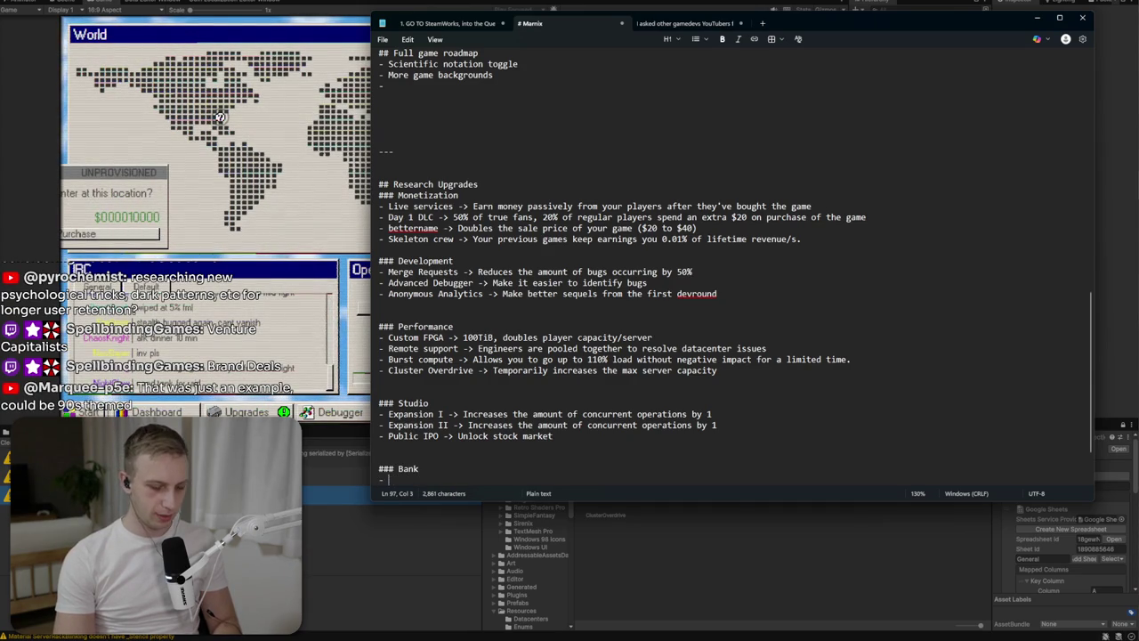
type("I")
key("BackSpace")
key("BackSpace")
key("BackSpace")
type("-> Increases starting capital to")
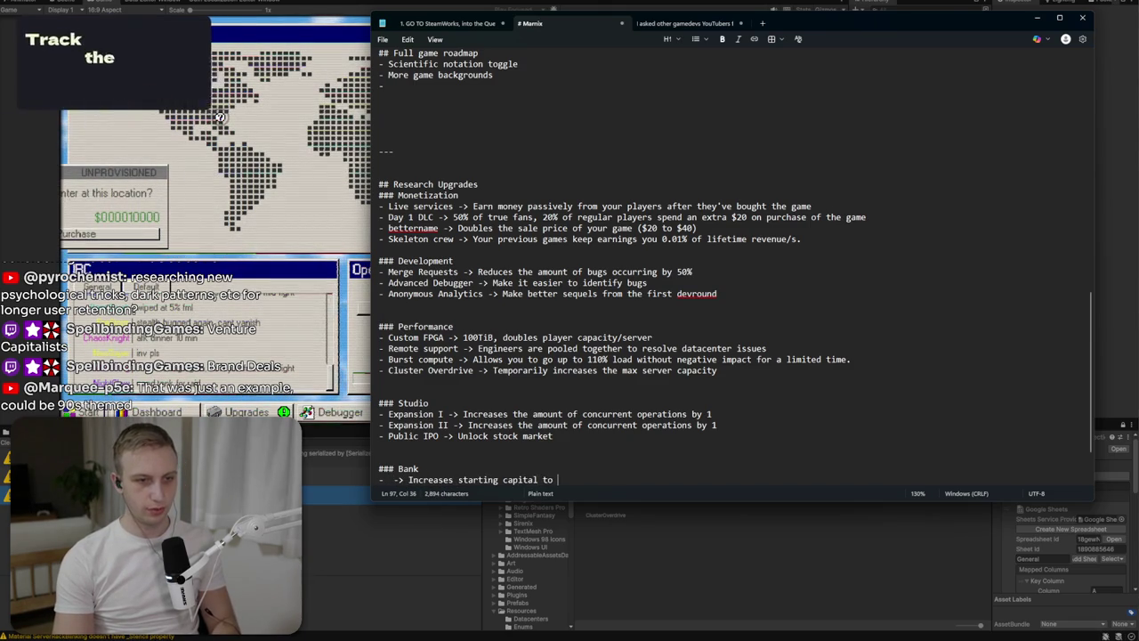
type(" $5000")
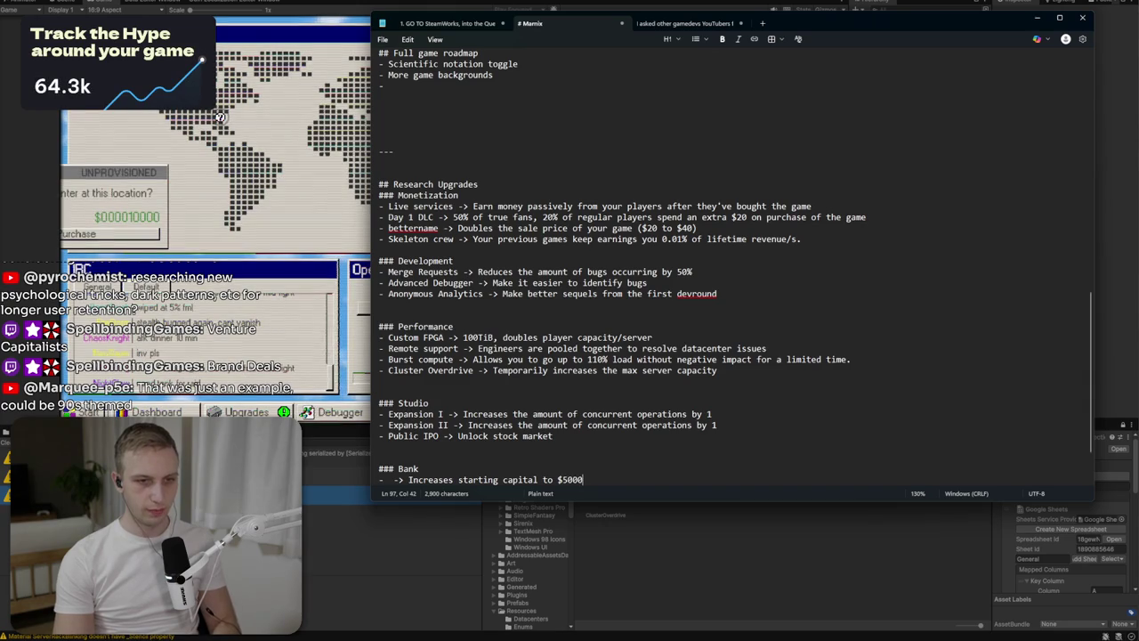
left_click(568, 479)
type("0")
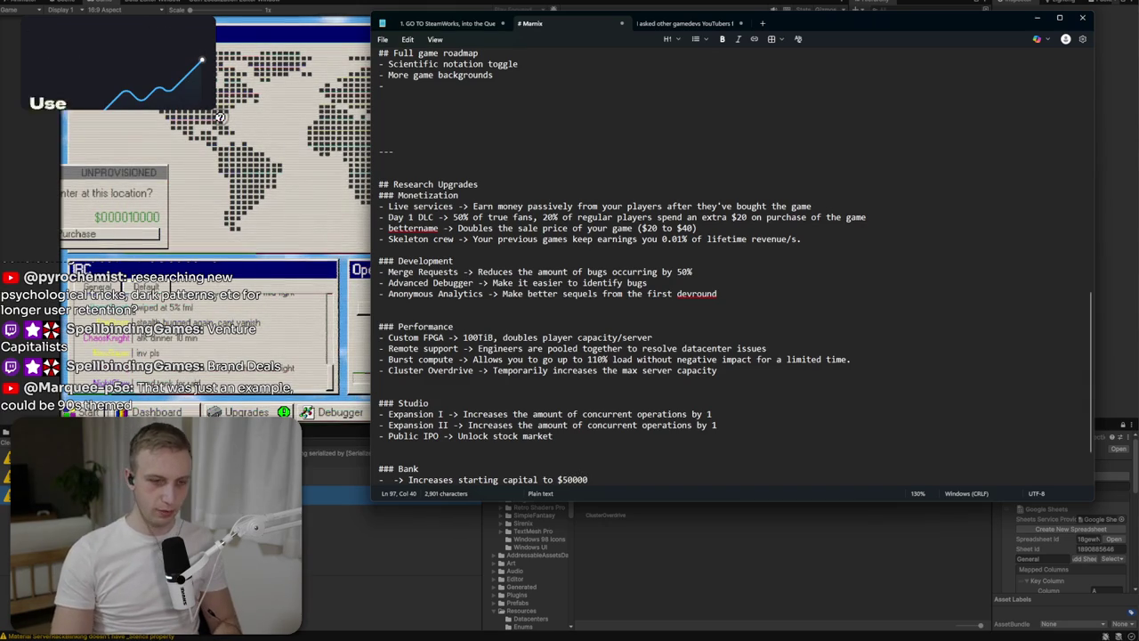
scroll(729, 267, "down", 2)
type(".")
left_click_drag(592, 414, 397, 418)
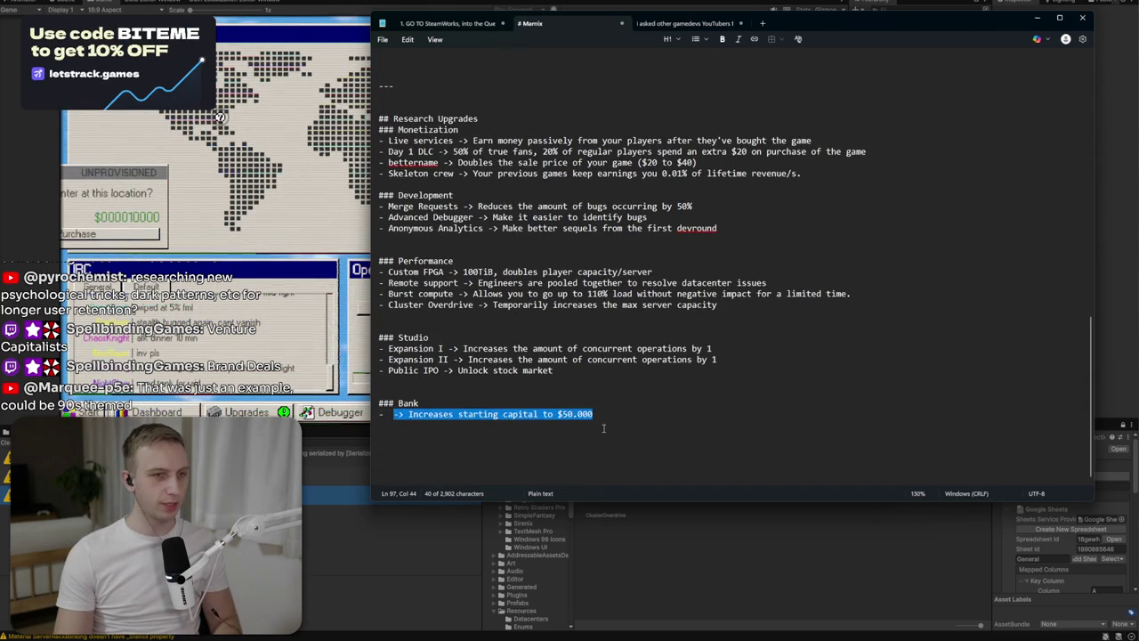
Duplicate the $50.000 starting-capital entry twice below itself.
key("ctrl+c")
key("End")
key("Return")
key("ctrl+v")
key("Return")
key("ctrl+v")
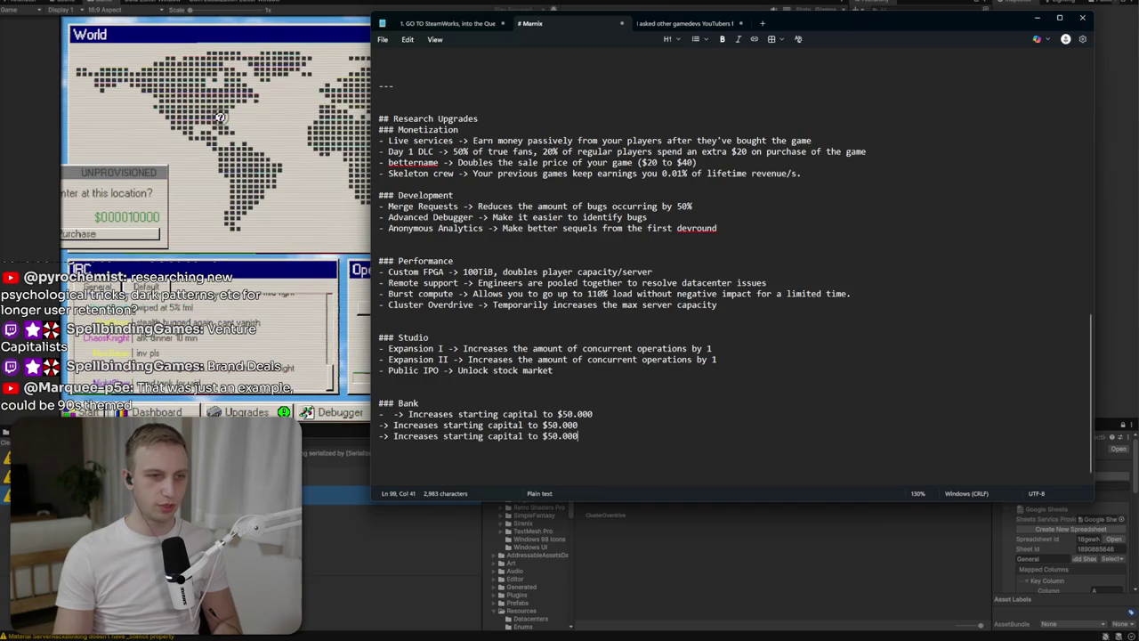
Change the copies' amounts to $250.000 and $1.000.000 and align their arrows.
left_click(547, 425)
type("2")
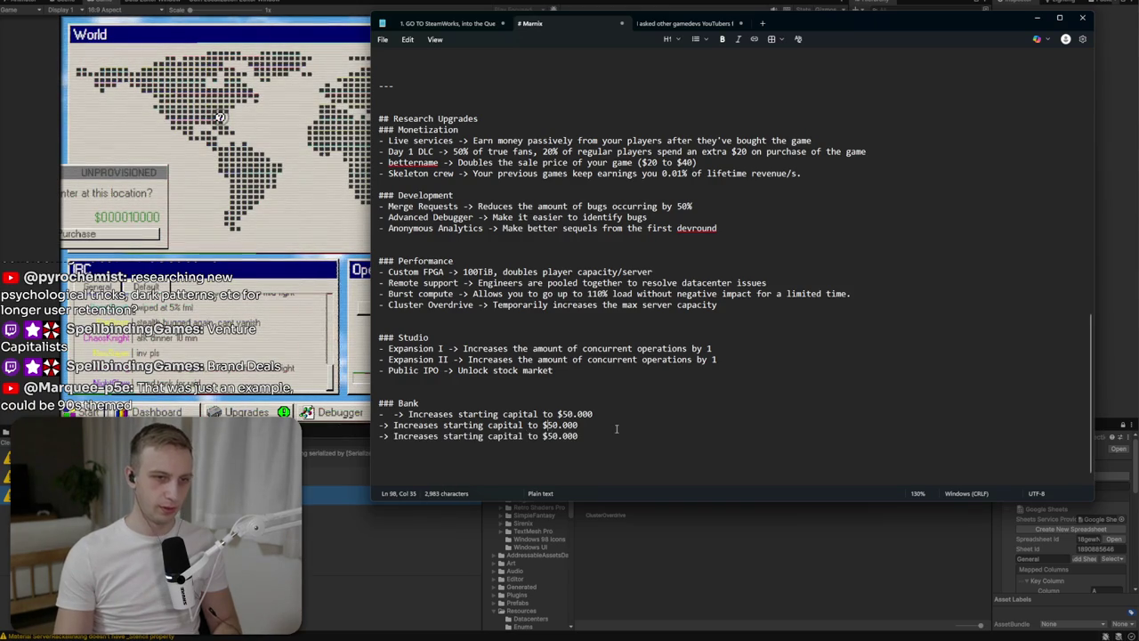
key("Down")
key("BackSpace")
type("1.000")
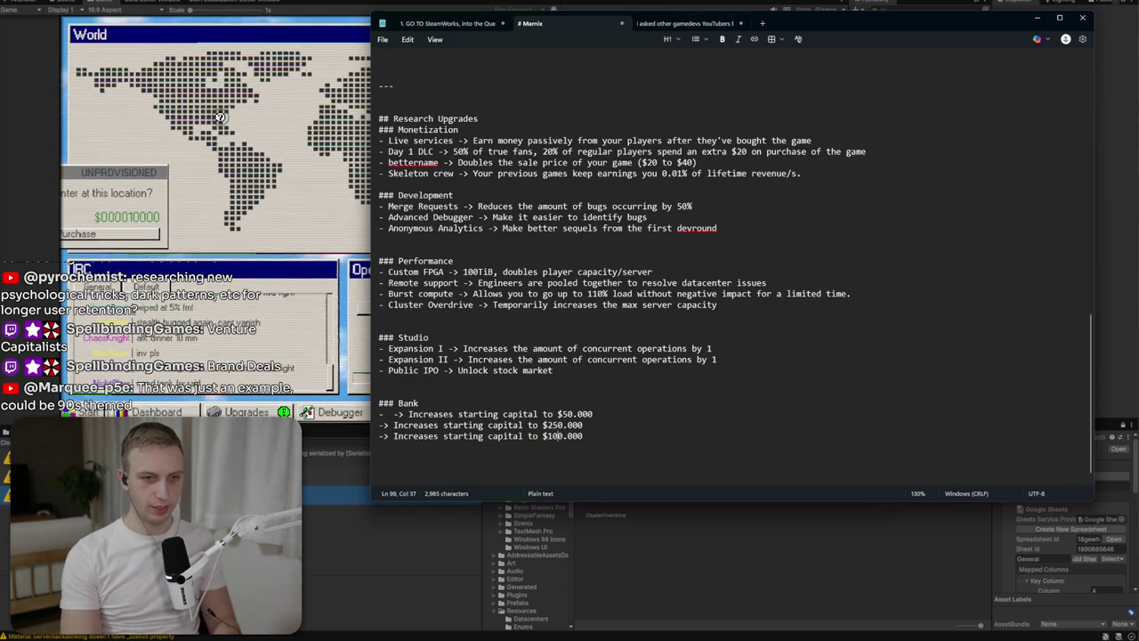
type(".0")
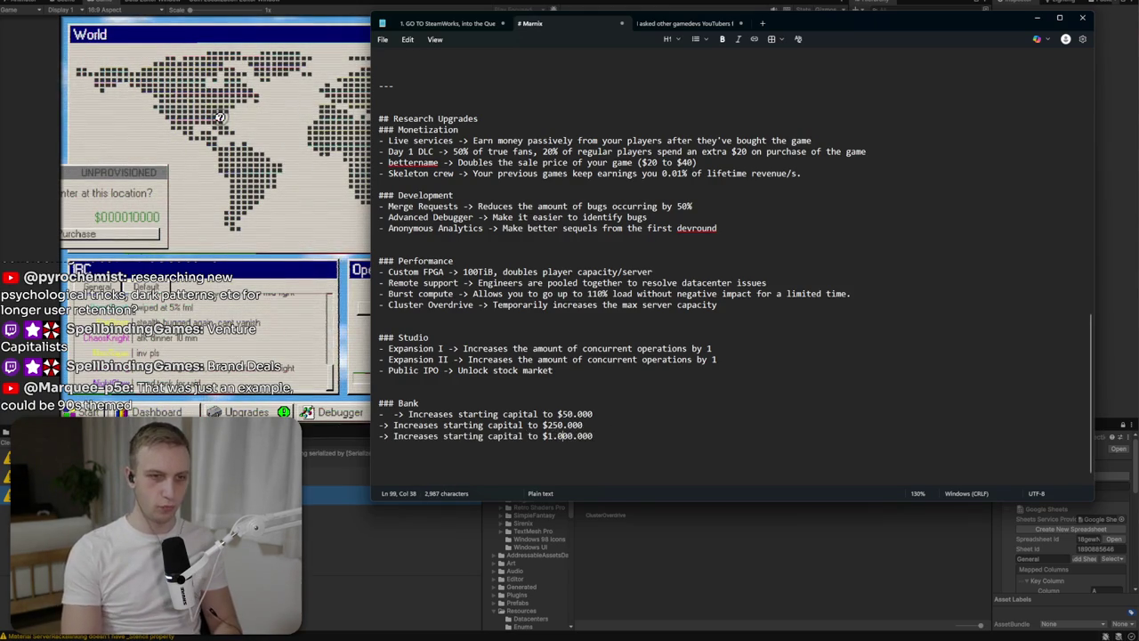
left_click(381, 425)
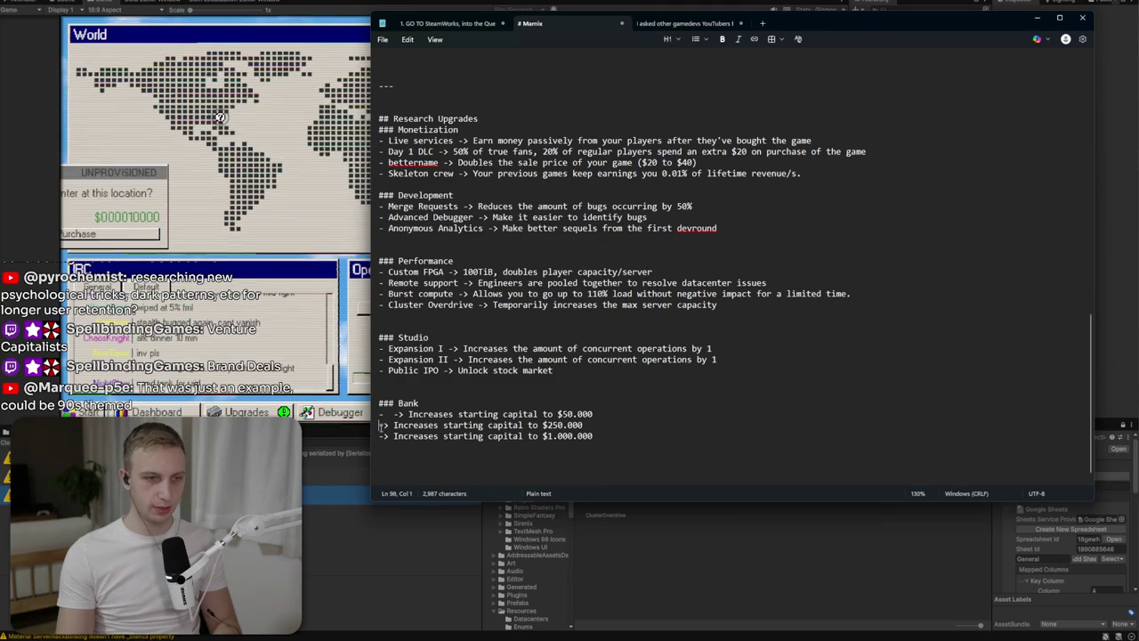
type("- -")
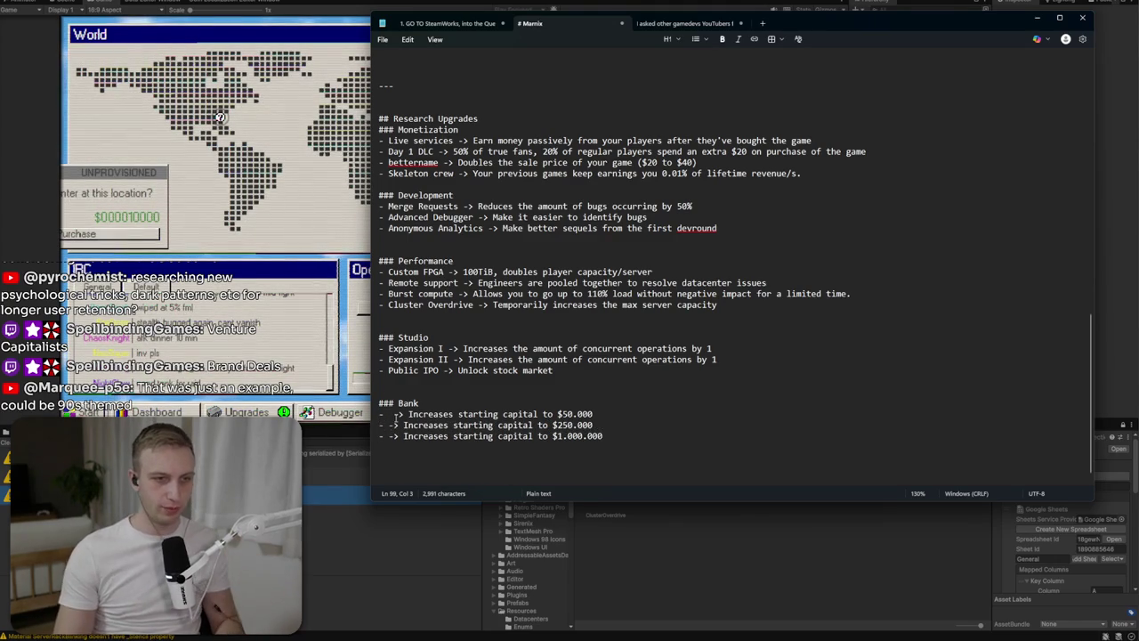
left_click(392, 424)
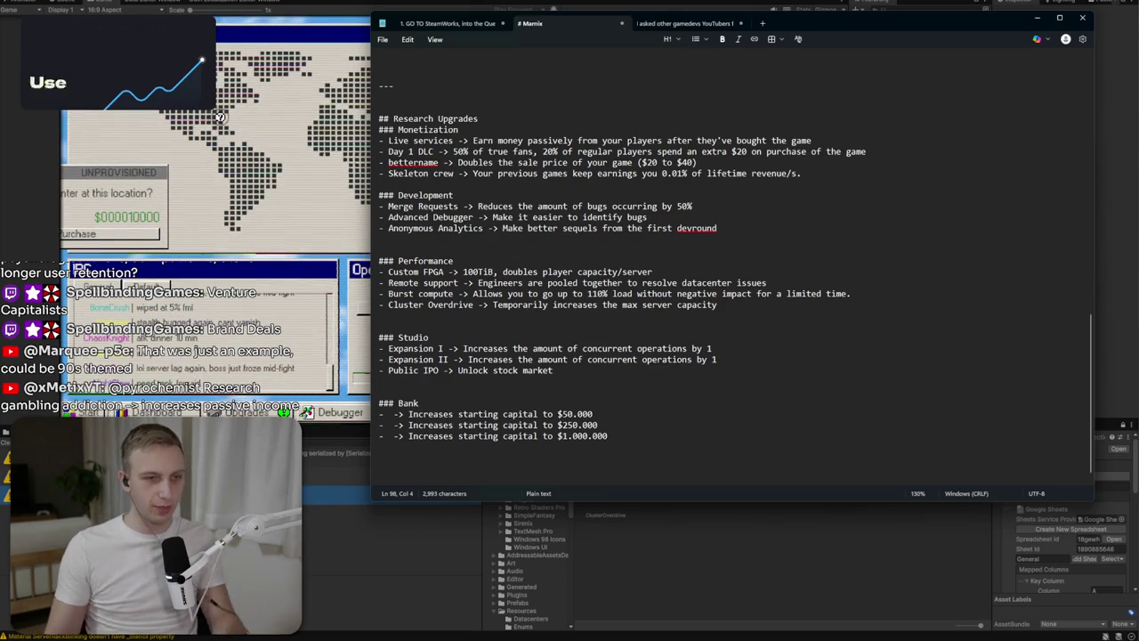
left_click(580, 368)
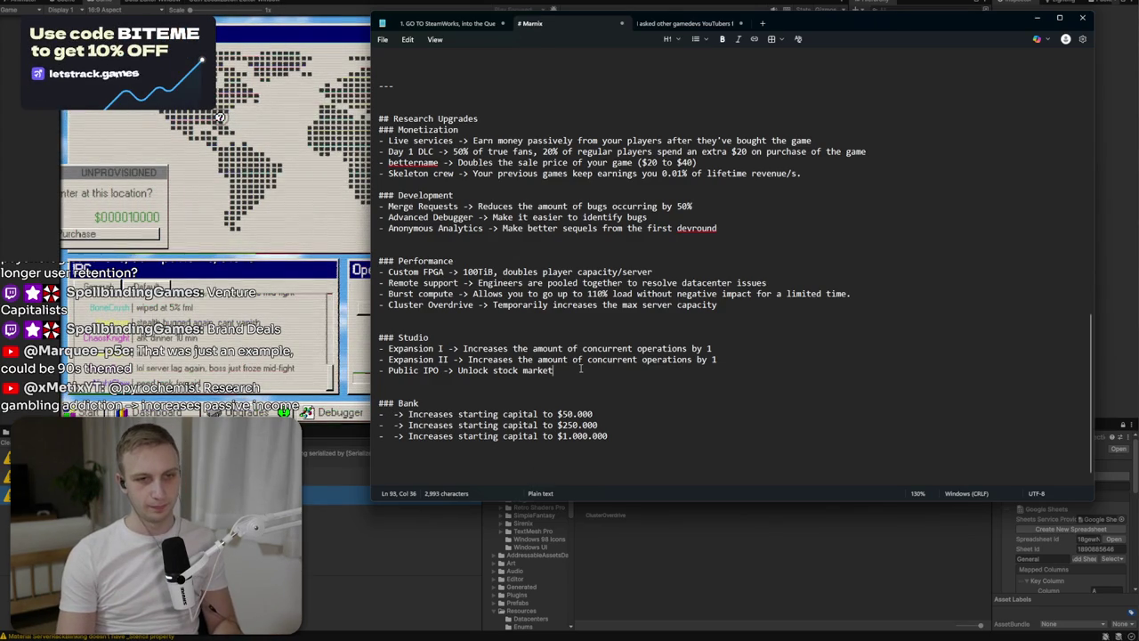
Replace the Studio upgrade name 'Expansion I' with 'LA Office'.
left_click(388, 348)
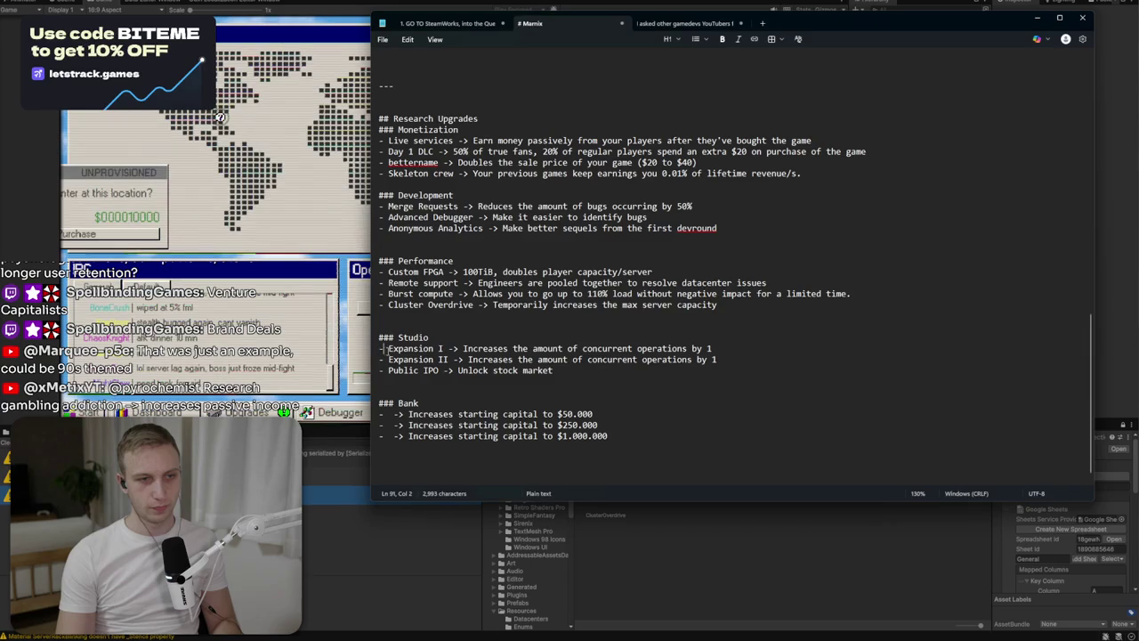
left_click_drag(388, 347, 443, 348)
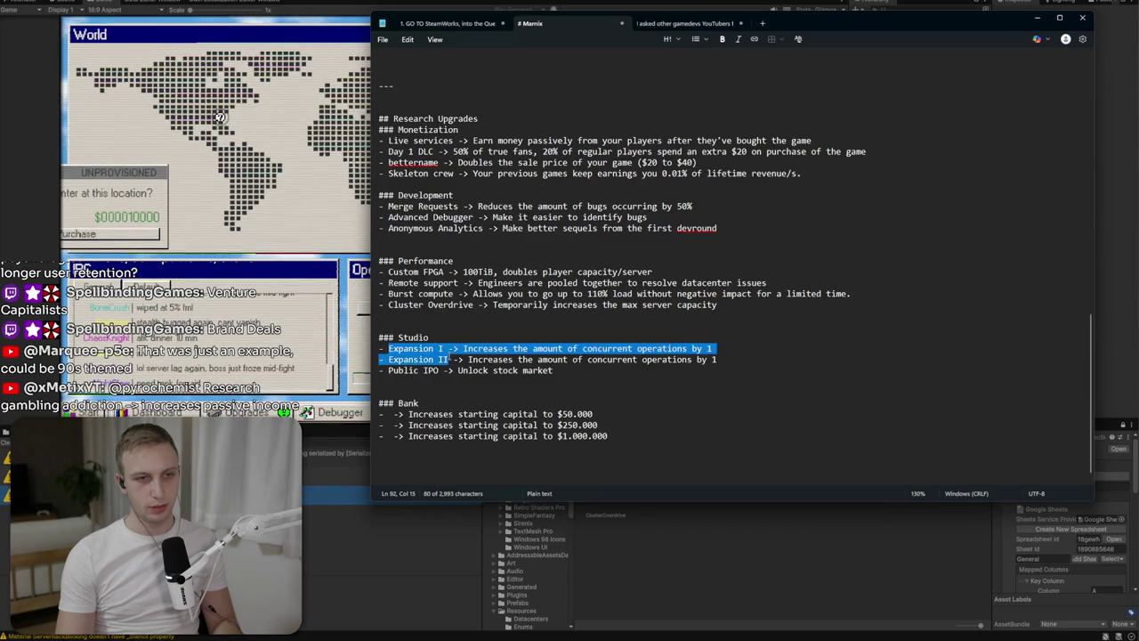
left_click(450, 359)
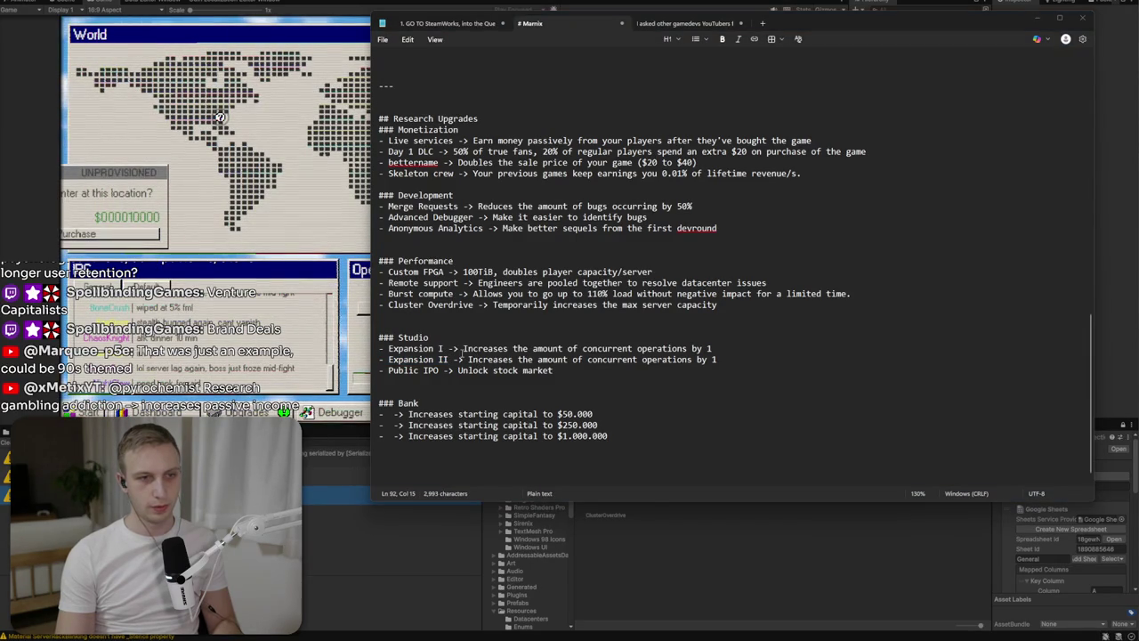
left_click_drag(442, 348, 388, 348)
type("LA Office")
Replace 'Expansion II' with 'London Office' in the Studio list.
key("Down")
key("Down")
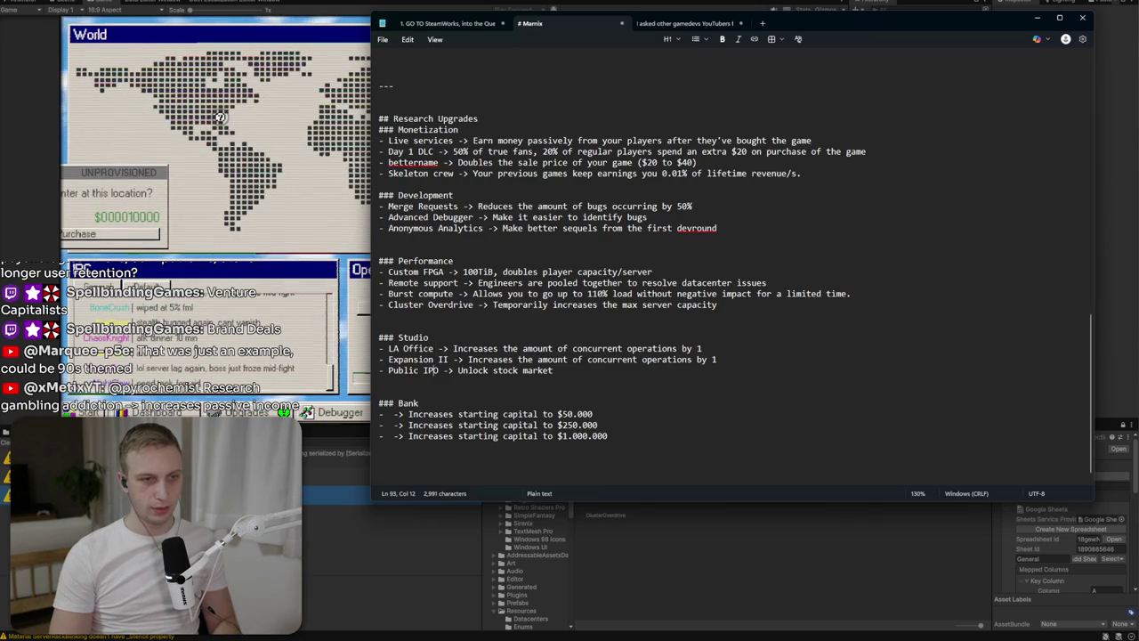
key("Delete")
key("Delete")
key("BackSpace")
key("BackSpace")
key("BackSpace")
type("London Office")
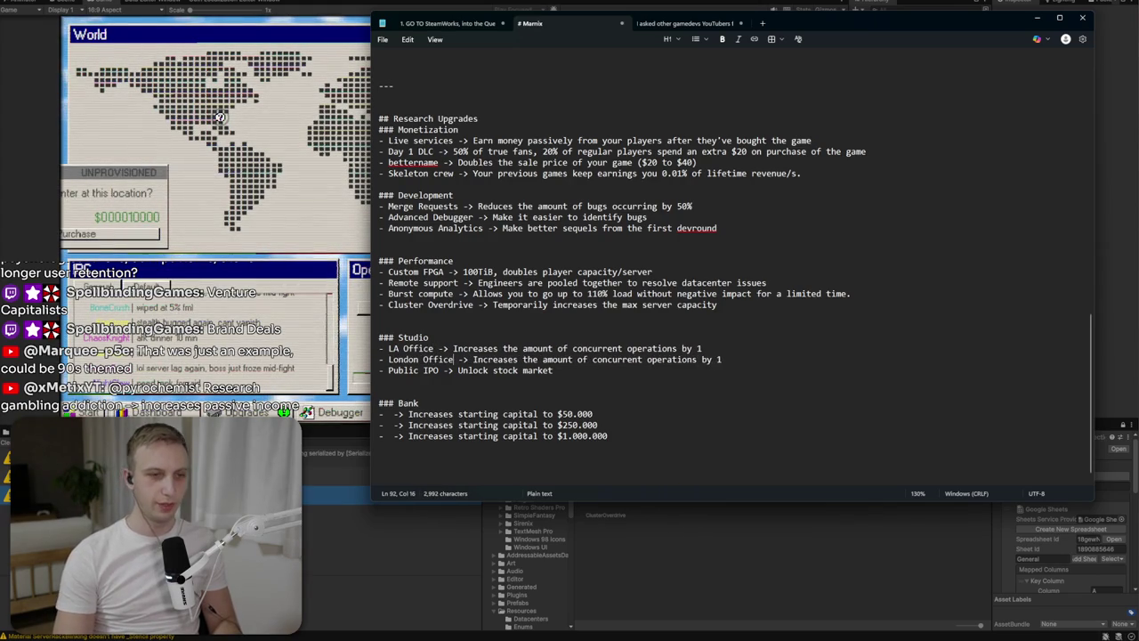
left_click(537, 378)
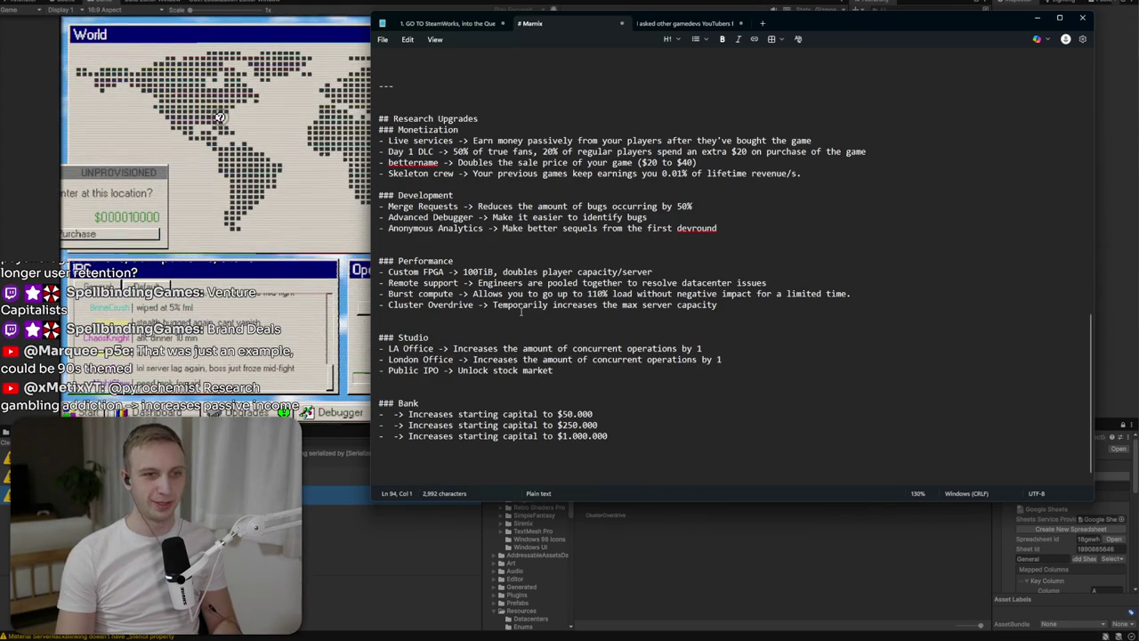
left_click(590, 373)
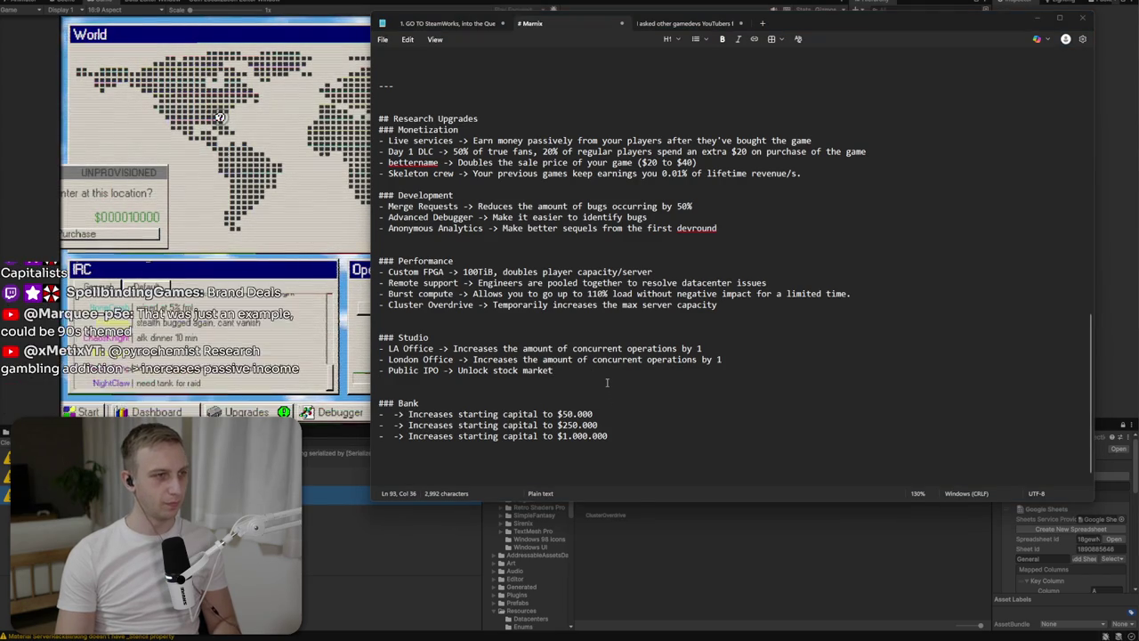
key("alt+Tab")
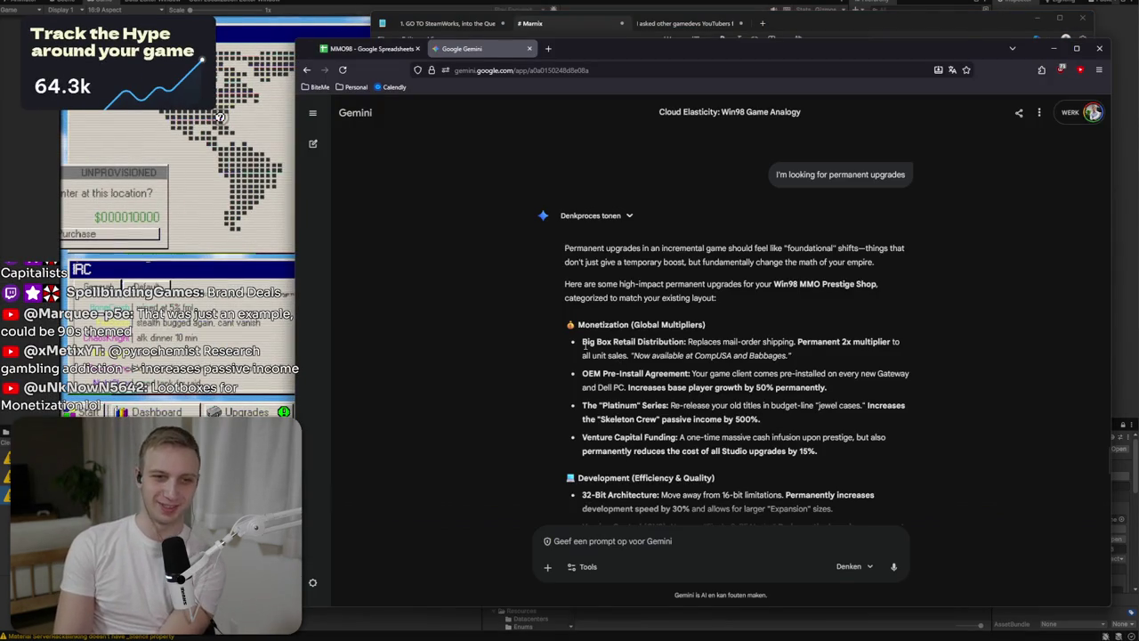
scroll(584, 346, "down", 1)
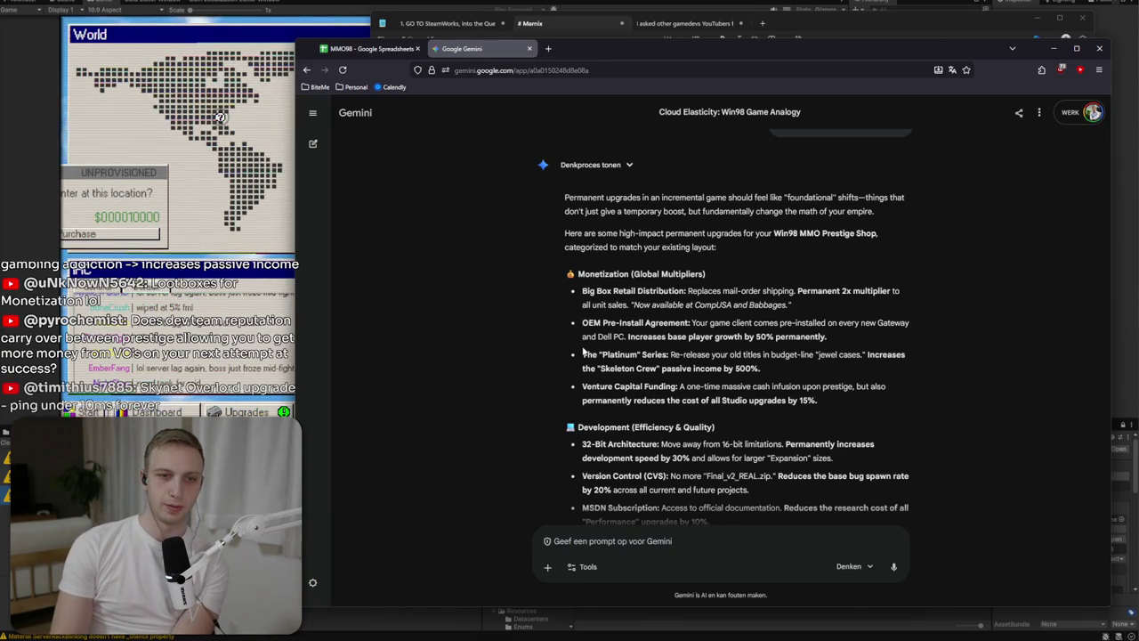
left_click_drag(582, 386, 829, 397)
left_click(823, 411)
left_click(816, 386)
triple_click(829, 396)
left_click(915, 107)
left_click(1053, 48)
key("alt+Tab")
scroll(655, 419, "down", 1)
left_click_drag(582, 342, 657, 342)
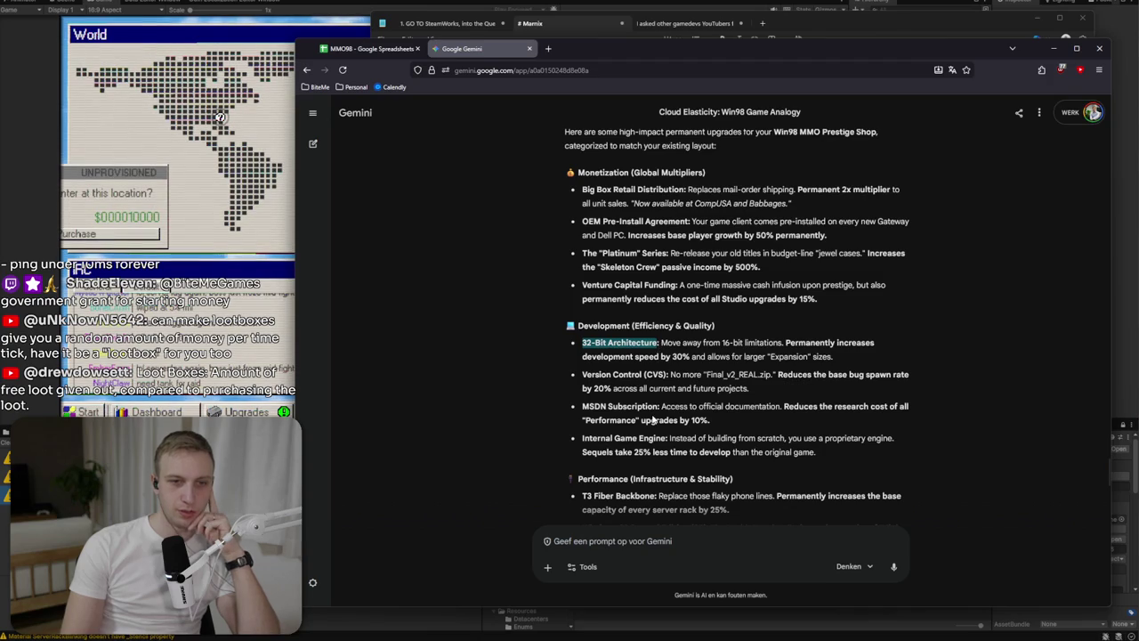
left_click(653, 436)
mouse_move(654, 435)
left_mouse_down()
mouse_move(865, 449)
mouse_move(582, 436)
left_mouse_up()
left_click(865, 448)
triple_click(841, 435)
left_click(841, 431)
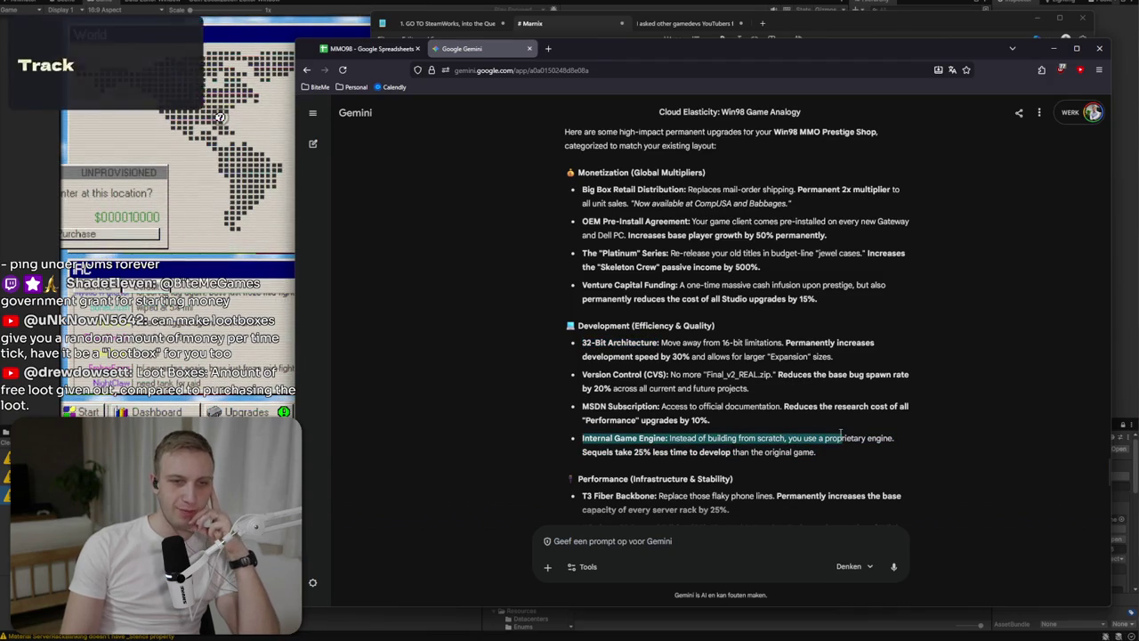
left_click(828, 407)
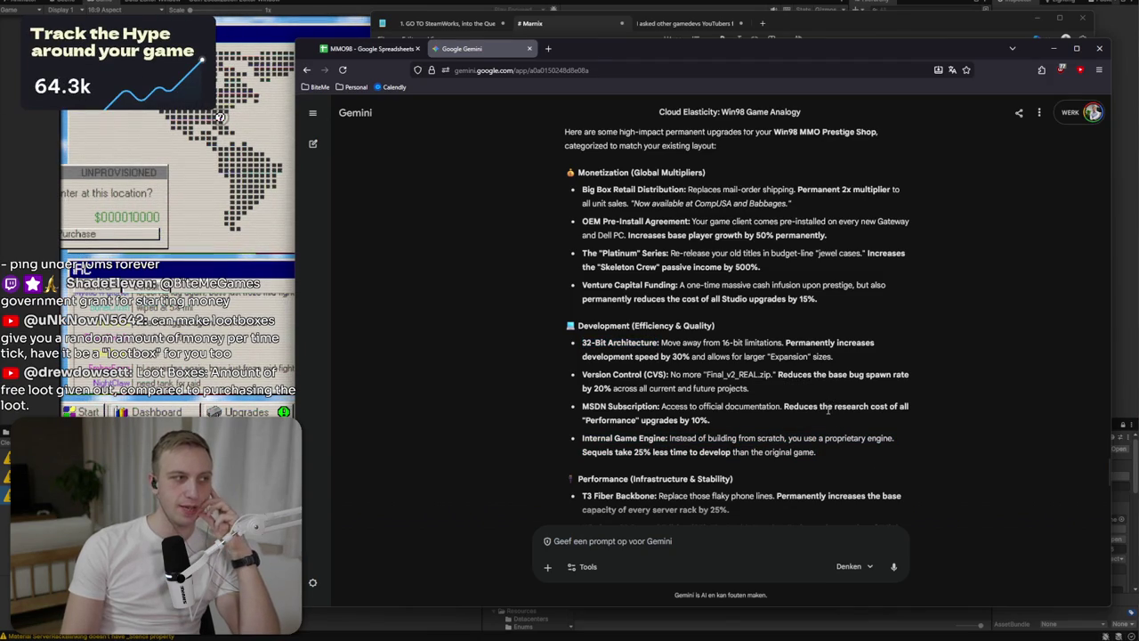
mouse_move(823, 423)
left_mouse_down()
mouse_move(819, 407)
mouse_move(584, 388)
mouse_move(584, 407)
left_mouse_up()
left_click(819, 408)
triple_click(815, 415)
left_click(814, 416)
triple_click(803, 413)
left_click(804, 413)
scroll(739, 398, "down", 1)
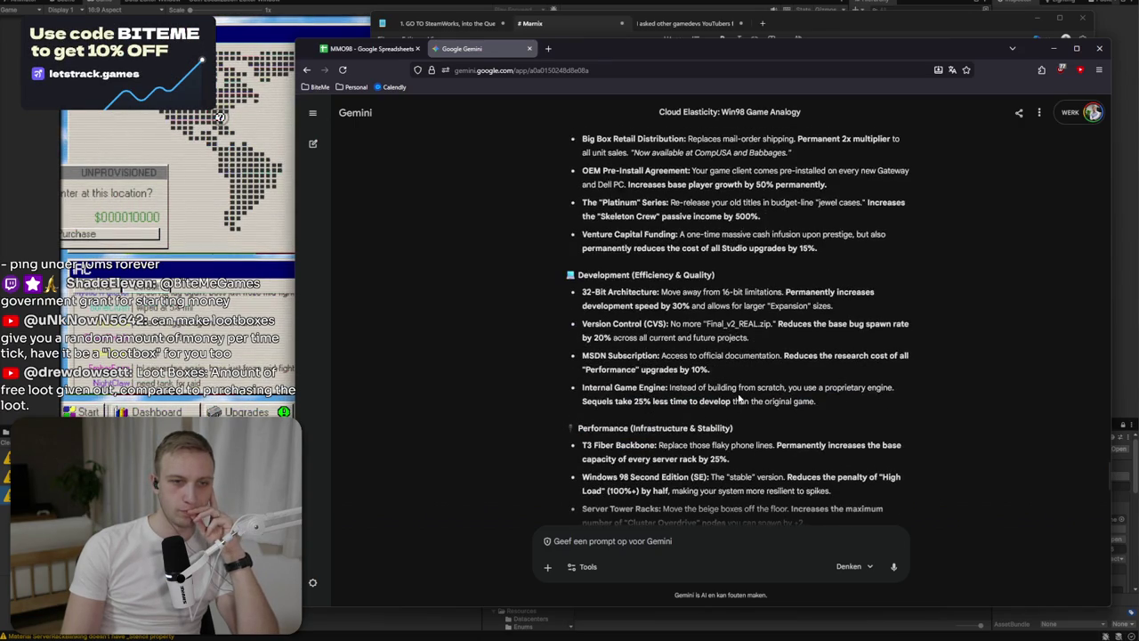
scroll(738, 398, "down", 1)
mouse_move(730, 407)
left_mouse_down()
mouse_move(775, 395)
mouse_move(582, 394)
mouse_move(791, 426)
mouse_move(790, 442)
left_mouse_up()
left_click(582, 394)
triple_click(623, 400)
left_click(623, 408)
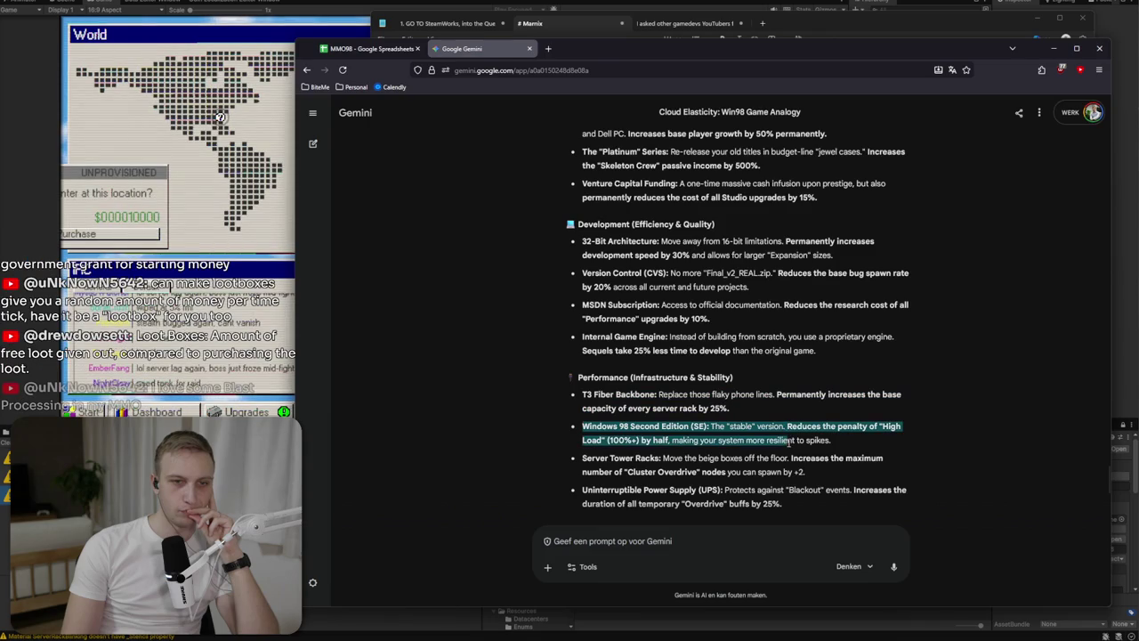
triple_click(791, 440)
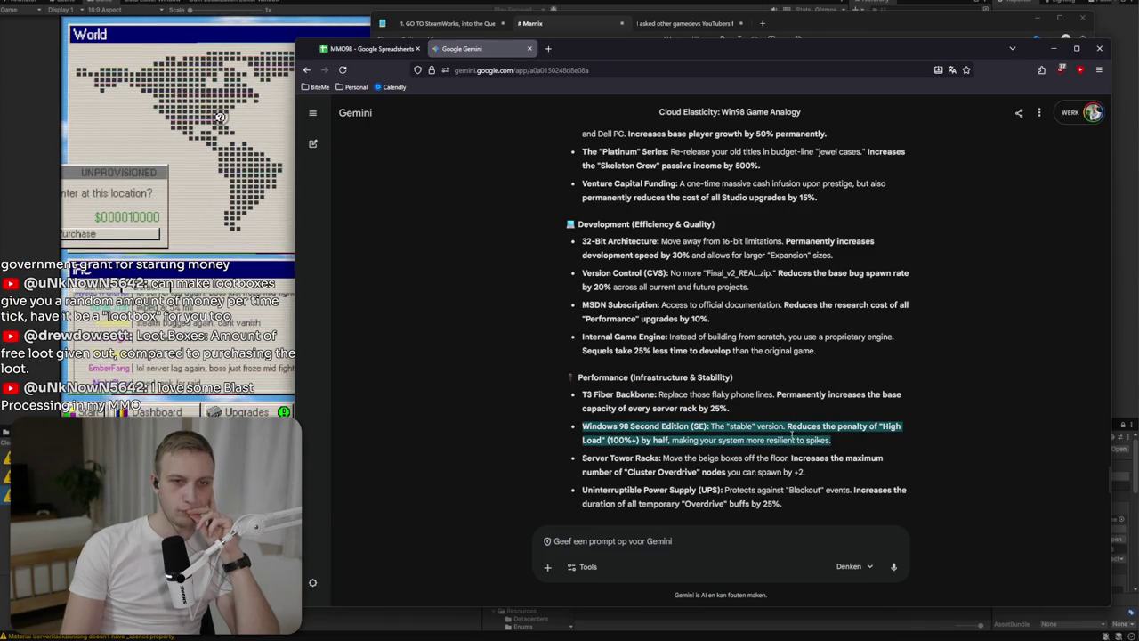
mouse_move(792, 439)
left_mouse_down()
mouse_move(813, 454)
mouse_move(861, 426)
left_mouse_up()
left_click(853, 443)
left_click(862, 426)
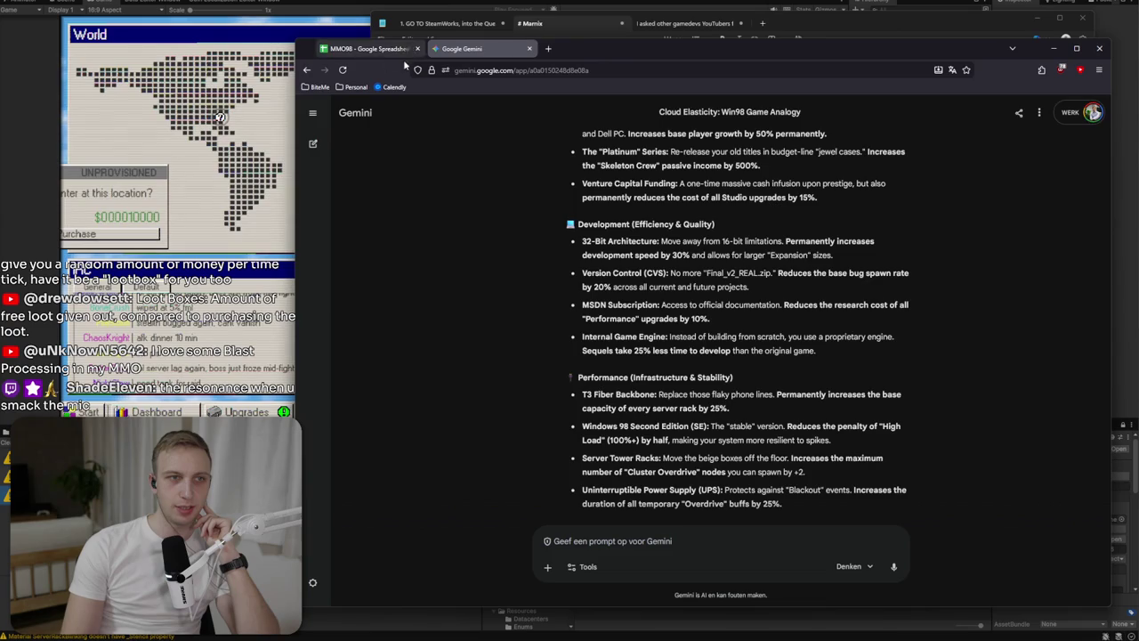
left_click(374, 50)
left_click(494, 48)
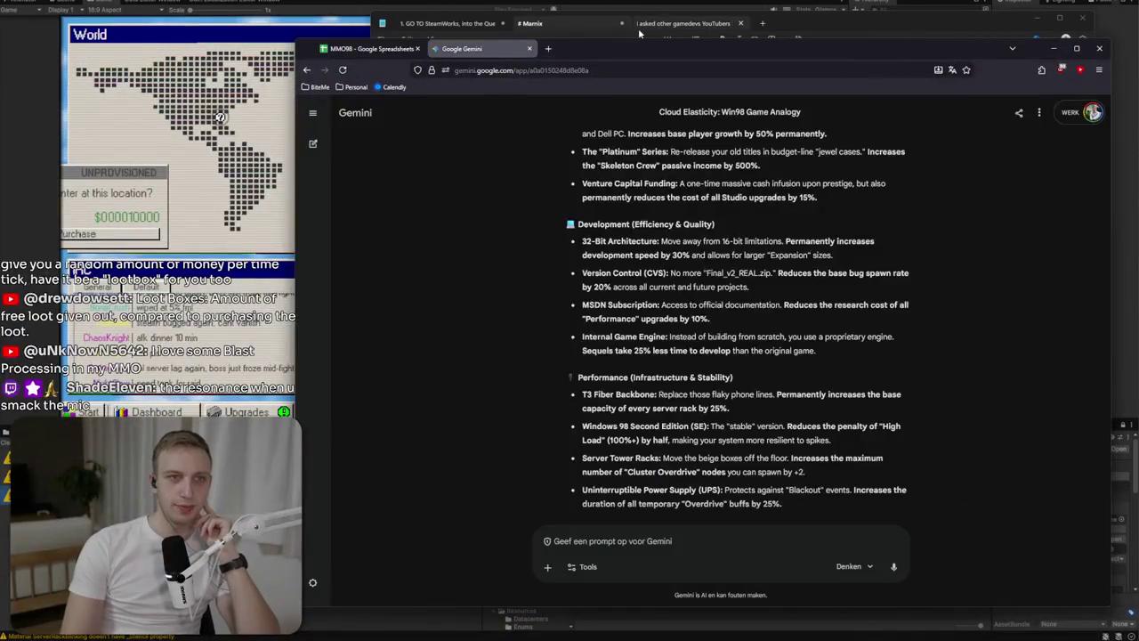
Delete the empty bullet below Cluster Overdrive in Notepad's Performance list.
left_click(581, 28)
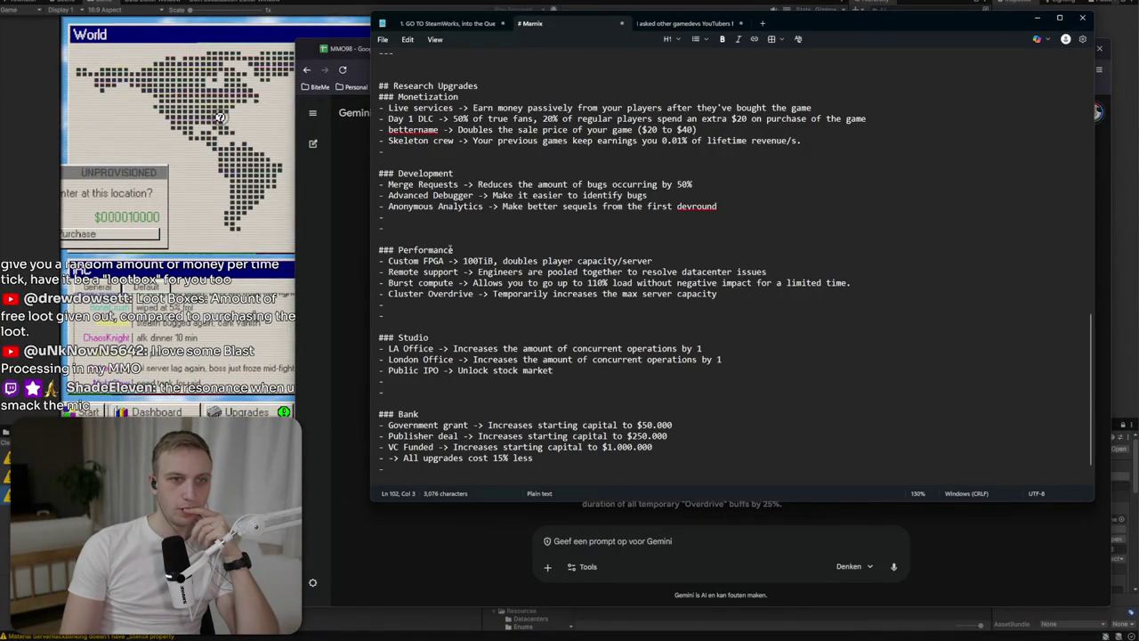
mouse_move(485, 282)
left_mouse_down()
mouse_move(832, 283)
mouse_move(638, 283)
left_mouse_up()
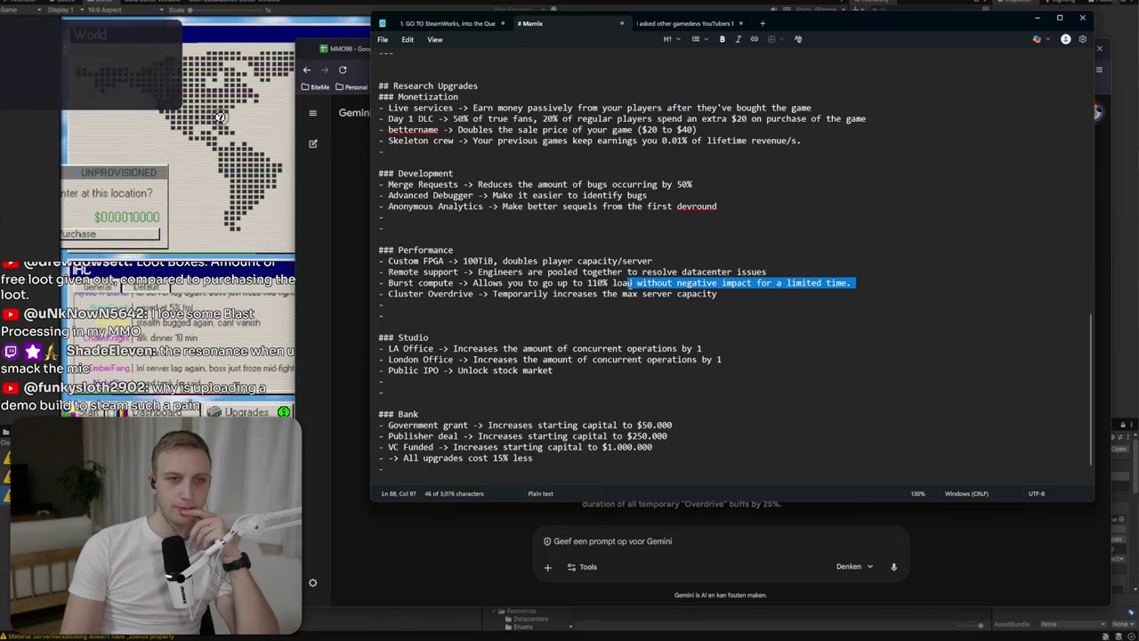
left_click(637, 285)
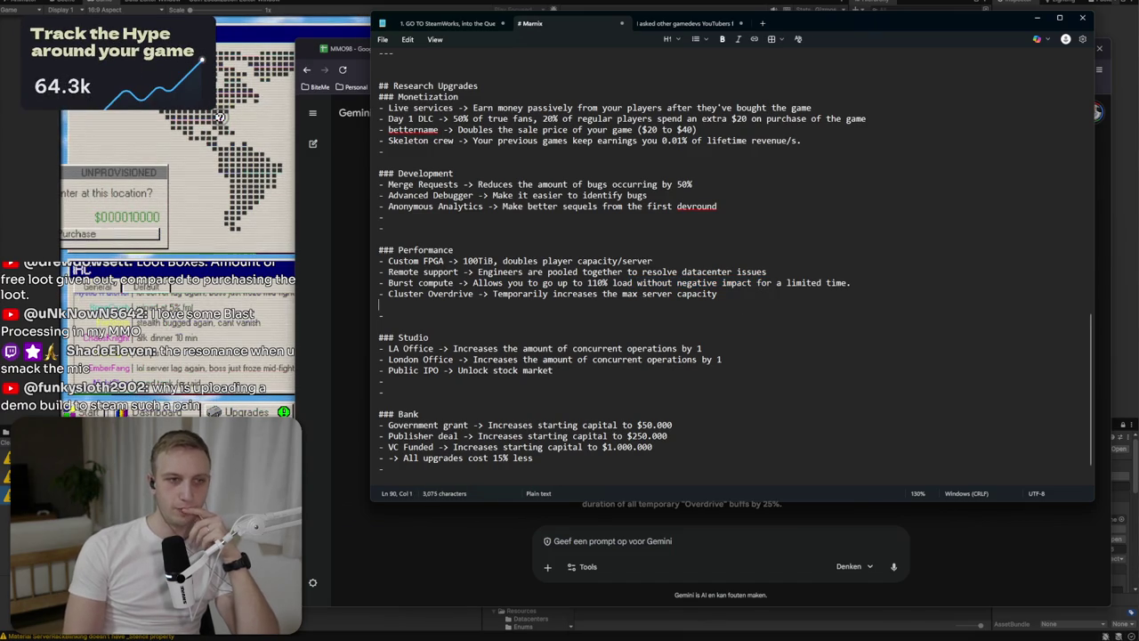
key("Delete")
key("Delete")
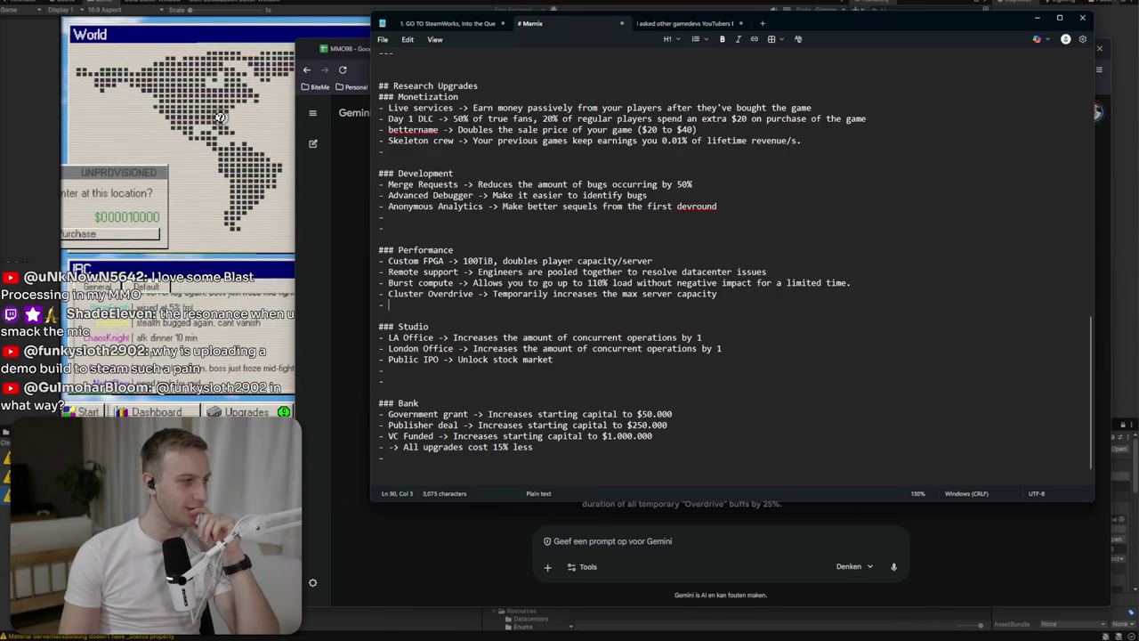
left_click(528, 495)
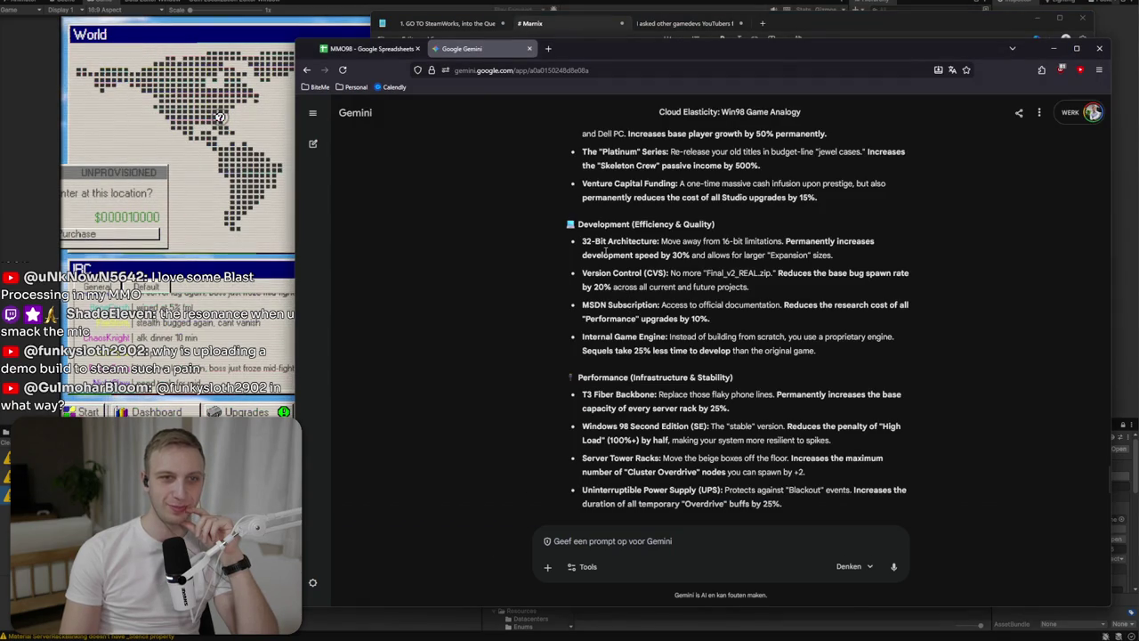
Find Gemini's Studio (Scaling & Prestige) ideas and highlight Corporate Lobby's passive revenue multiplier.
scroll(605, 252, "up", 2)
scroll(663, 374, "down", 3)
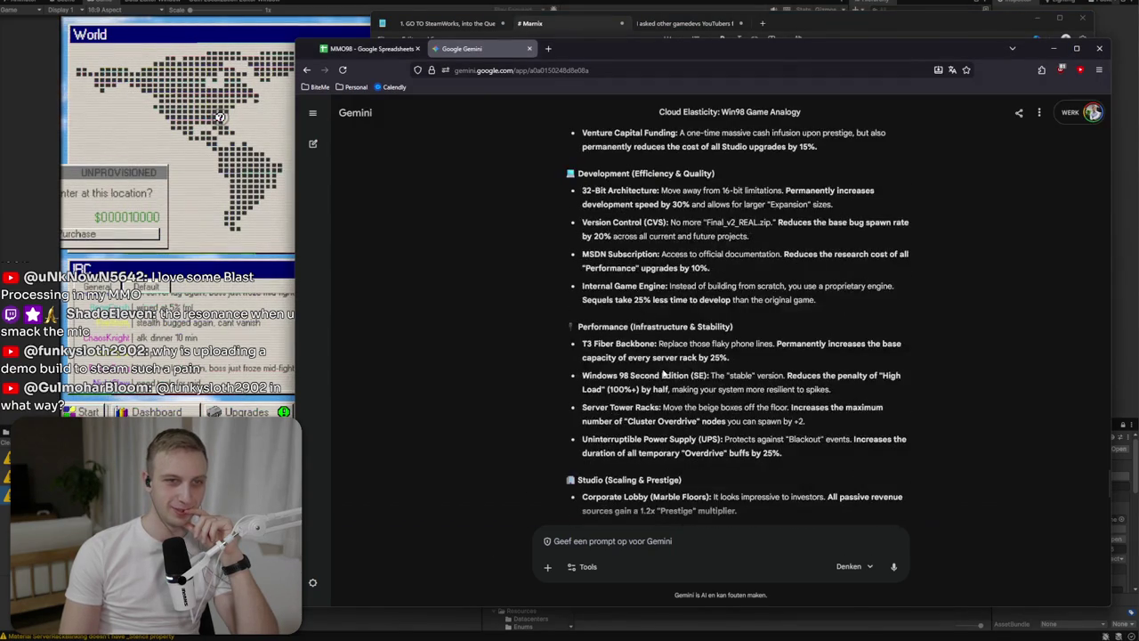
scroll(663, 375, "down", 3)
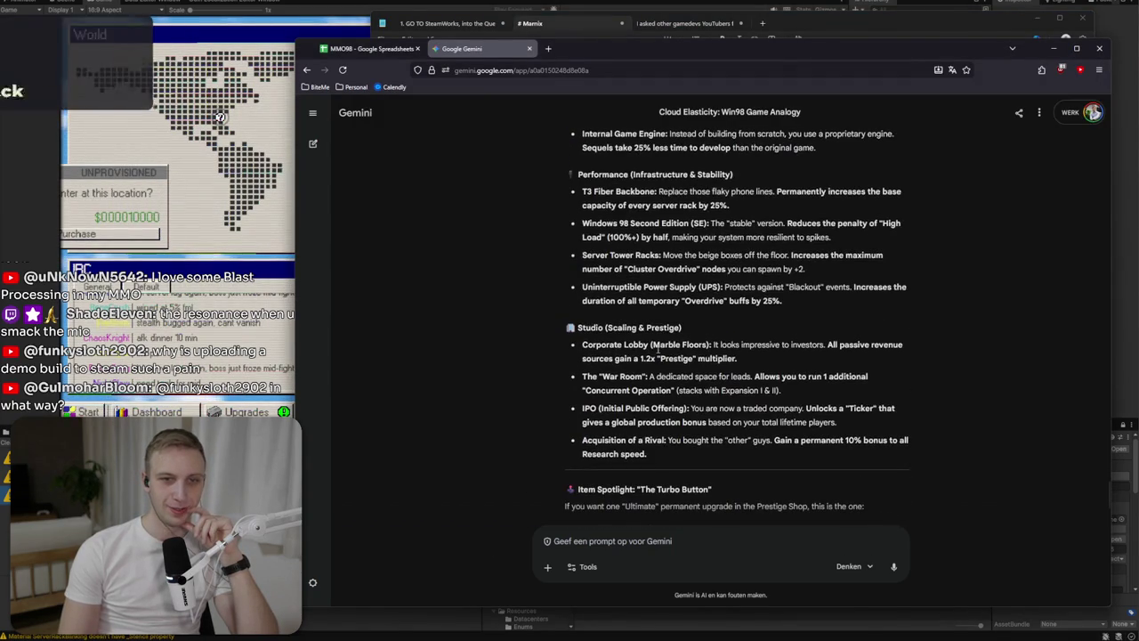
left_click_drag(737, 358, 735, 344)
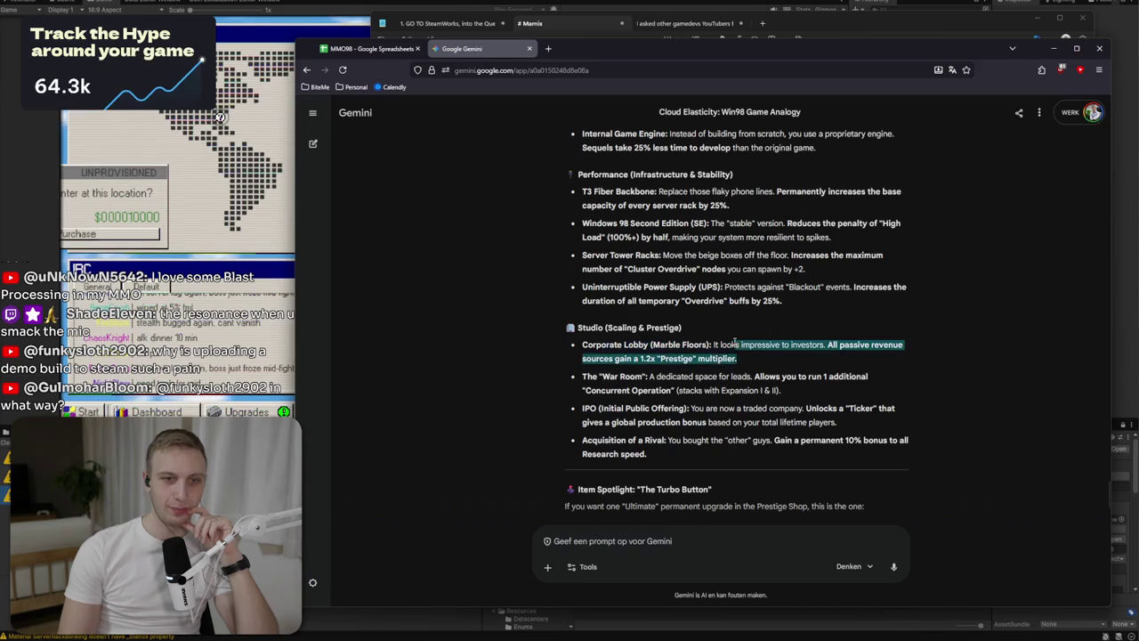
triple_click(750, 359)
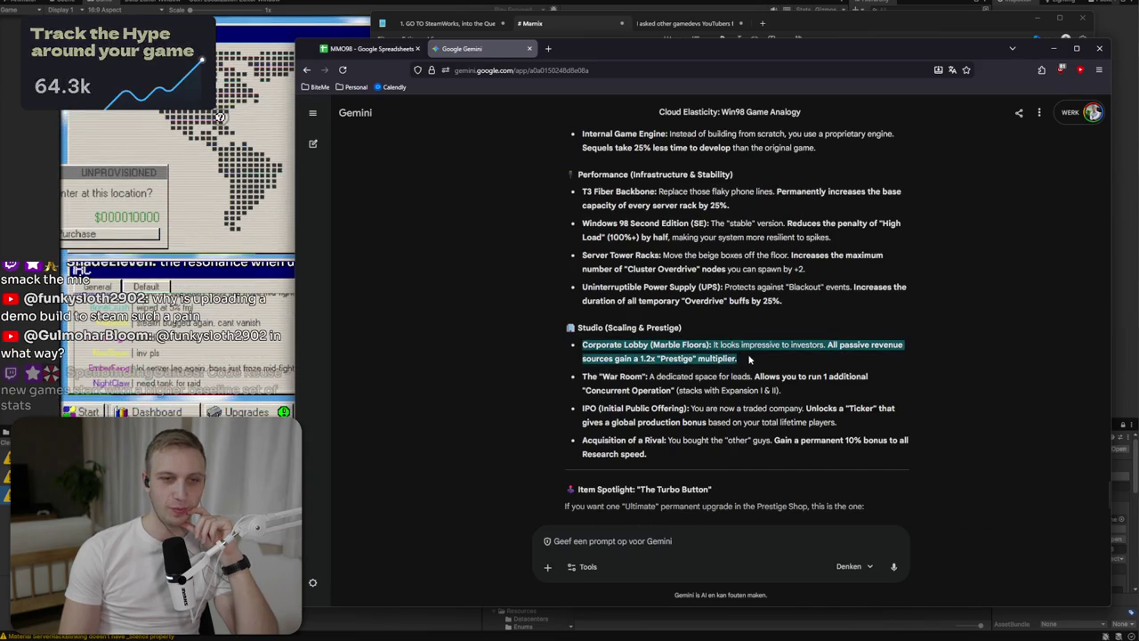
left_click_drag(738, 359, 827, 344)
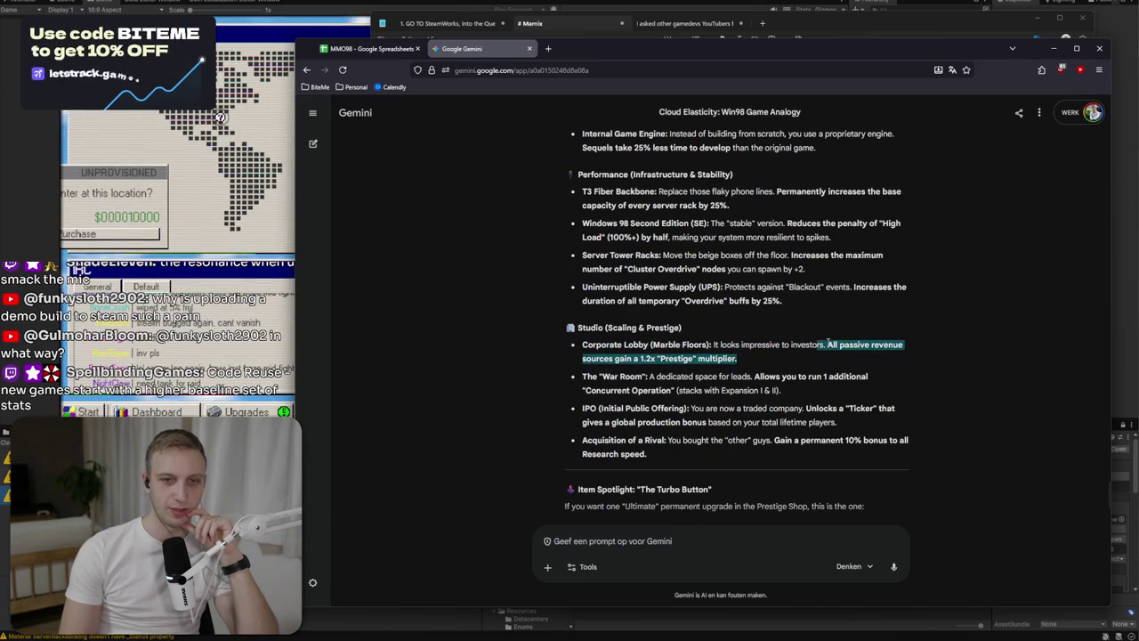
left_click(662, 264)
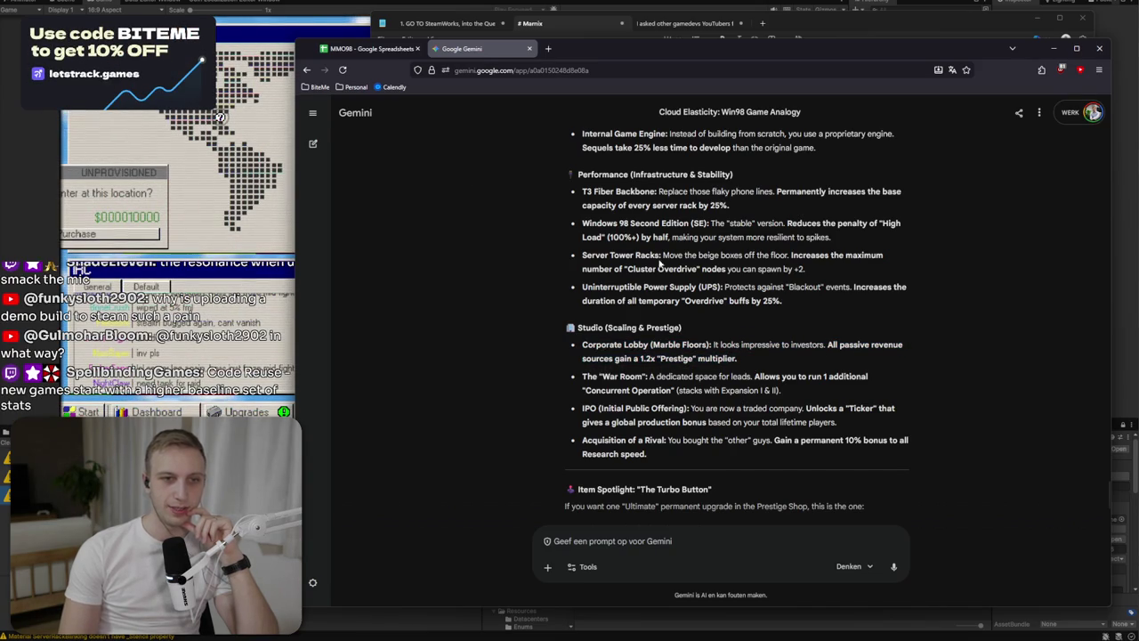
left_click(356, 50)
left_click(471, 49)
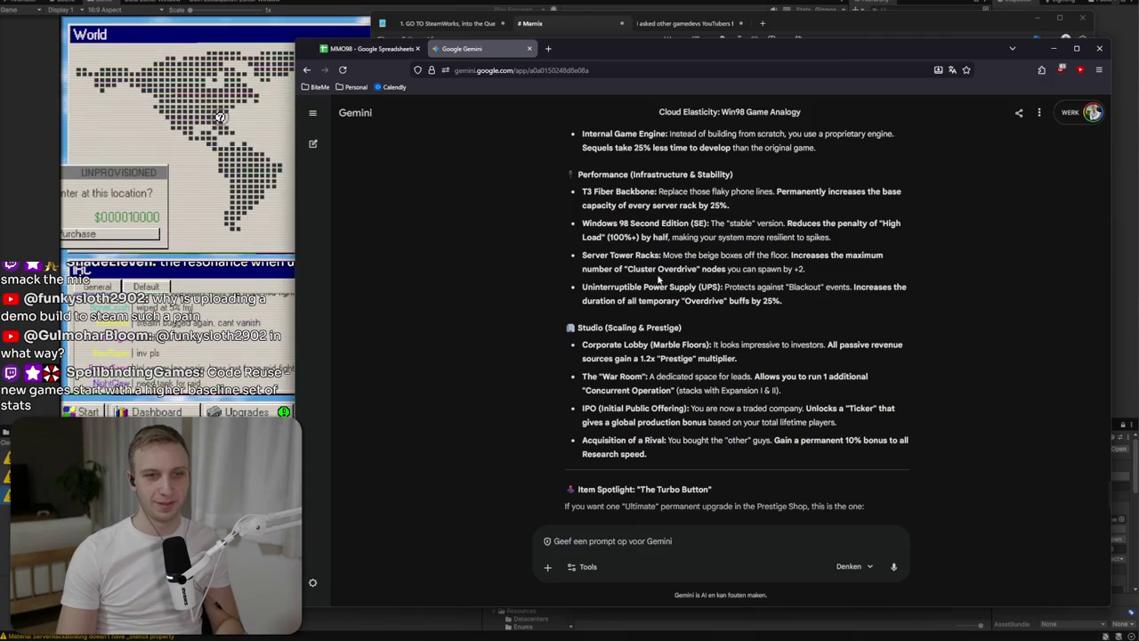
Add 'Marble flooring -> All passive resources gain a 1.2x multiplier' under Public IPO in Studio.
left_click(819, 25)
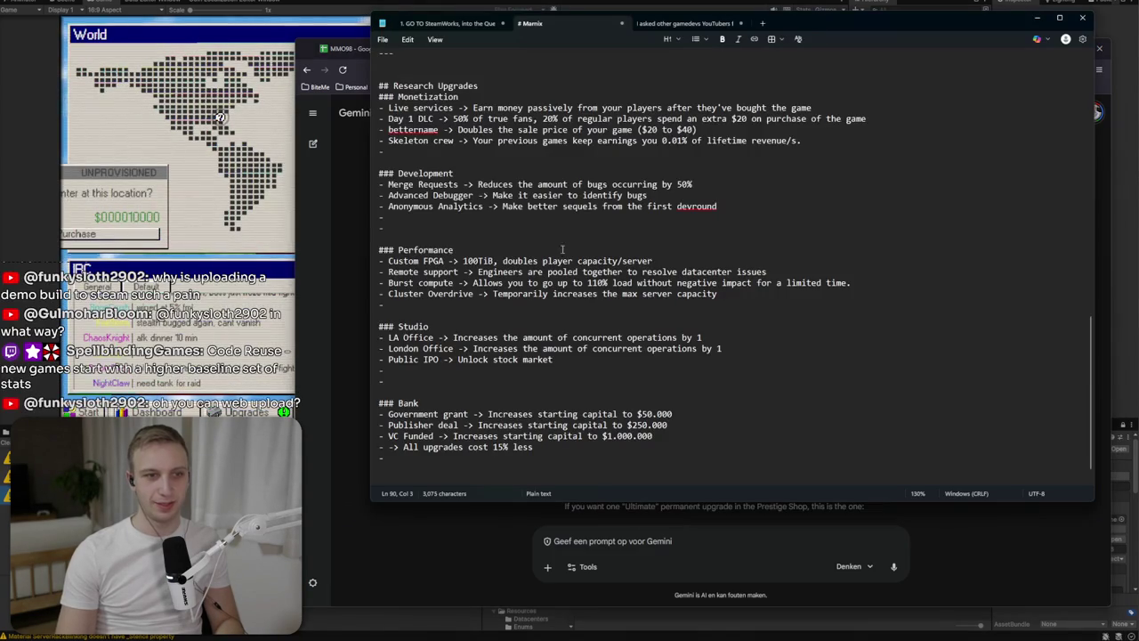
left_click(459, 380)
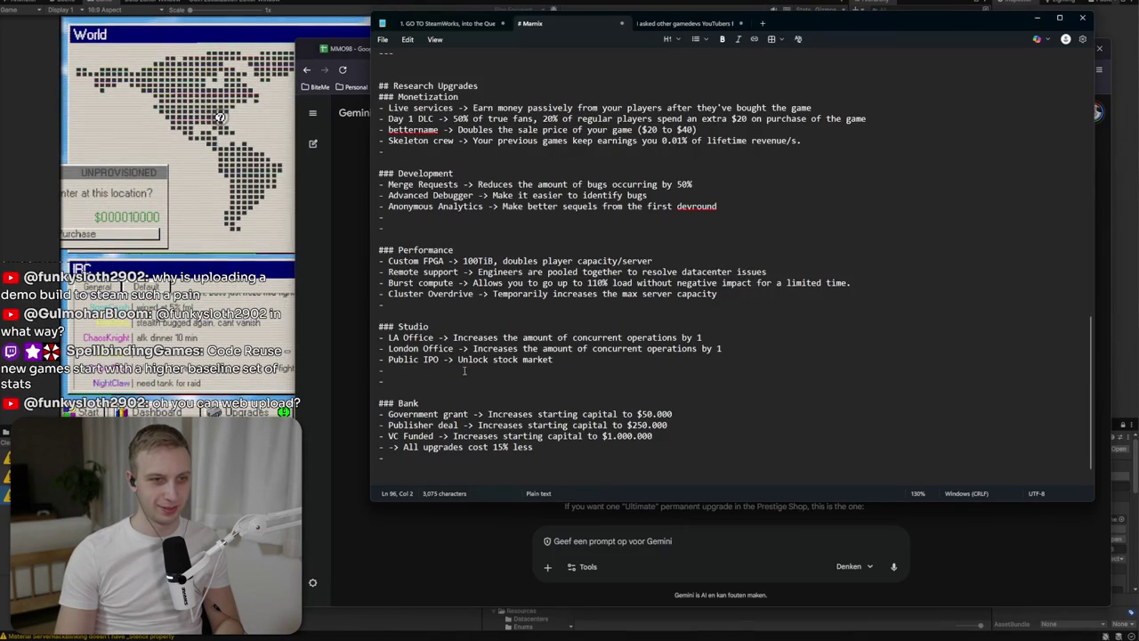
type("Marble flooring ->")
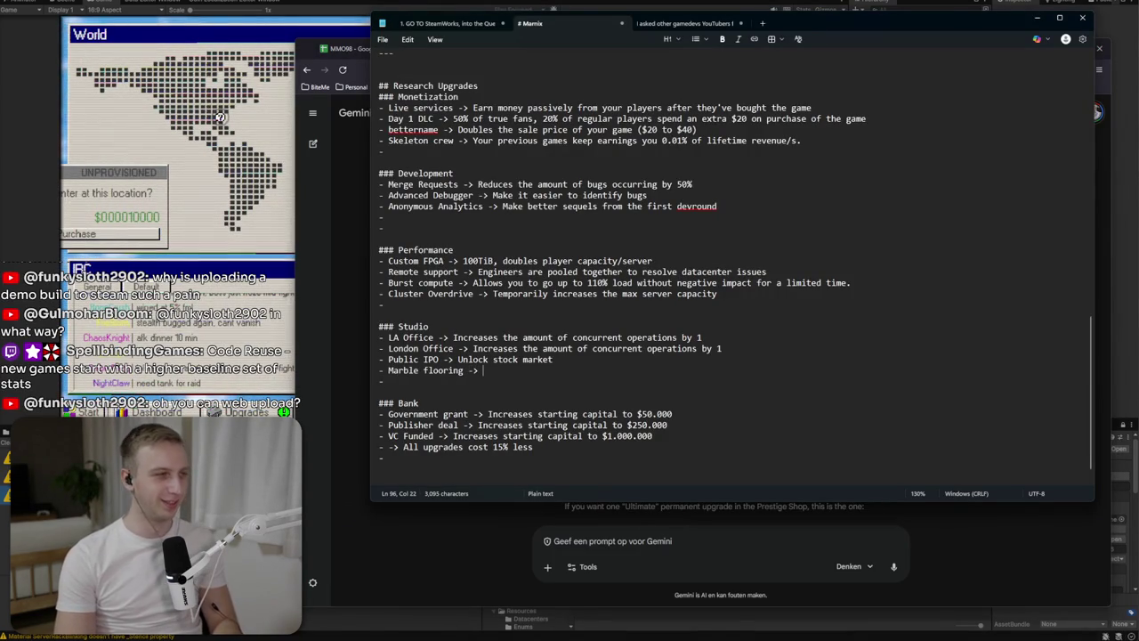
key("alt+Tab")
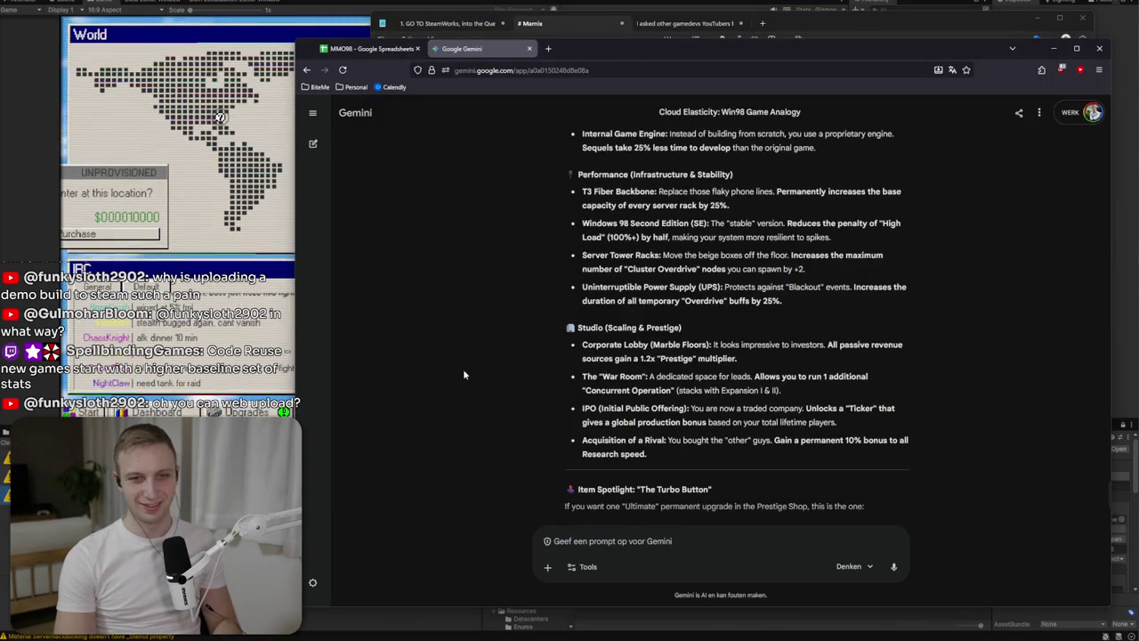
key("alt+Tab")
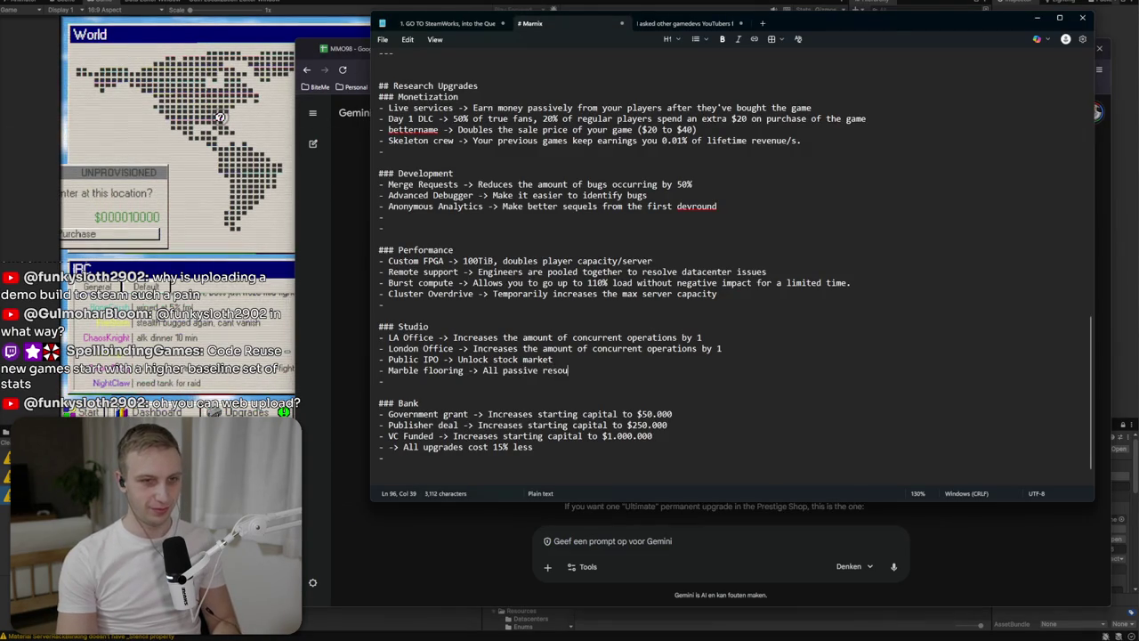
type("1.2")
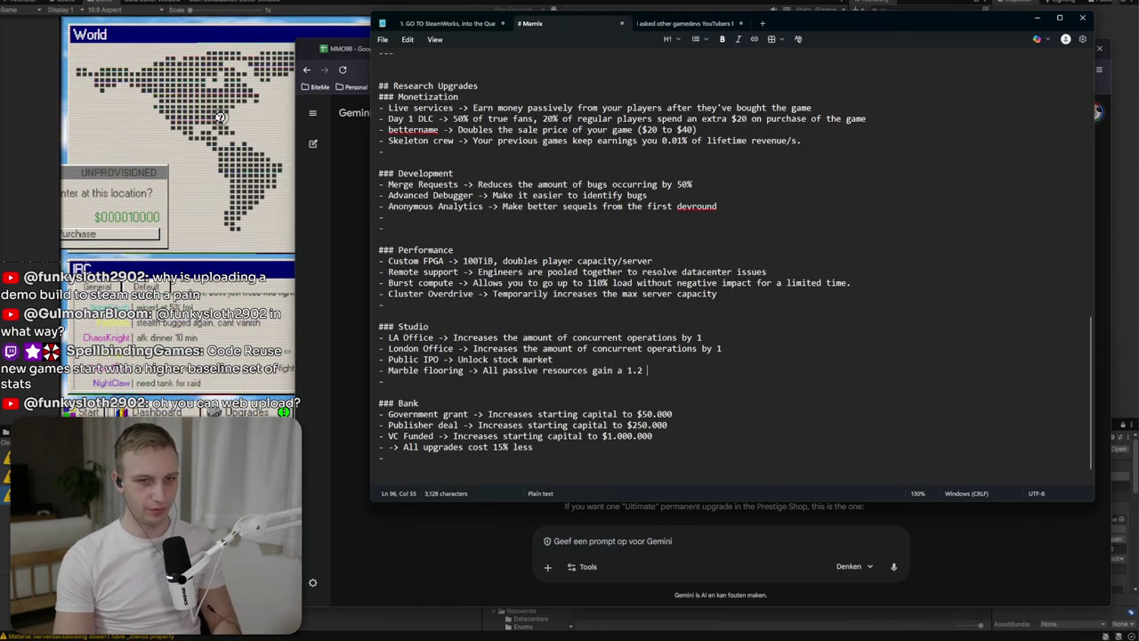
type("x multiplier")
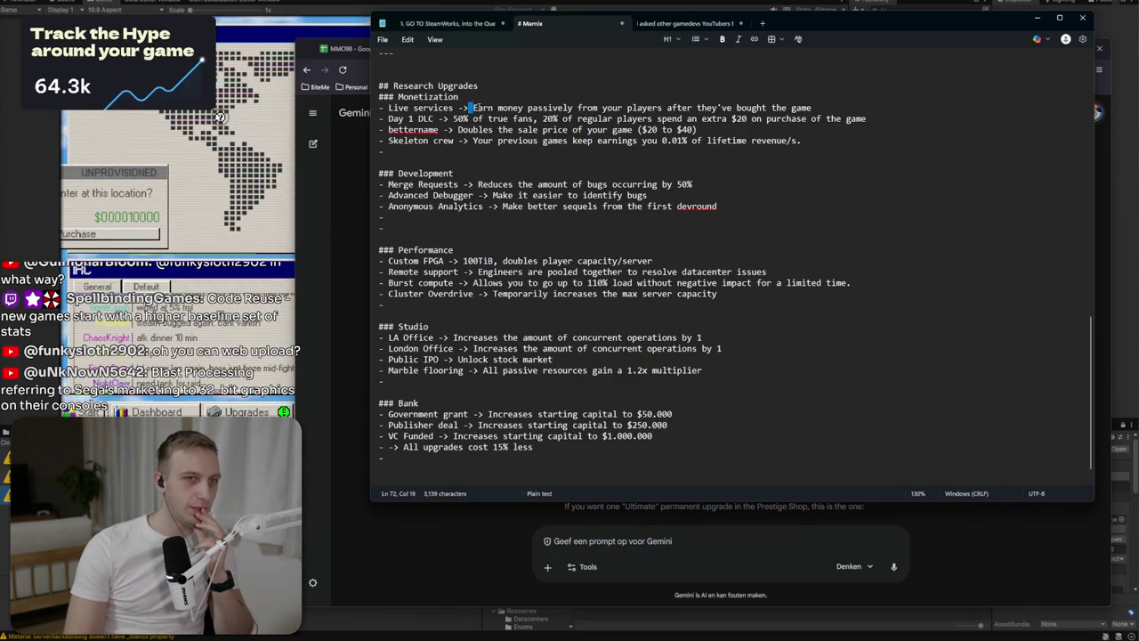
left_click_drag(473, 108, 590, 107)
left_click(573, 108)
mouse_move(487, 108)
left_mouse_down()
mouse_move(481, 129)
mouse_move(541, 140)
left_mouse_up()
left_click(525, 162)
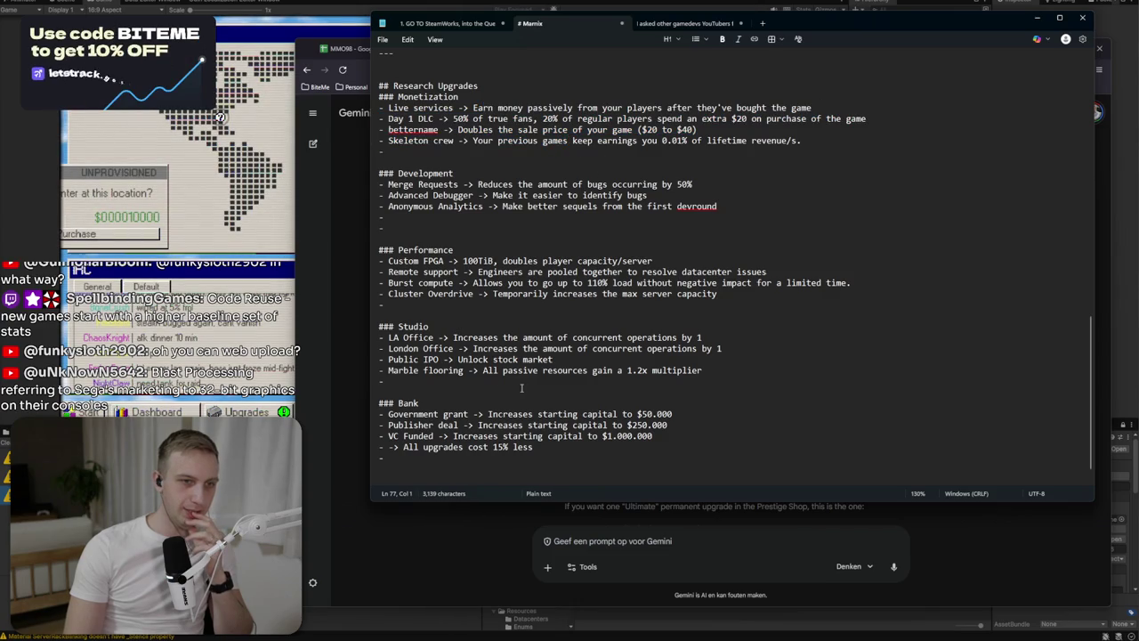
left_click_drag(388, 371, 755, 369)
left_click(724, 217)
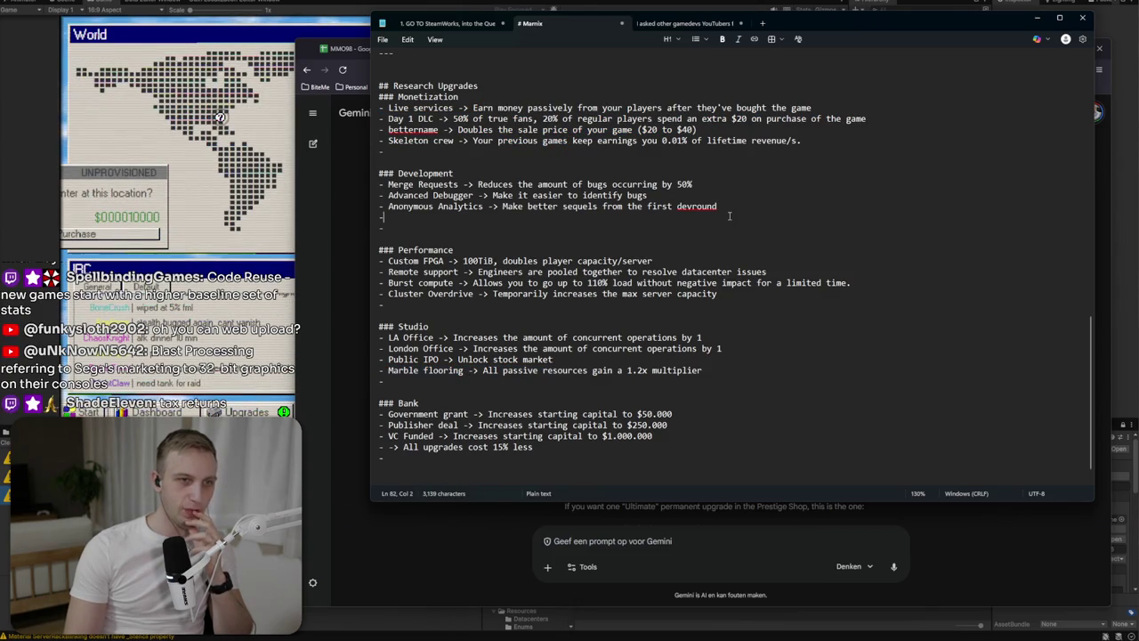
Type '-> Faster manual' under Development and rename Marble flooring to 'Big 4 consultant'.
type("-> Faster manual")
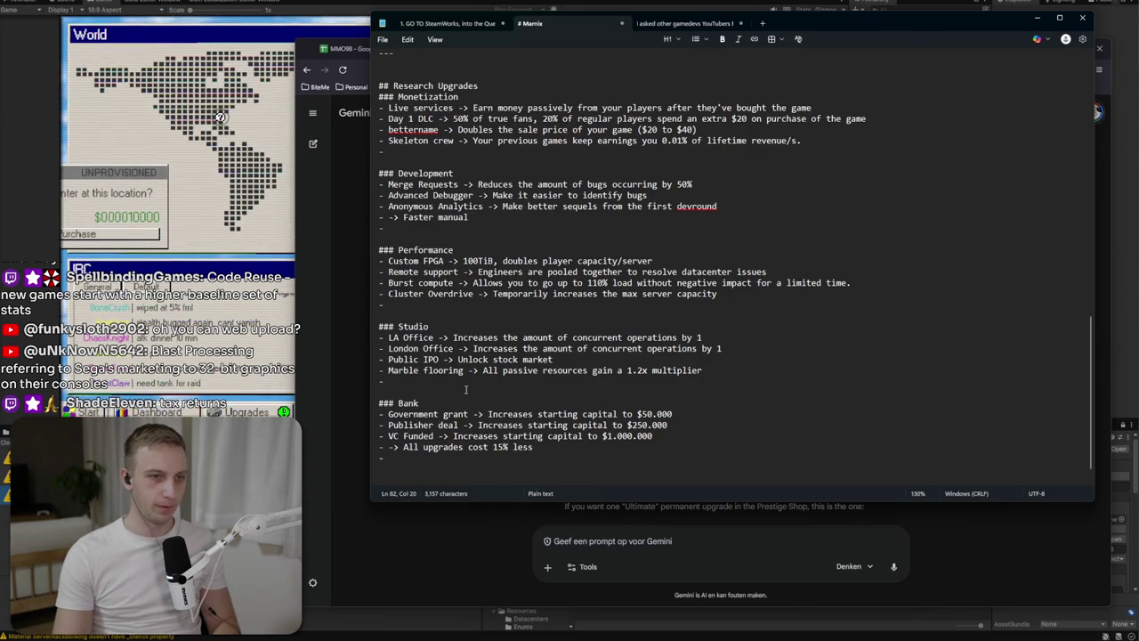
key("BackSpace")
key("BackSpace")
key("BackSpace")
type("Tax re")
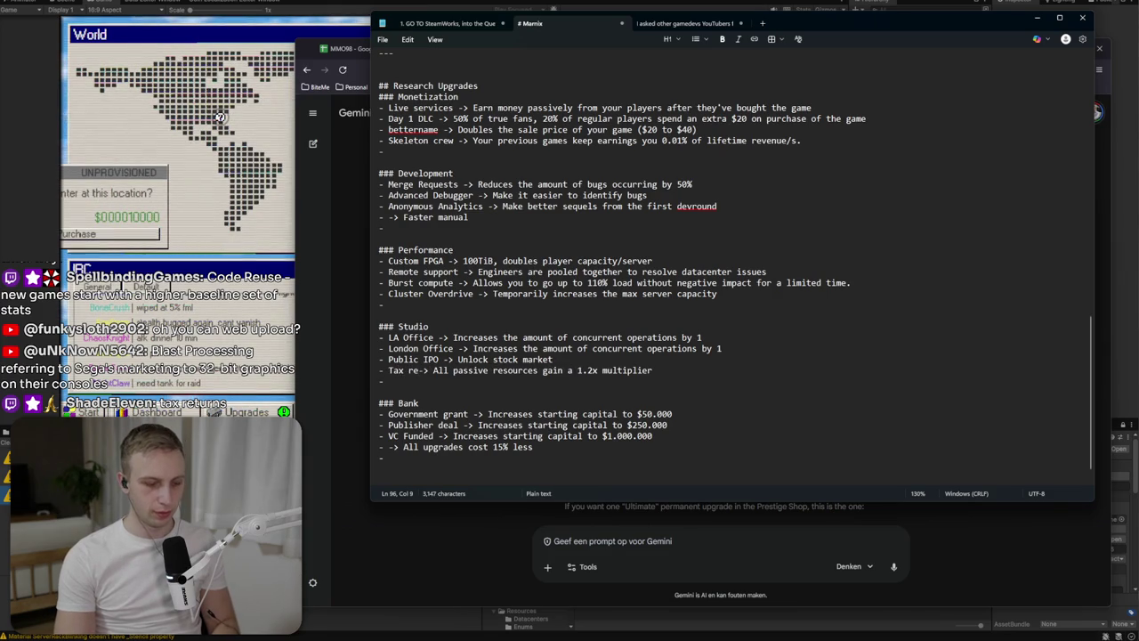
key("BackSpace")
key("BackSpace")
key("BackSpace")
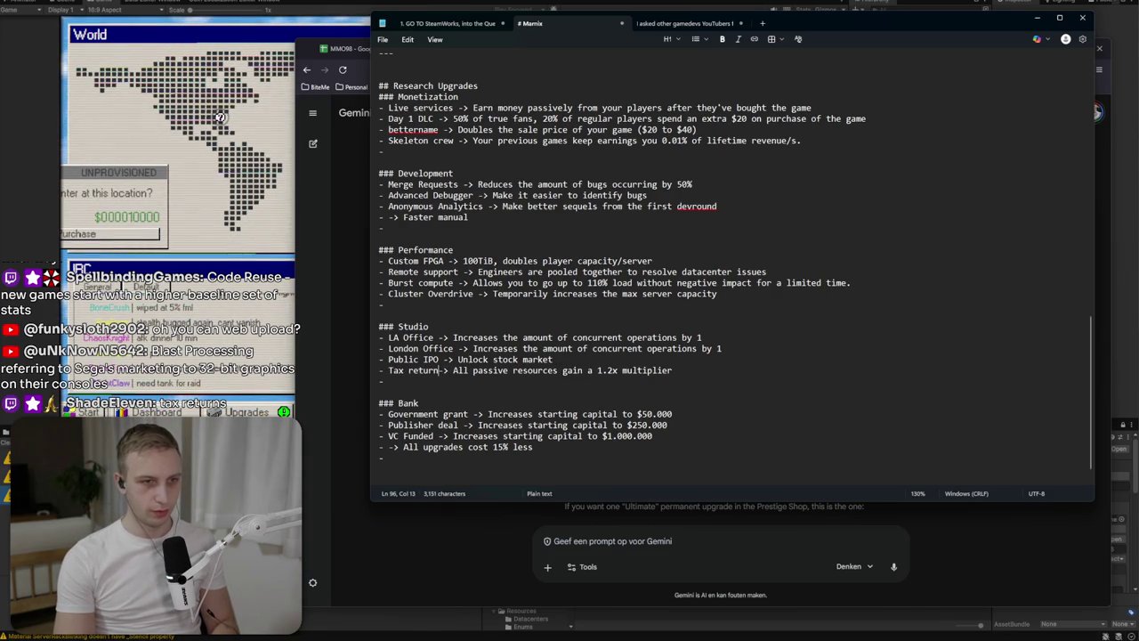
type("Big 4 accounta")
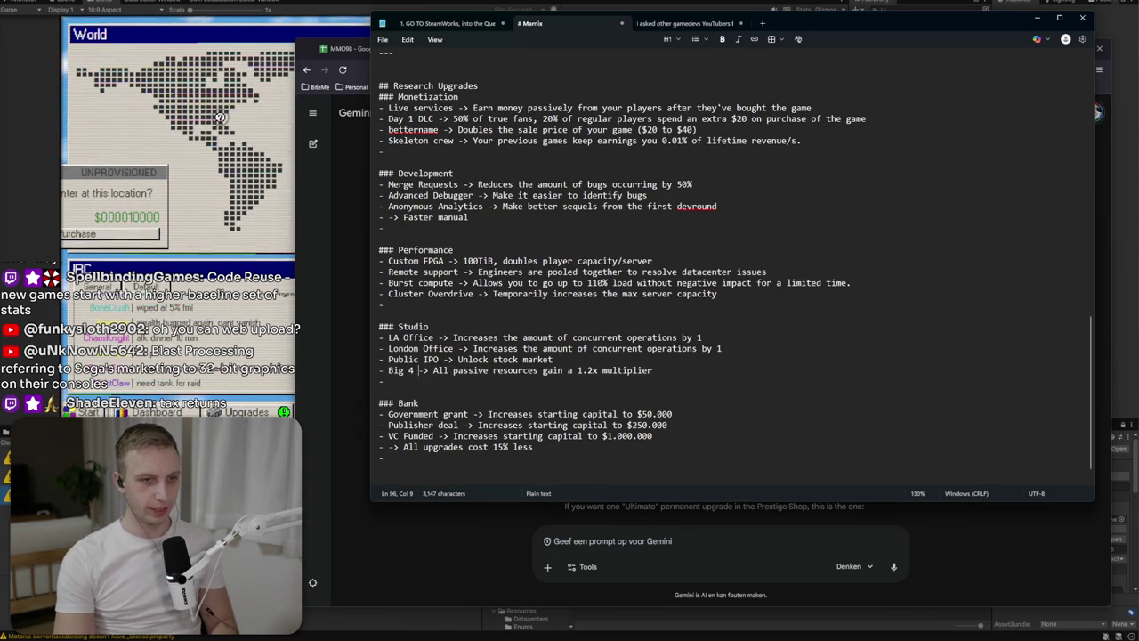
key("BackSpace")
key("BackSpace")
key("BackSpace")
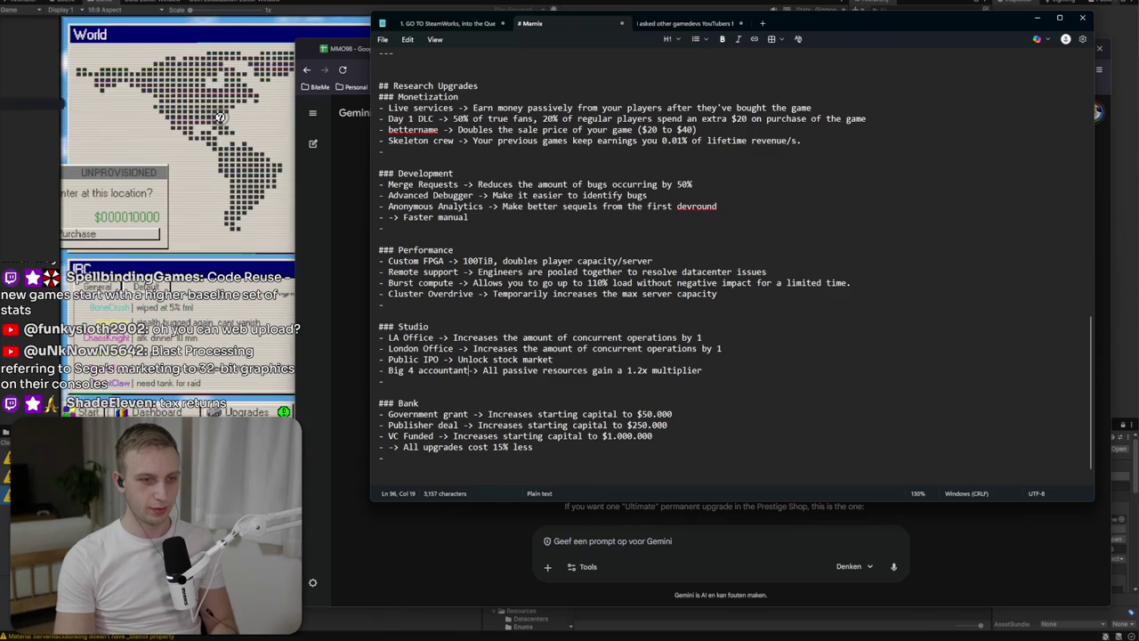
type("coonsulting")
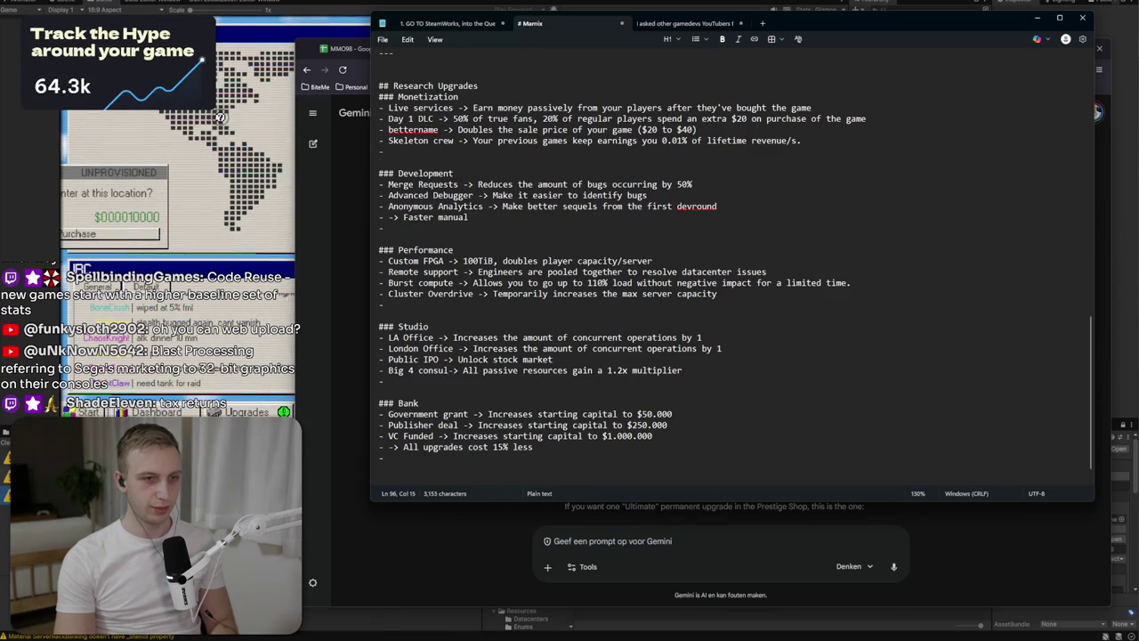
key("BackSpace")
key("BackSpace")
key("BackSpace")
type("ant")
Capitalize 'Consultant' and add the word 'revenue' to the bonus description.
key("ctrl+Left")
key("Delete")
type("C")
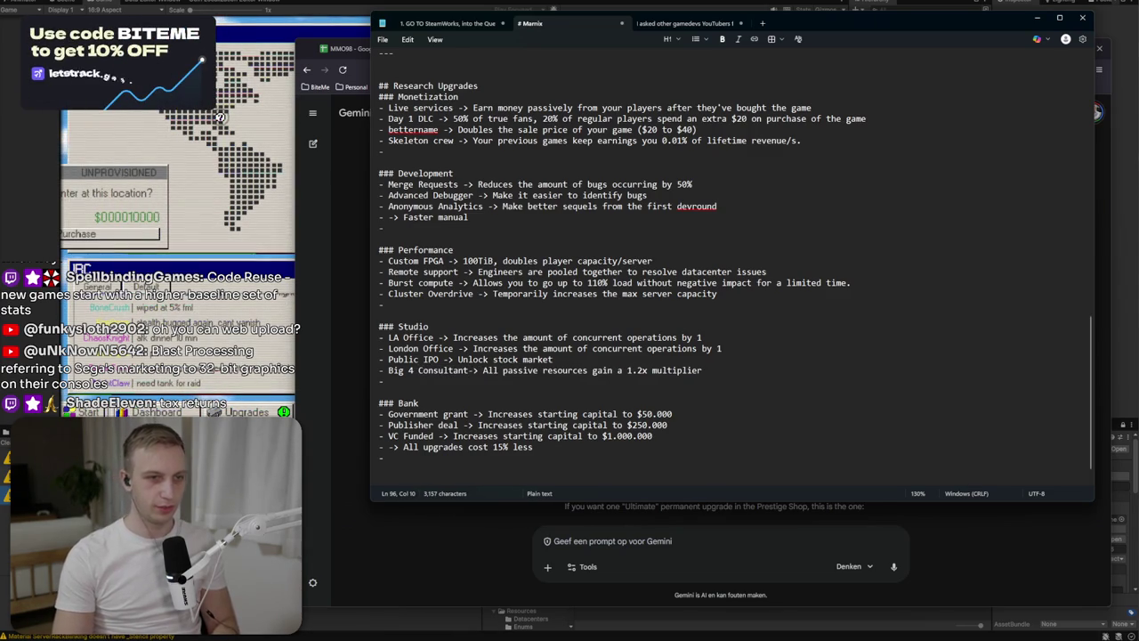
key("ctrl+Right")
key("ctrl+Right")
key("ctrl+Right")
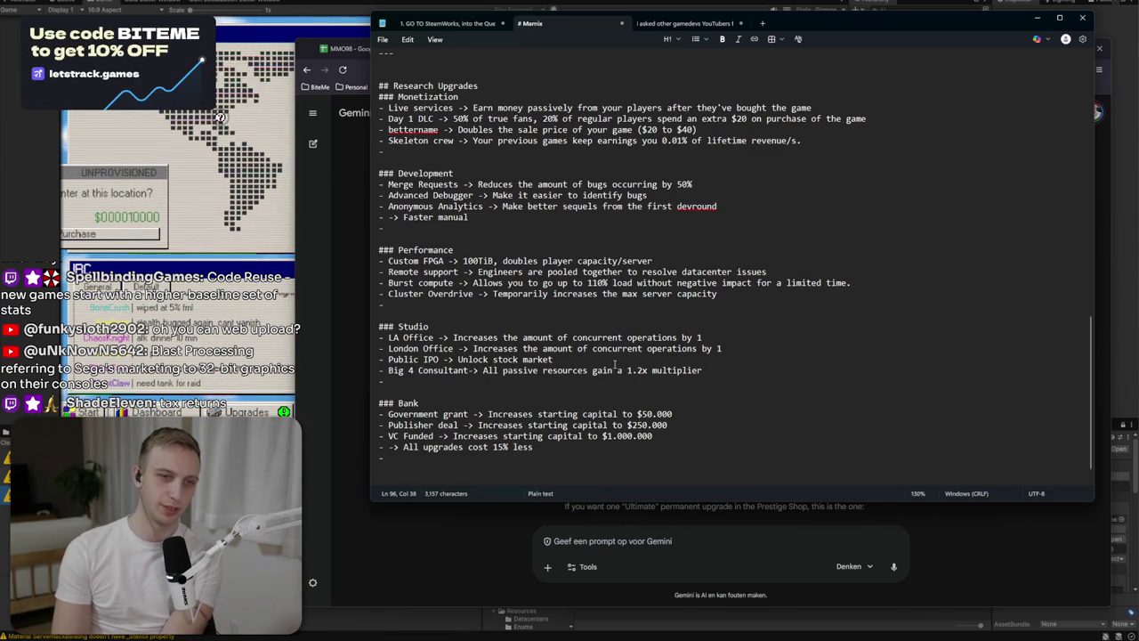
left_click(613, 369)
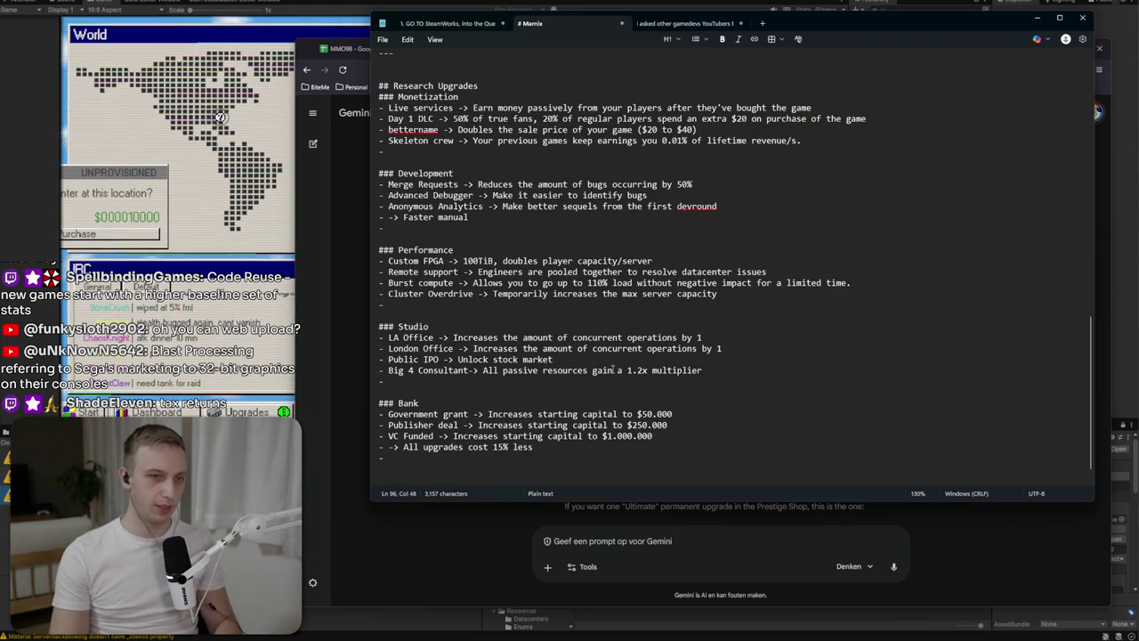
type("revenue")
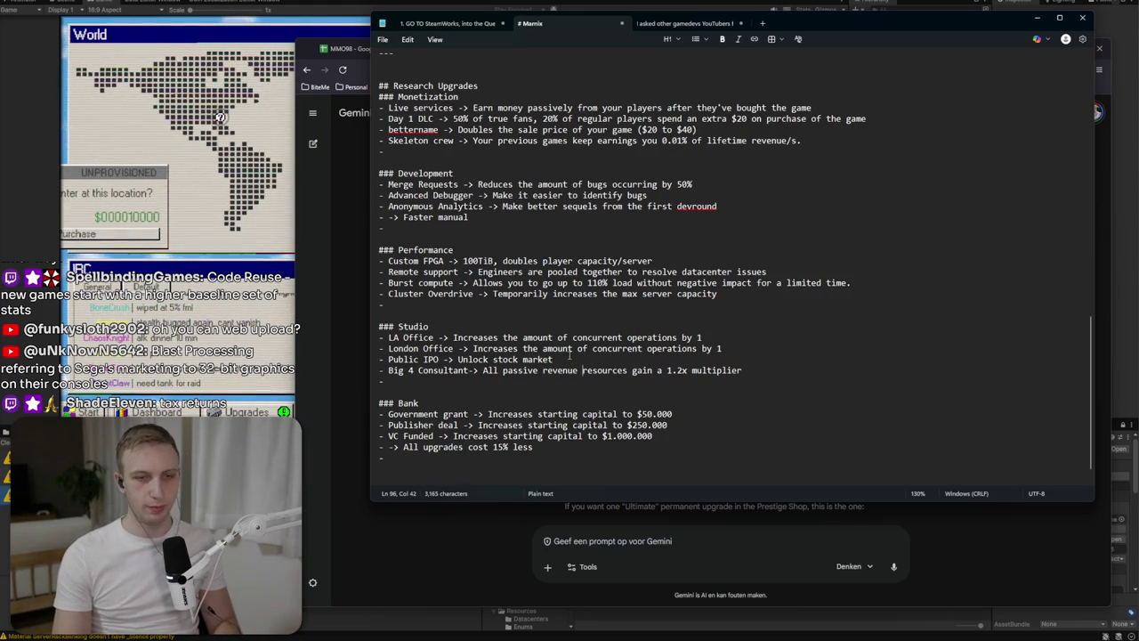
Remove the whole Big 4 Consultant entry from the Studio list.
left_click(482, 380)
key("shift+Right")
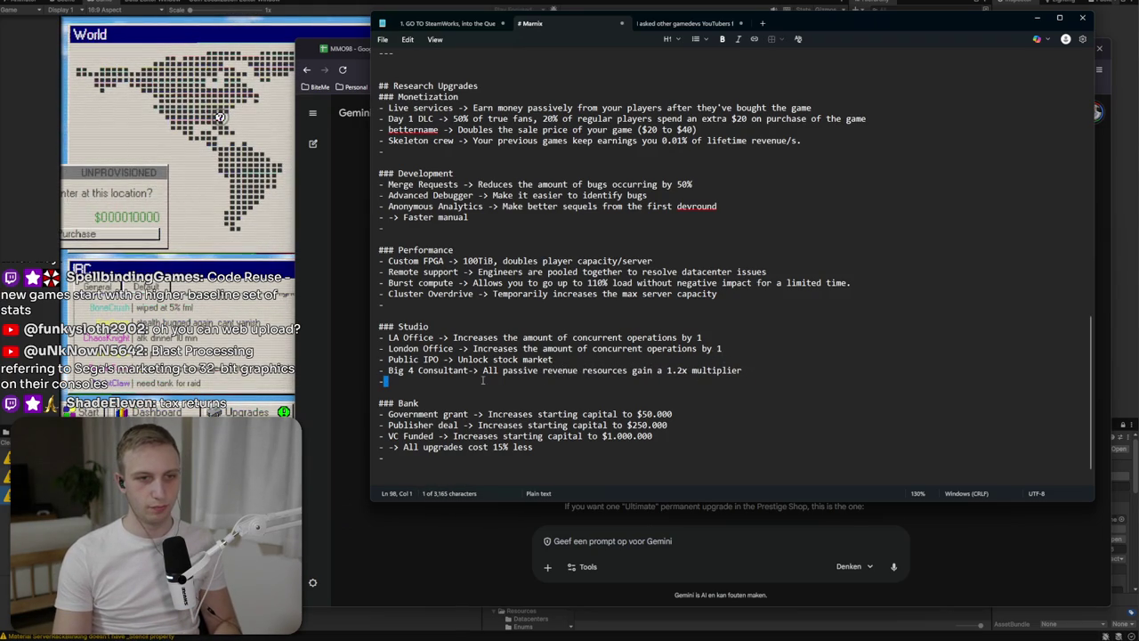
left_click(480, 372, "shift")
left_click(481, 372)
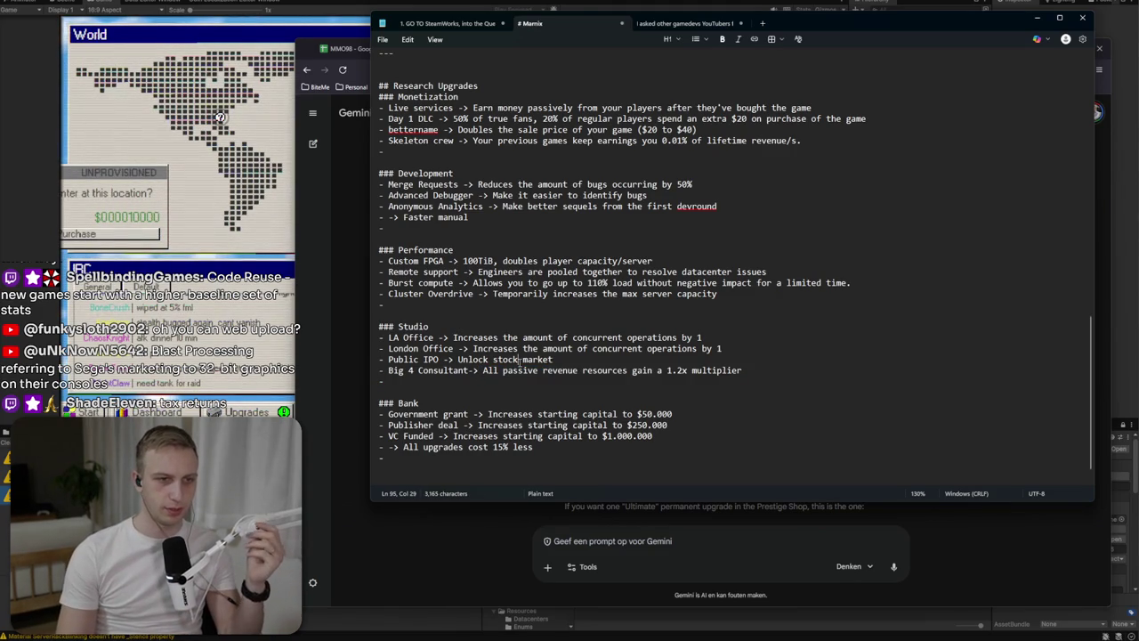
double_click(521, 370)
left_click_drag(745, 368, 389, 371)
key("ctrl+c")
key("BackSpace")
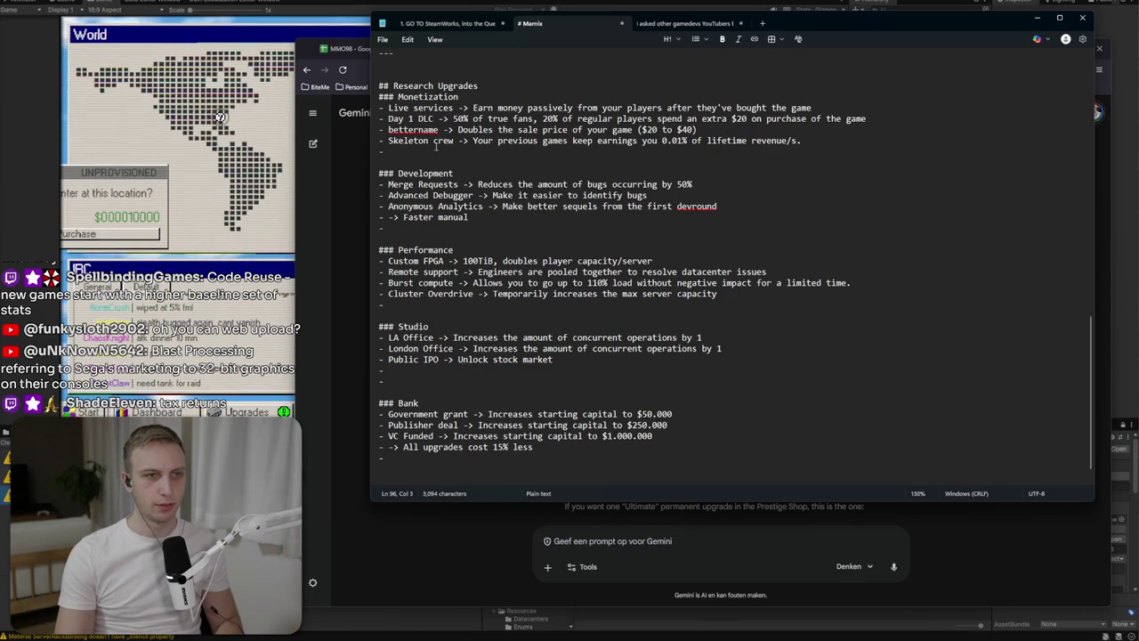
Paste Big 4 Consultant under Monetization as 'All revenue resources gain a 1.3x multiplier'.
left_click(436, 149)
key("ctrl+v")
left_click(383, 151)
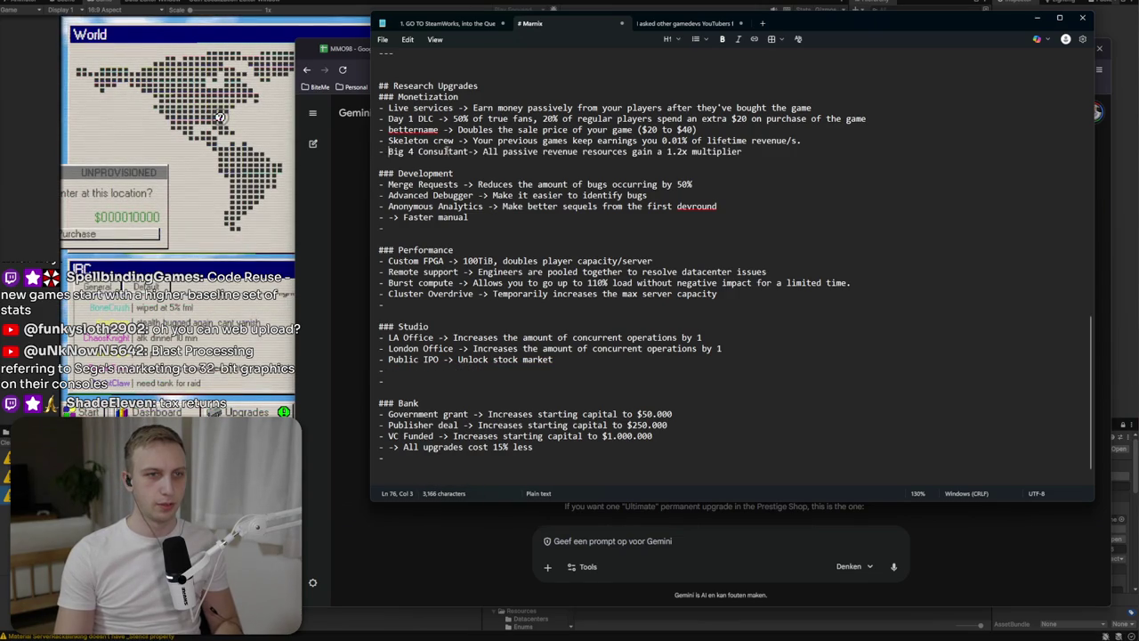
double_click(529, 151)
key("BackSpace")
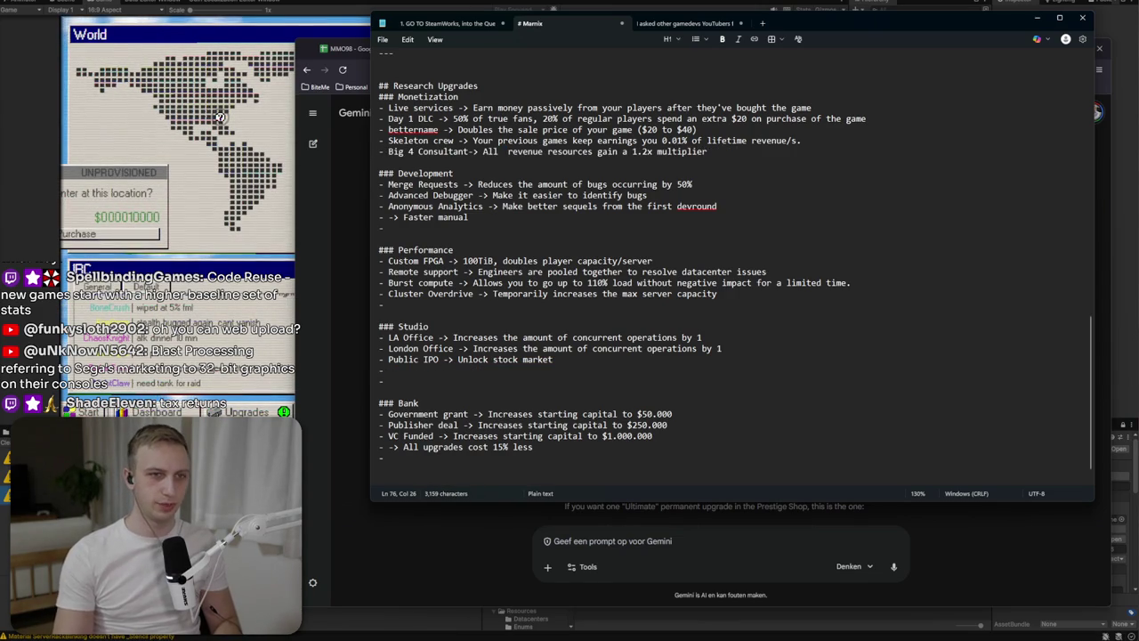
key("BackSpace")
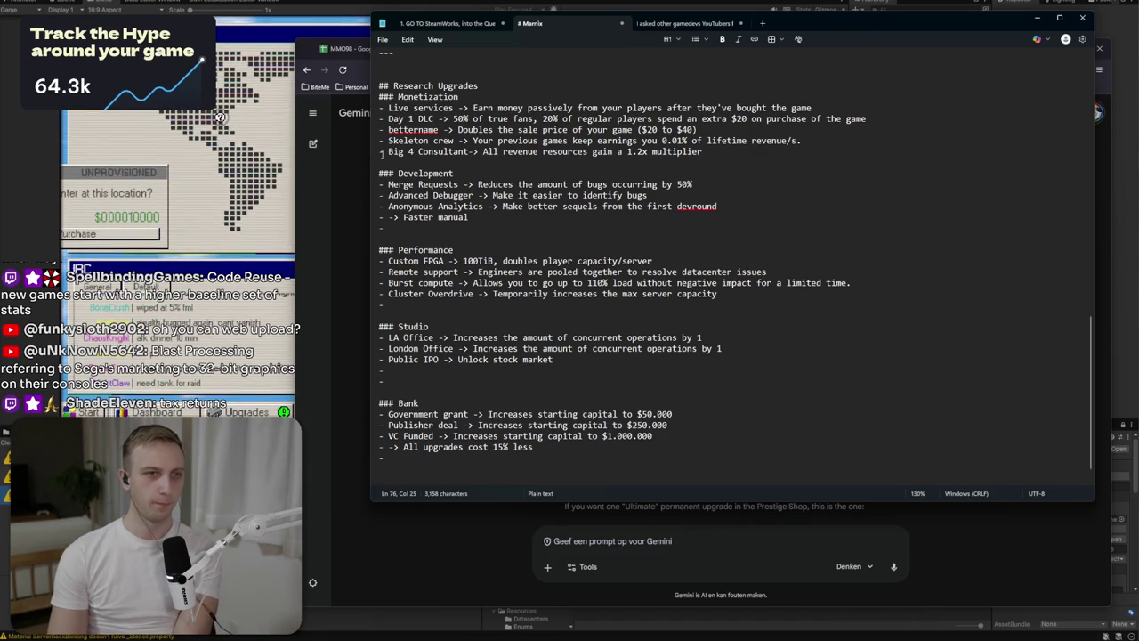
left_click(639, 151)
key("BackSpace")
type("3")
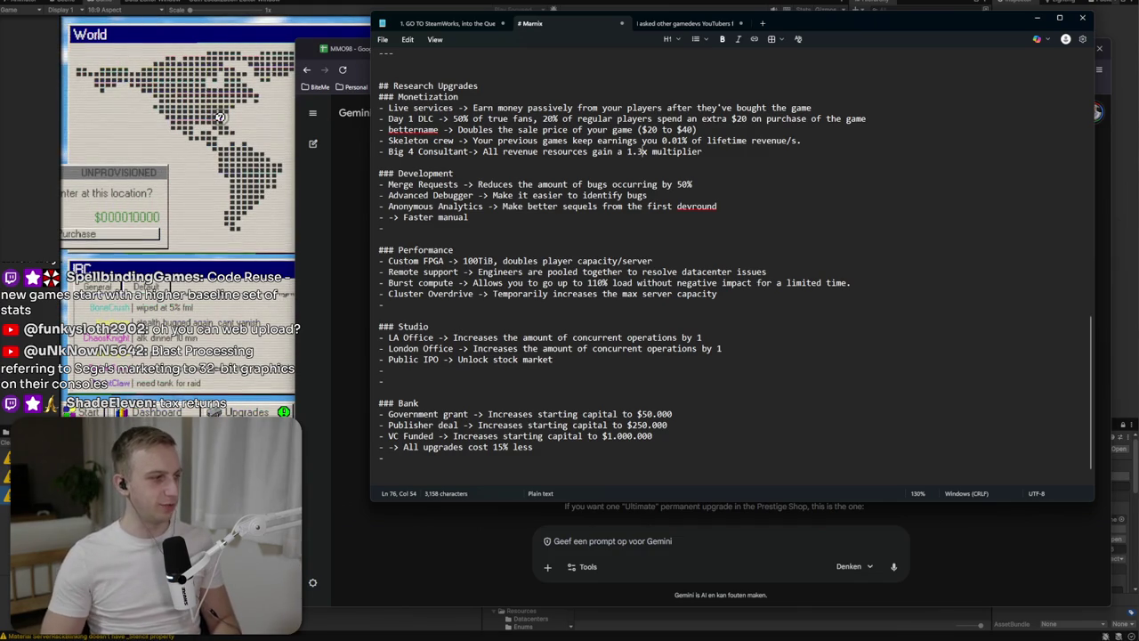
left_click(352, 178)
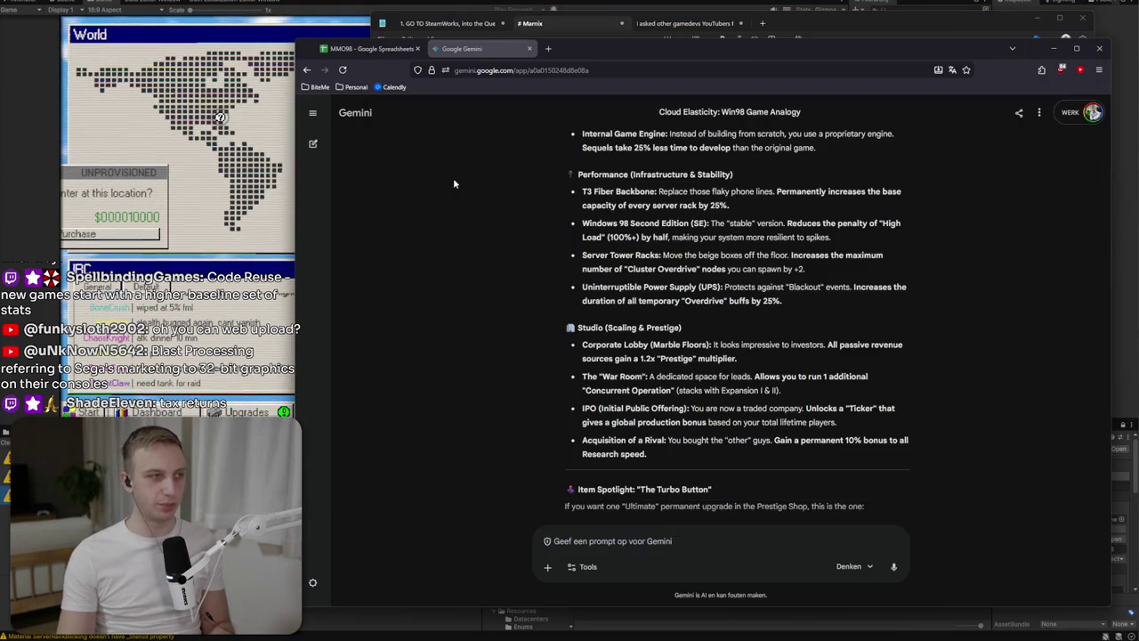
Read Gemini's War Room, IPO and Acquisition of a Rival suggestions, then return to Unity.
scroll(461, 380, "down", 1)
scroll(461, 380, "down", 2)
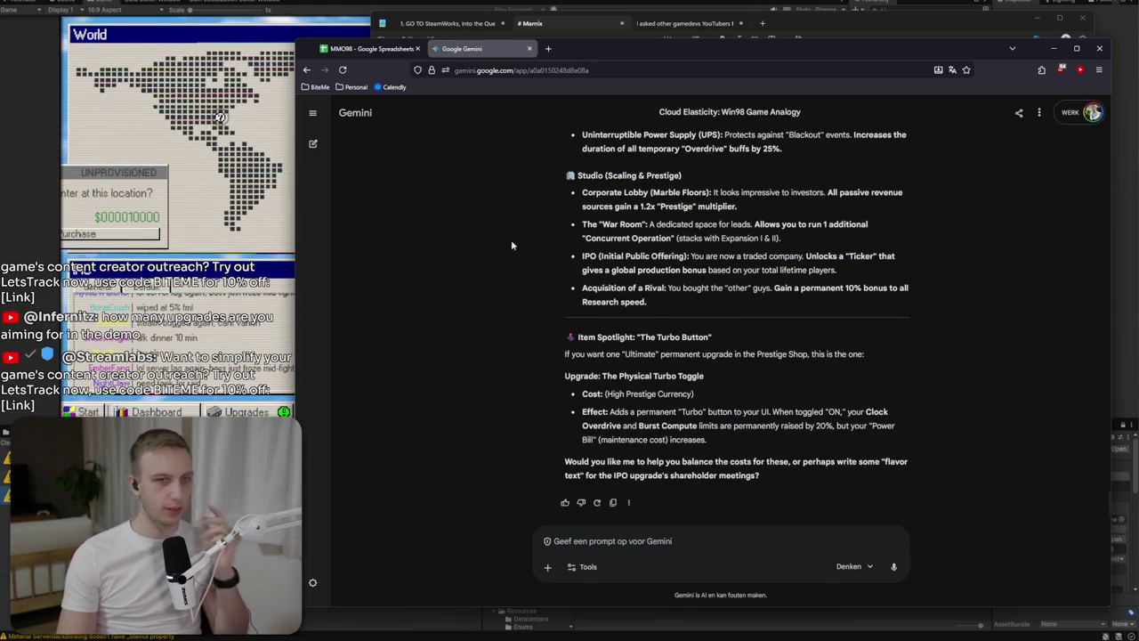
triple_click(645, 225)
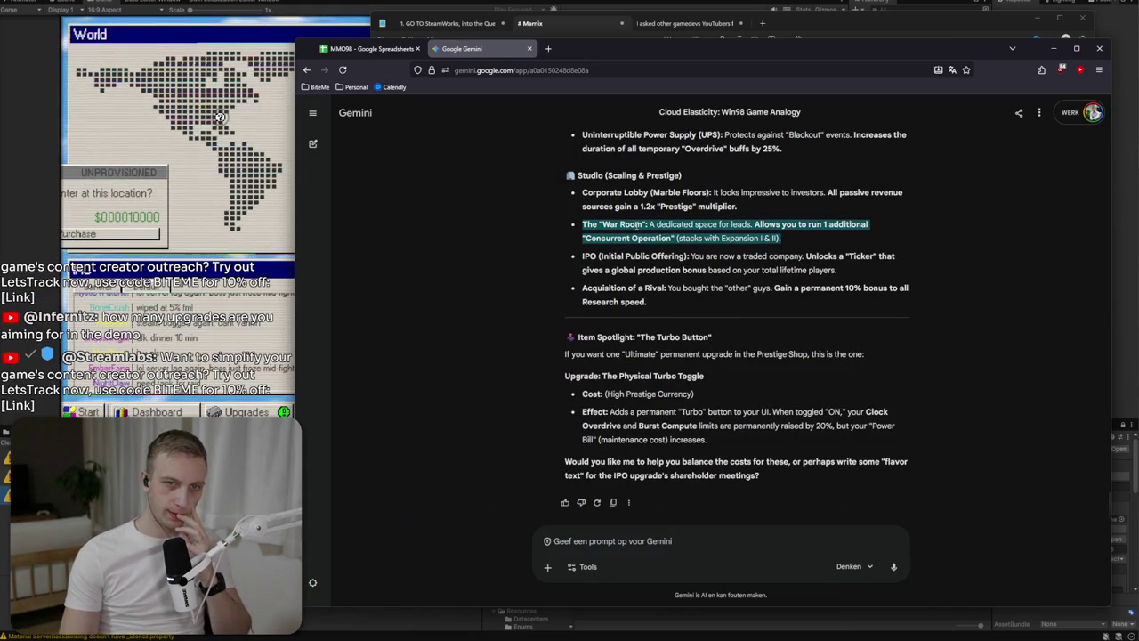
left_click_drag(582, 224, 819, 226)
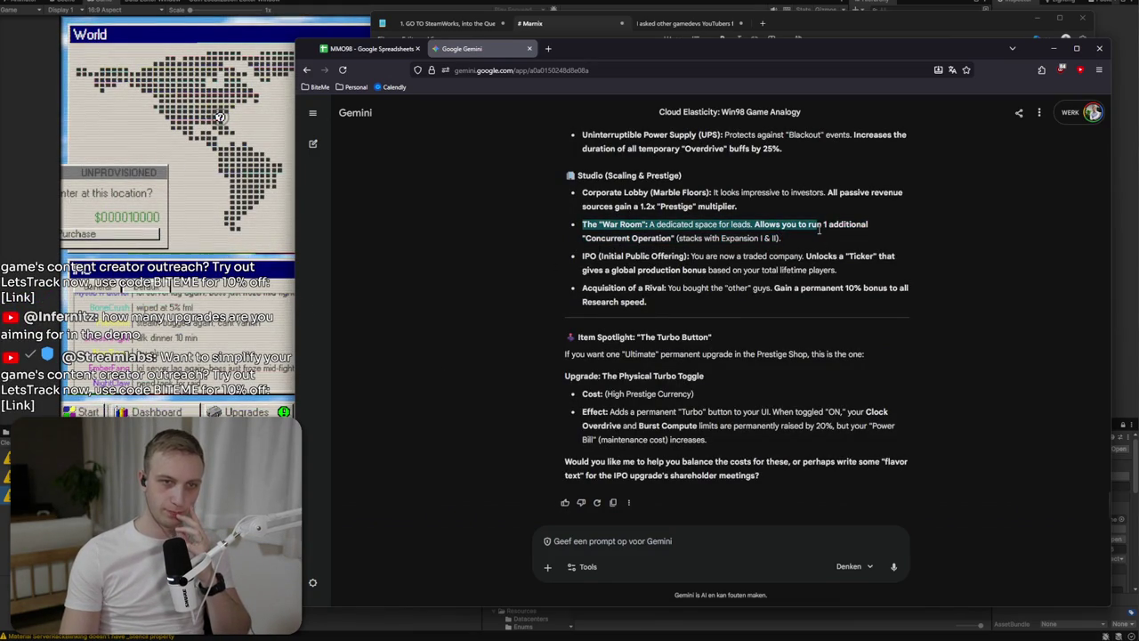
left_click_drag(583, 256, 823, 281)
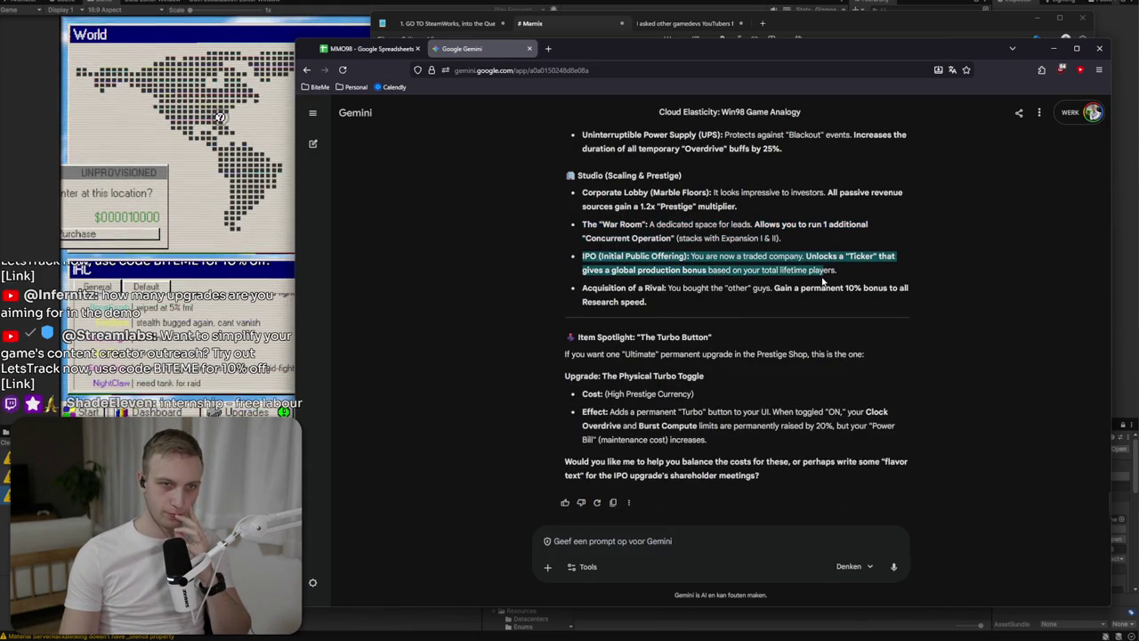
left_click(854, 269)
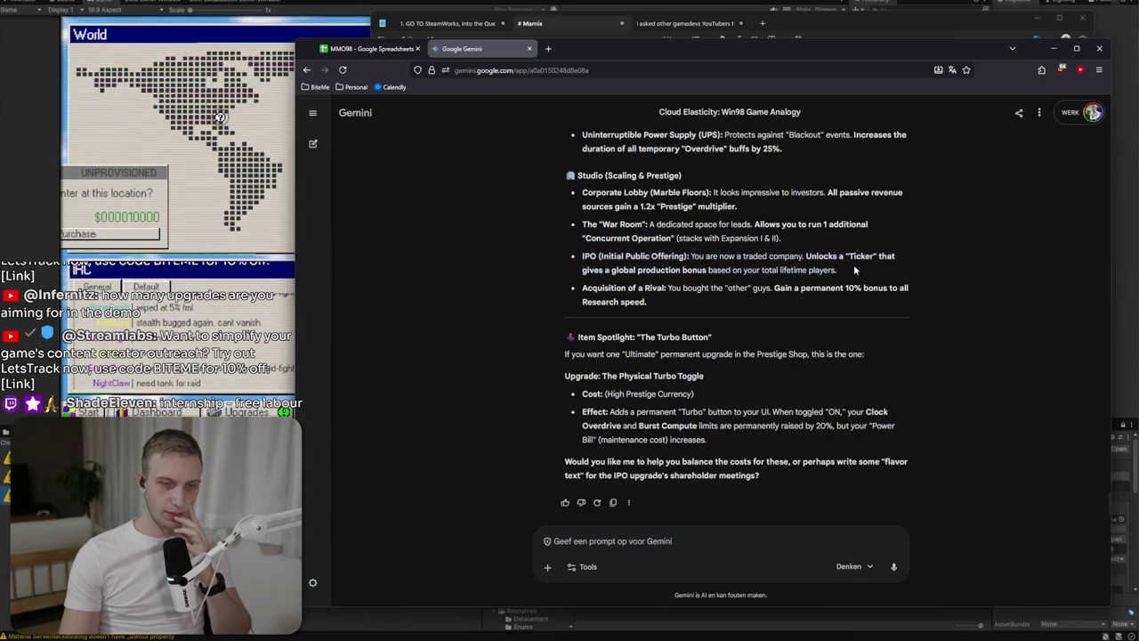
triple_click(855, 269)
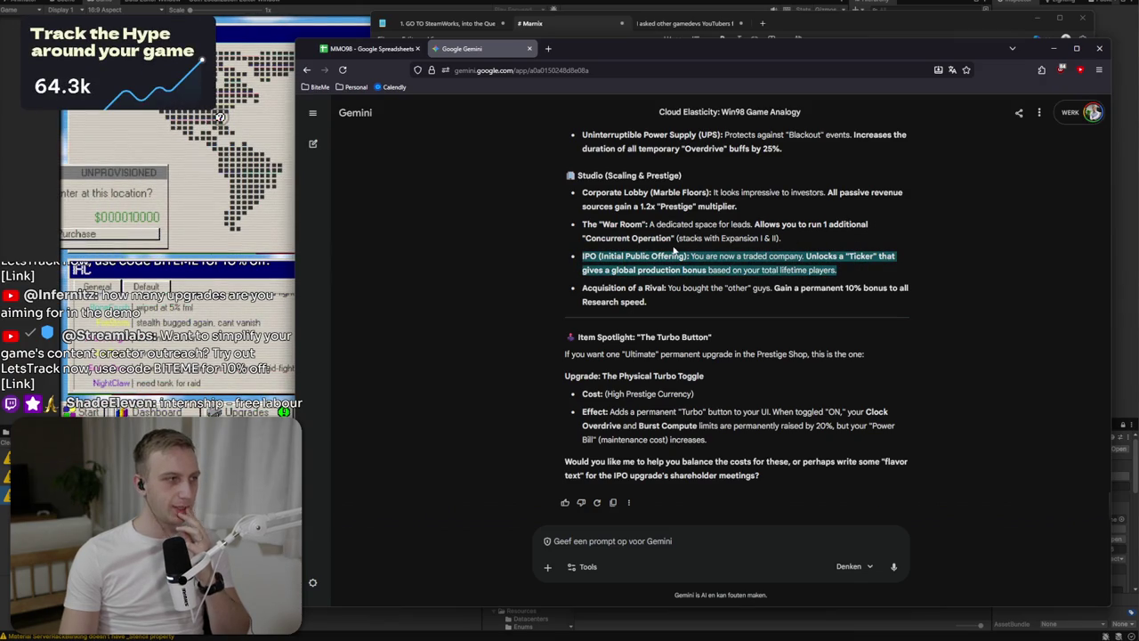
triple_click(657, 286)
mouse_move(657, 287)
left_mouse_down()
mouse_move(657, 310)
mouse_move(538, 287)
mouse_move(594, 285)
left_mouse_up()
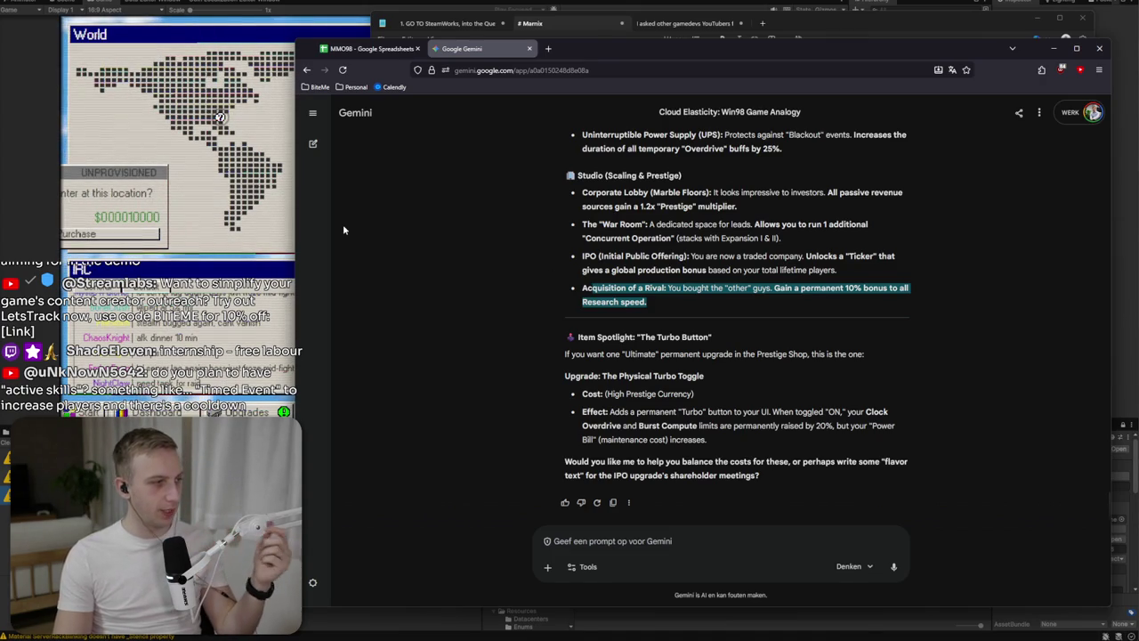
left_click(277, 225)
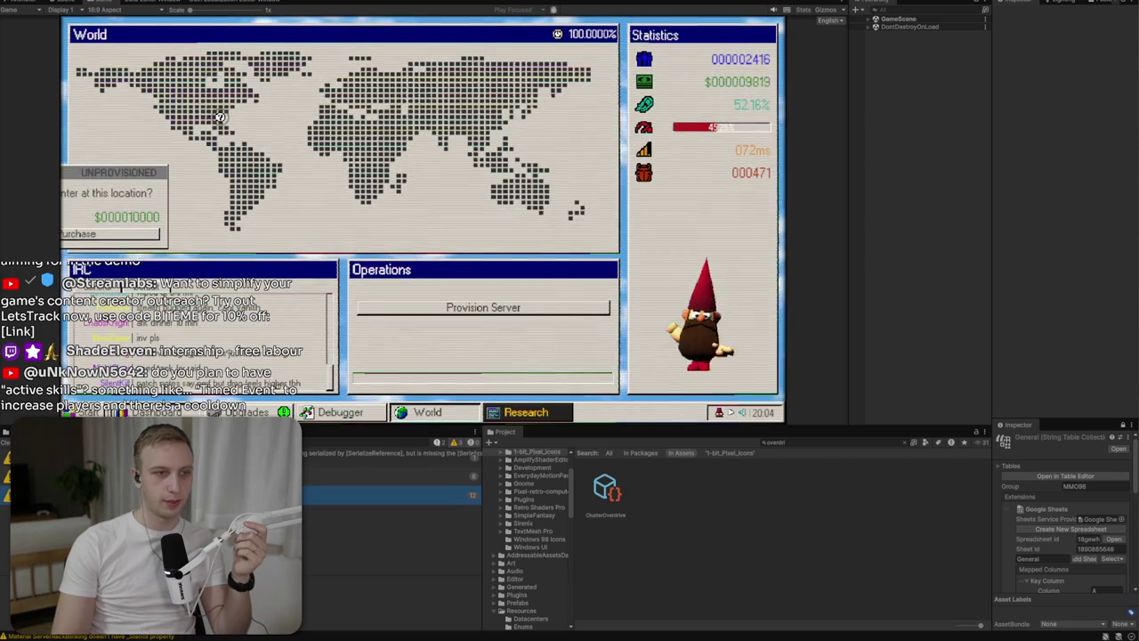
Buy First Line Support in the Upgrades tree, unlocking the Cluster Overdrive operation.
key("Escape")
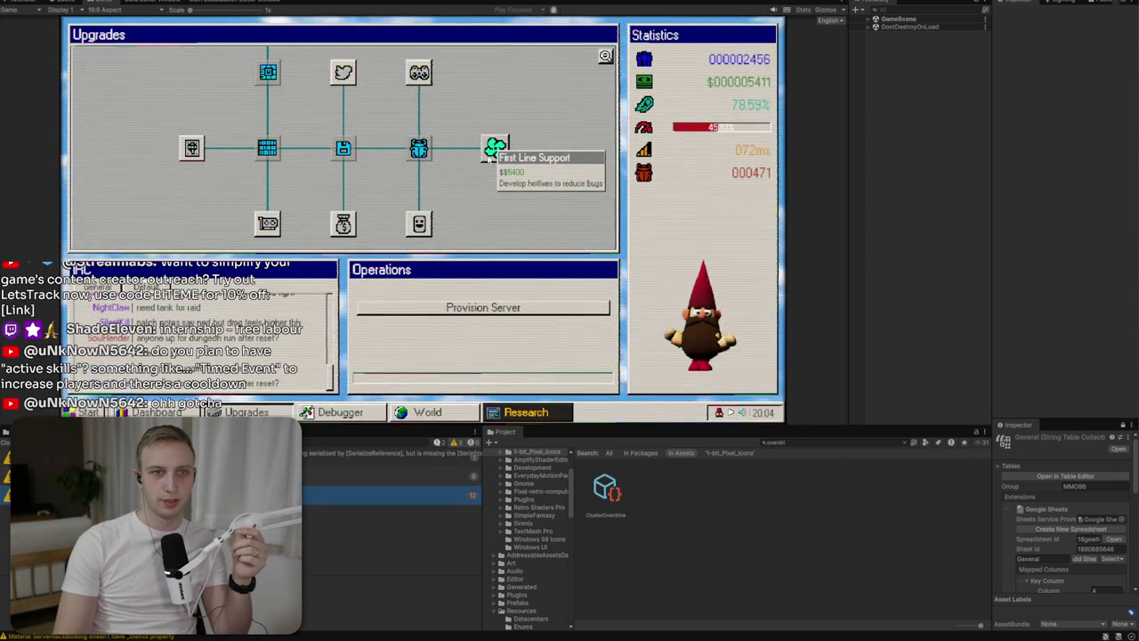
left_click(492, 149)
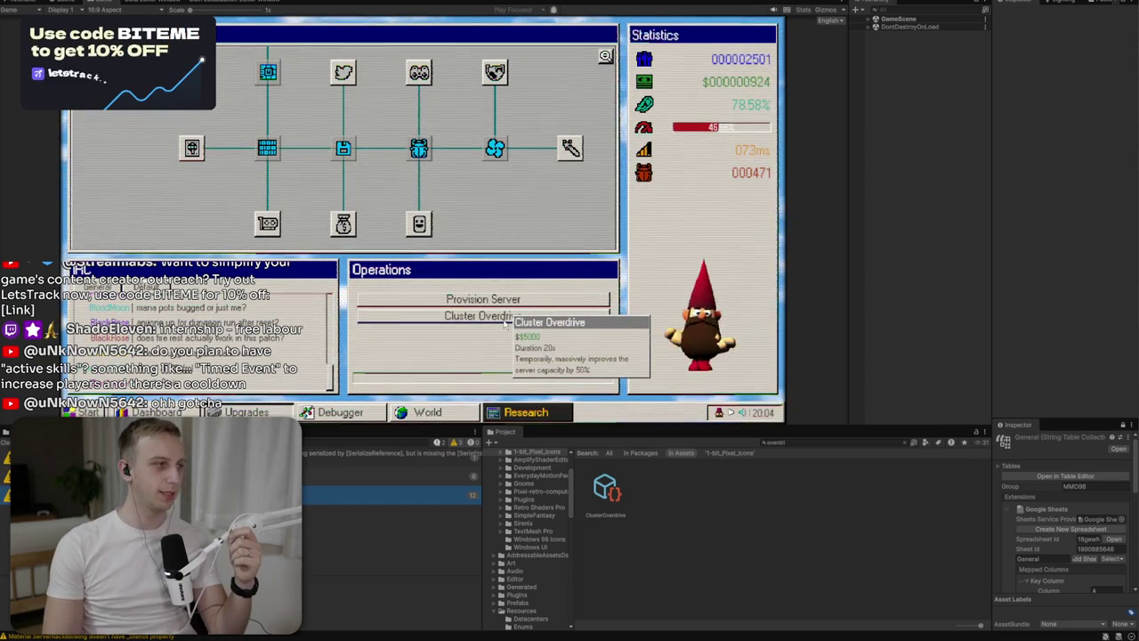
mouse_move(712, 136)
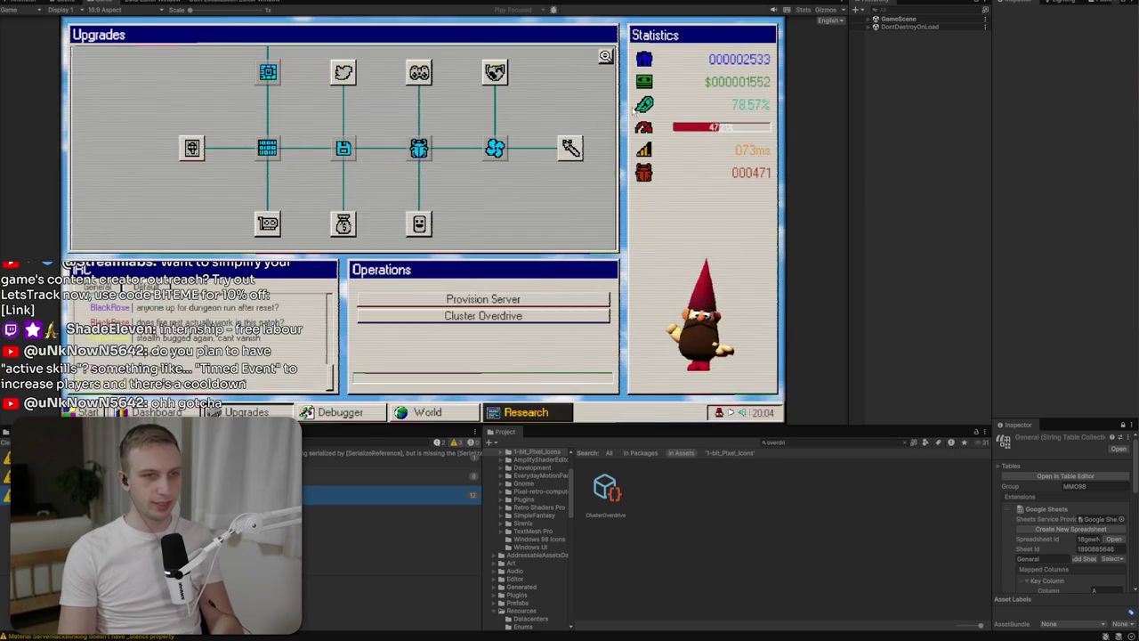
key("alt+Tab")
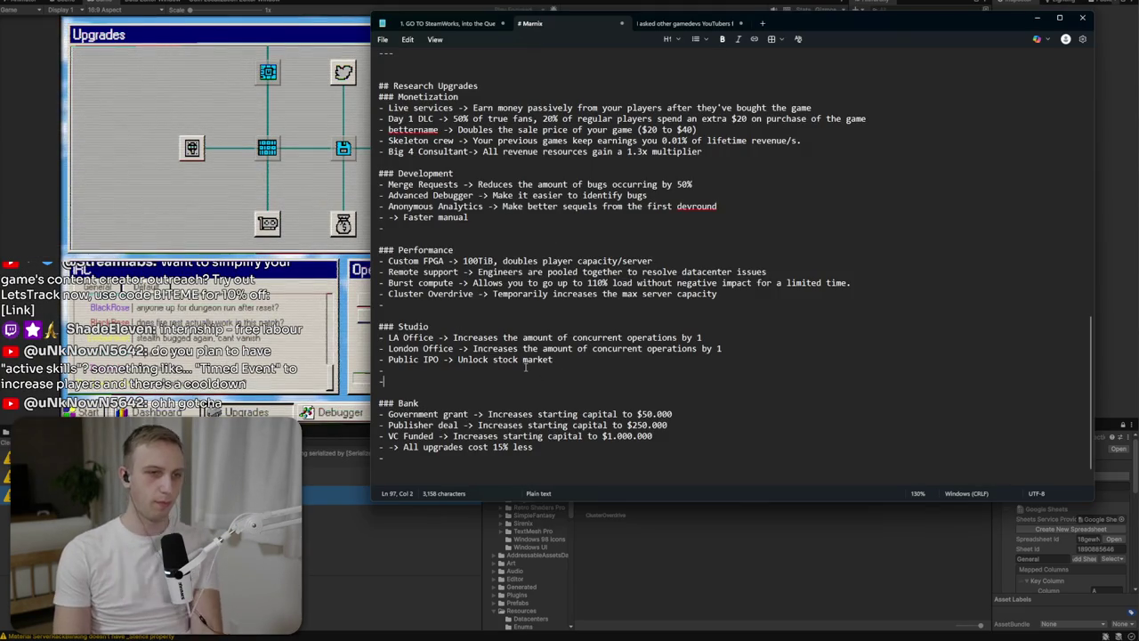
Finish the Development line as 'Faster manual server reprovisioning' and return to the game.
left_click(403, 447)
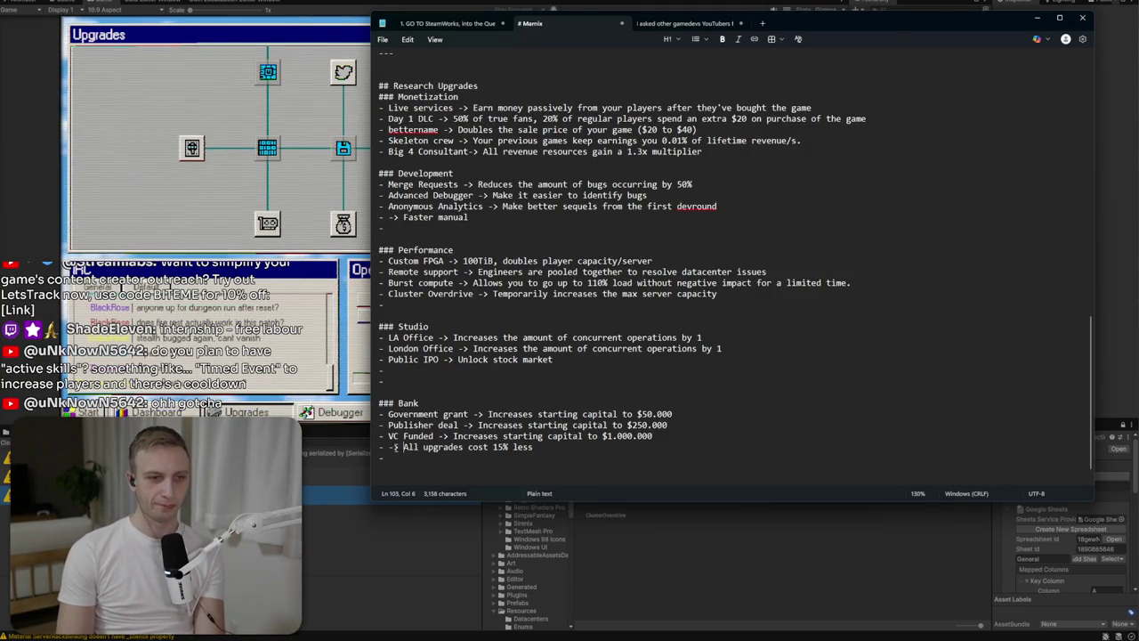
left_click(392, 447)
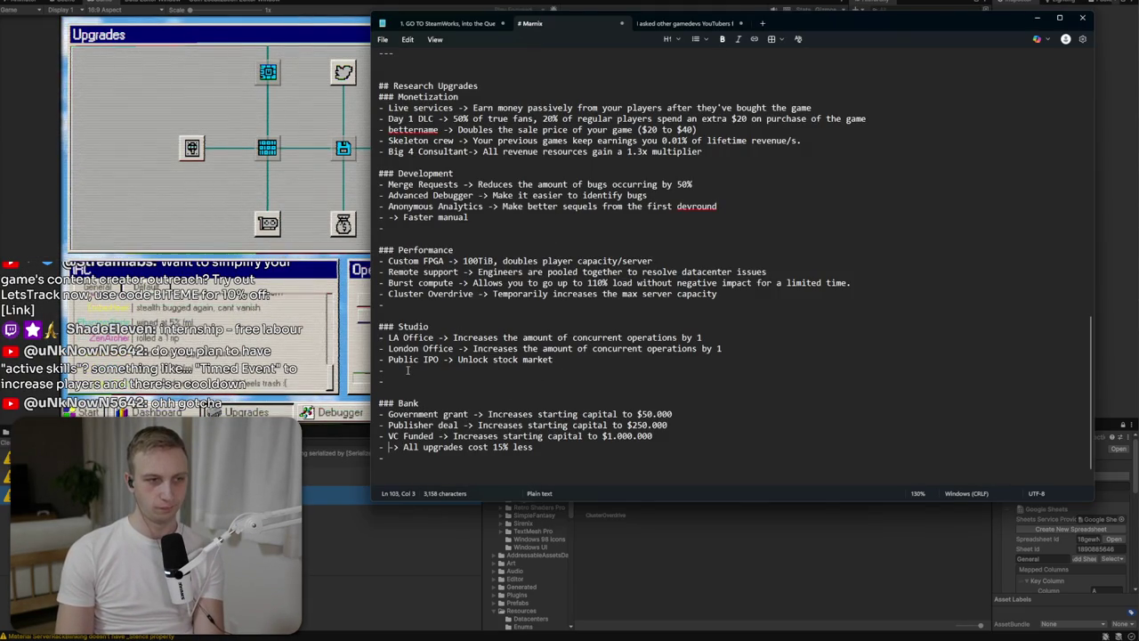
left_click(674, 151, "shift")
left_click(674, 151)
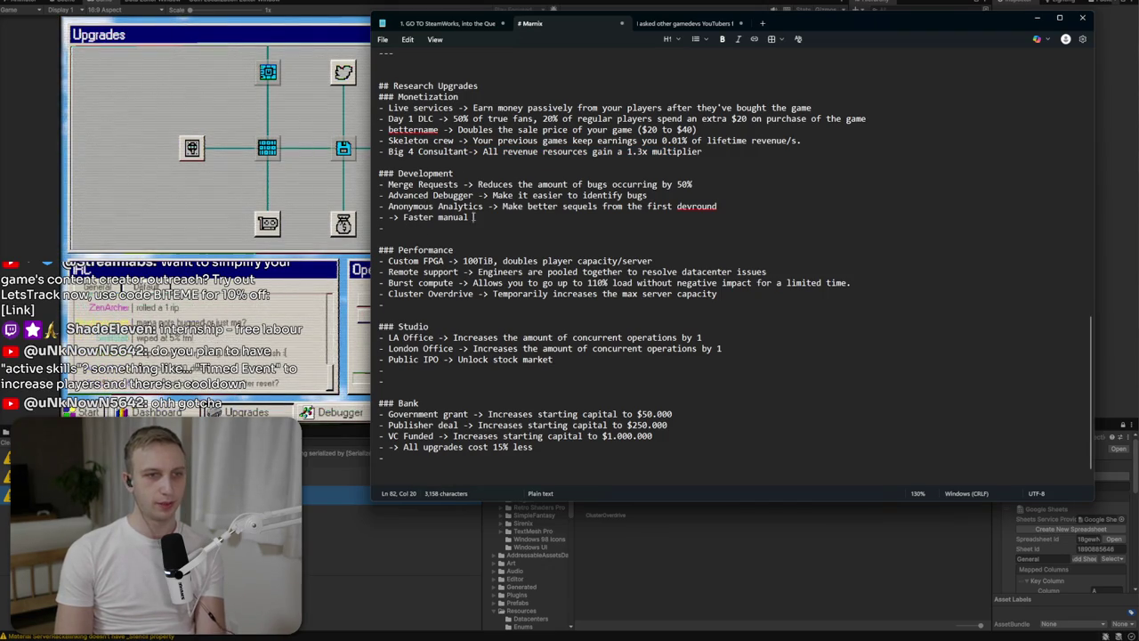
left_click(516, 216)
type("server r")
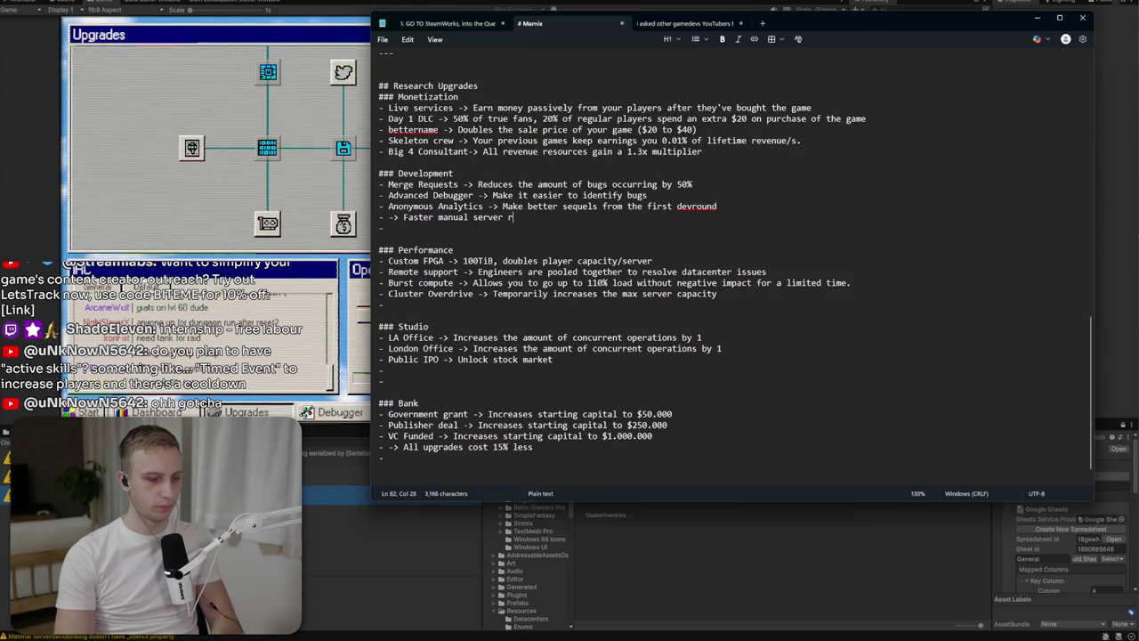
type("eprovision")
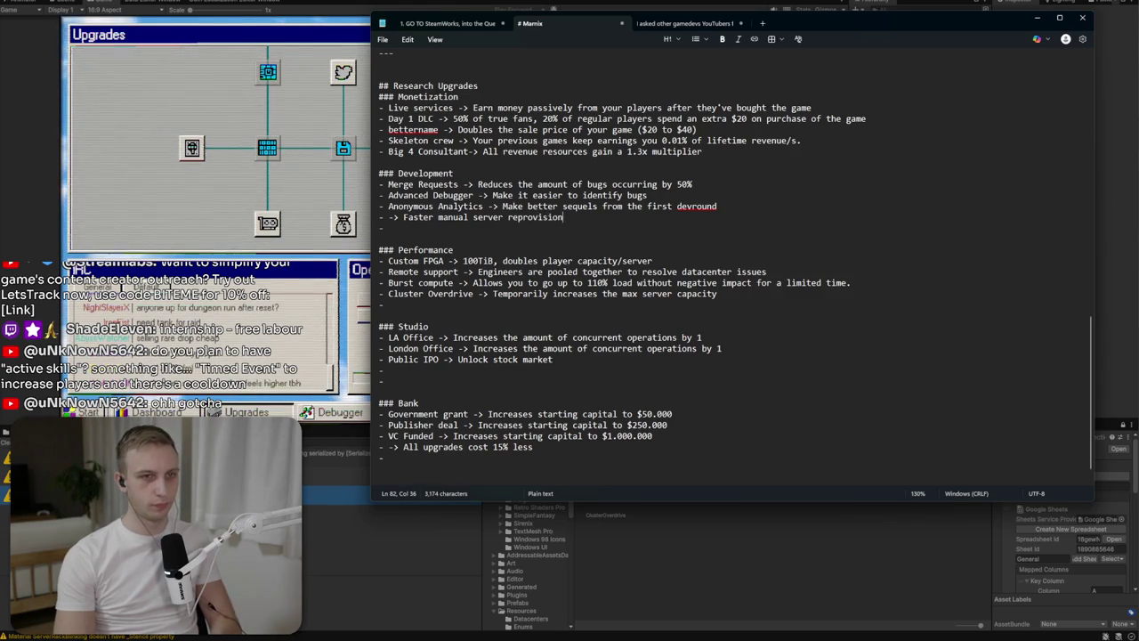
type("ing")
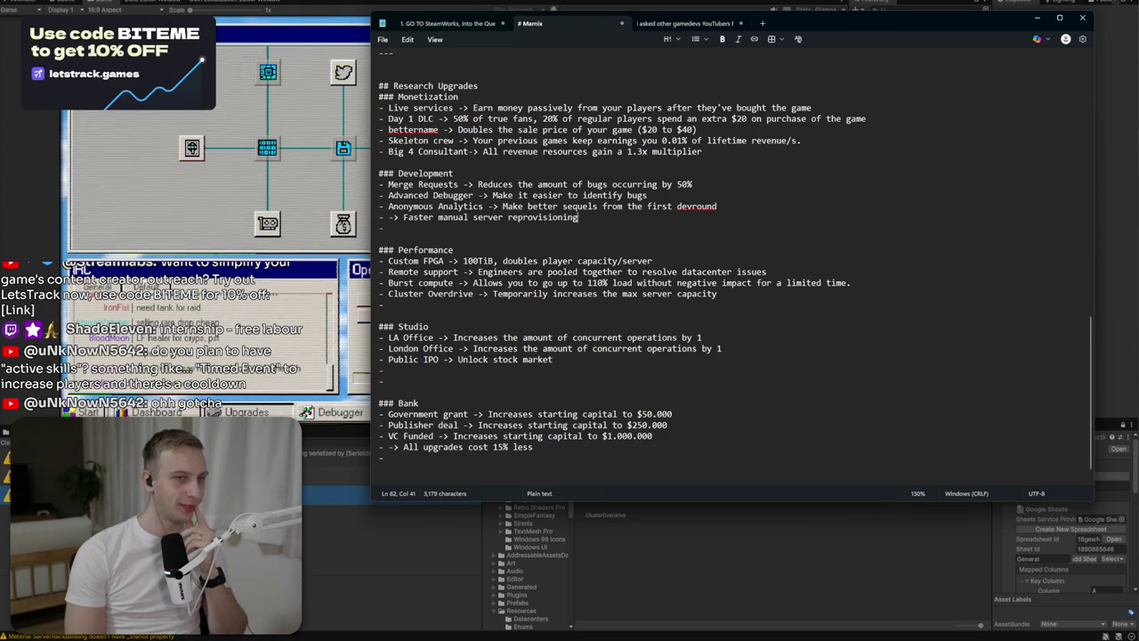
key("Down")
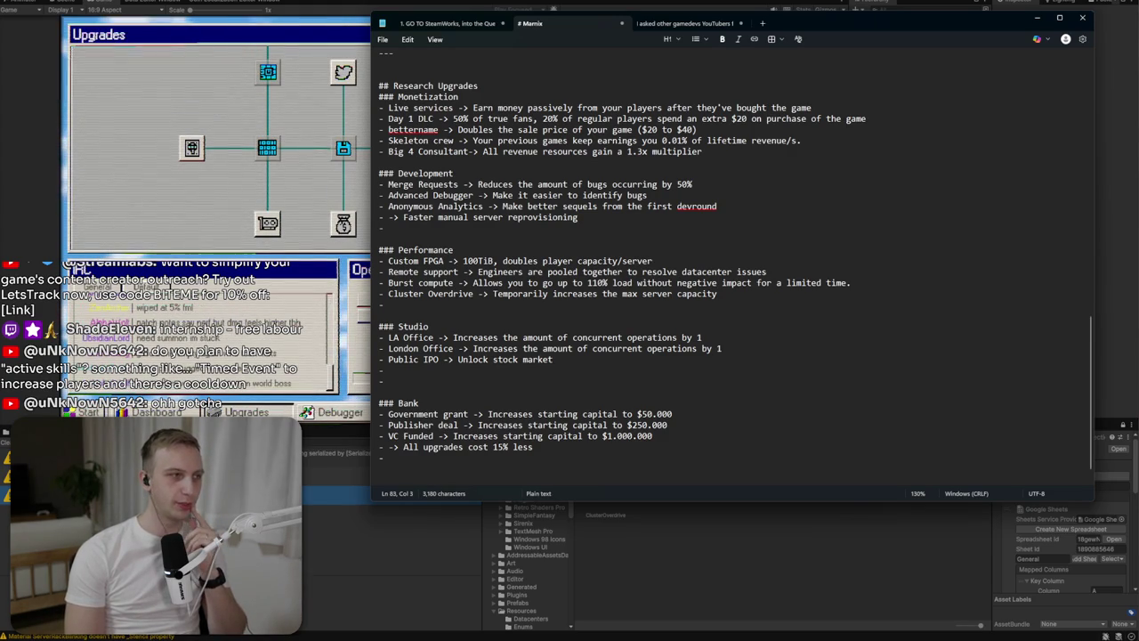
key("alt+Tab")
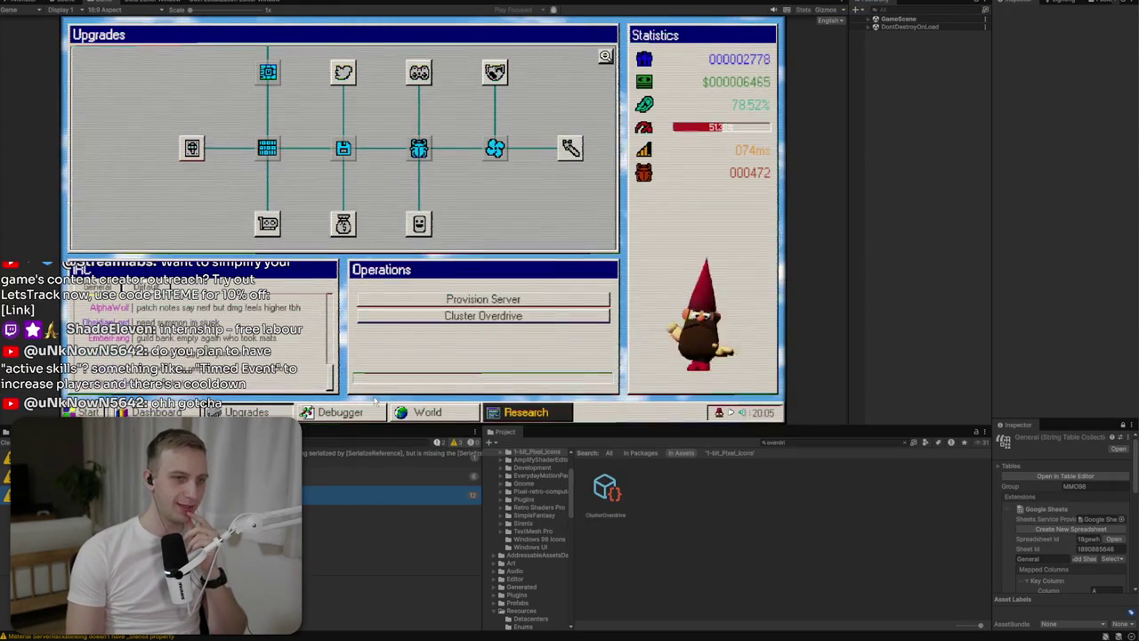
Cycle through the game's Debugger, Research and Upgrades windows, then expand UI in the Hierarchy.
left_click(372, 411)
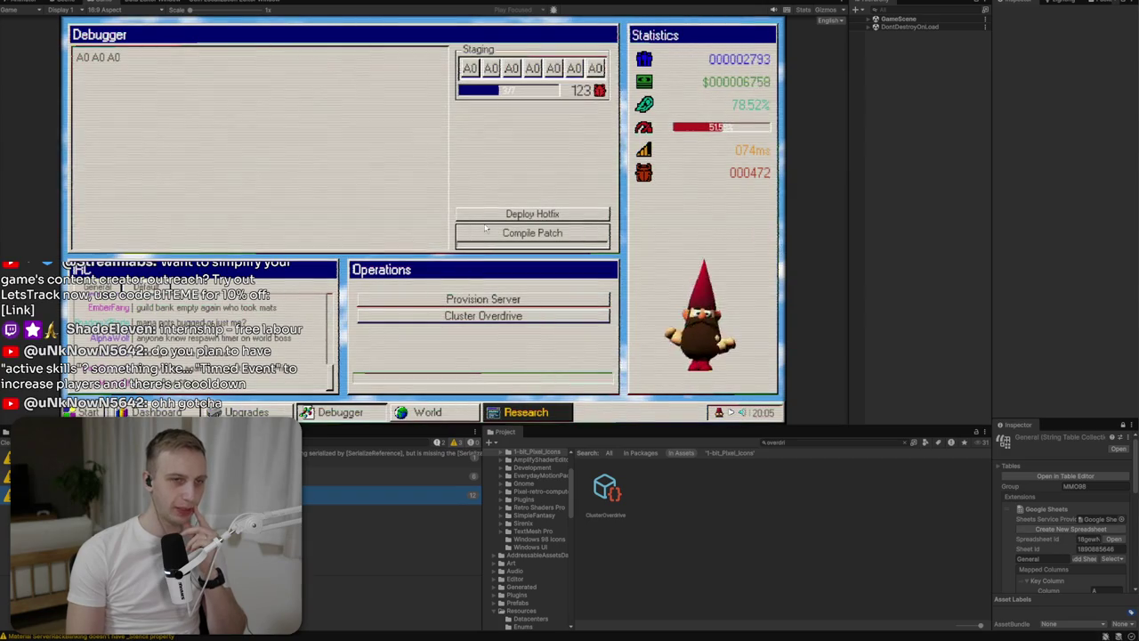
left_click(526, 412)
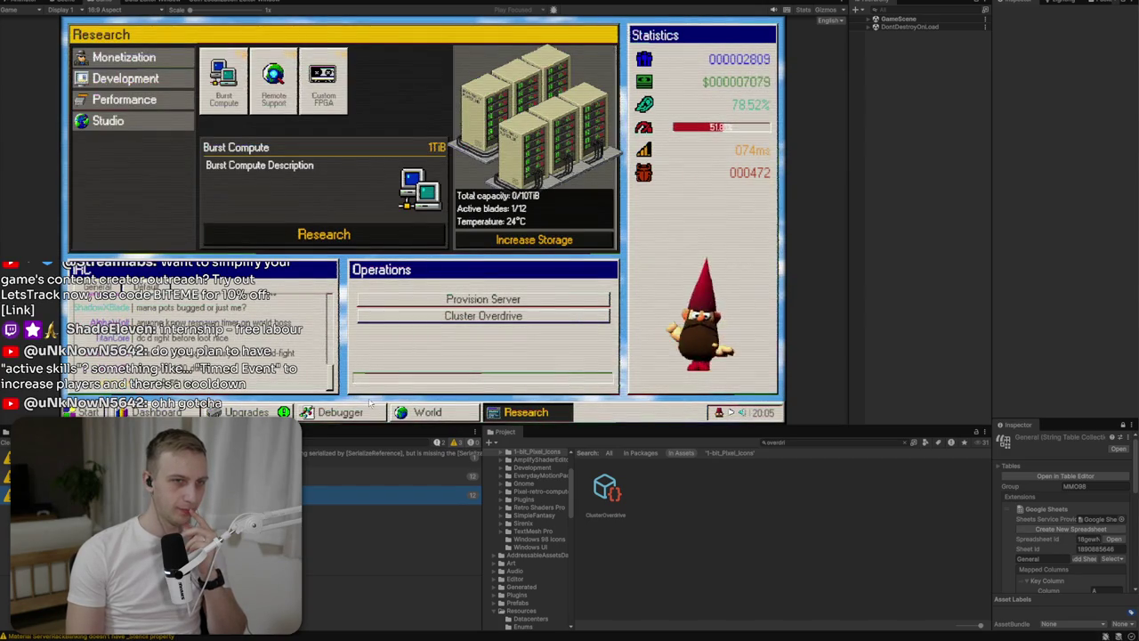
left_click(332, 413)
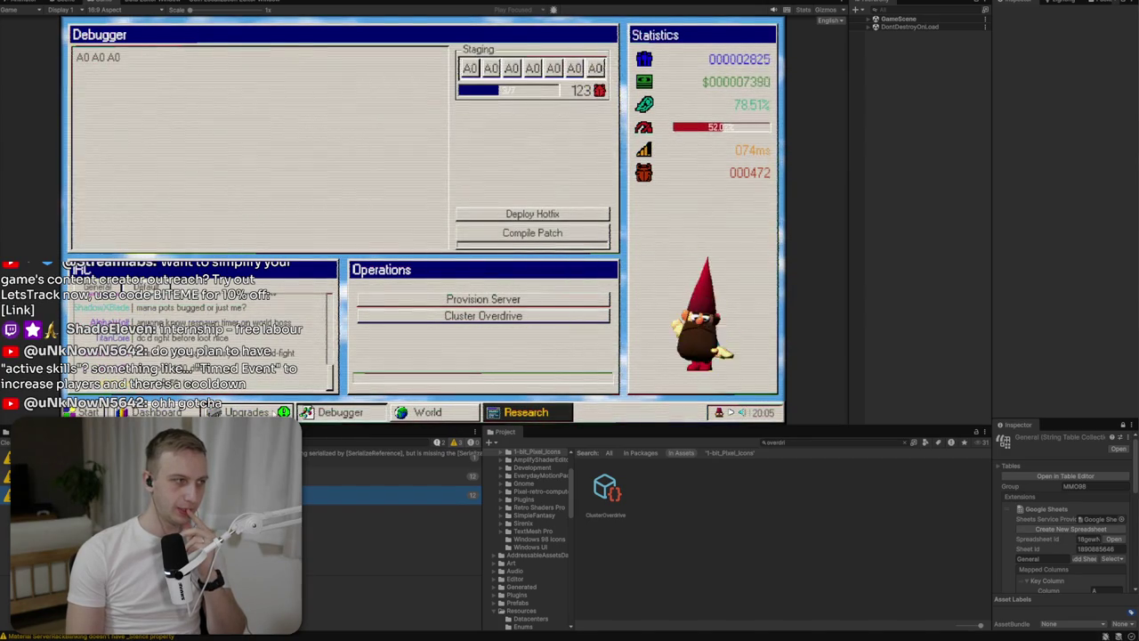
left_click(245, 412)
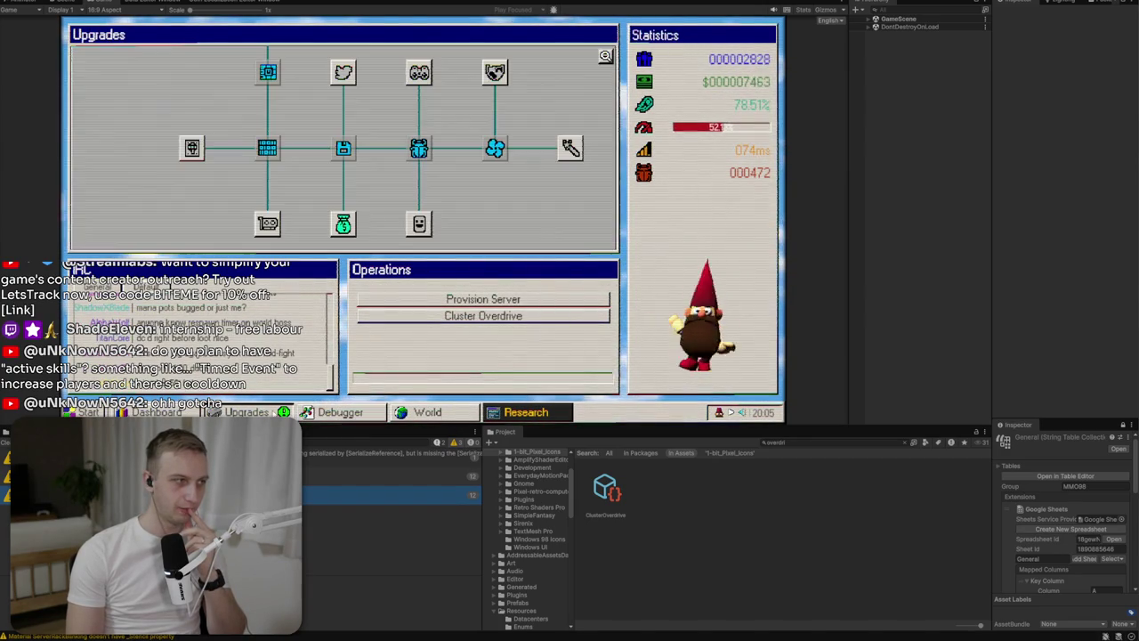
left_click(569, 410)
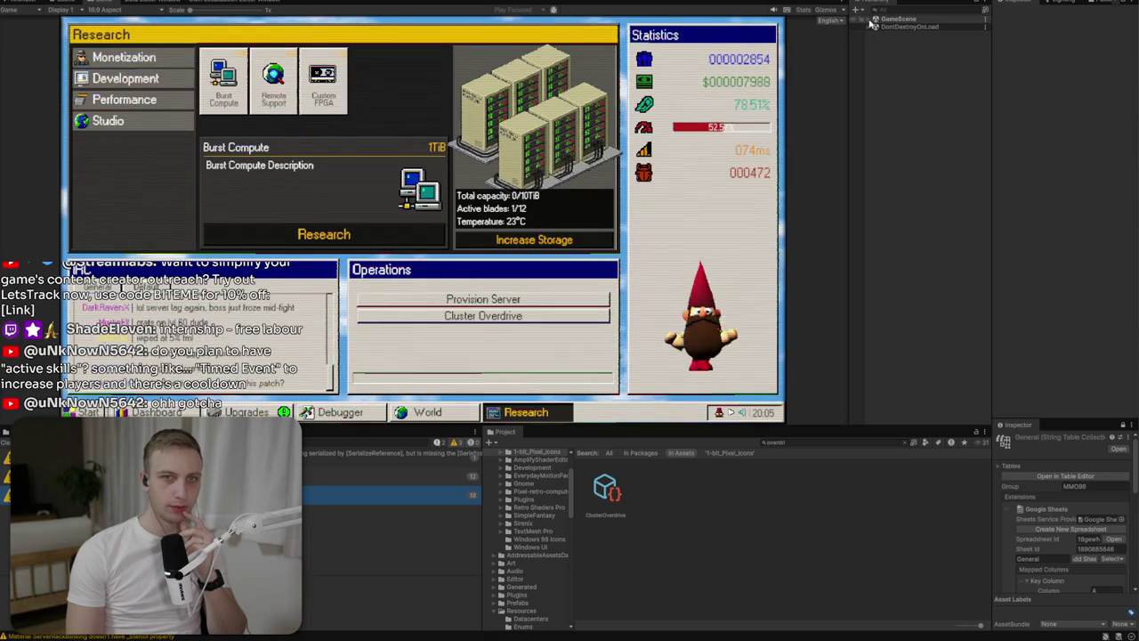
left_click(882, 68)
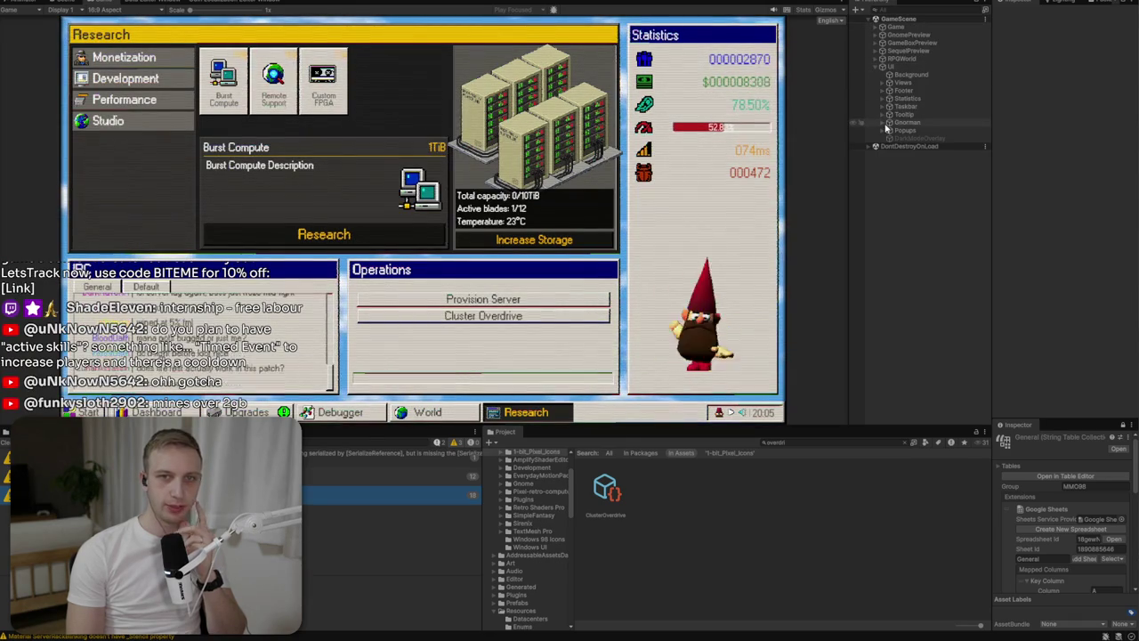
Activate the Sequel object under Views > Taskbar > Bar > LeftSide and open its in-game window.
left_click(883, 83)
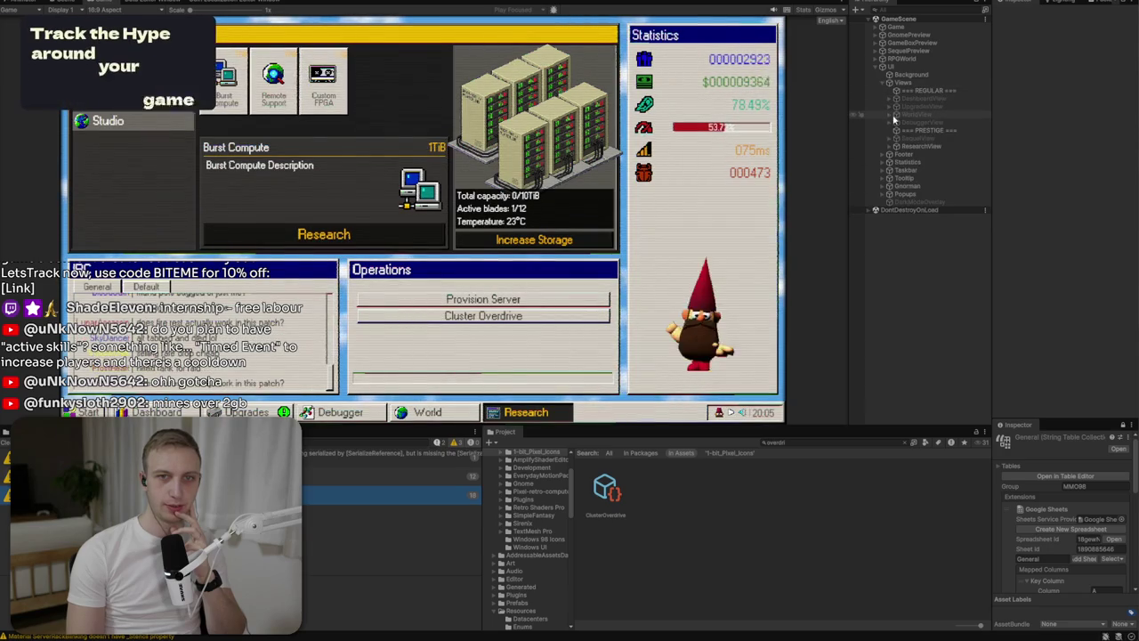
left_click(883, 170)
left_click(889, 178)
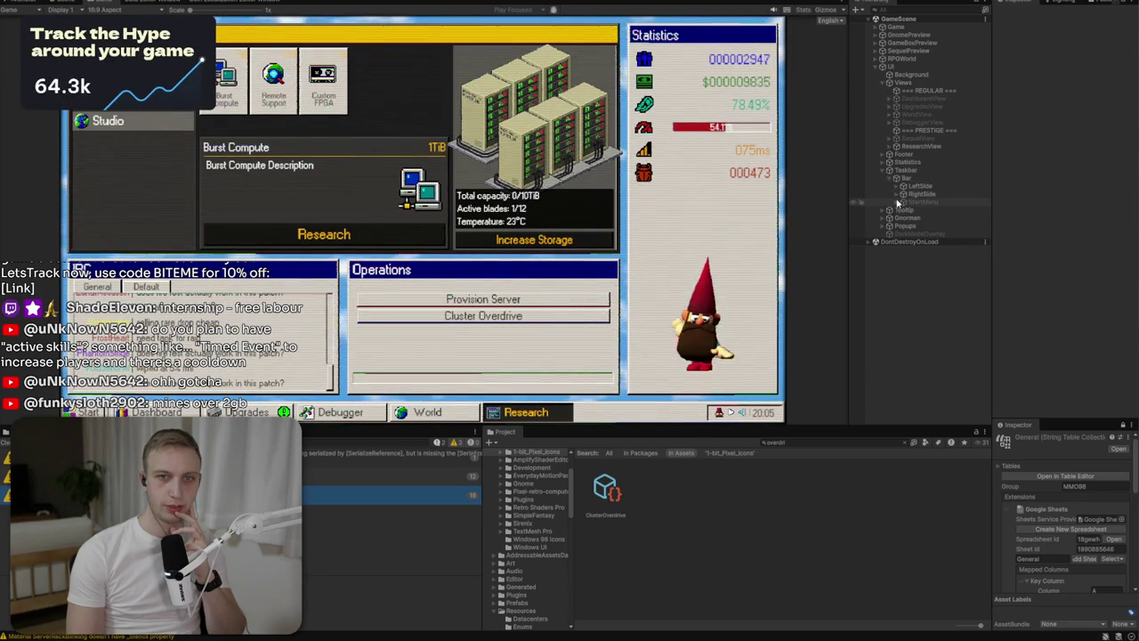
left_click(897, 186)
left_click(921, 242)
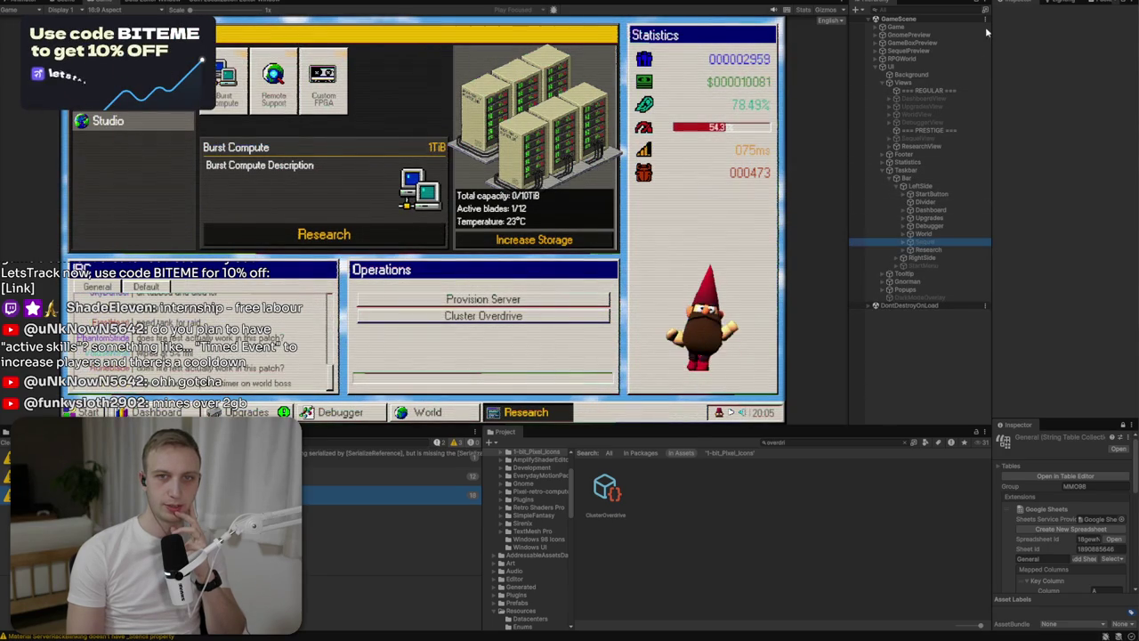
left_click(1003, 15)
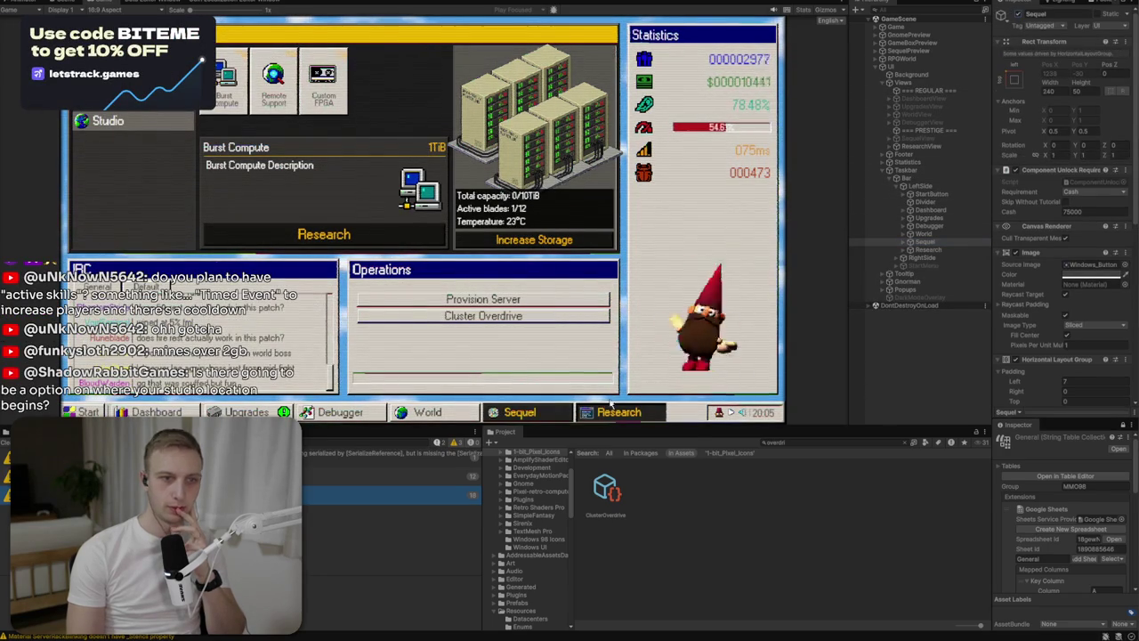
left_click(532, 409)
Generate new sequel boxart, then open the World, Sequel and Research panels and bring up the notes.
mouse_move(240, 99)
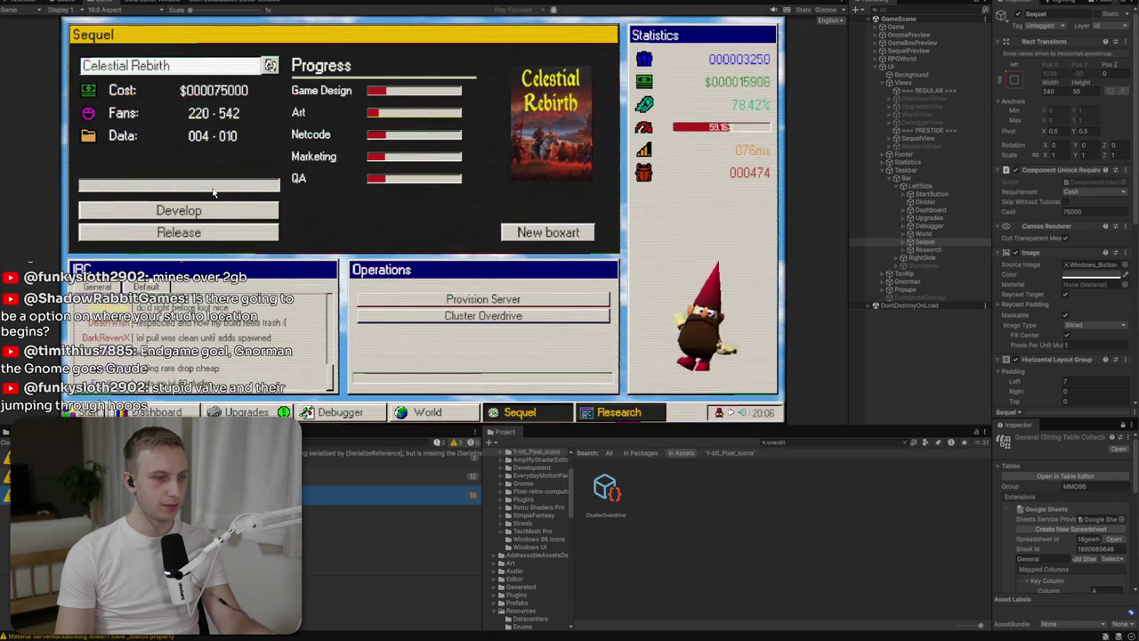
left_click(521, 233)
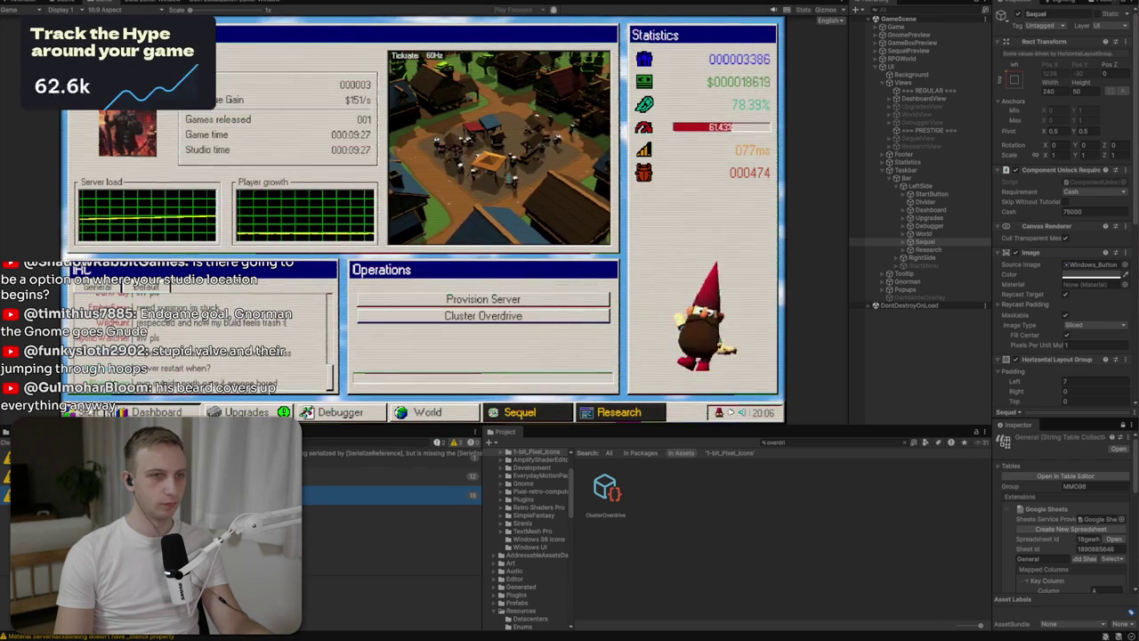
left_click(422, 418)
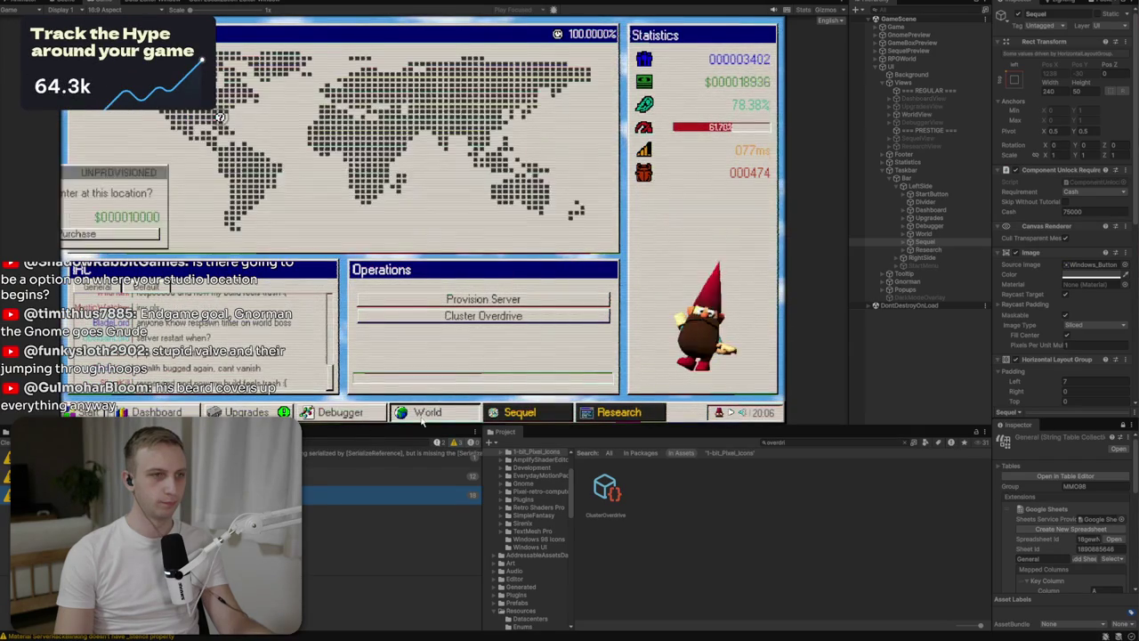
left_click(520, 414)
left_click(605, 414)
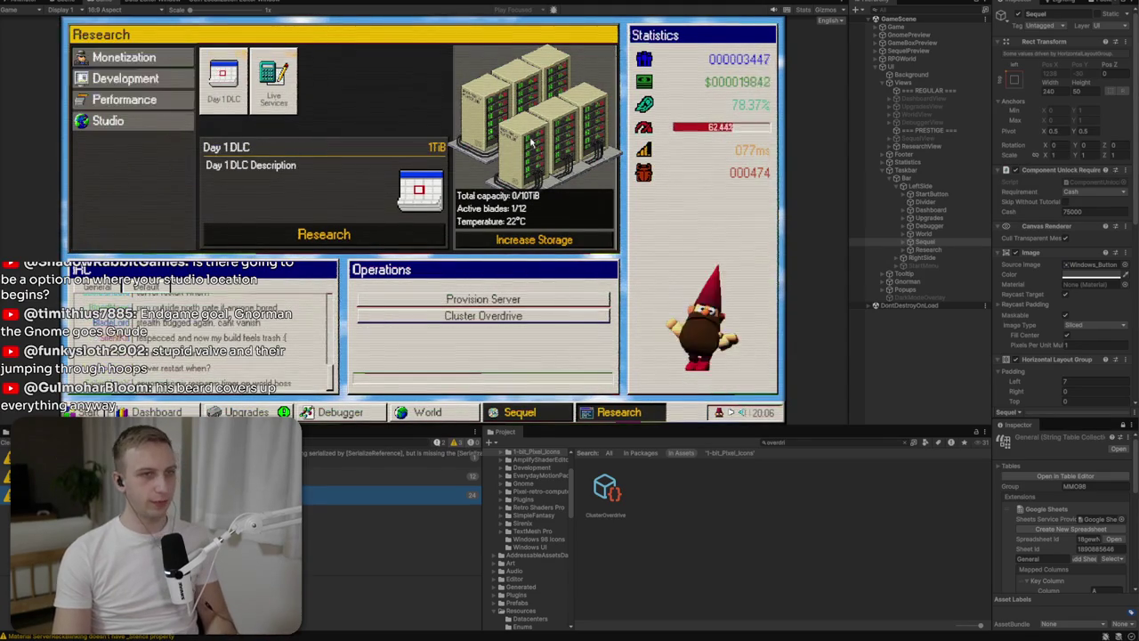
key("alt+Tab")
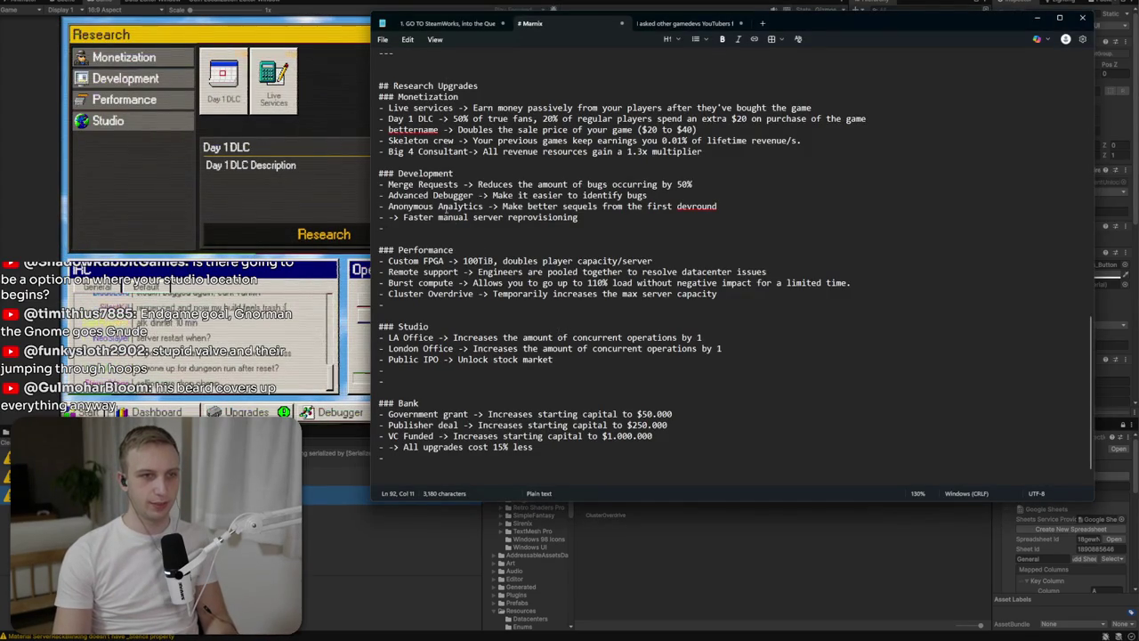
Select the Monetization upgrades in the notes, then return to the game's Research panel.
left_click_drag(741, 155, 464, 101)
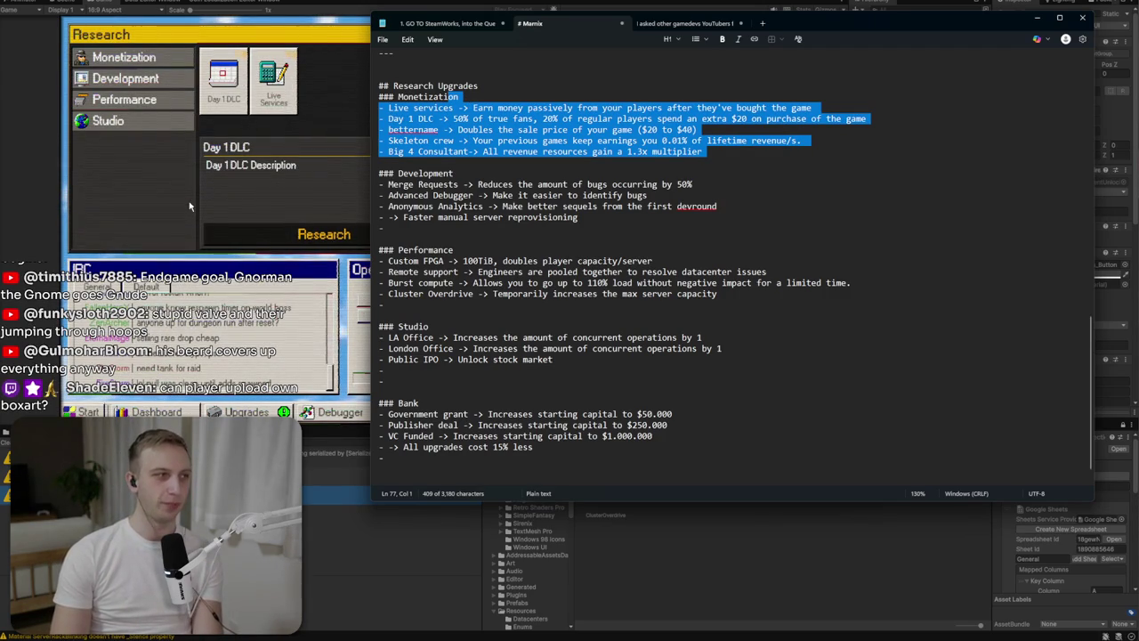
left_click(437, 106)
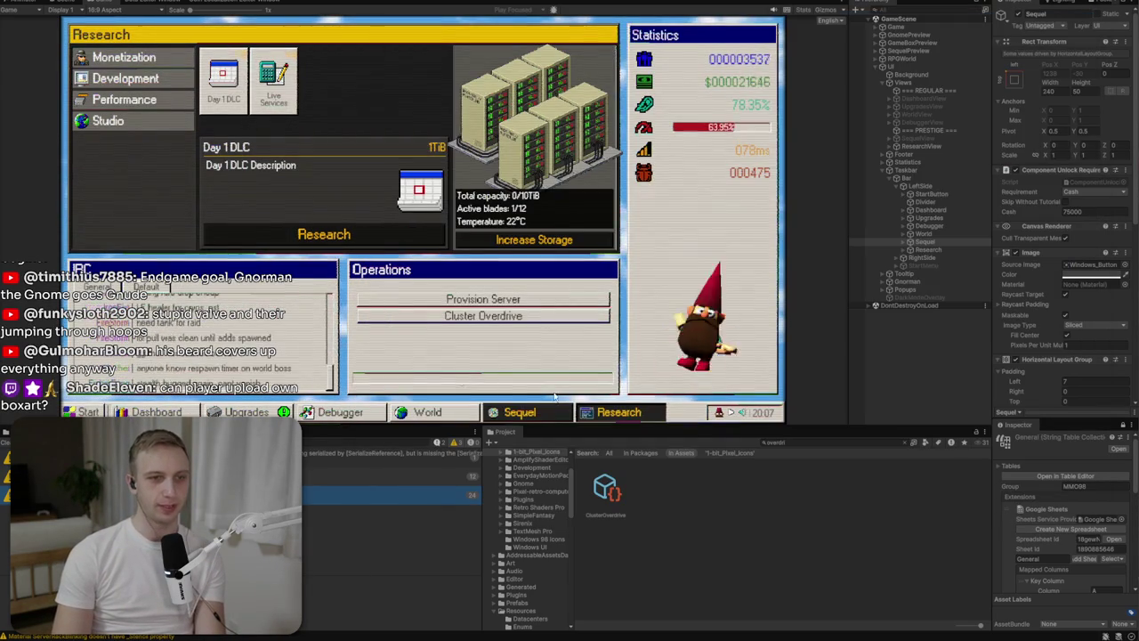
Roll the sequel's name to Starfall Ascendant and reroll its boxart five times to a desert caravan.
left_click(548, 409)
left_click(269, 66)
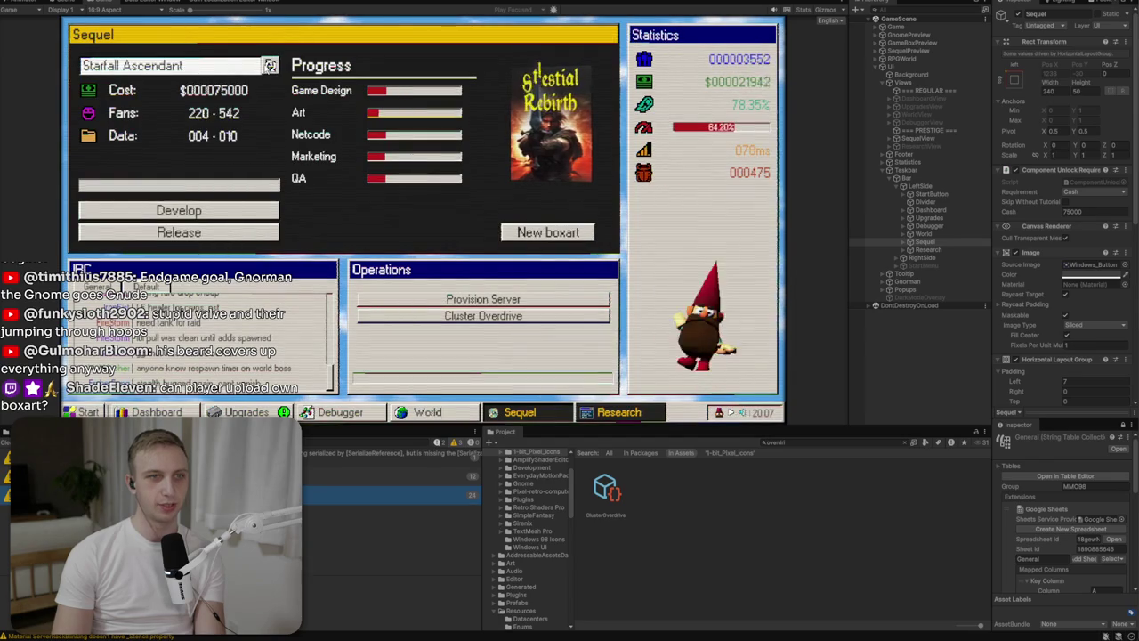
left_click(550, 234)
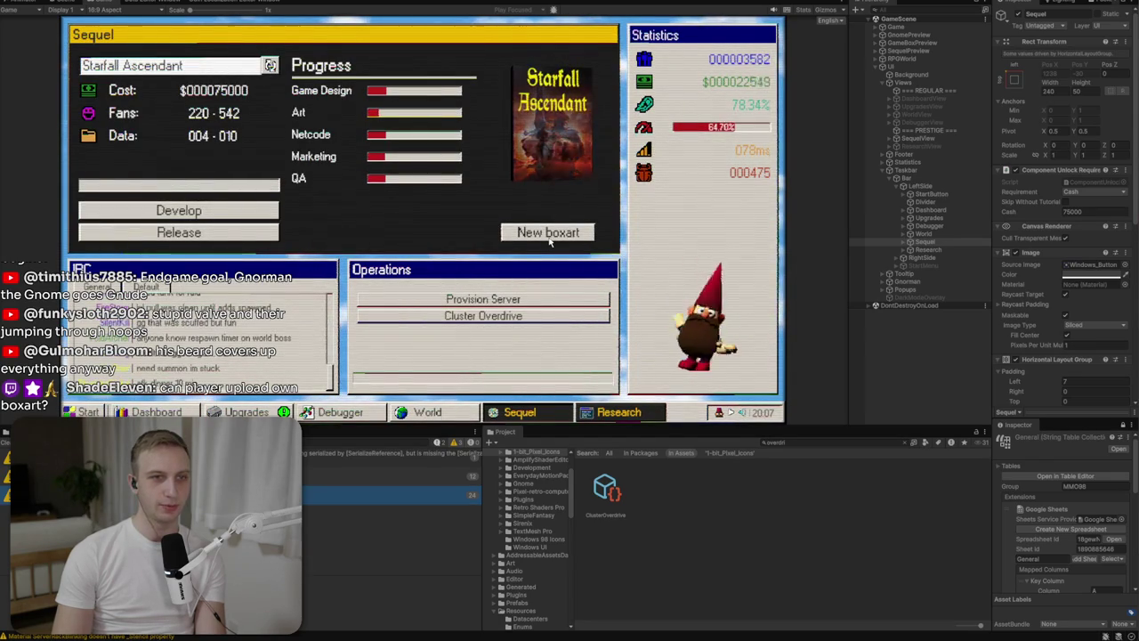
left_click(549, 235)
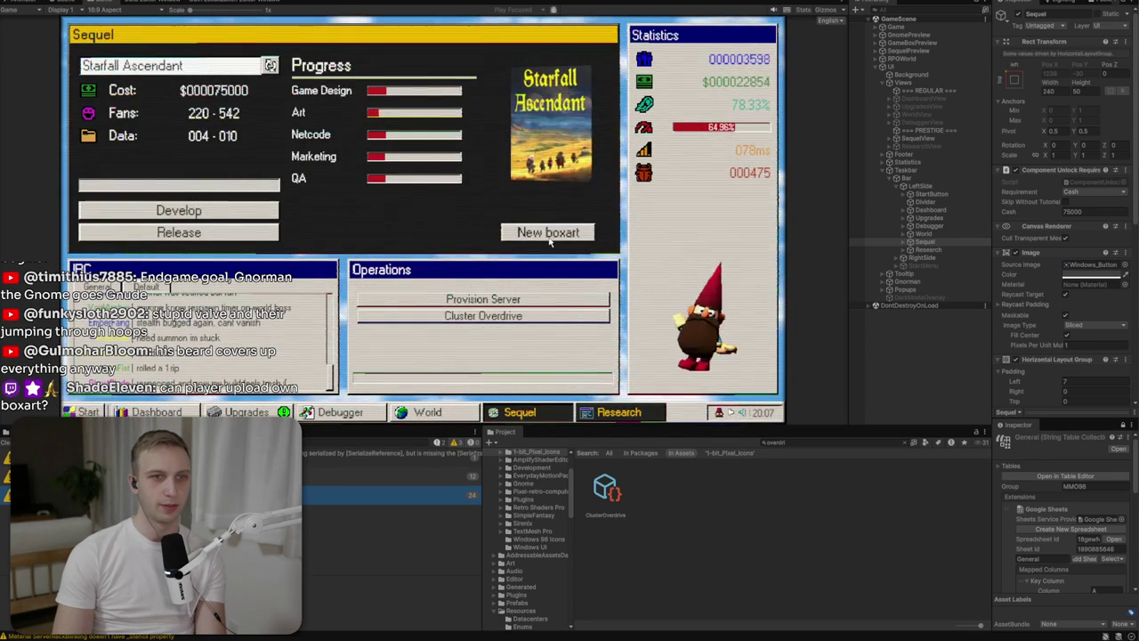
left_click(550, 234)
left_click(549, 237)
left_click(549, 236)
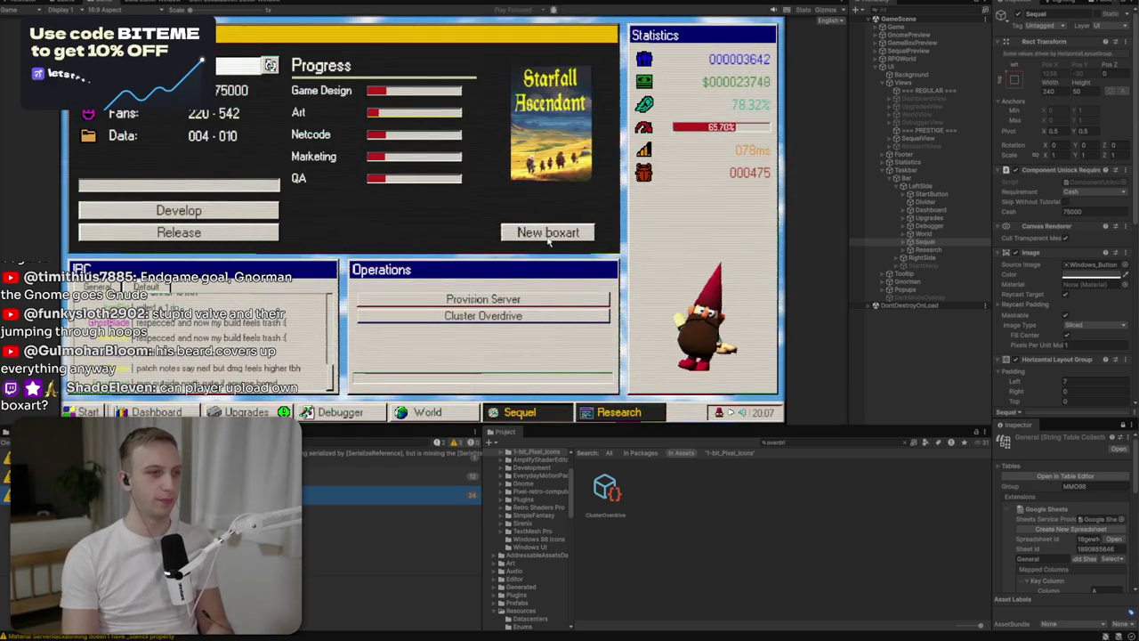
key("alt+Tab")
left_click(637, 253)
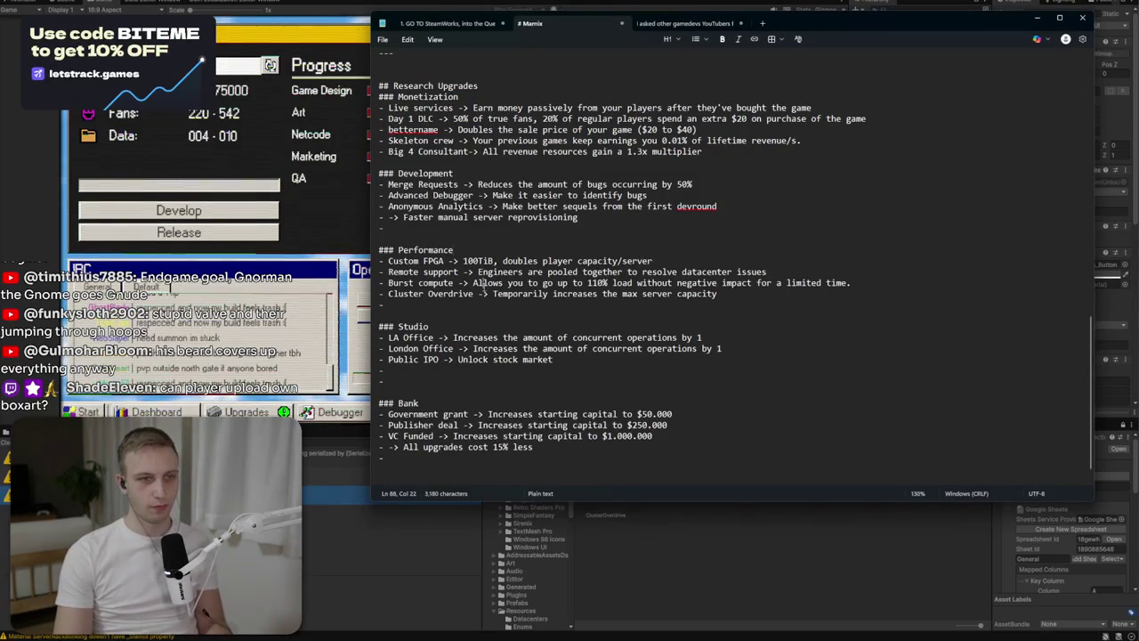
Select the notes from the Research Upgrades heading down to the end.
key("alt+Tab")
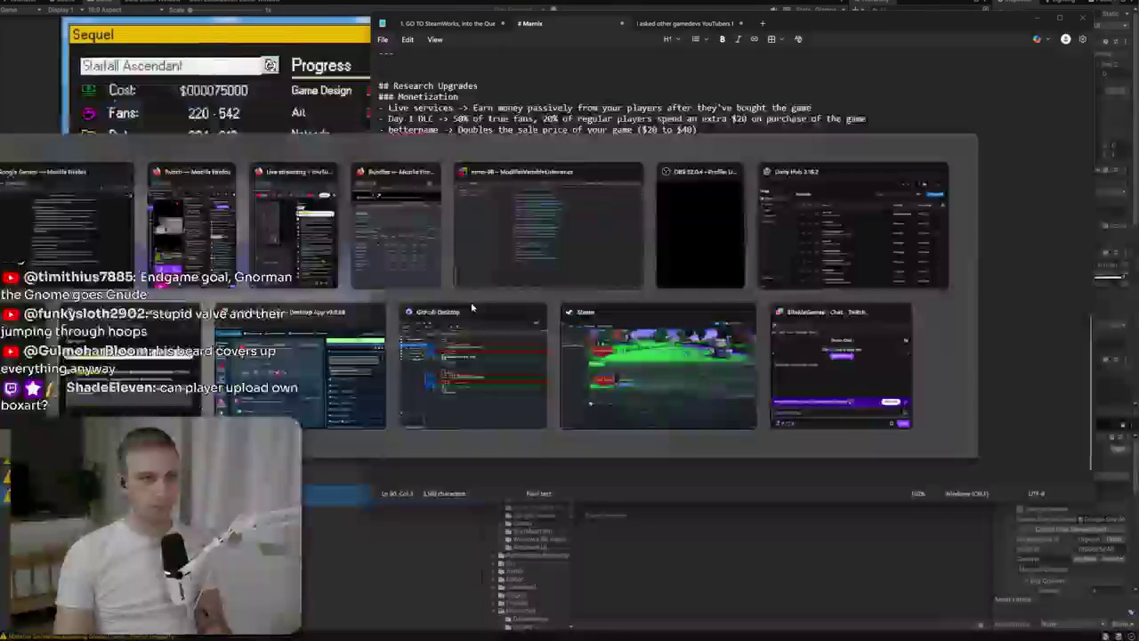
key("alt+Tab")
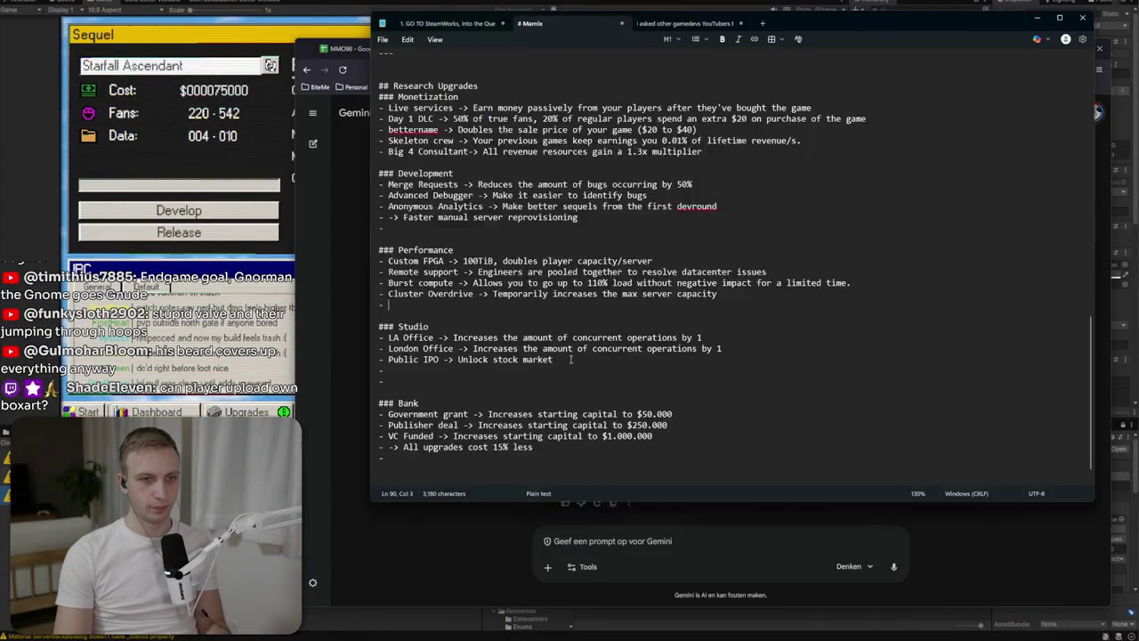
key("ctrl+shift+End")
mouse_move(534, 447)
left_mouse_down()
mouse_move(499, 447)
mouse_move(389, 258)
mouse_move(388, 54)
mouse_move(389, 355)
mouse_move(388, 270)
left_mouse_up()
left_click(600, 540)
Send Gemini 'I now have' followed by the pasted Research Upgrades notes.
type("I now have")
key("shift+Return")
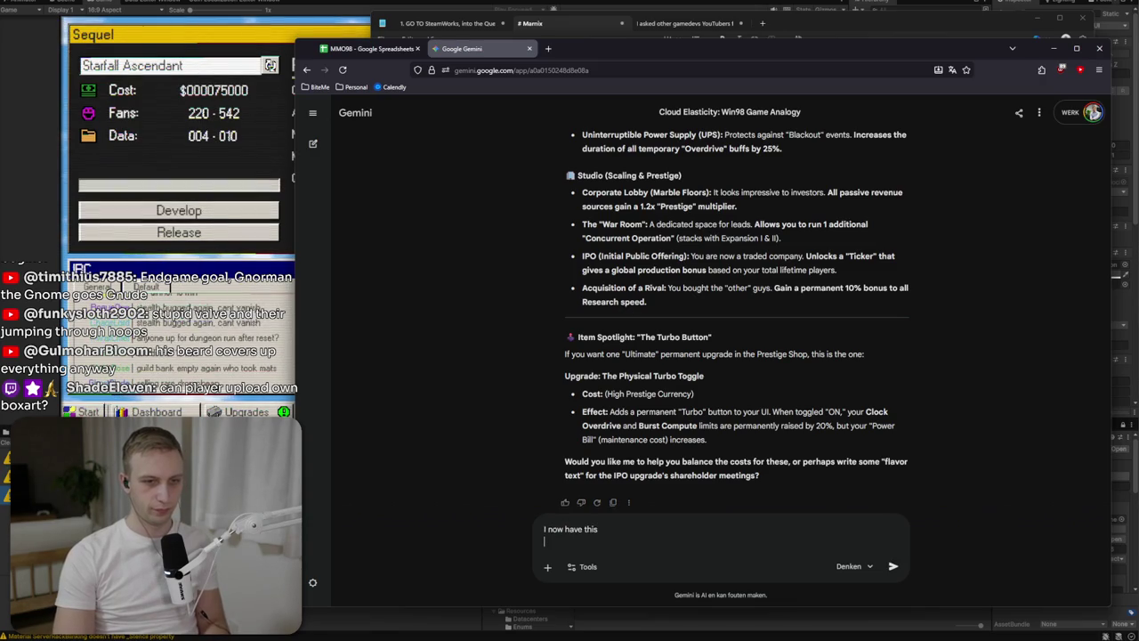
key("ctrl+v")
key("Return")
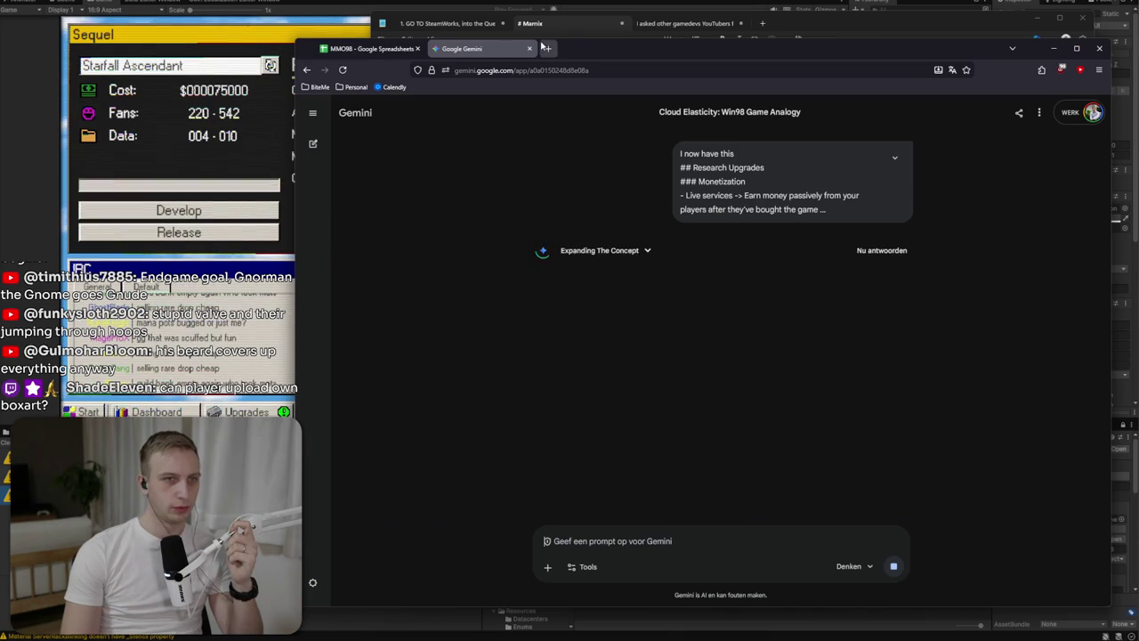
left_click(564, 36)
Review the Development entries, from Faster manual server reprovisioning through Anonymous Analytics.
left_click(501, 420)
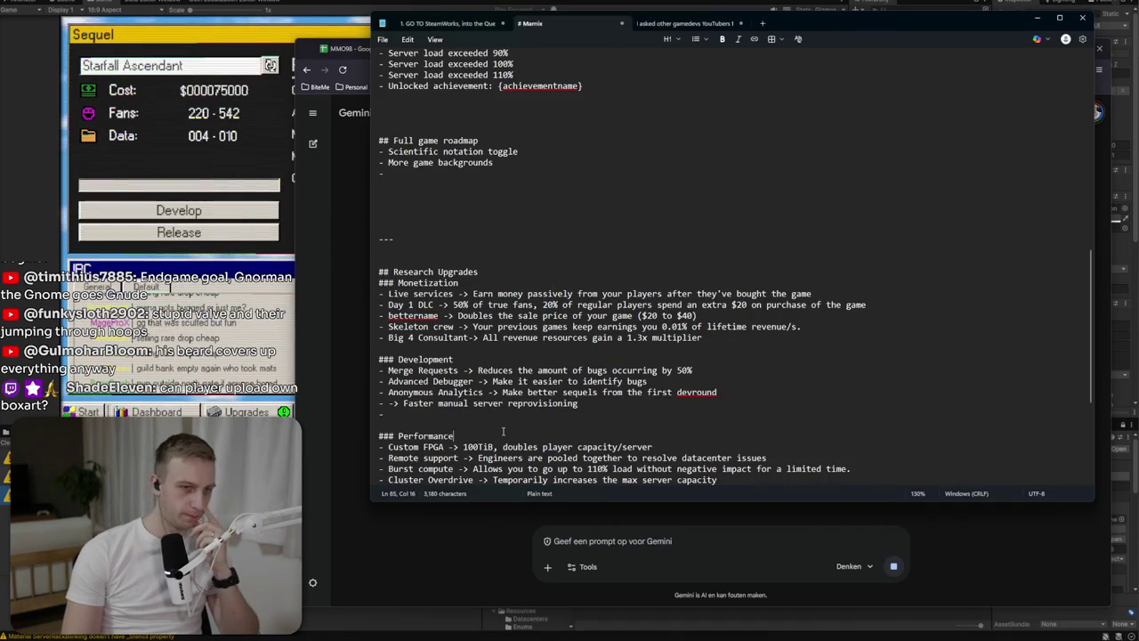
left_click_drag(429, 403, 628, 408)
left_click(602, 404)
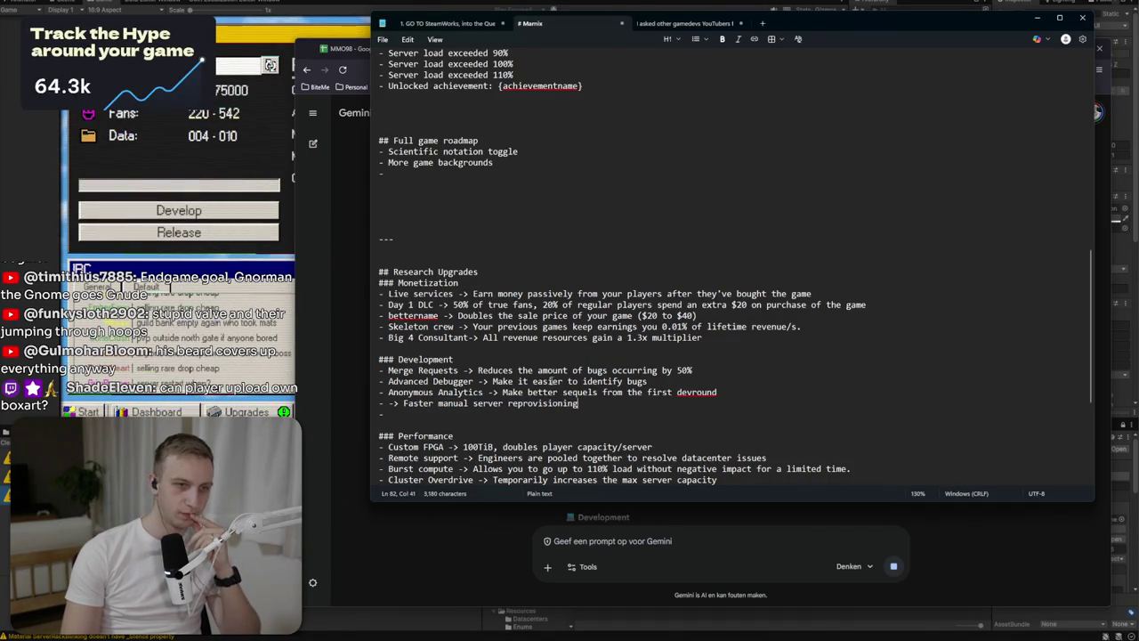
scroll(442, 338, "down", 1)
mouse_move(442, 338)
left_mouse_down()
mouse_move(650, 349)
mouse_move(627, 348)
left_mouse_up()
key("End")
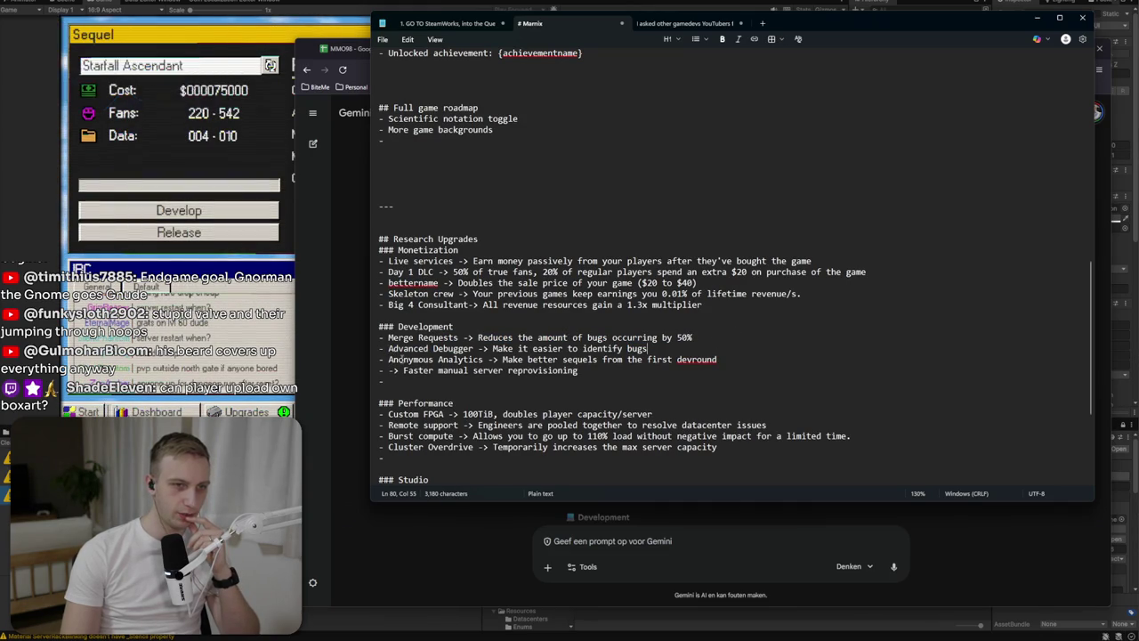
mouse_move(752, 356)
left_mouse_down()
mouse_move(379, 360)
mouse_move(721, 360)
mouse_move(516, 359)
left_mouse_up()
left_click(485, 360)
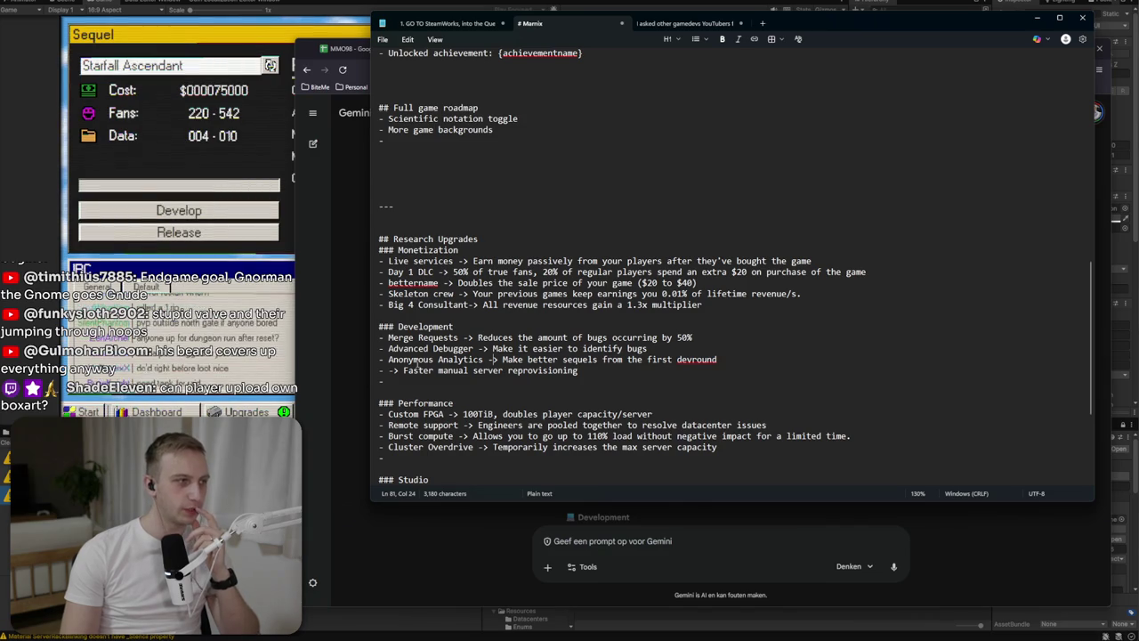
left_click(424, 379)
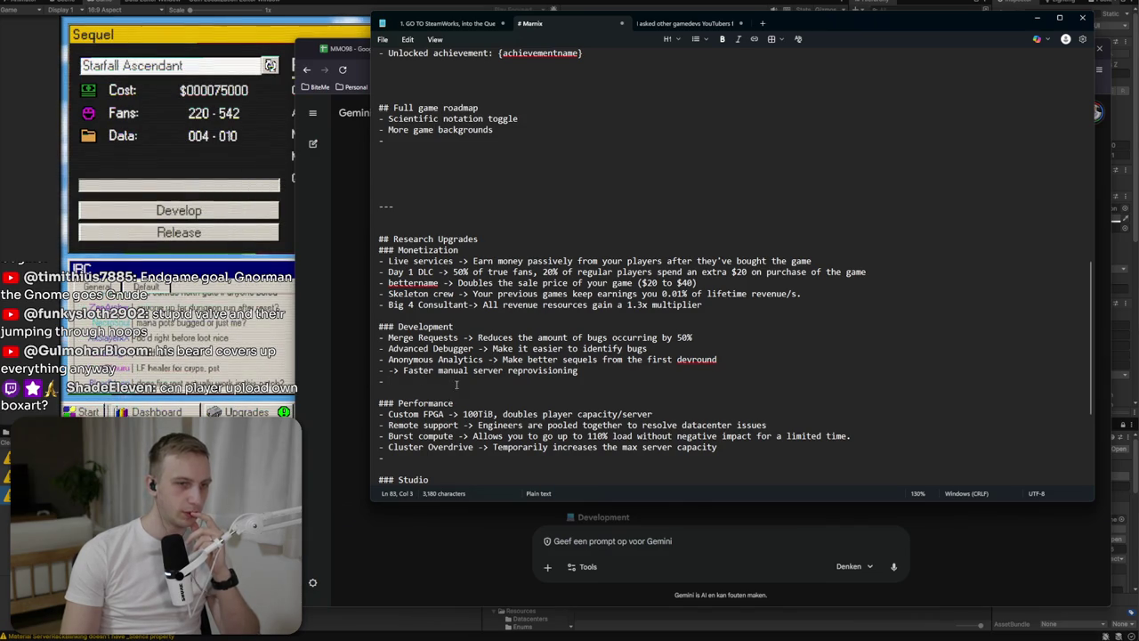
Review the Performance entries and select the Custom FPGA upgrade name.
scroll(457, 384, "down", 1)
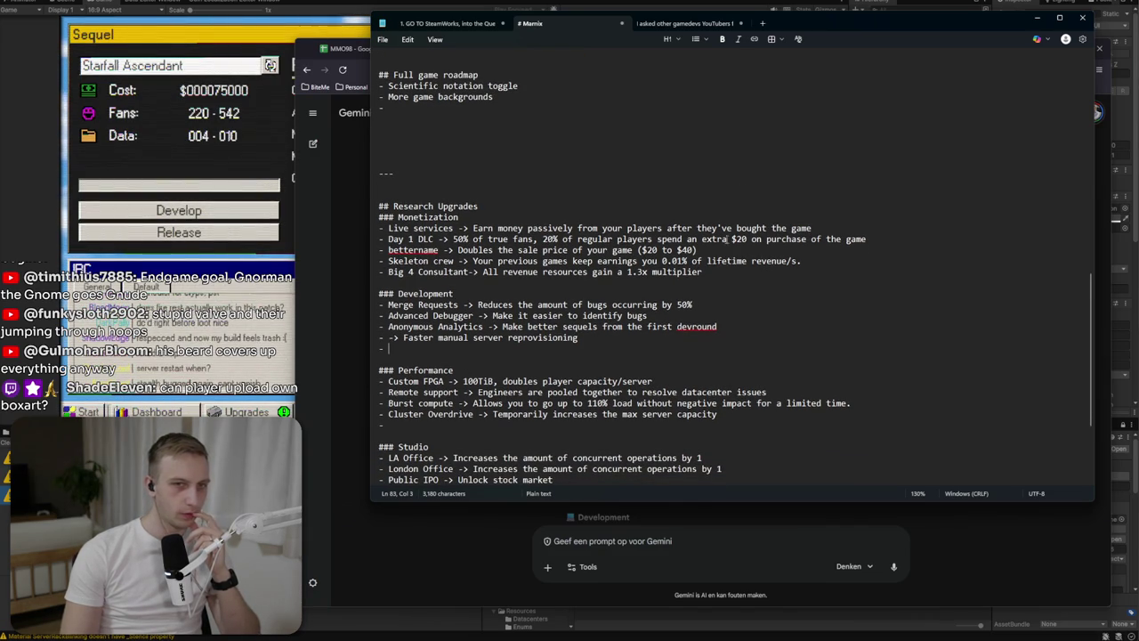
mouse_move(383, 370)
left_mouse_down()
mouse_move(771, 405)
mouse_move(761, 421)
left_mouse_up()
left_click(760, 421)
left_click(682, 371)
scroll(678, 302, "down", 3)
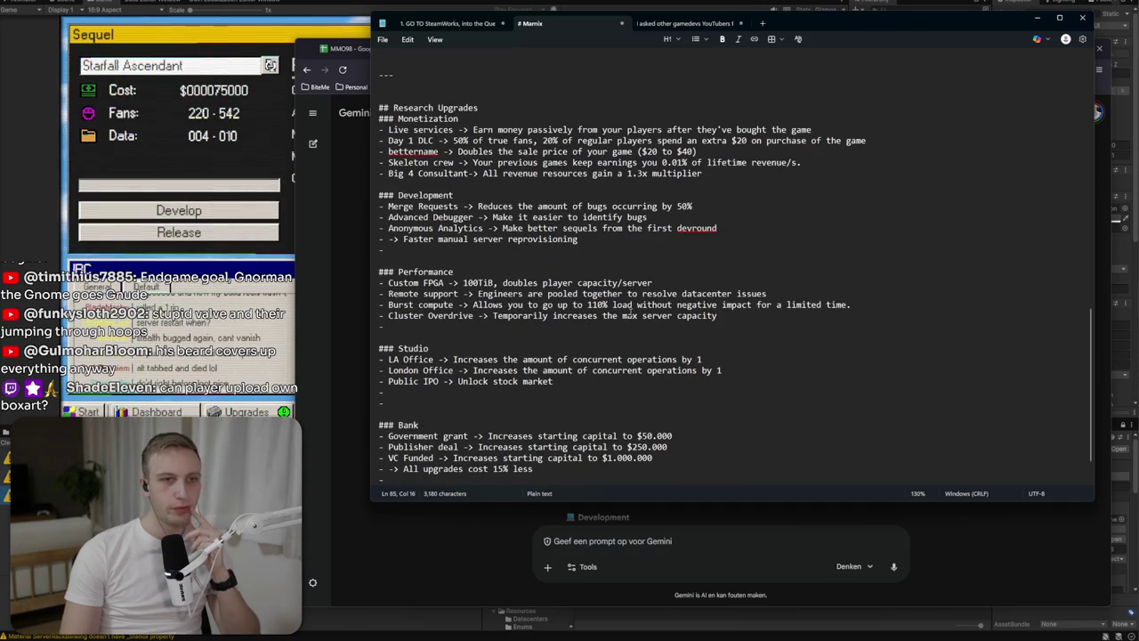
scroll(577, 258, "down", 2)
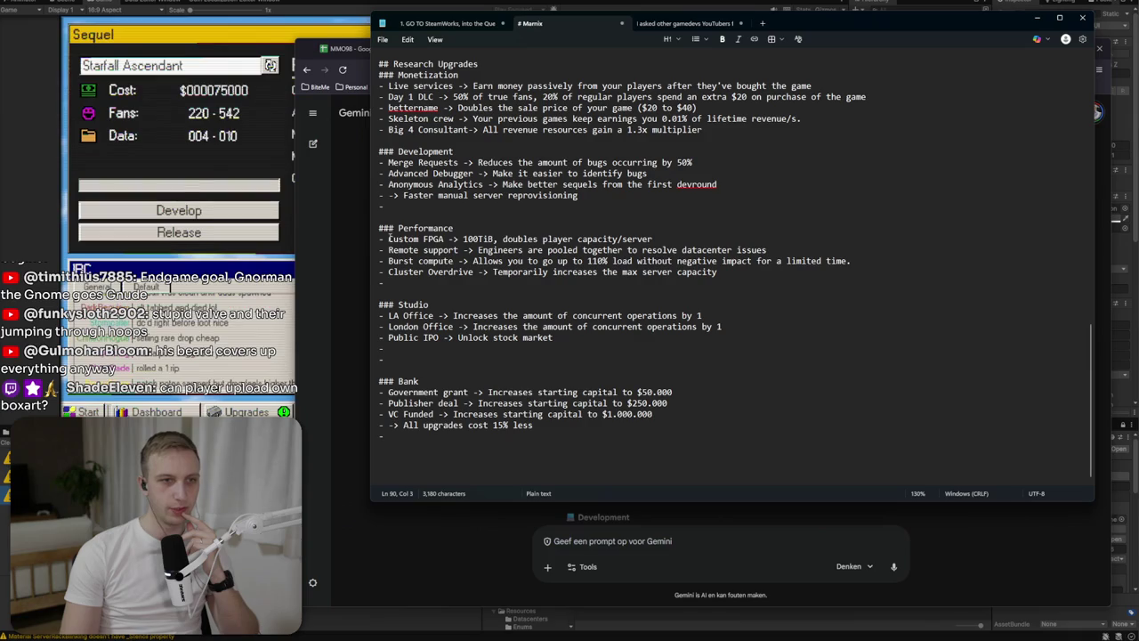
left_click_drag(388, 239, 456, 238)
key("shift+Left")
key("shift+Left")
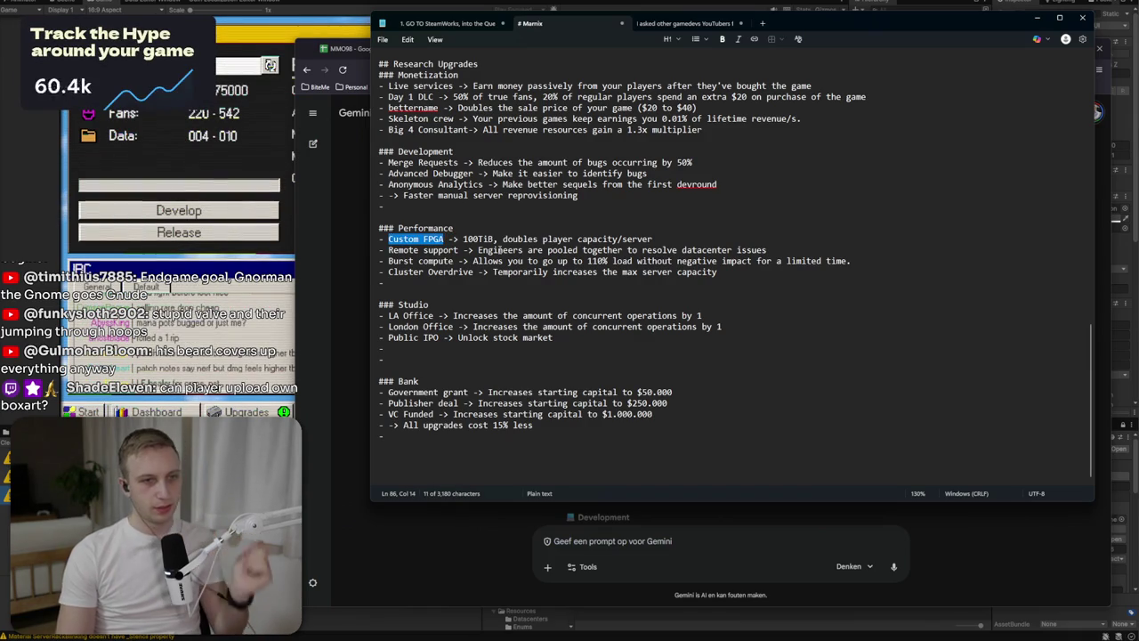
Replace Custom FPGA with 32-bit Architecture, drop '100TiB, ' and capitalize 'Doubles'.
type("32-bit ")
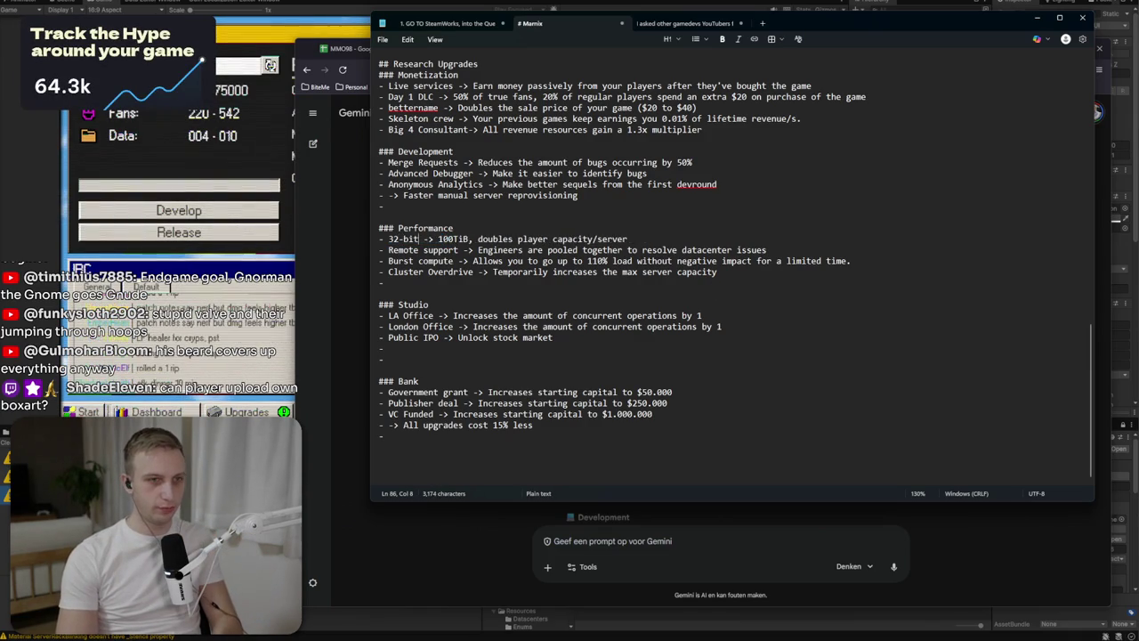
type("Architecture")
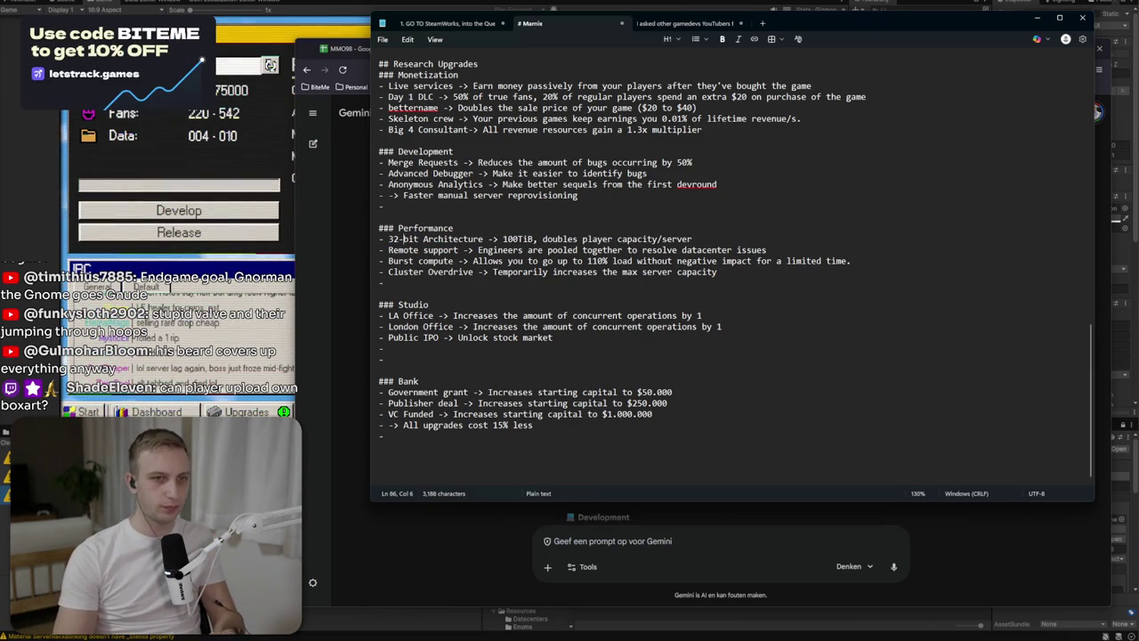
key("End")
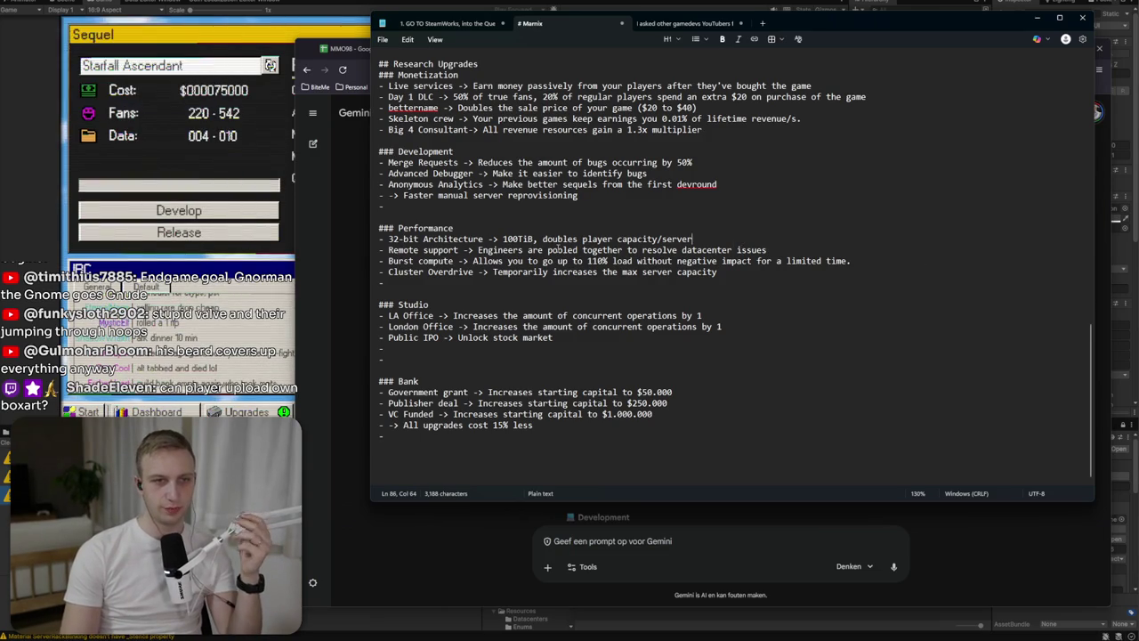
key("Delete")
key("Delete")
key("Delete")
type("D")
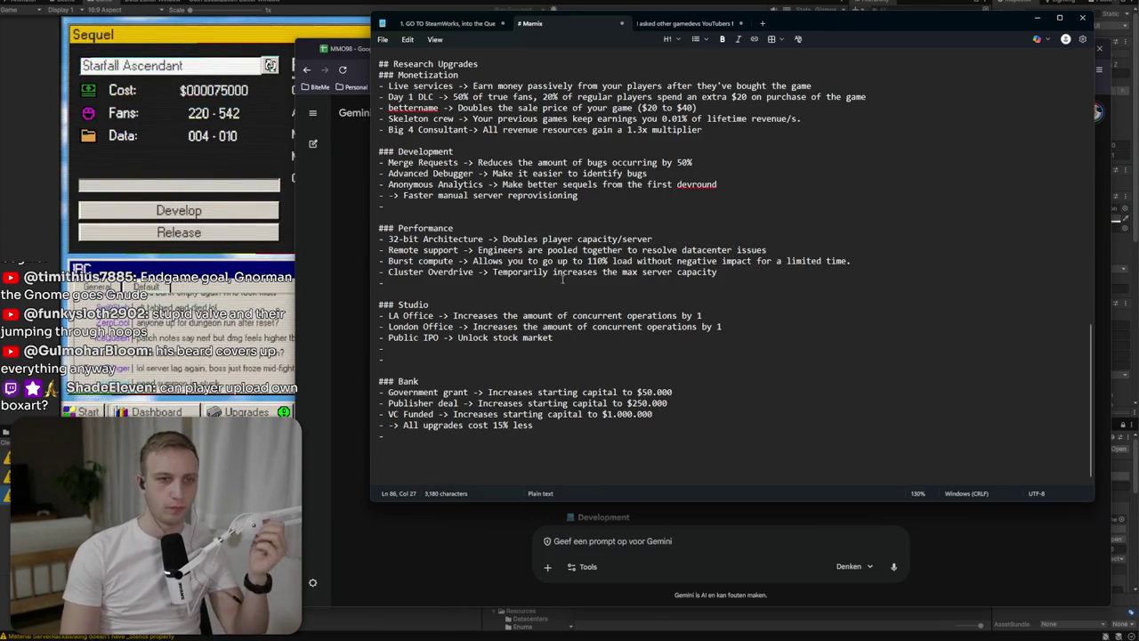
key("End")
key("Down")
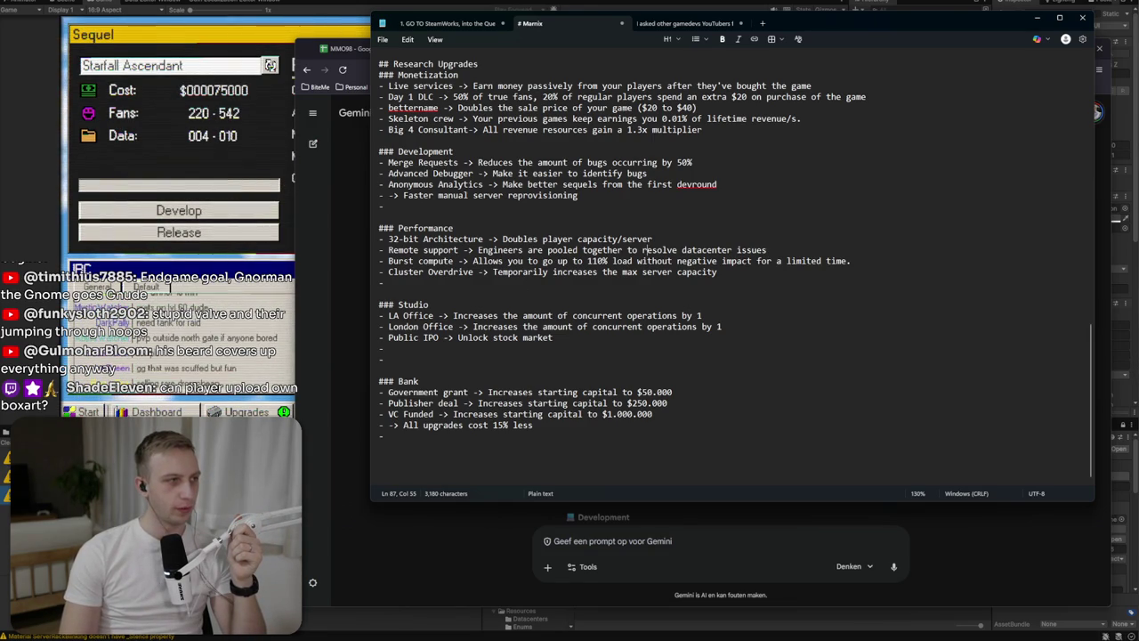
Read Gemini's Retail Big Box, Expansion Pack and Deployment Scripts suggestions, then return to the notes.
left_click(642, 539)
scroll(645, 223, "down", 4)
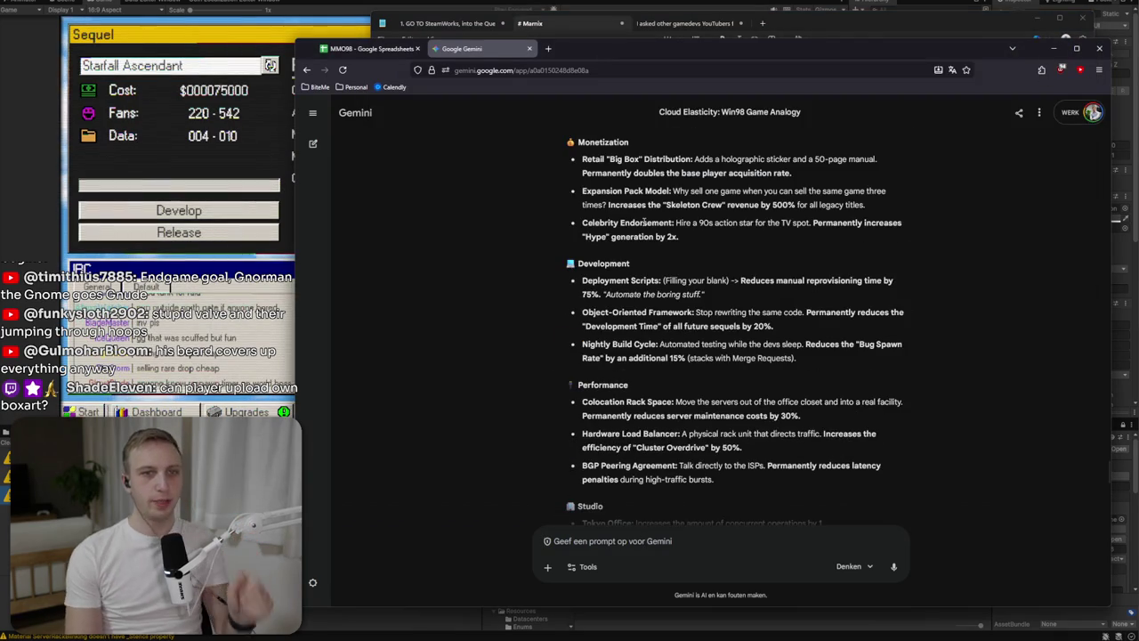
triple_click(603, 172)
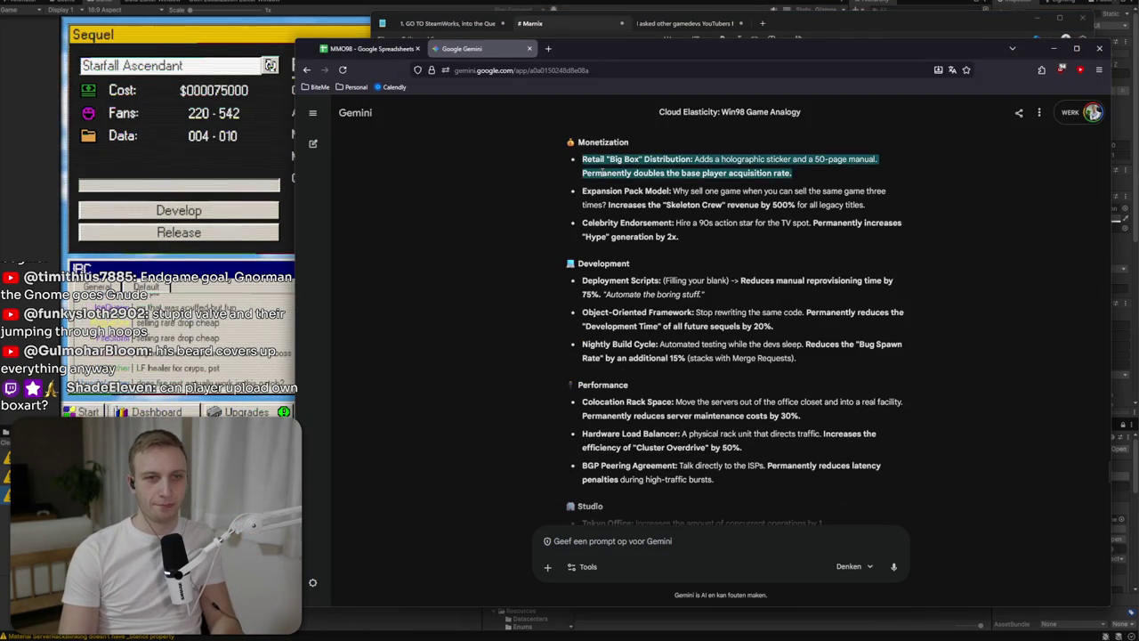
triple_click(596, 200)
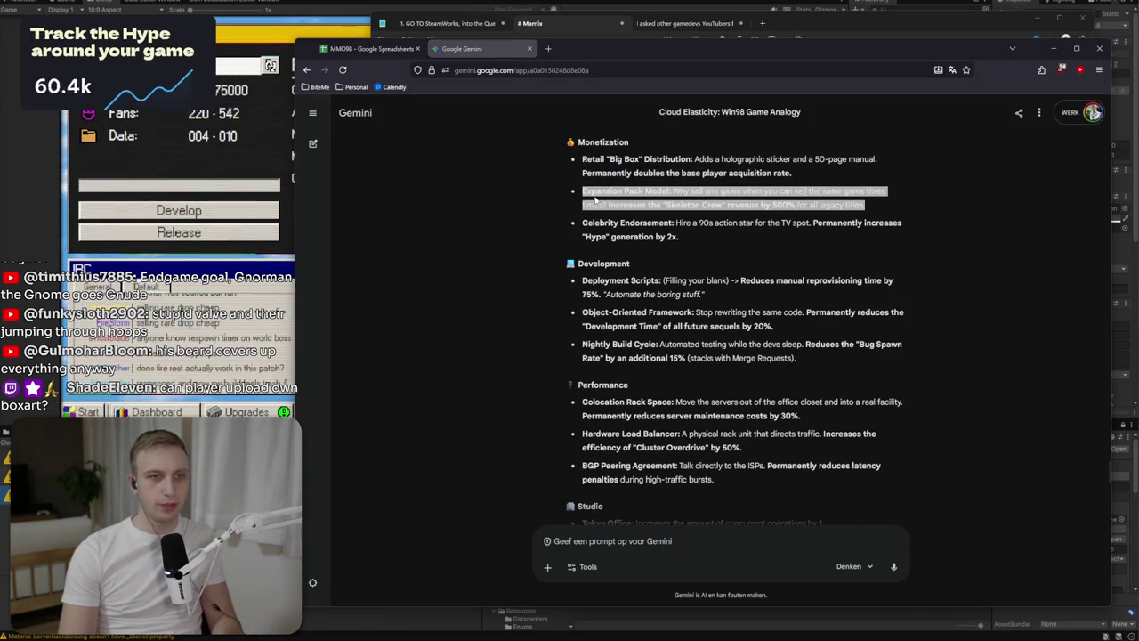
left_click(596, 199)
scroll(569, 198, "down", 2)
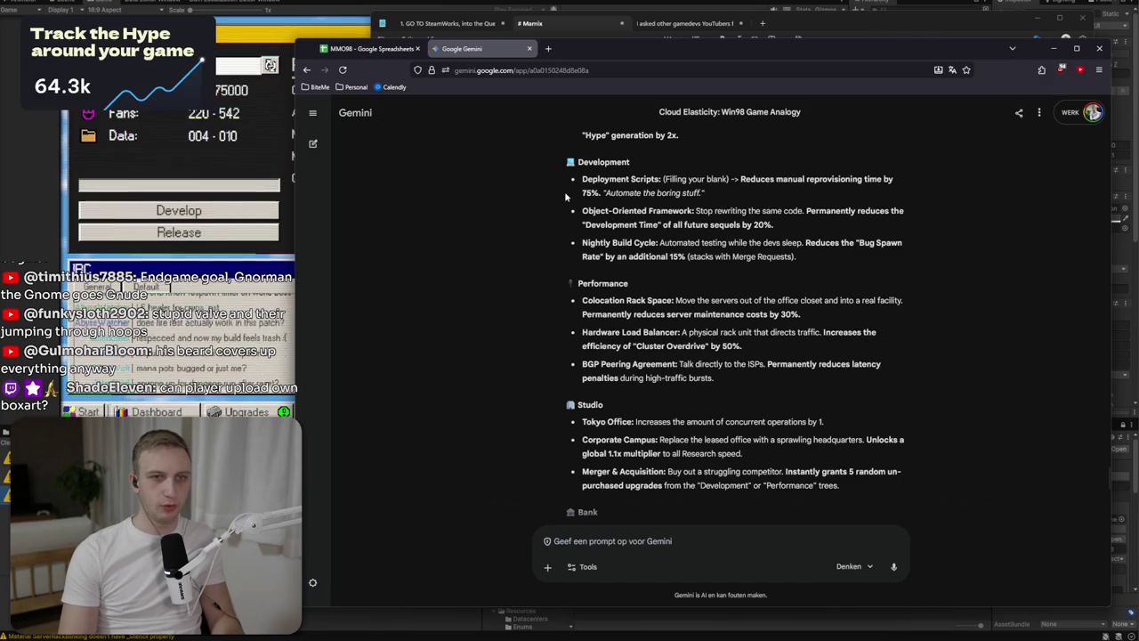
mouse_move(578, 178)
left_mouse_down()
mouse_move(582, 190)
mouse_move(701, 194)
mouse_move(611, 177)
left_mouse_up()
left_click(703, 196)
left_click(584, 177)
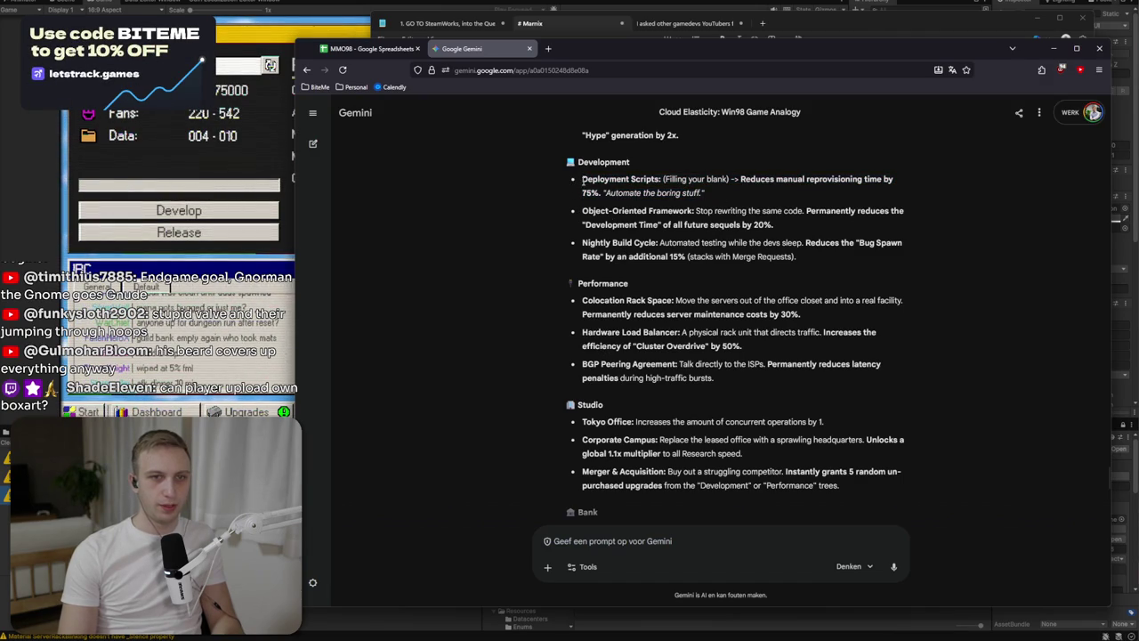
key("alt+Tab")
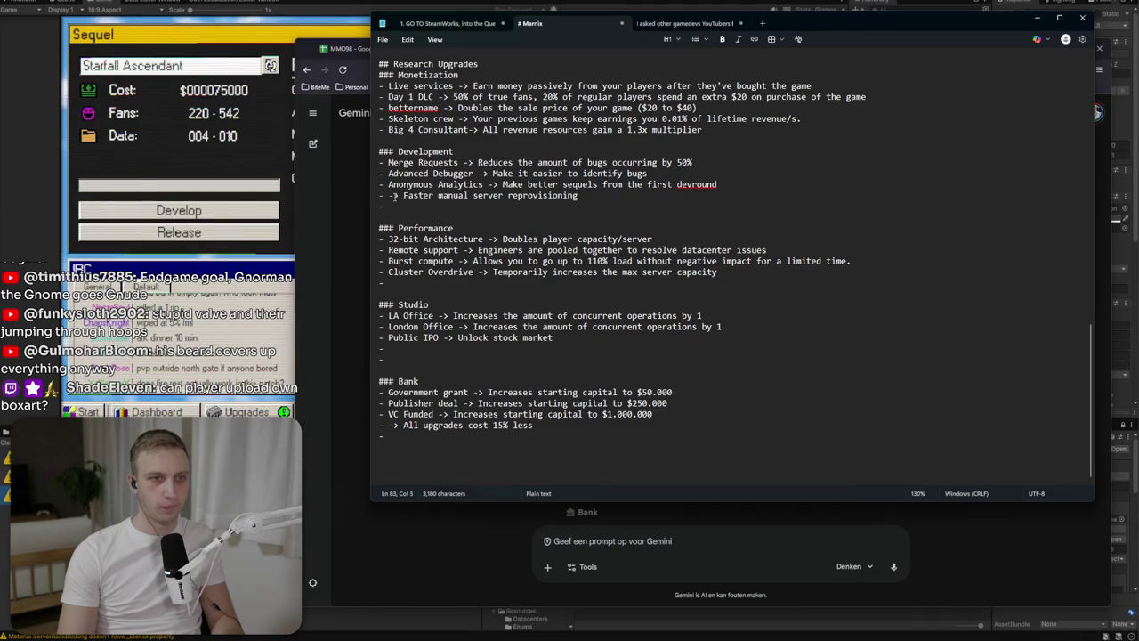
Fill the empty Development entry as 'Deployment script -> Manual reprovisioning is 75% faster'.
type("Deploymenyt")
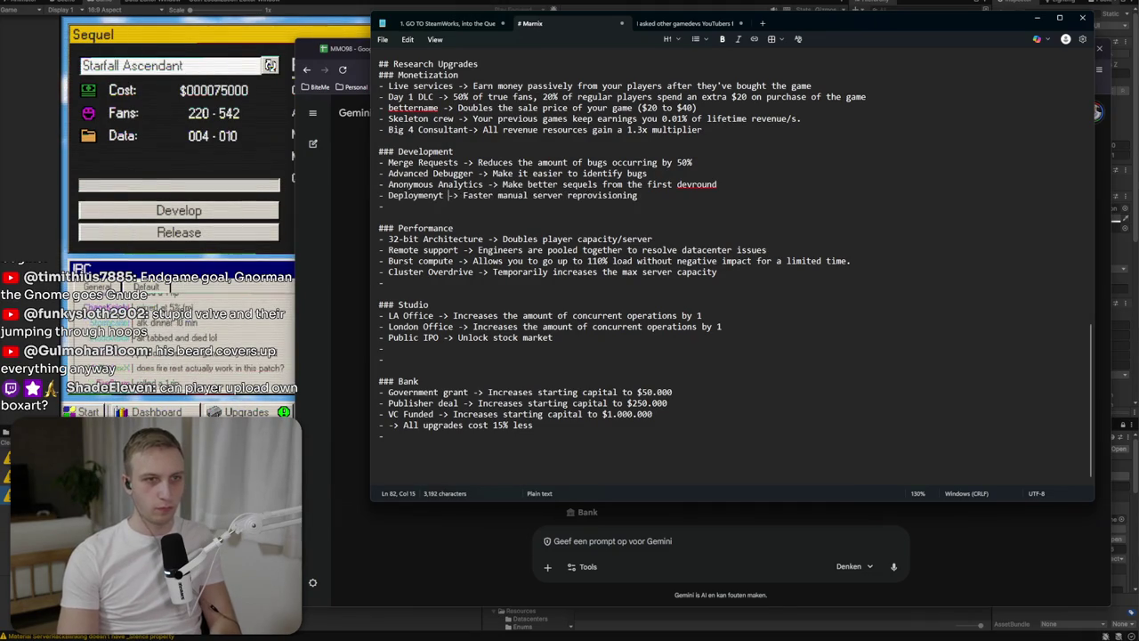
key("BackSpace")
key("BackSpace")
type("t script")
left_click(561, 195)
key("ctrl+BackSpace")
key("ctrl+BackSpace")
type("anual rep")
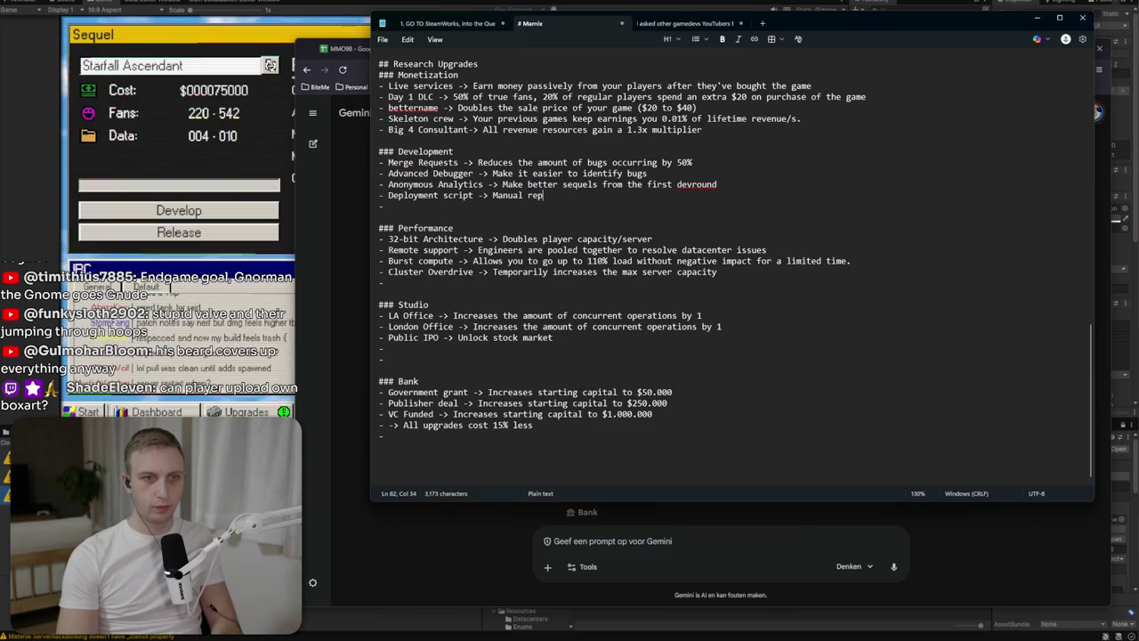
type("rovisioning is ")
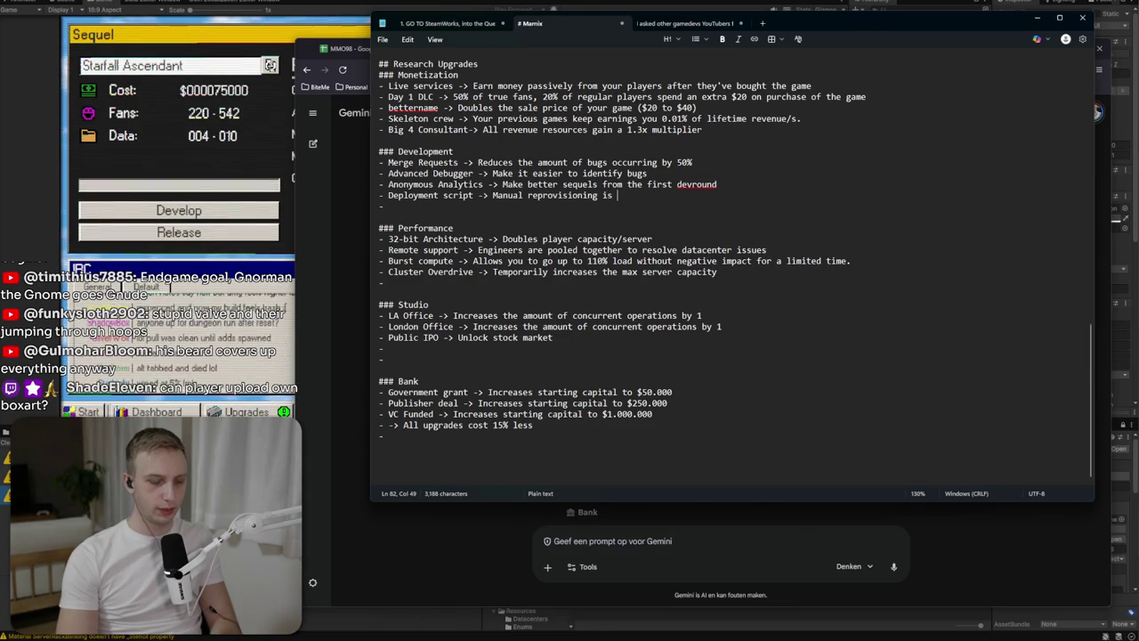
type("75$ ")
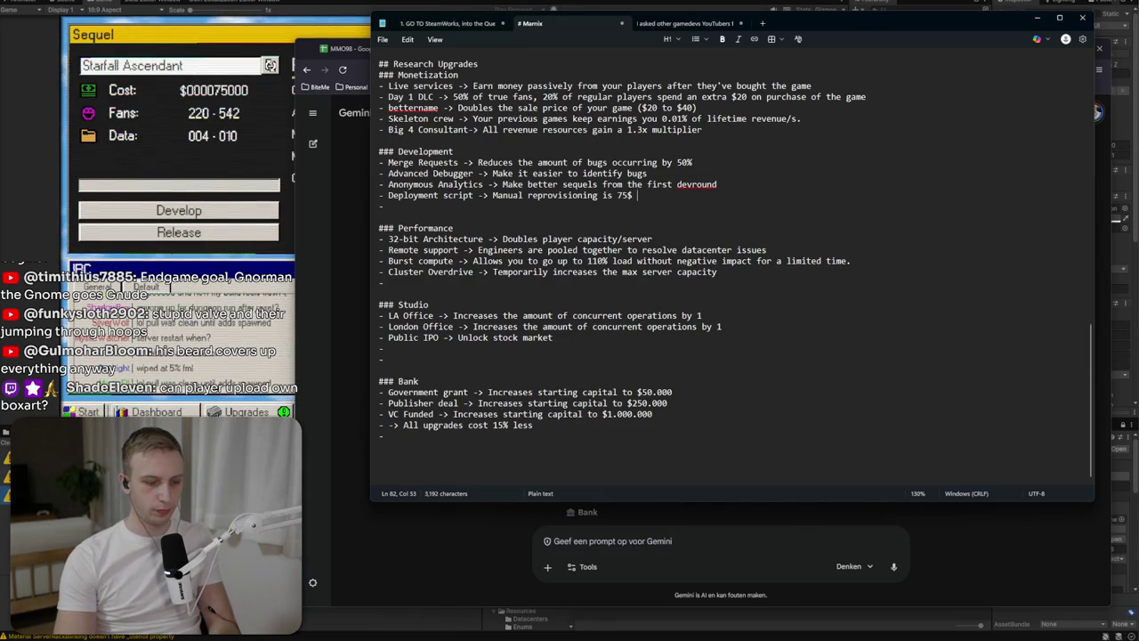
type("ter")
left_click(388, 205)
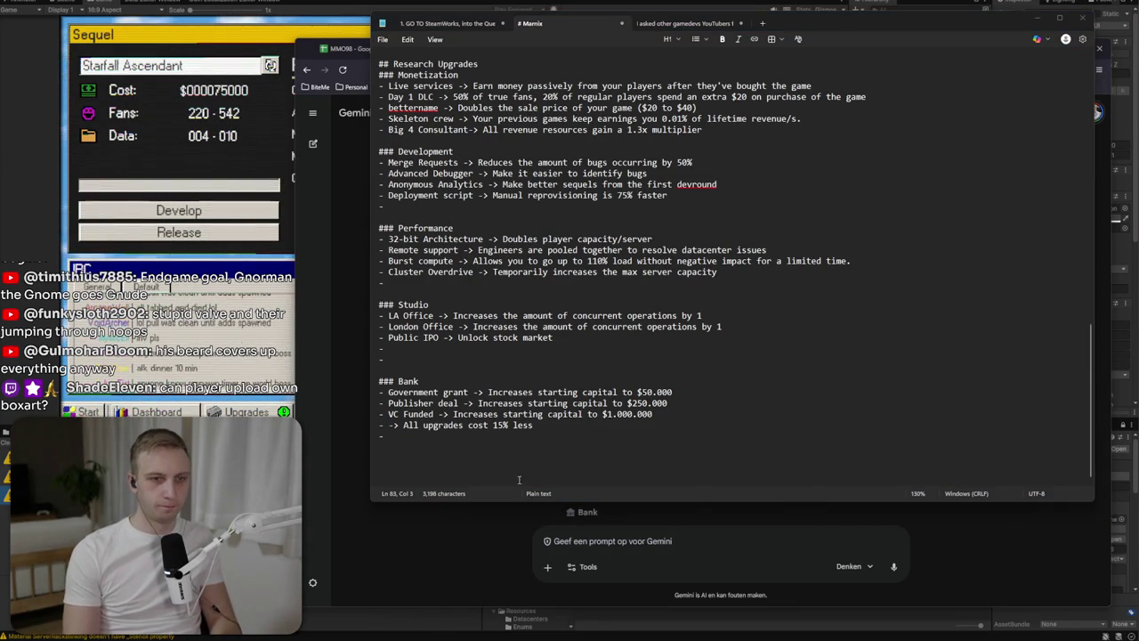
In Gemini, read the Colocation Rack Space and Hardware Load Balancer suggestions.
key("alt+Tab")
mouse_move(582, 300)
left_mouse_down()
mouse_move(778, 300)
mouse_move(801, 314)
mouse_move(811, 301)
left_mouse_up()
left_click_drag(822, 342, 632, 343)
left_click(741, 381)
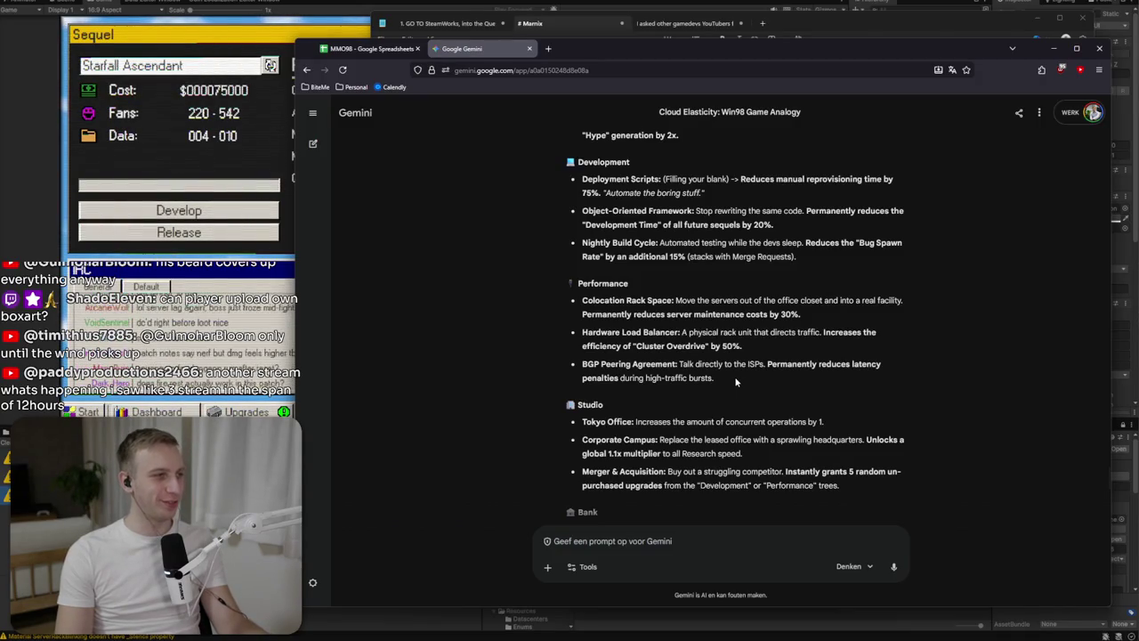
Based on Gemini's BGP Peering Agreement bullet, add 'BGP Peering -> Slashes latency in half' under Performance.
left_click_drag(736, 382, 721, 332)
left_click(721, 332)
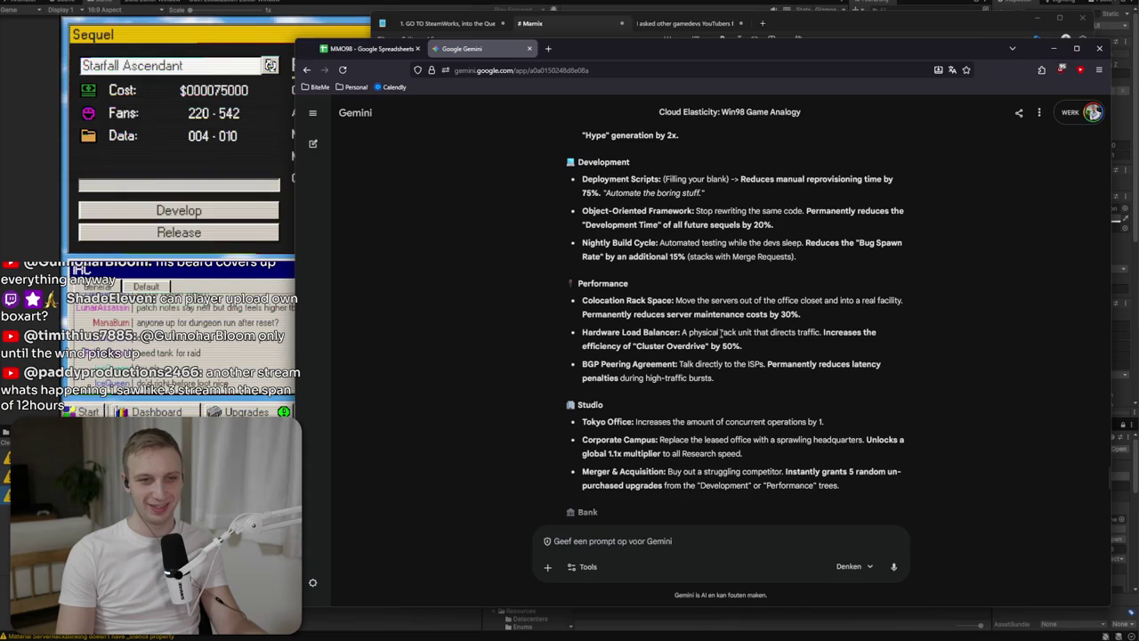
triple_click(720, 369)
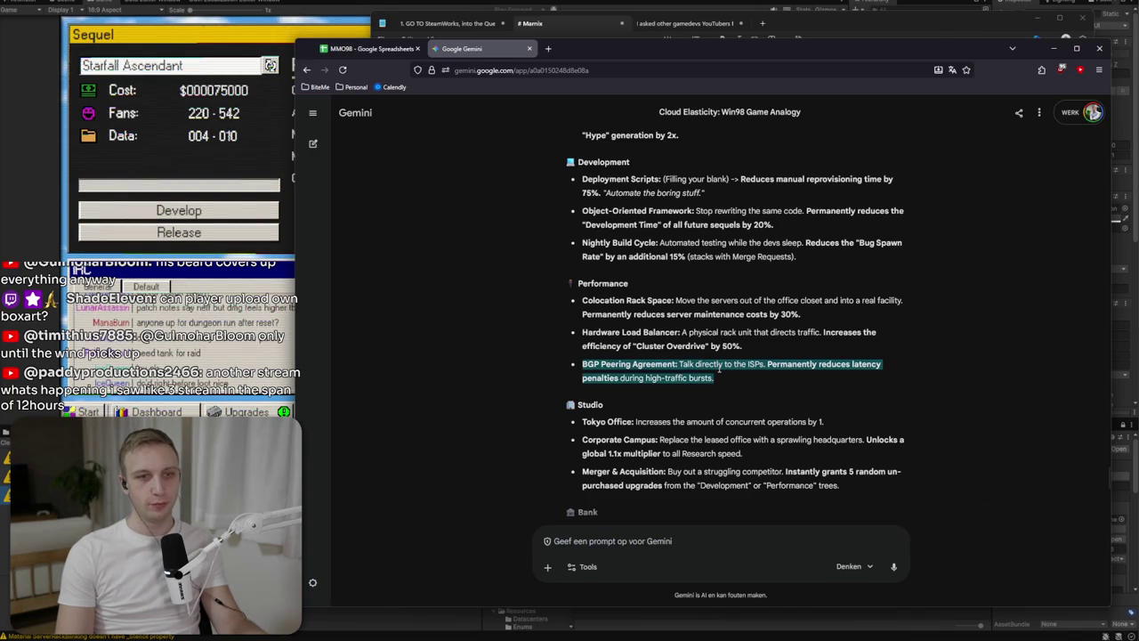
left_click(664, 375)
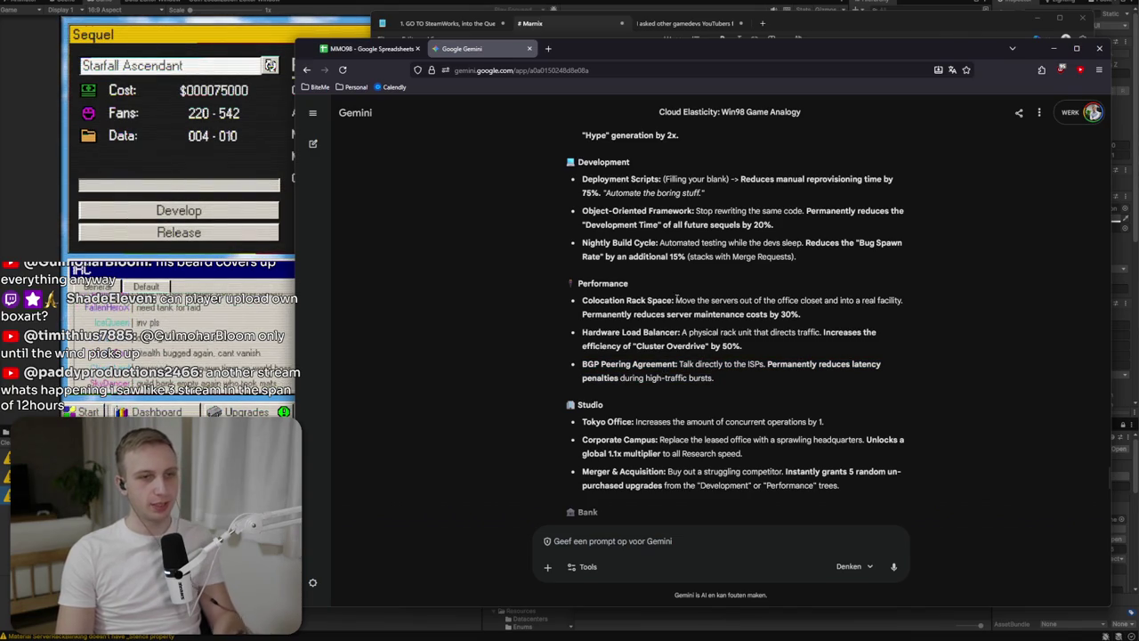
key("alt+Tab")
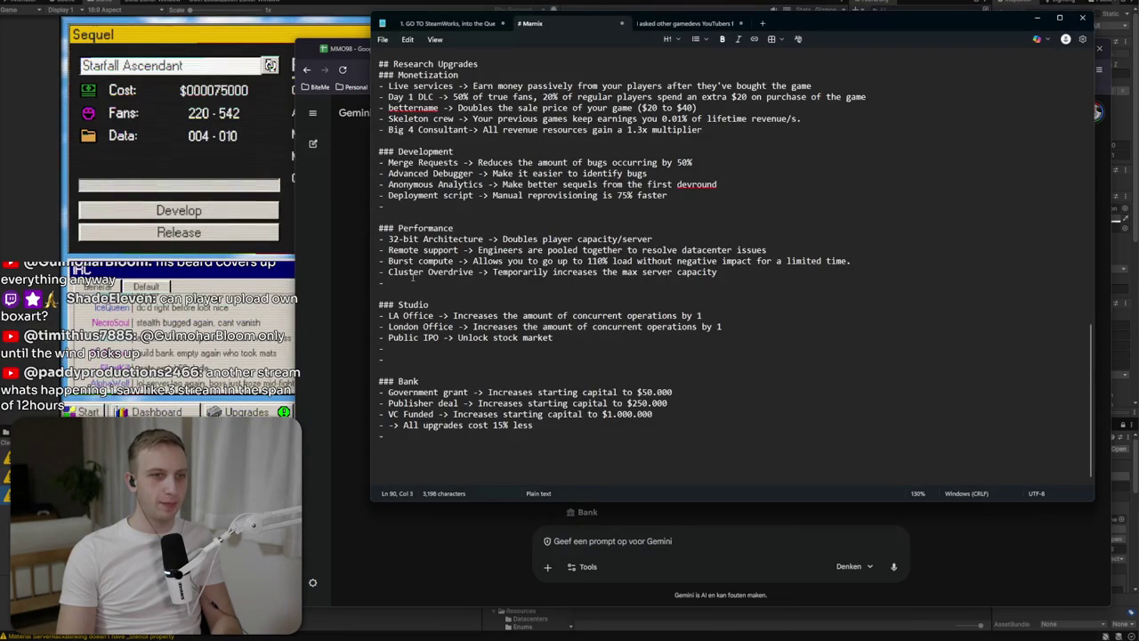
type("Peering ->")
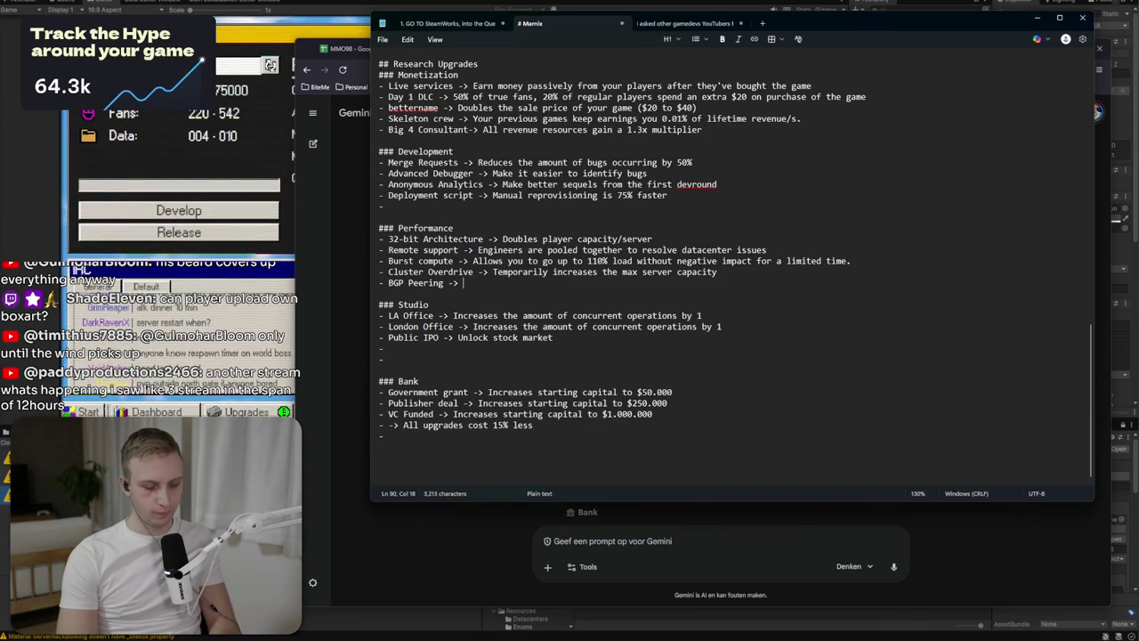
type("Slash")
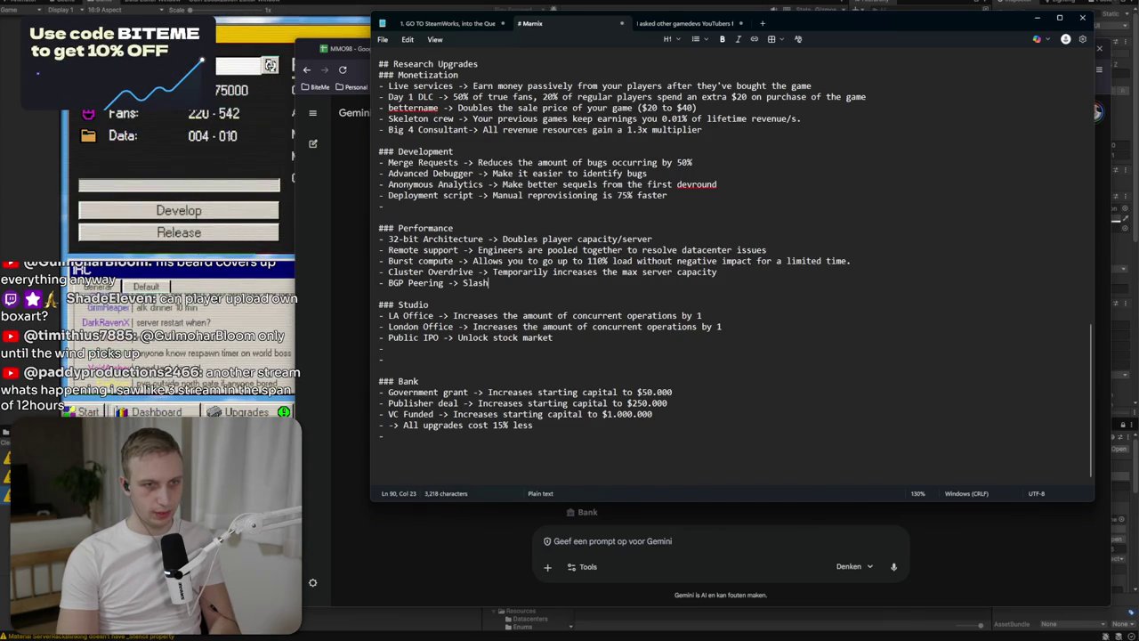
type("es latenc")
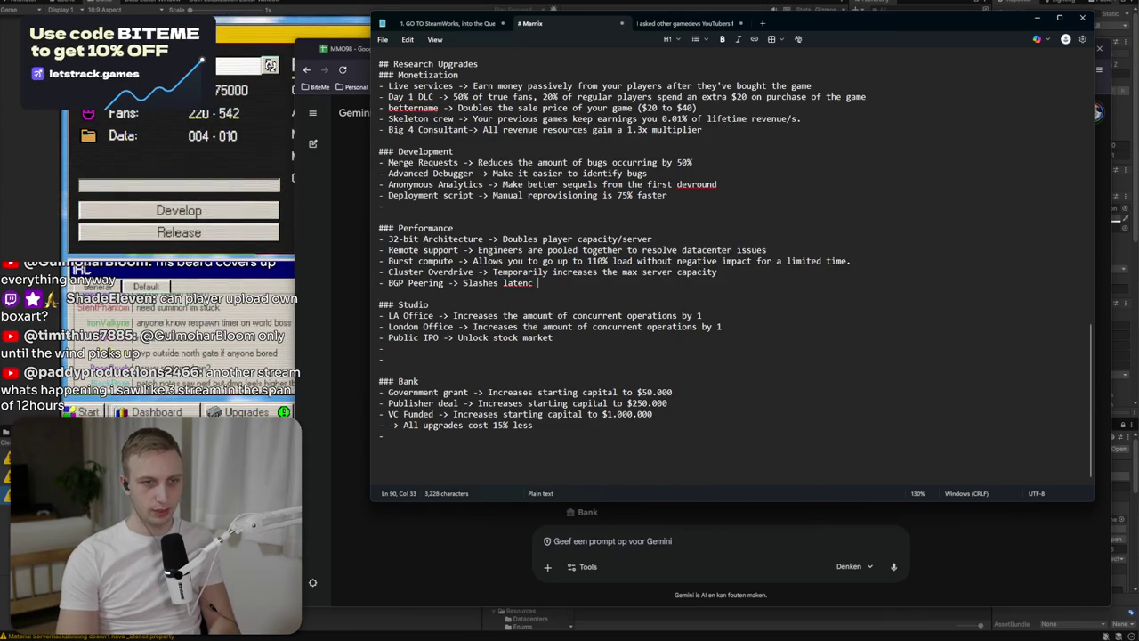
type("y in half")
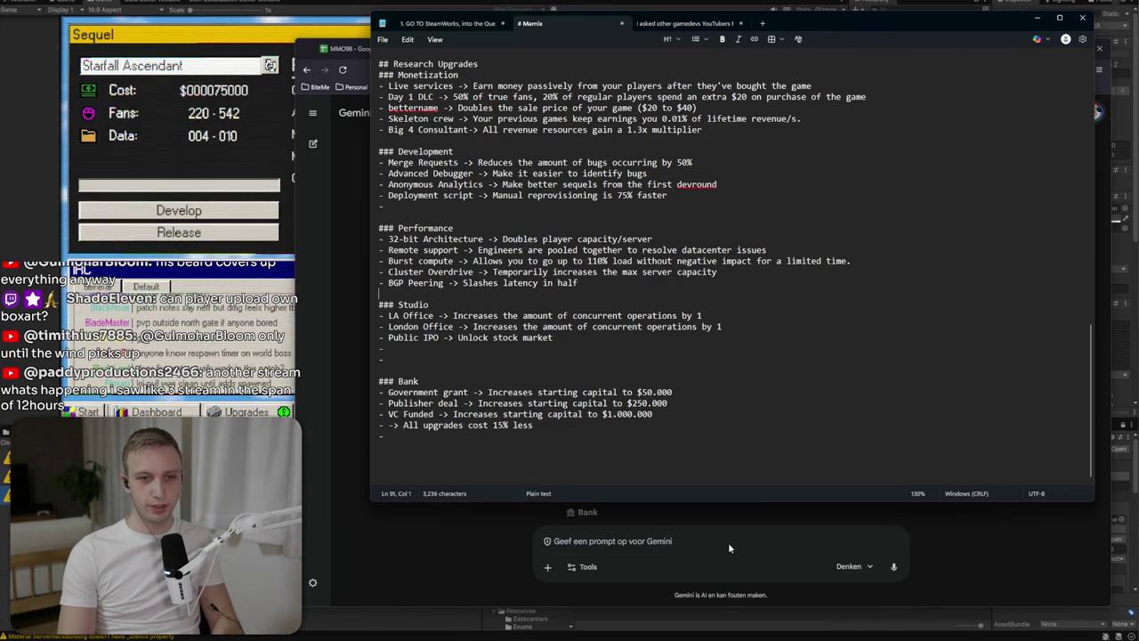
Review Gemini's Tokyo Office and Corporate Campus suggestions, then switch to the Unity game.
left_click(923, 547)
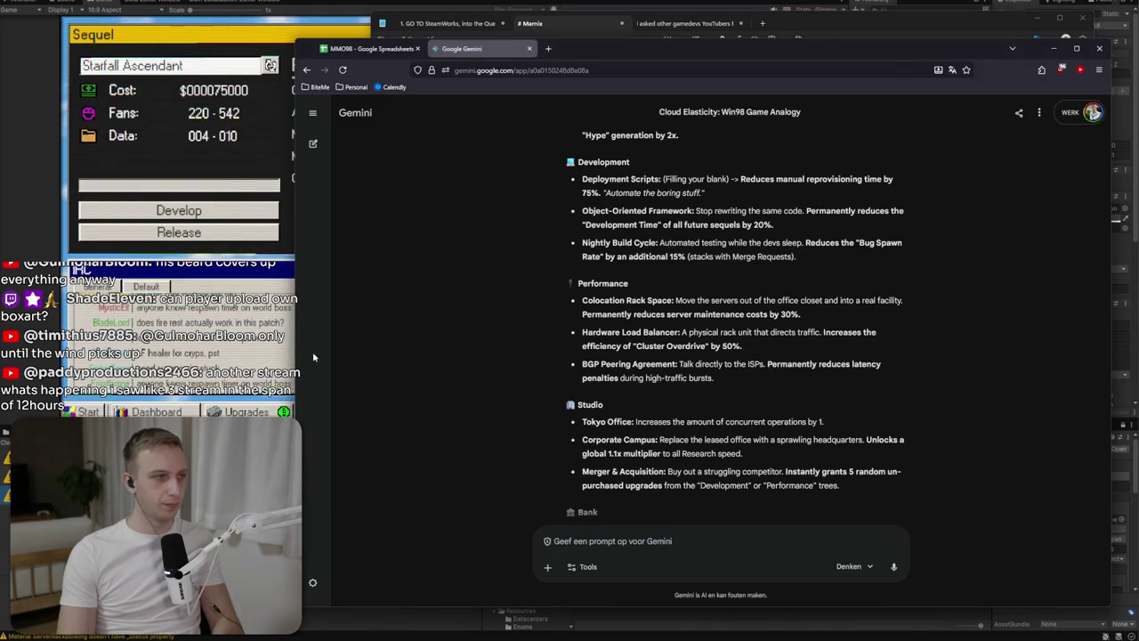
mouse_move(582, 421)
left_mouse_down()
mouse_move(744, 453)
mouse_move(753, 444)
mouse_move(733, 407)
mouse_move(755, 465)
left_mouse_up()
key("alt+Tab")
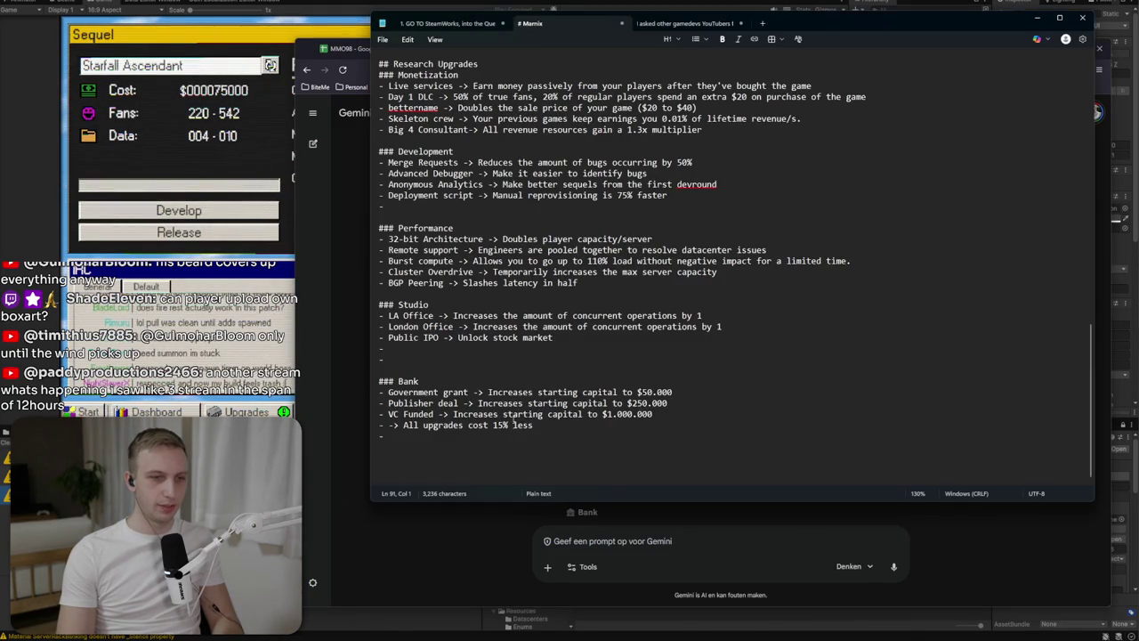
key("alt+Tab")
key("alt+Tab")
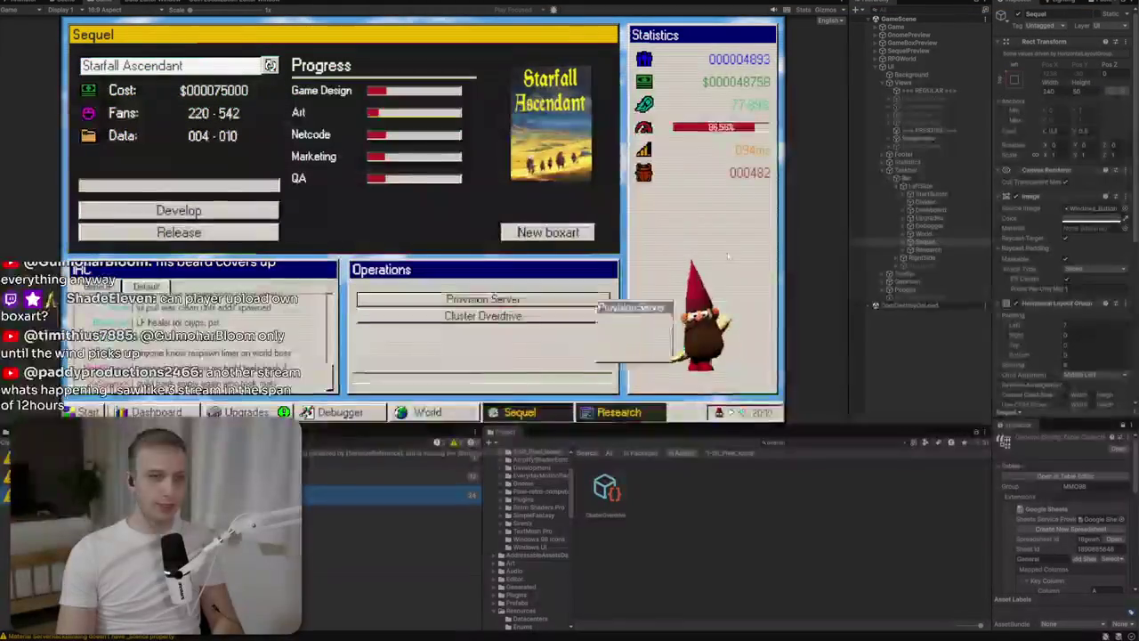
Expand Footer > Operations > Content > Sliders and enable both SliderExpansion objects.
left_click(889, 155)
left_click(896, 170)
left_click(902, 178)
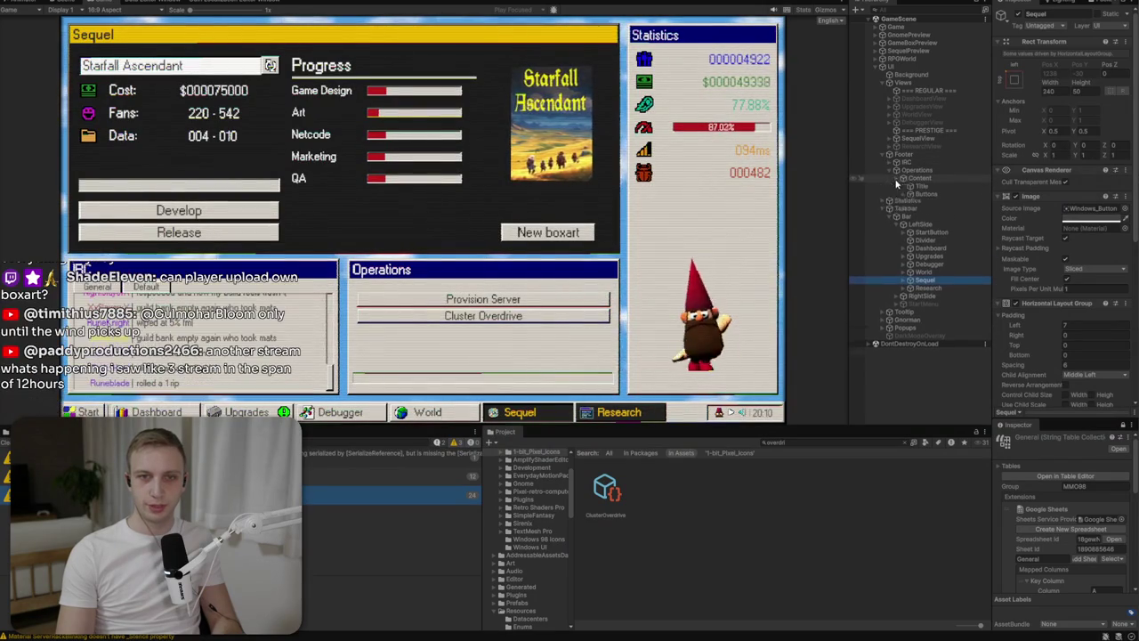
left_click(908, 201)
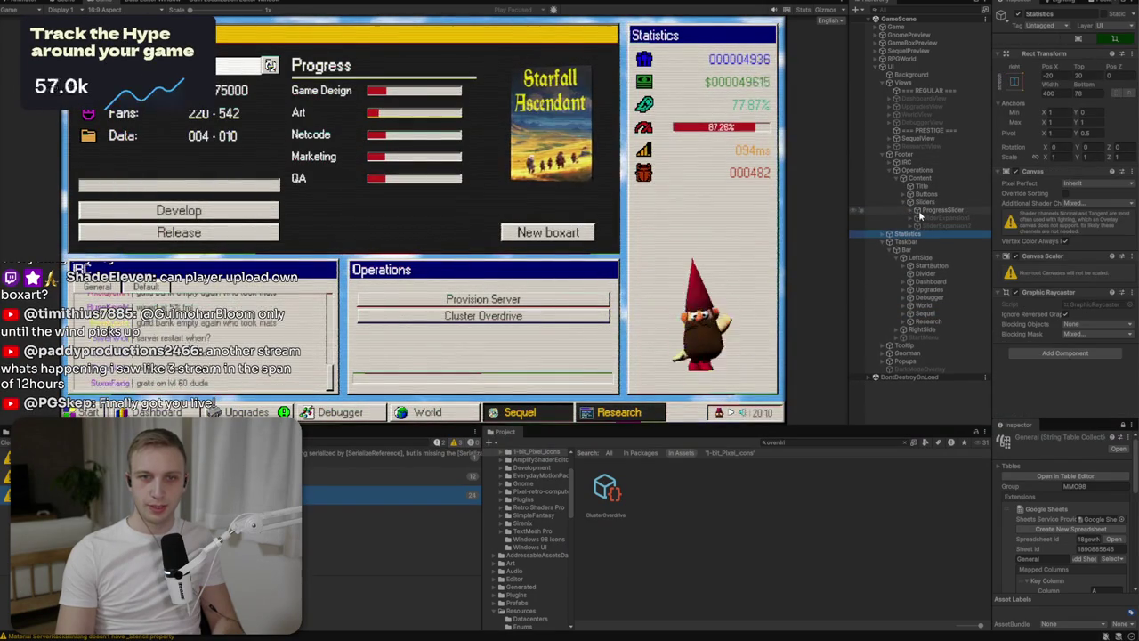
left_click(930, 218)
left_click(930, 226, "shift")
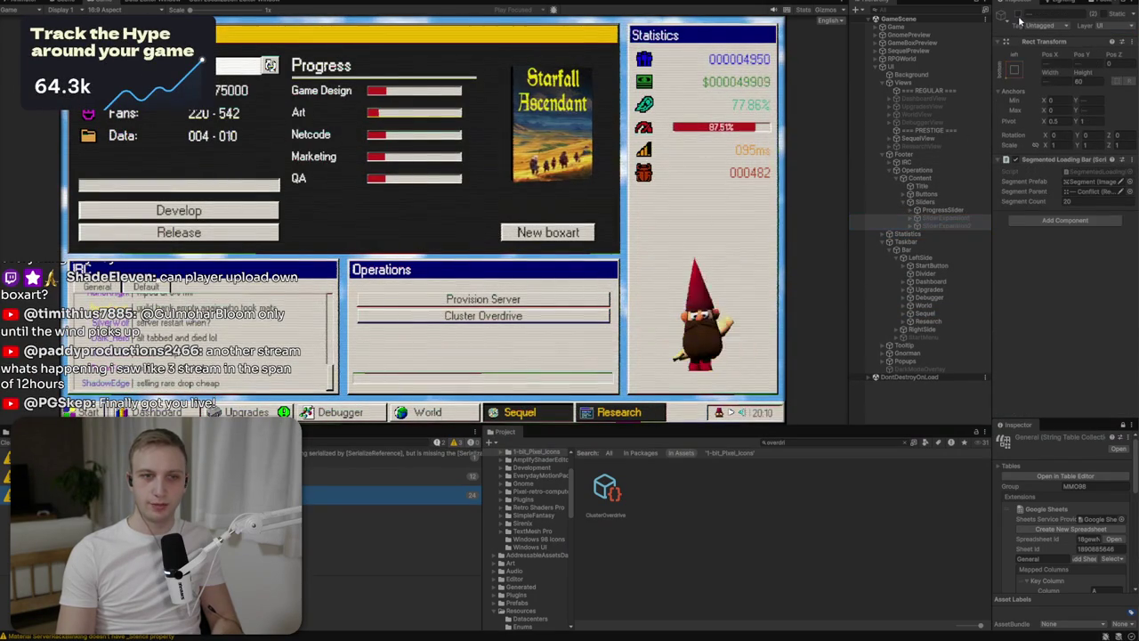
left_click(1018, 14)
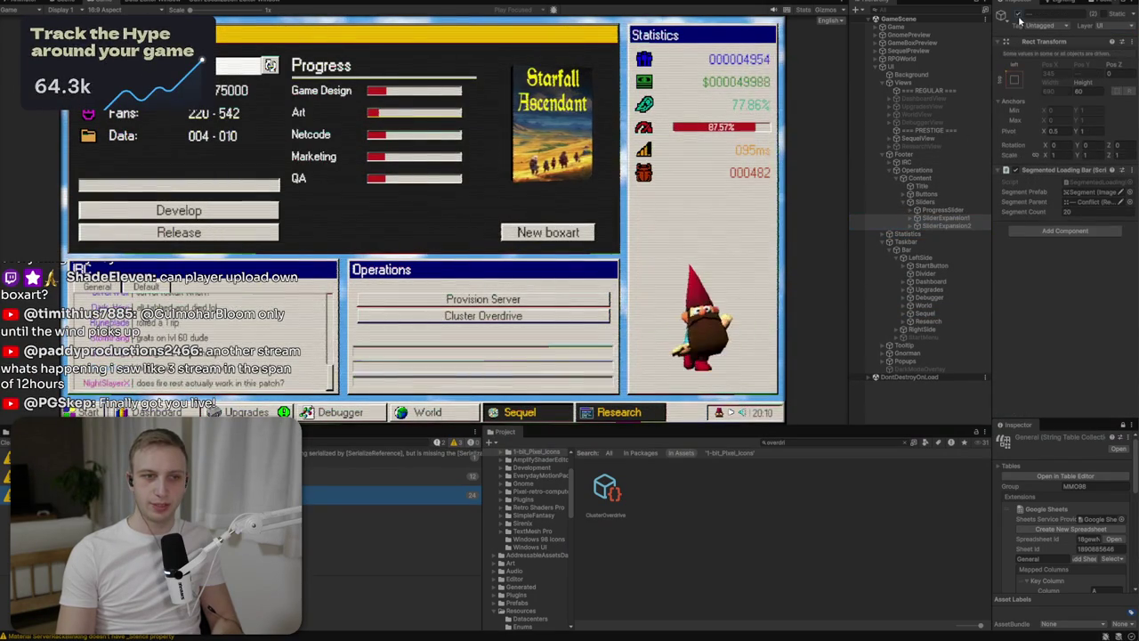
Enable the hidden Cluster Overdrive OperationEntry(Clone) under Buttons and duplicate it with Ctrl+D.
left_click(922, 194)
left_click(909, 194)
left_click(938, 210)
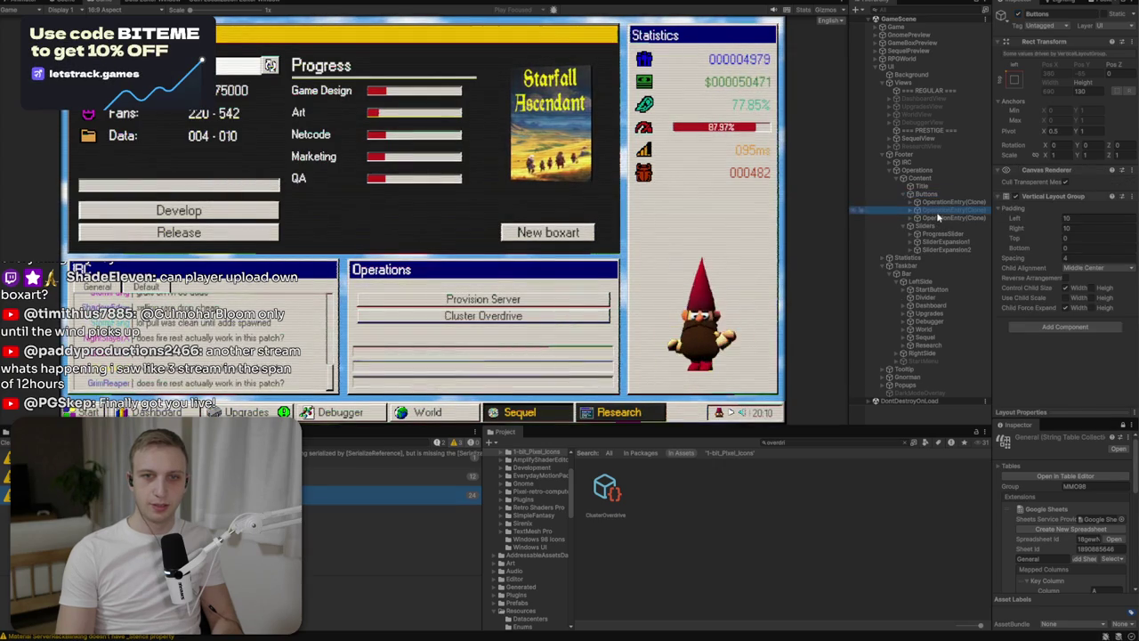
left_click(938, 211)
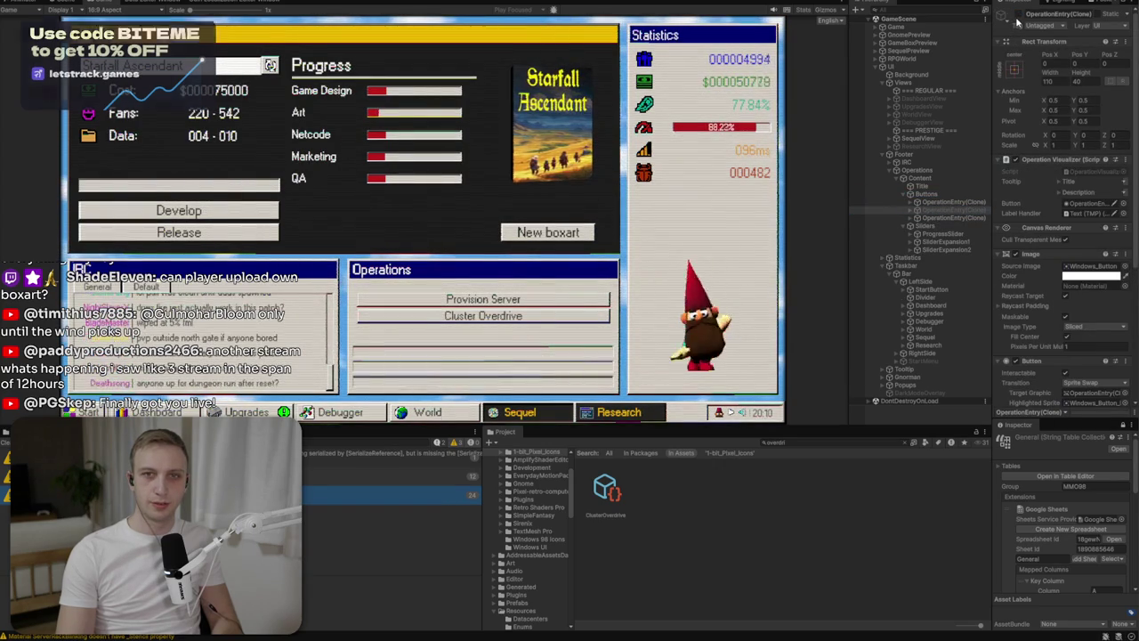
left_click(1019, 15)
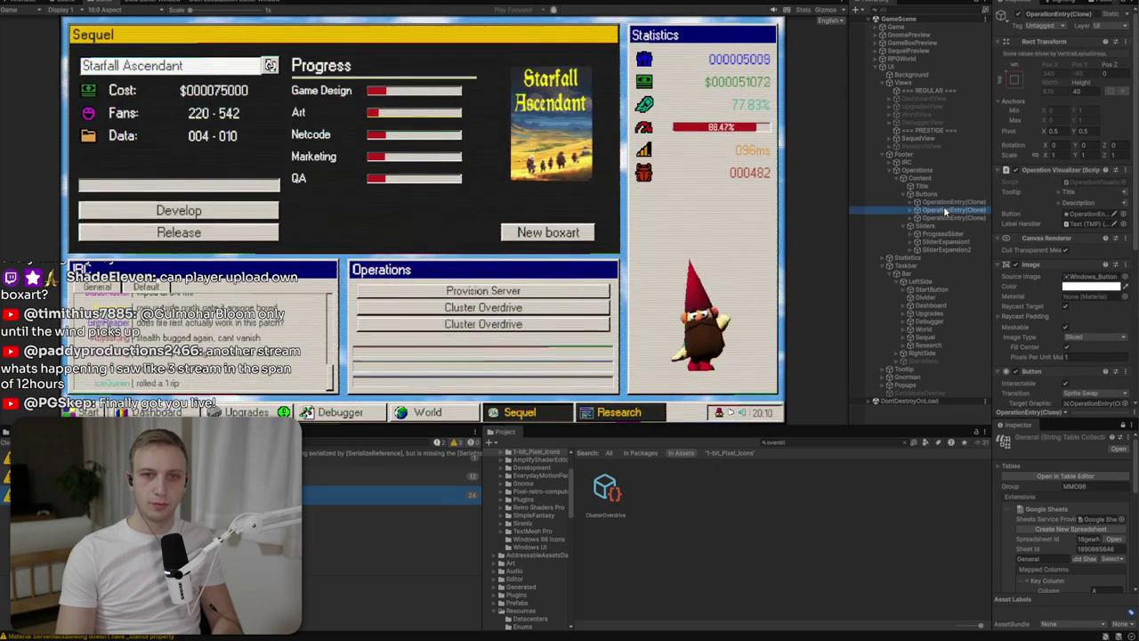
key("ctrl+d")
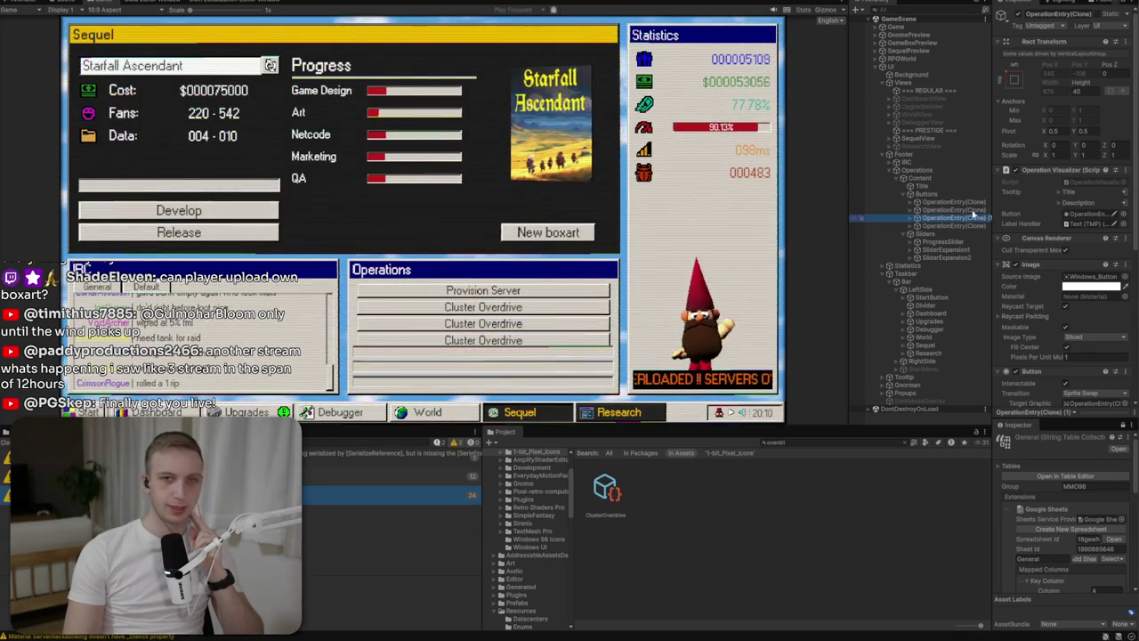
left_click(936, 195)
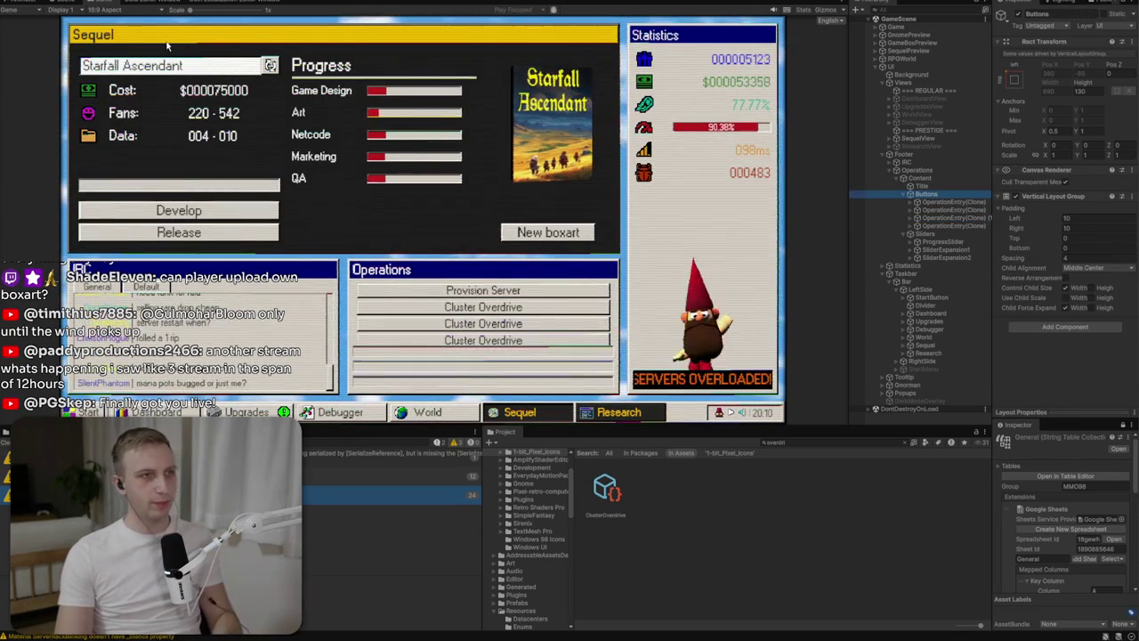
Frame the Operations buttons in Scene view and edit the Content layout's spacing.
key("ctrl+1")
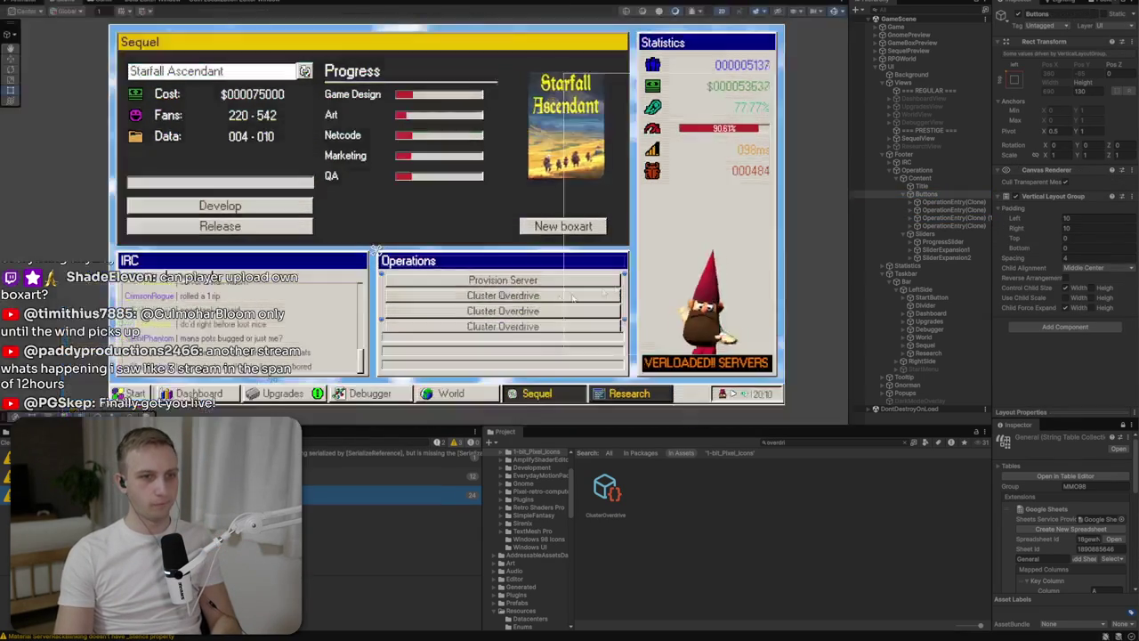
key("f")
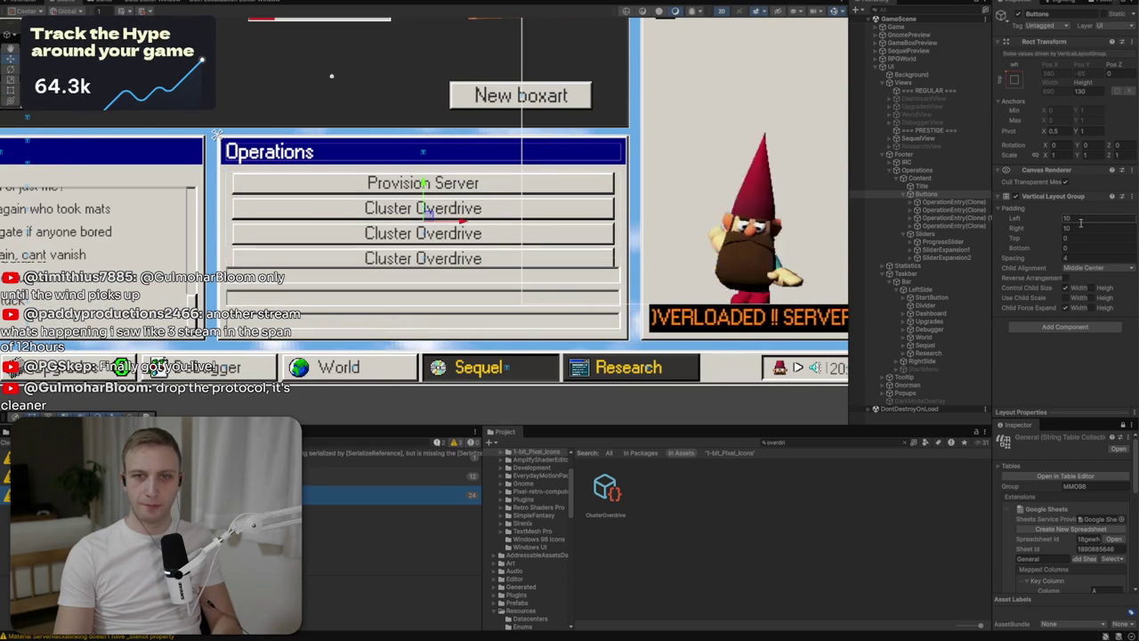
left_click(930, 201)
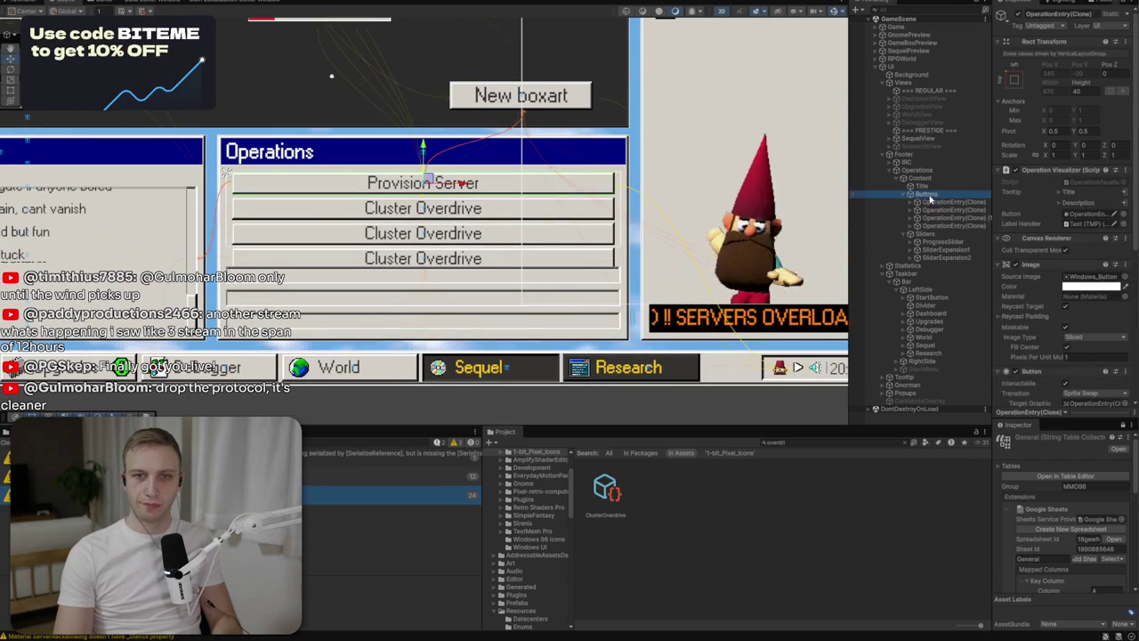
left_click(920, 178)
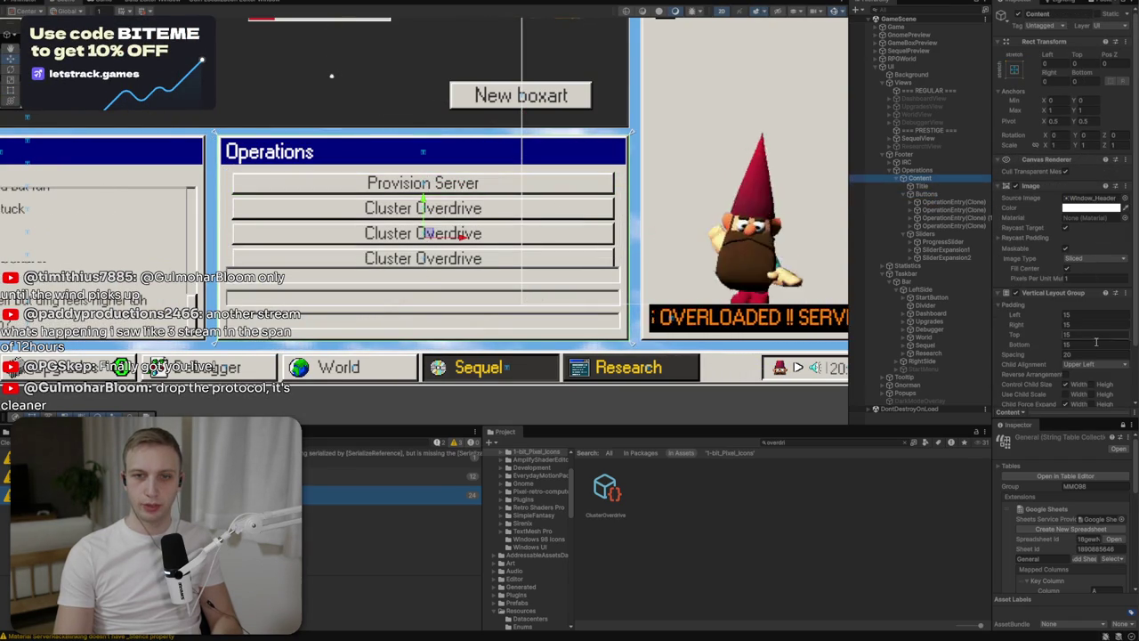
left_click(1088, 352)
type("10")
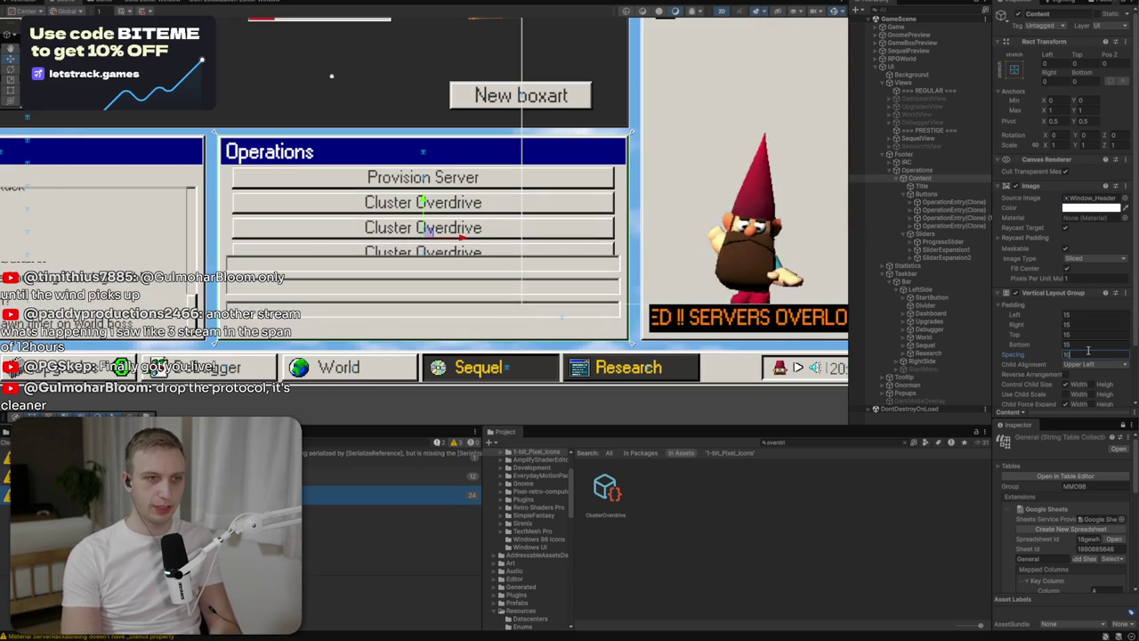
type("20")
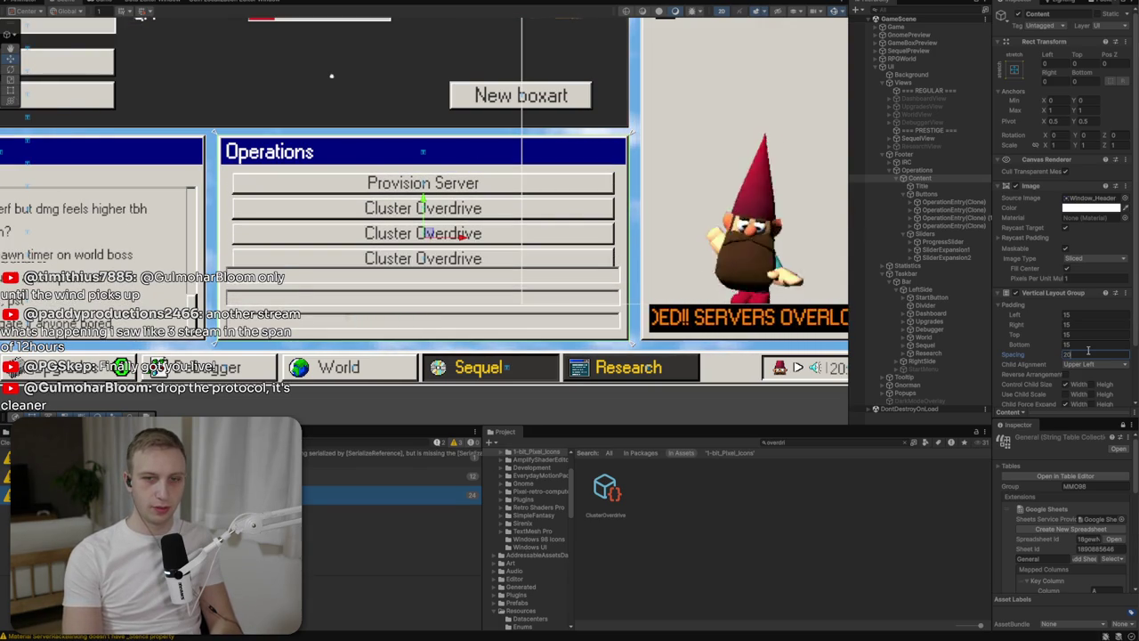
type("10")
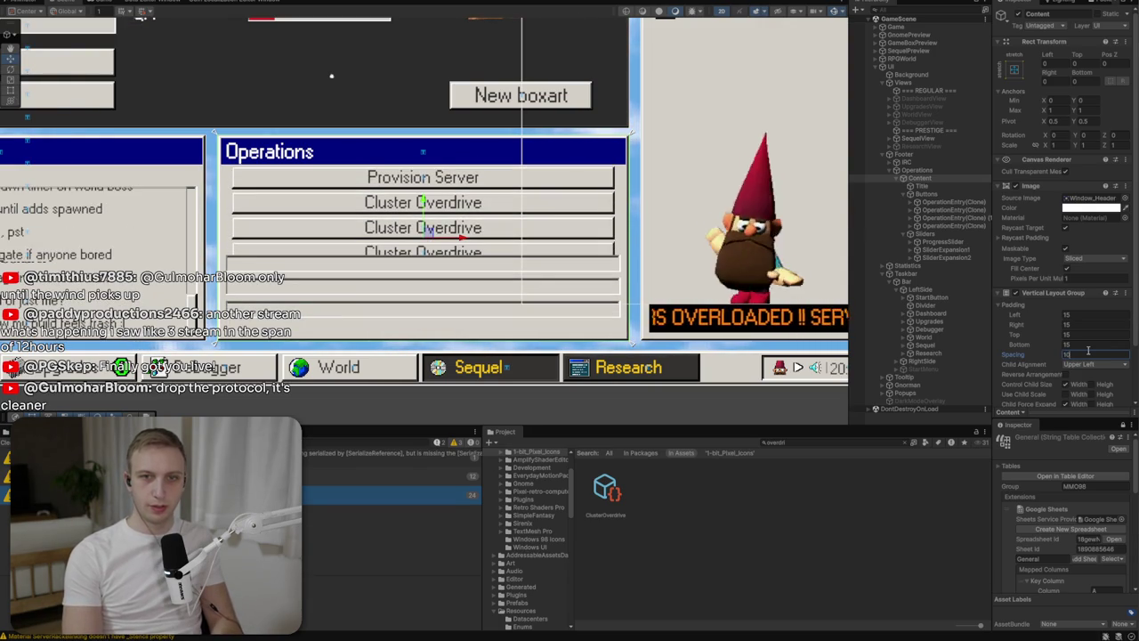
Give the Buttons Vertical Layout Group spacing 2 and top padding 10.
left_click(938, 194)
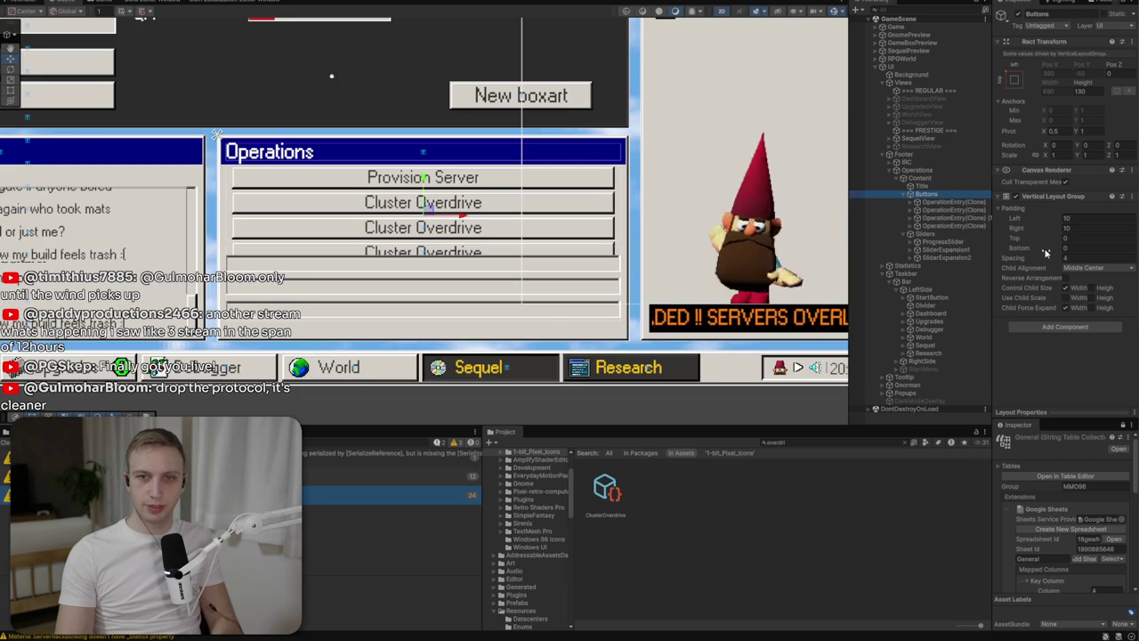
double_click(1072, 257)
type("2")
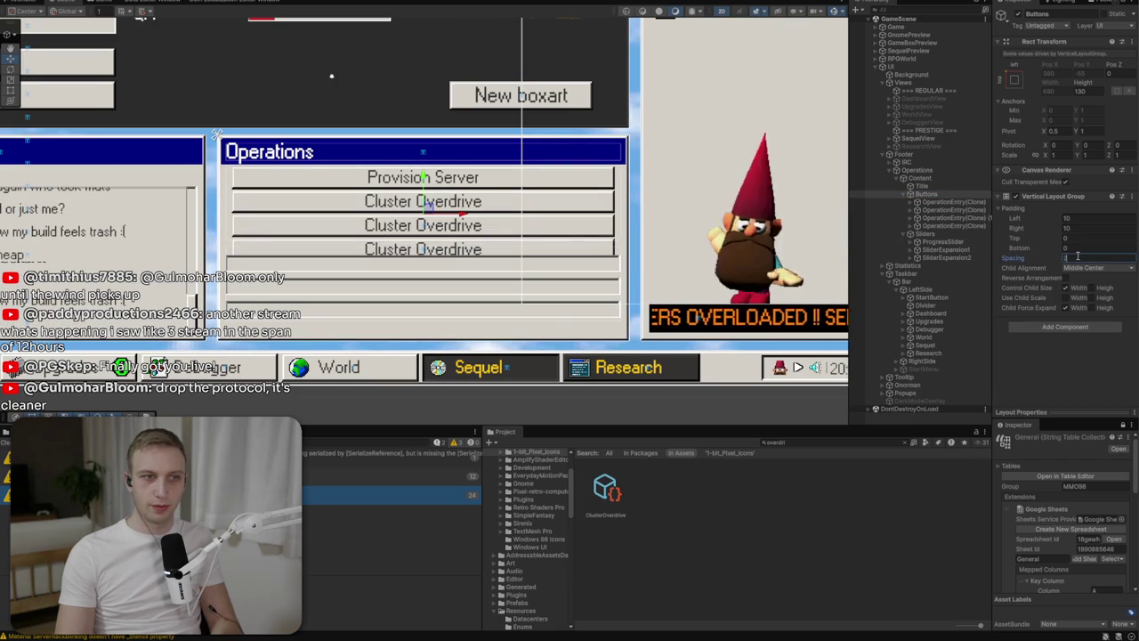
left_click(917, 178)
double_click(1084, 353)
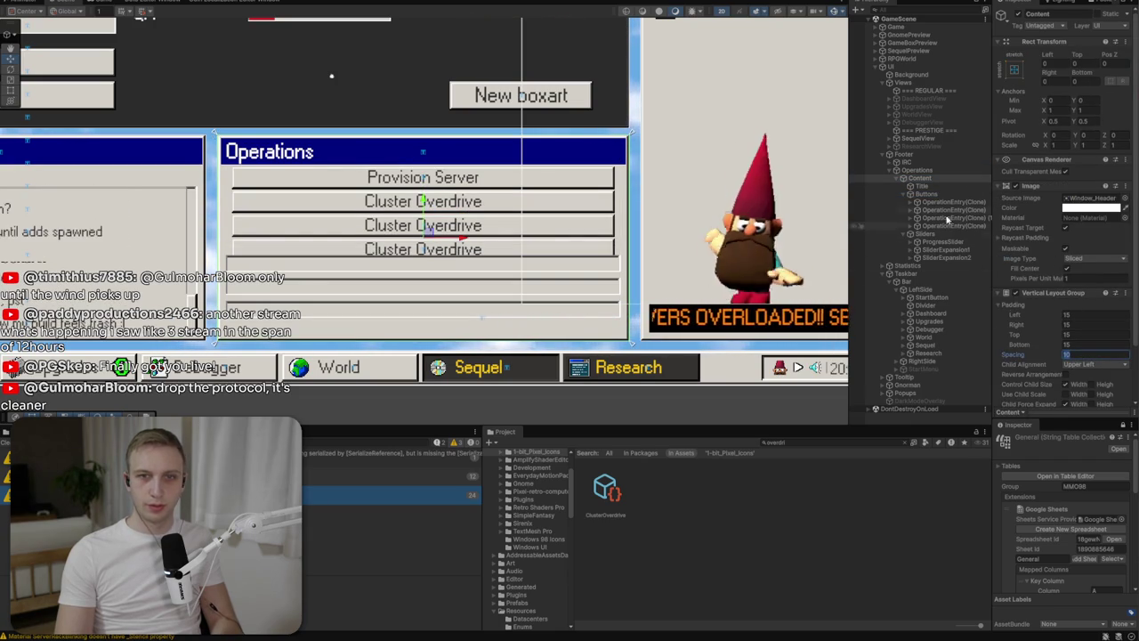
left_click(927, 194)
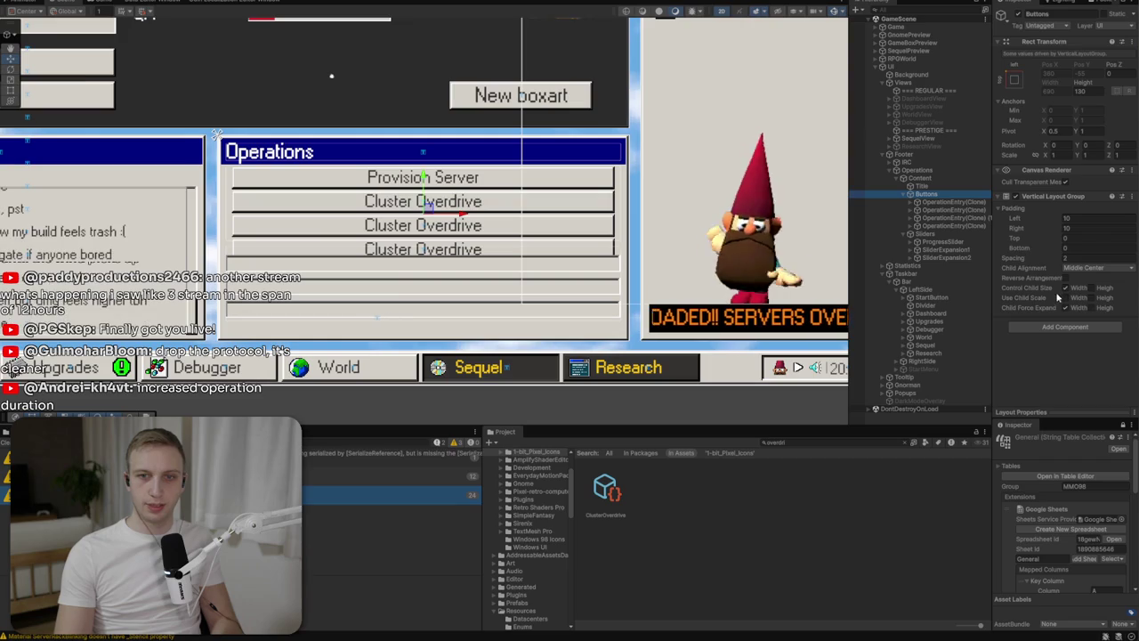
left_click(1086, 236)
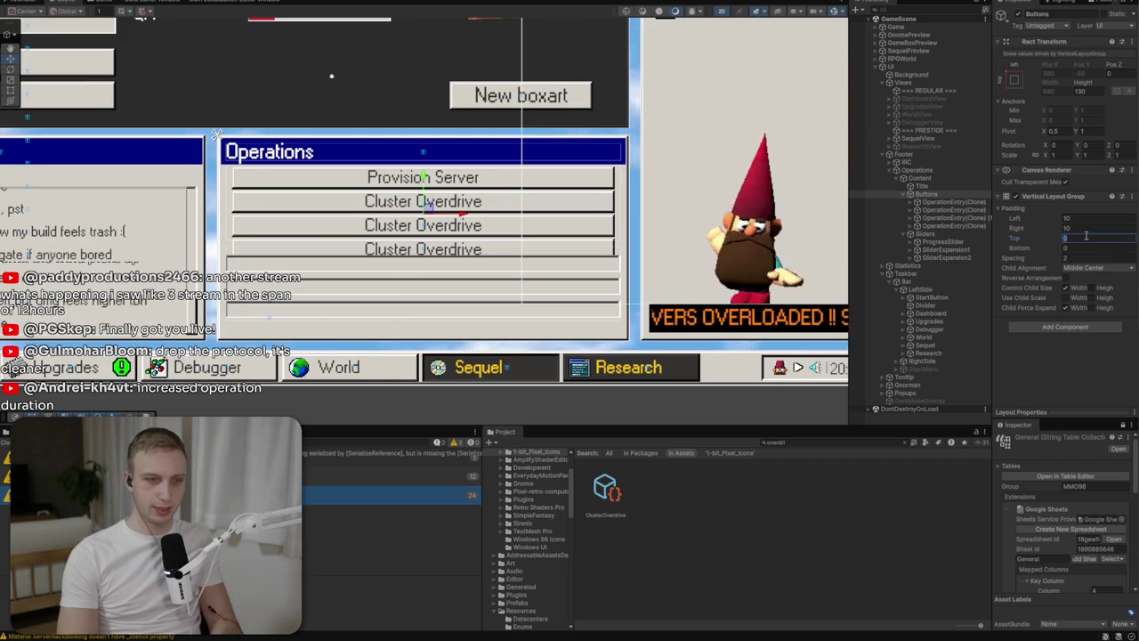
type("10")
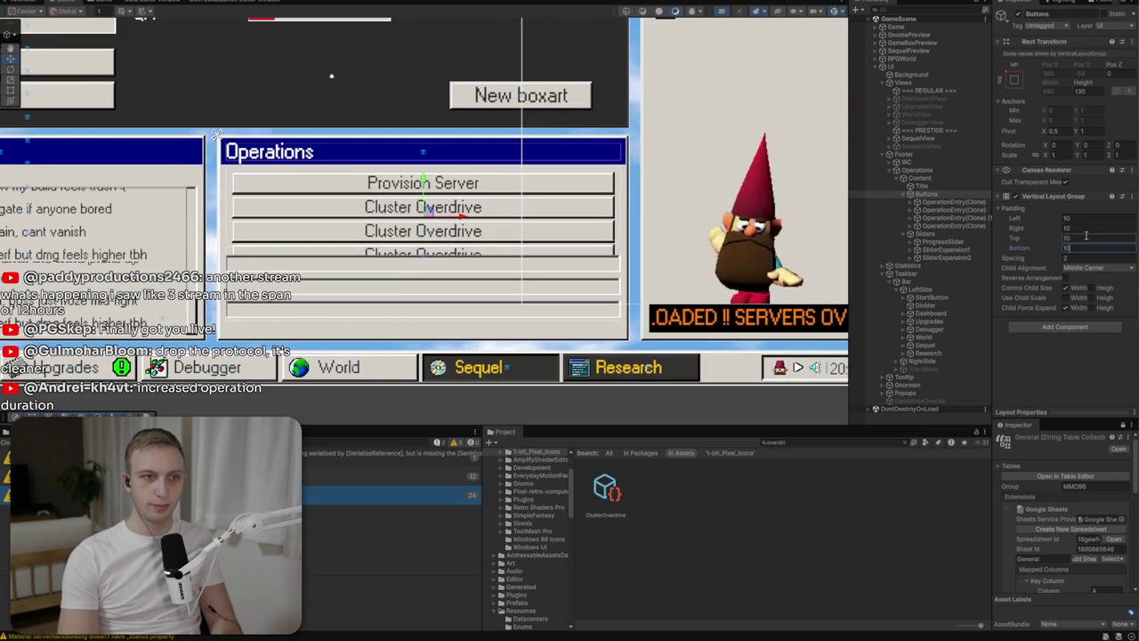
Save the scene and set the Buttons Rect Transform Height to 160.
key("ctrl+s")
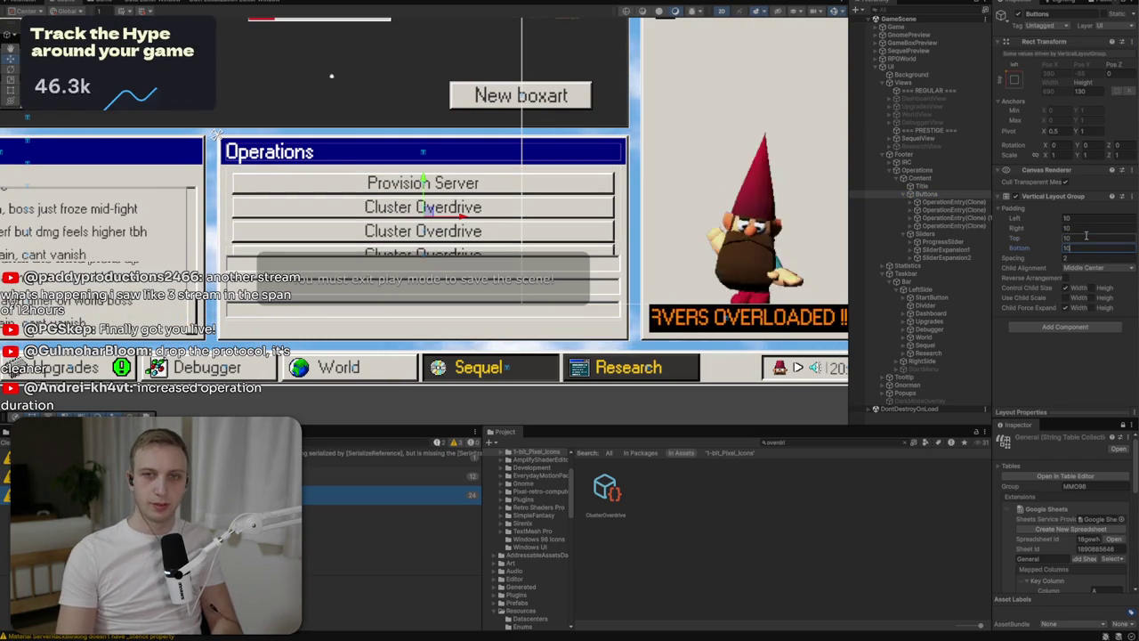
double_click(1091, 92)
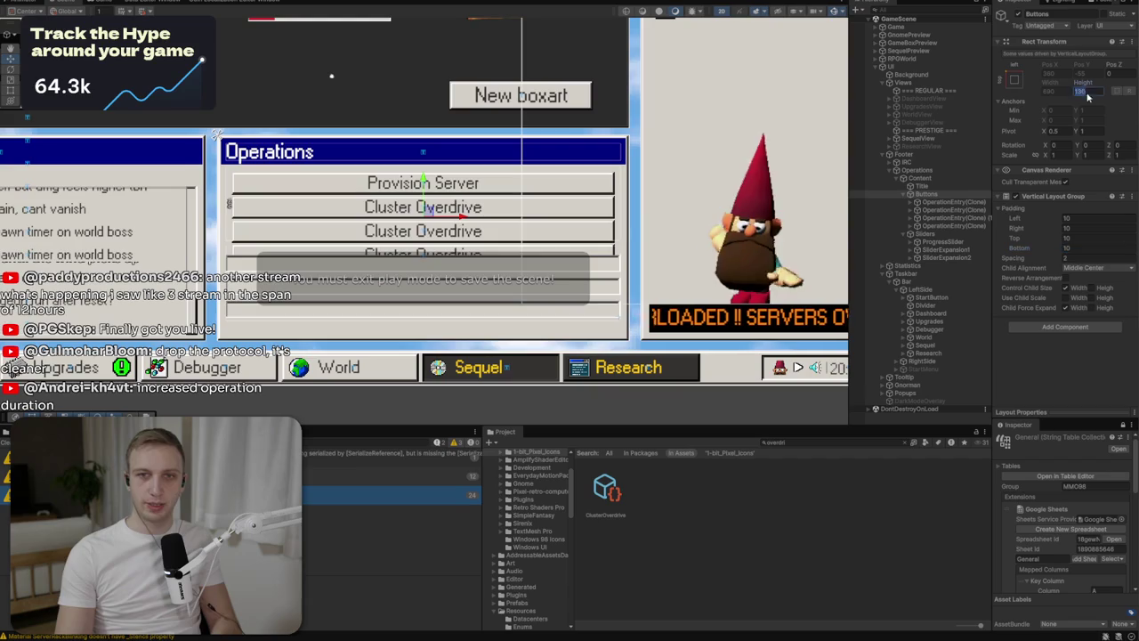
type("160")
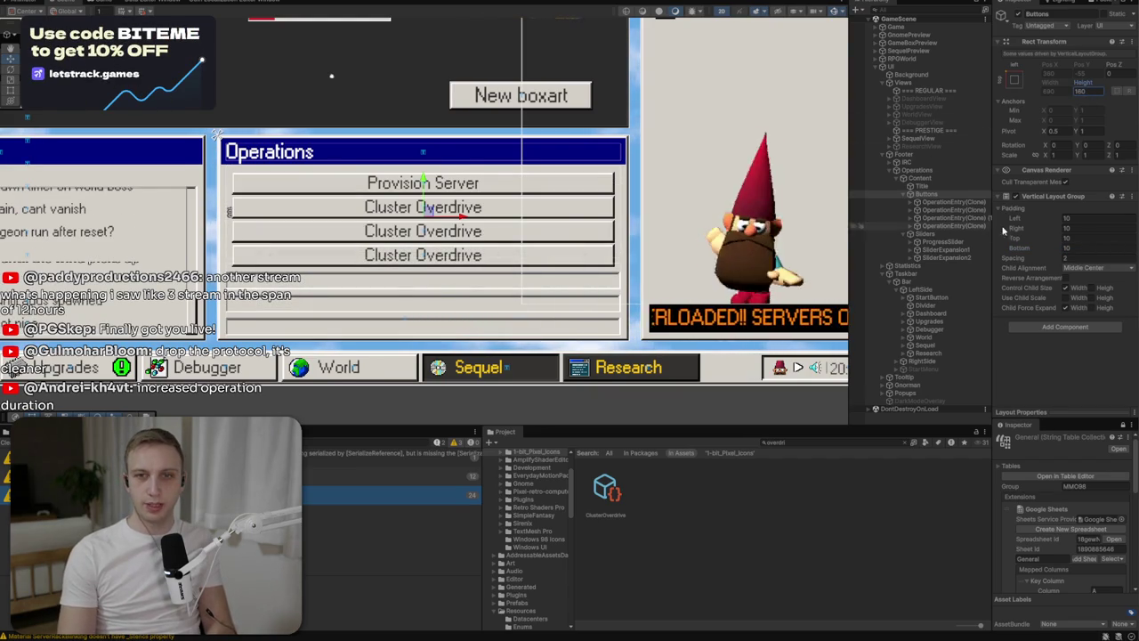
type("0")
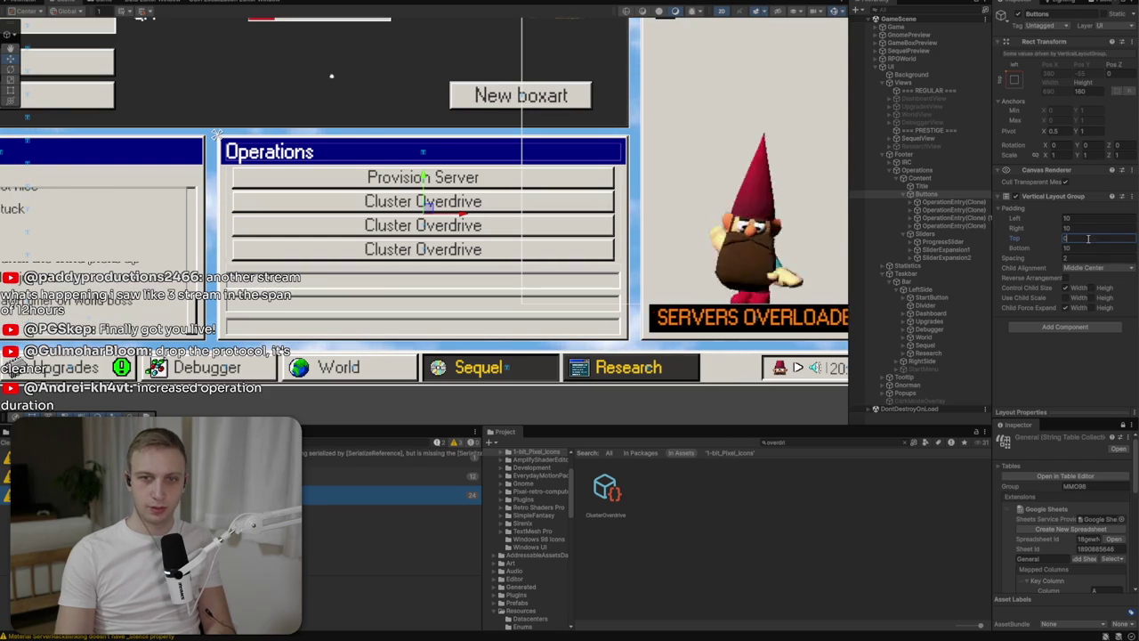
type("5")
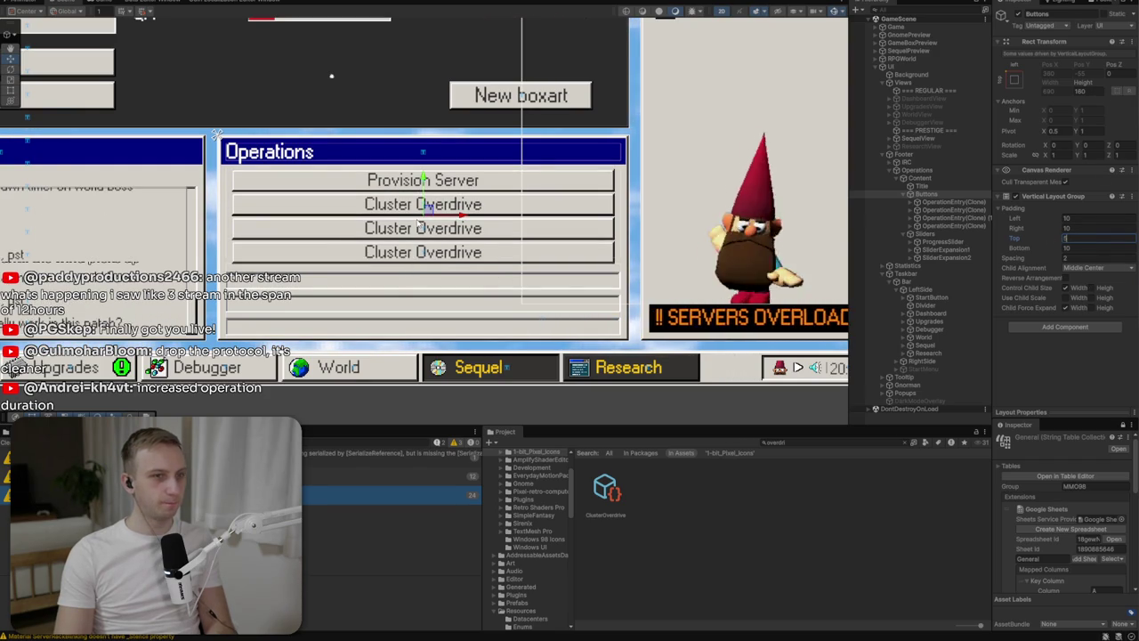
key("alt+Tab")
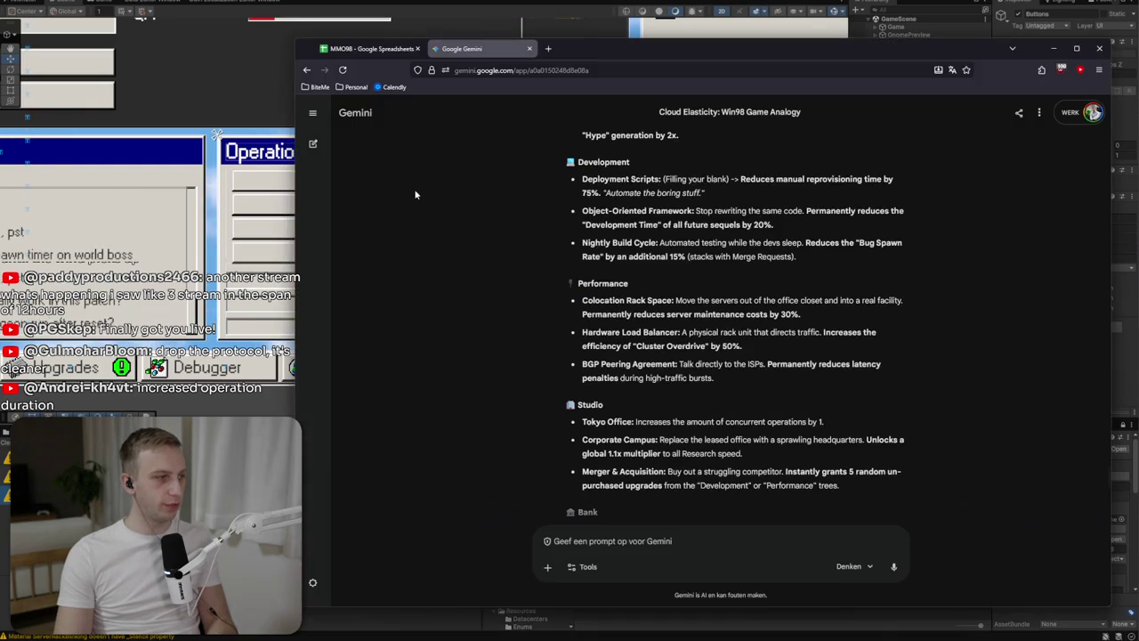
Bring the notes forward and go to the blank line under the Public IPO entry.
key("alt+Tab")
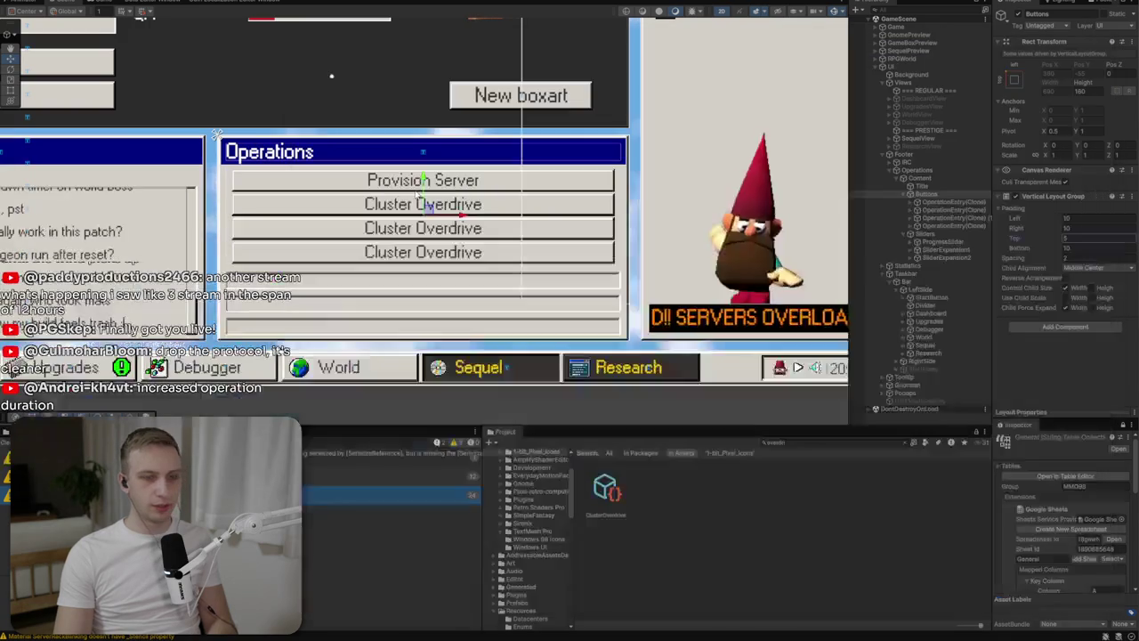
key("alt+Tab")
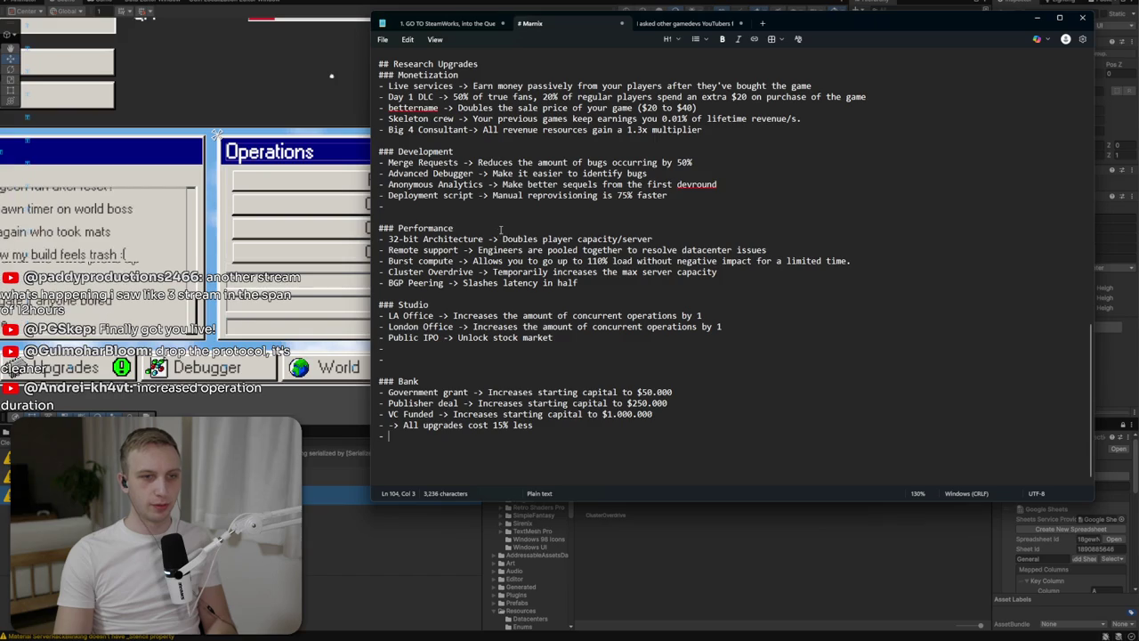
left_click(400, 283)
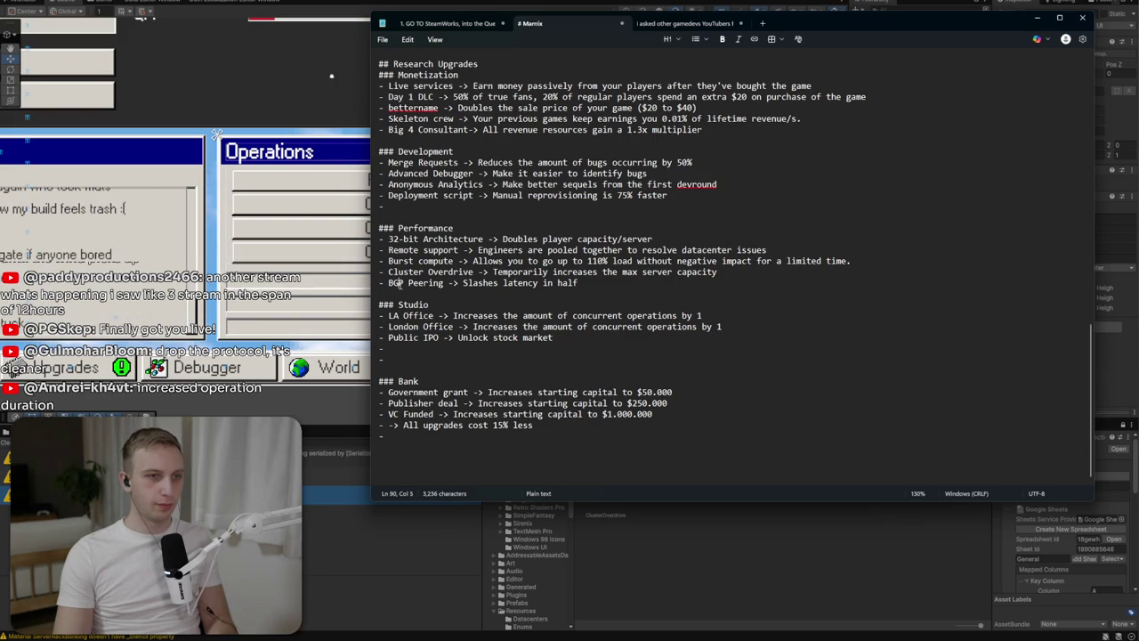
left_click(402, 283)
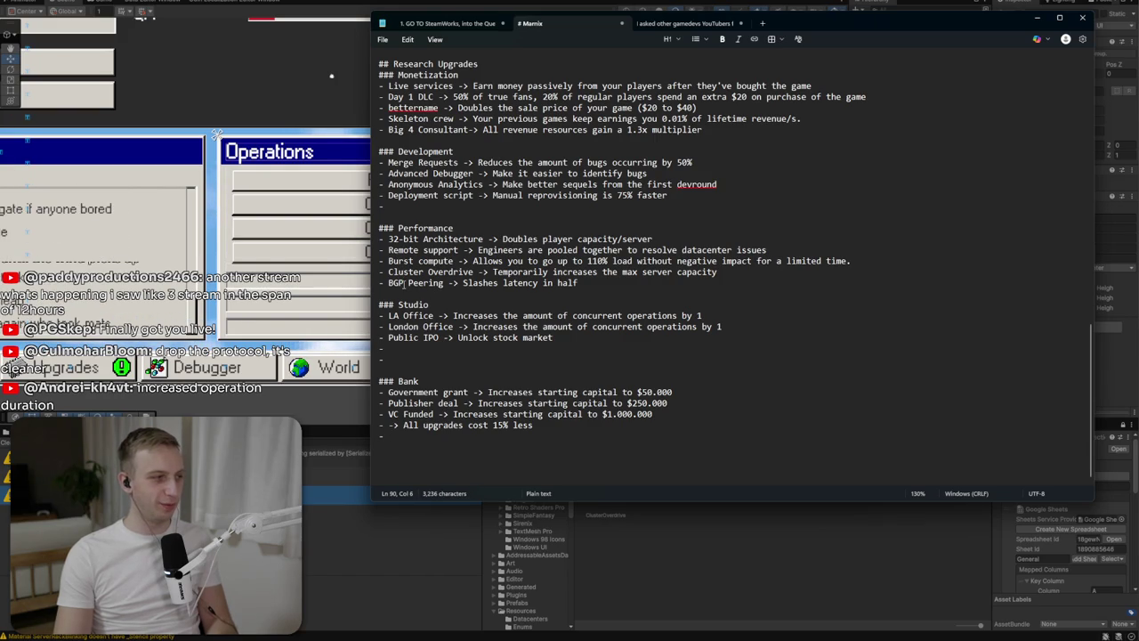
left_click(629, 305)
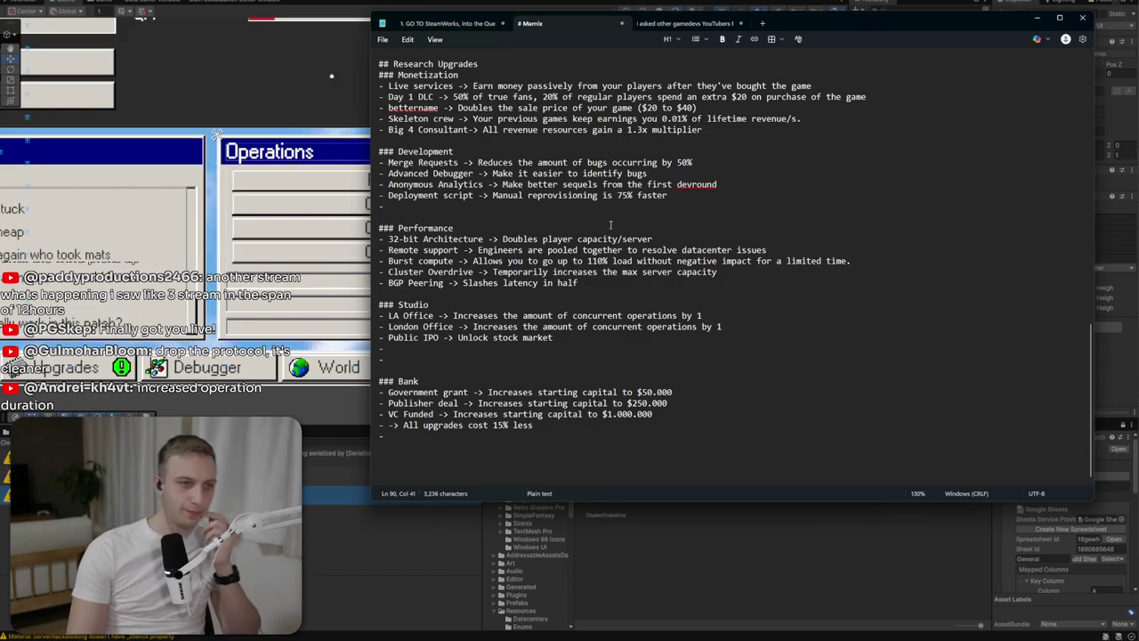
left_click(564, 341)
left_click(561, 351)
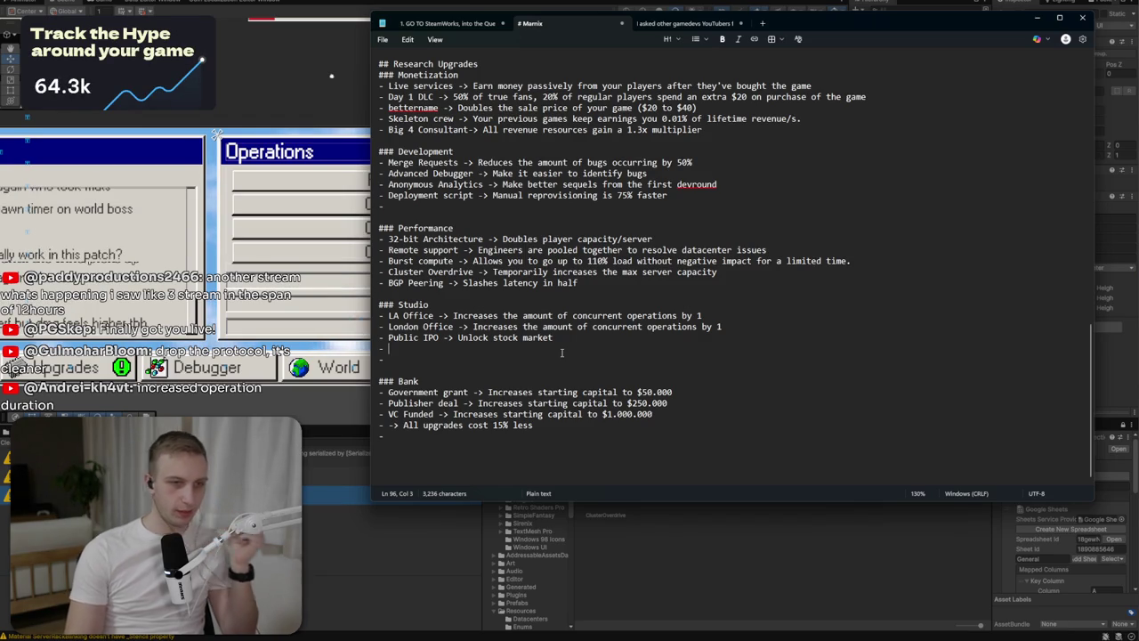
Write 'Increases operation duration by 2x' there, then change 'Increases' to 'Prolongs'.
type("-> II")
type("nccr")
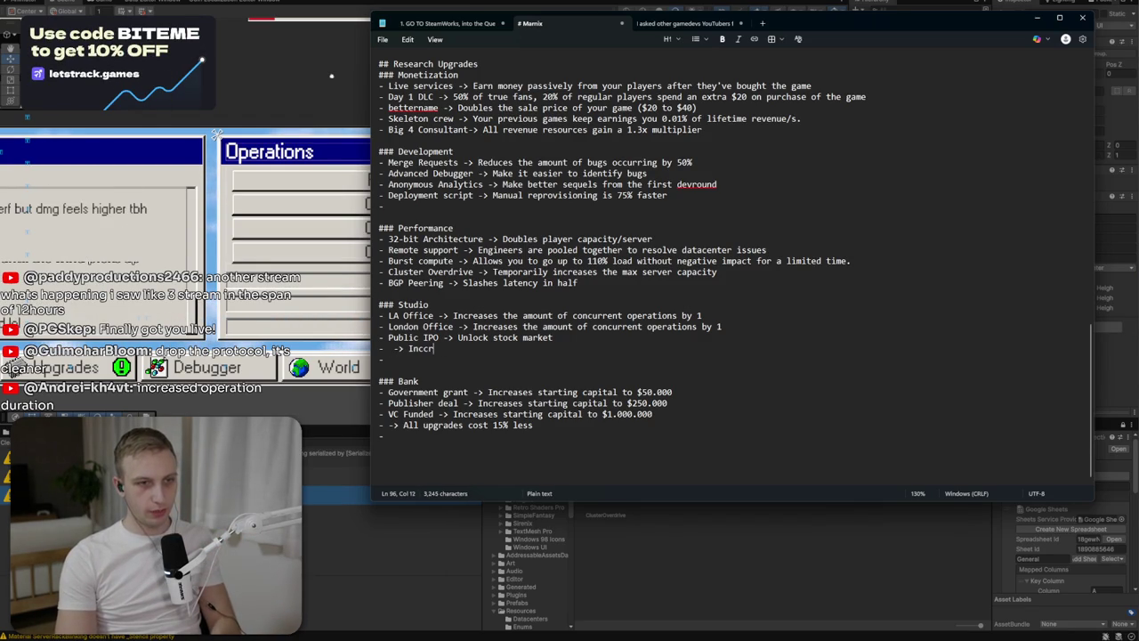
type("ases")
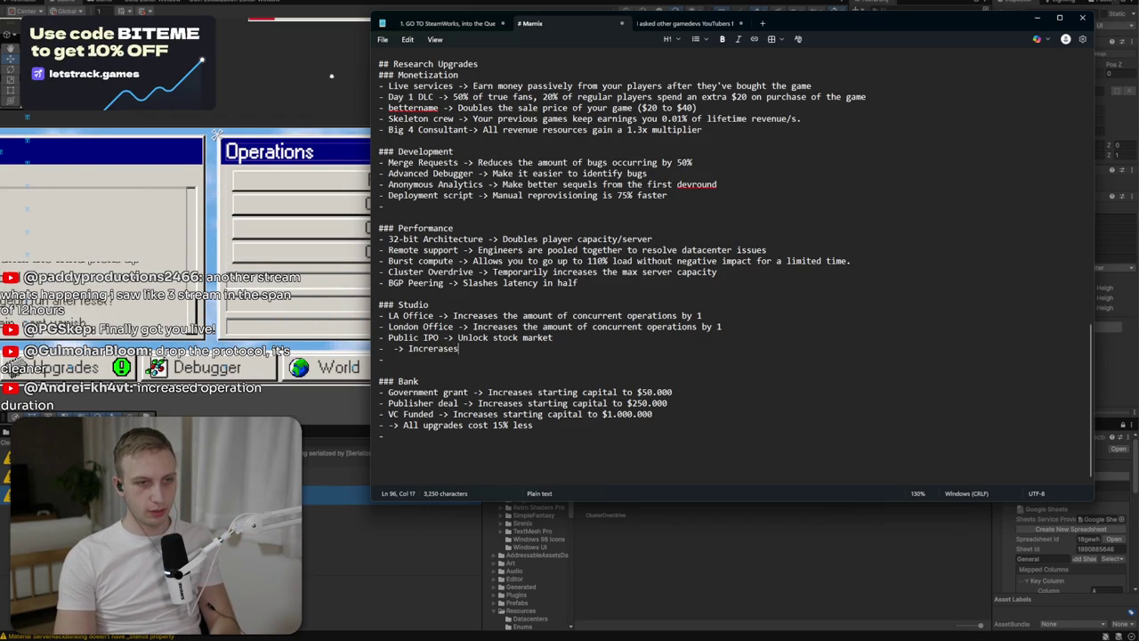
key("BackSpace")
key("BackSpace")
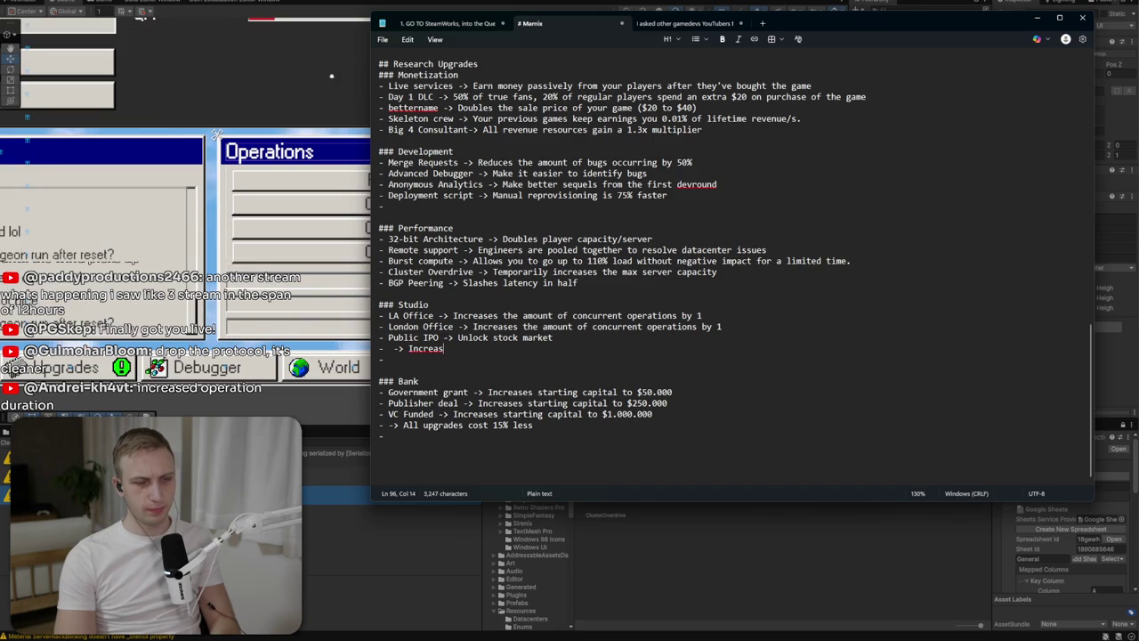
type("es operation duration")
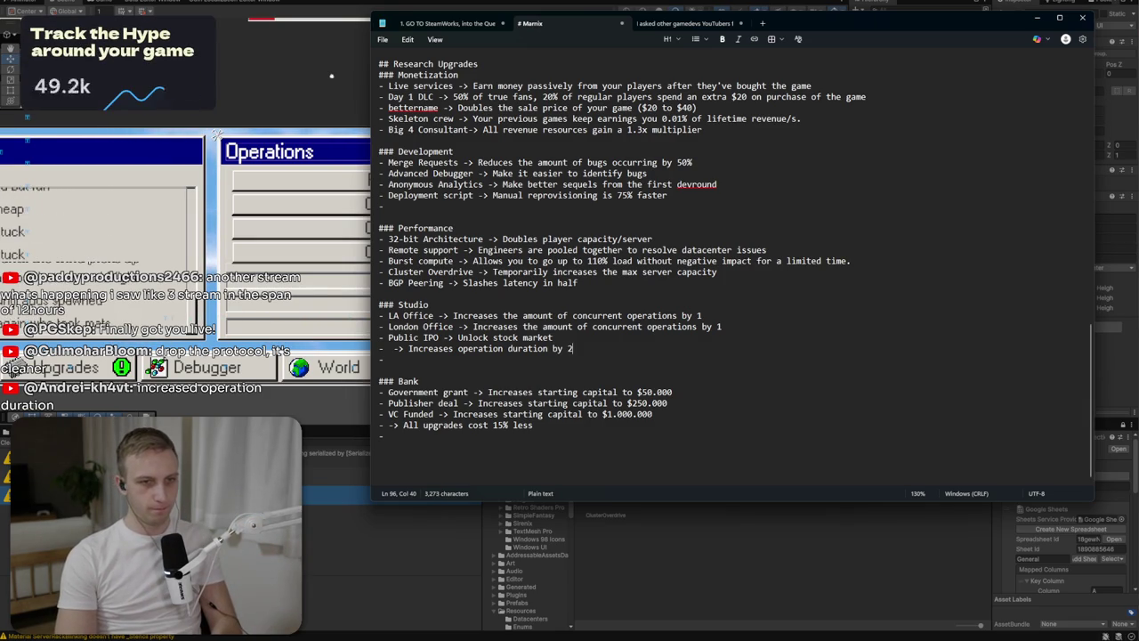
type("by 2x")
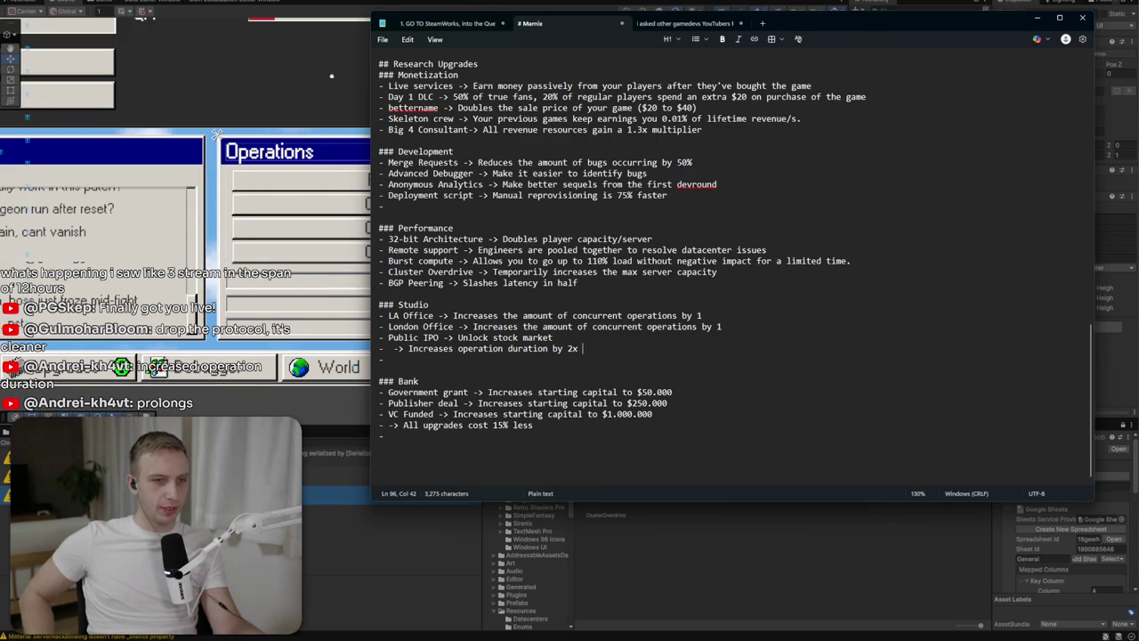
double_click(431, 348)
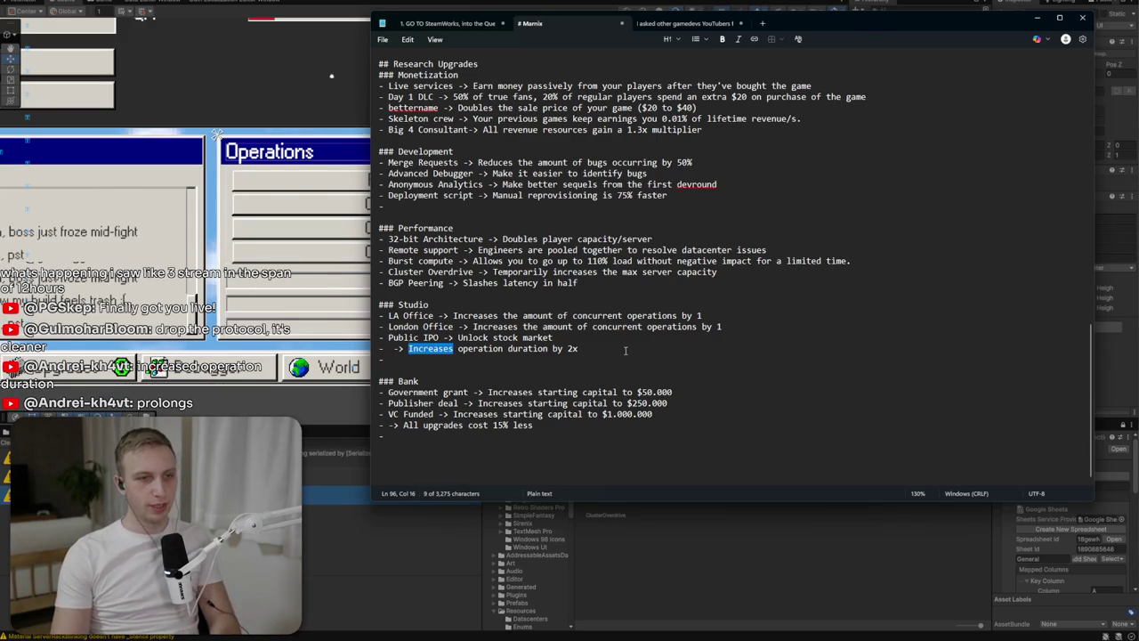
type("Prolongs")
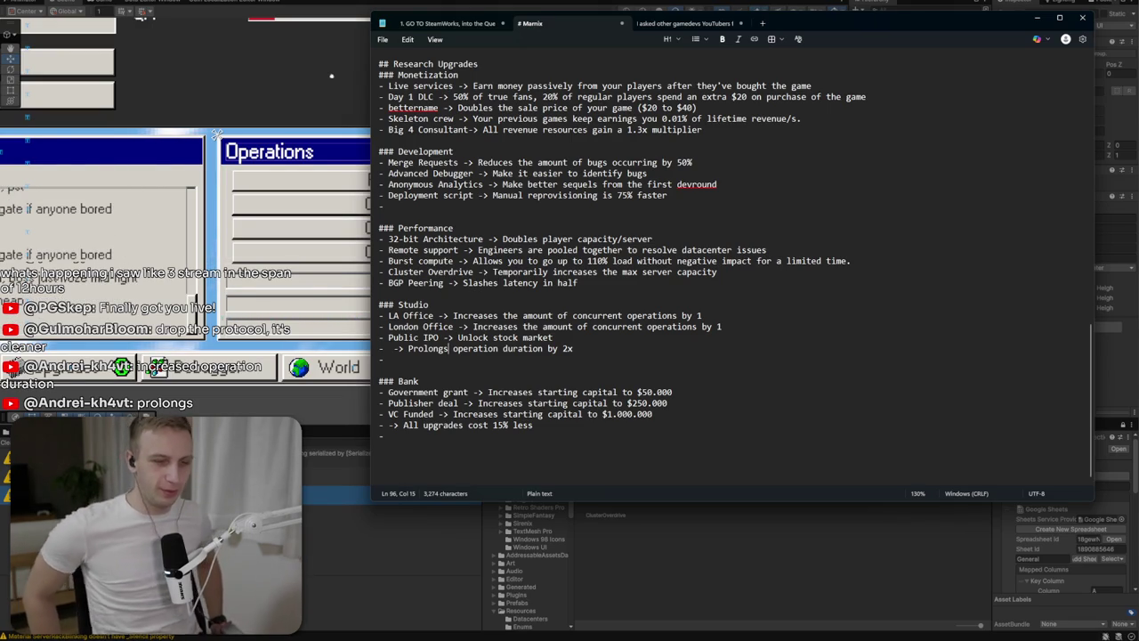
left_click(647, 352)
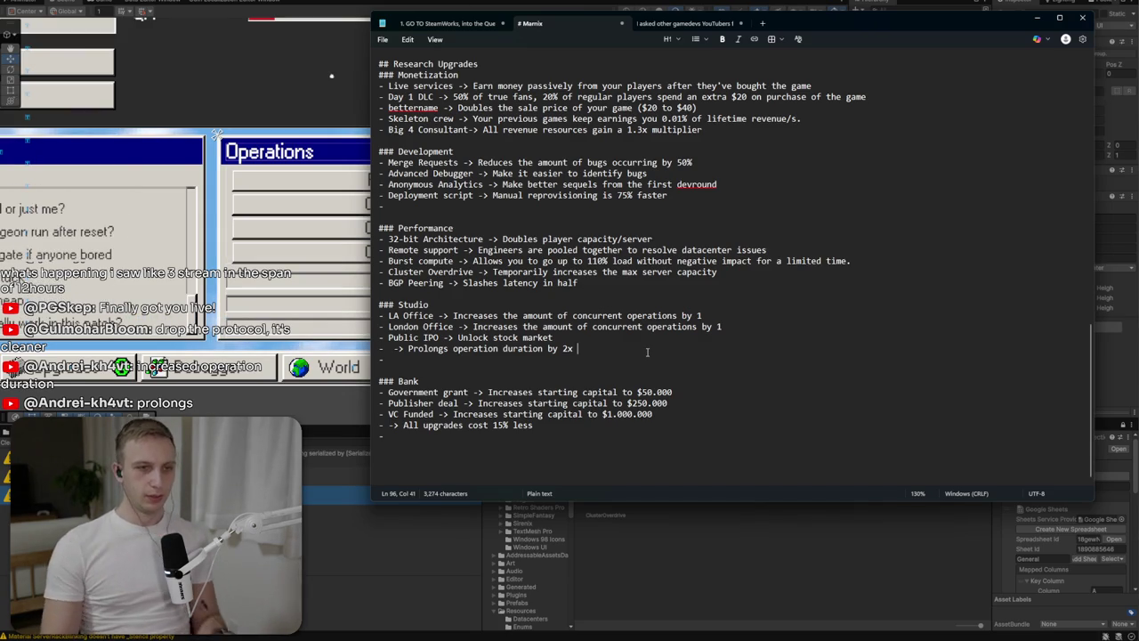
key("alt+Tab")
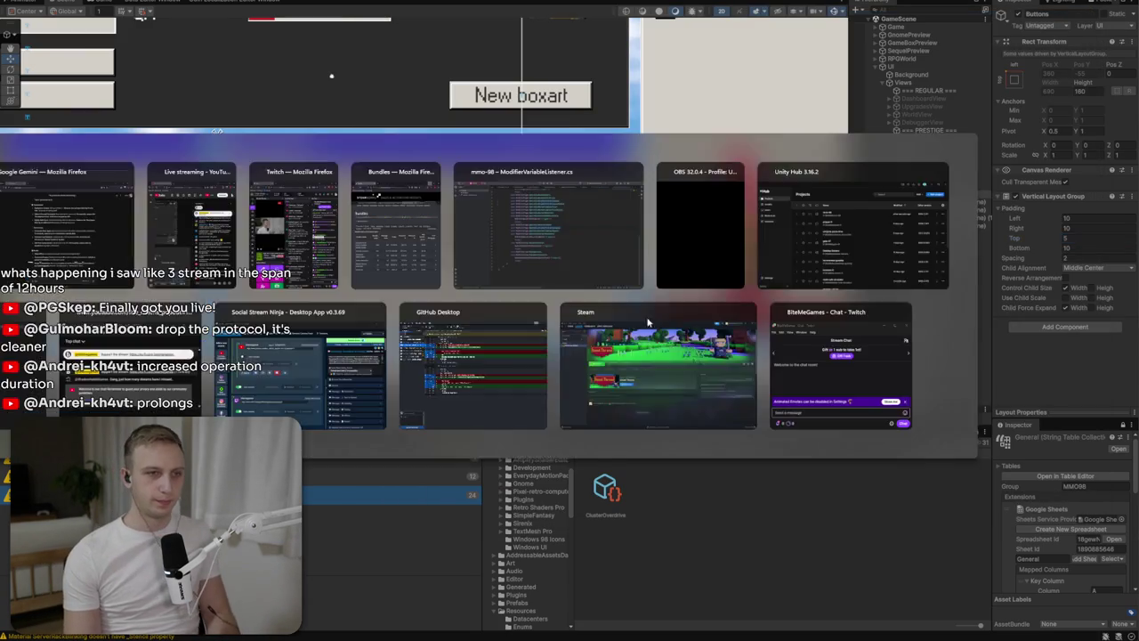
Review the Merger & Acquisition bullet in Gemini's Studio section, then return to the running game.
key("alt+Tab")
scroll(723, 415, "down", 1)
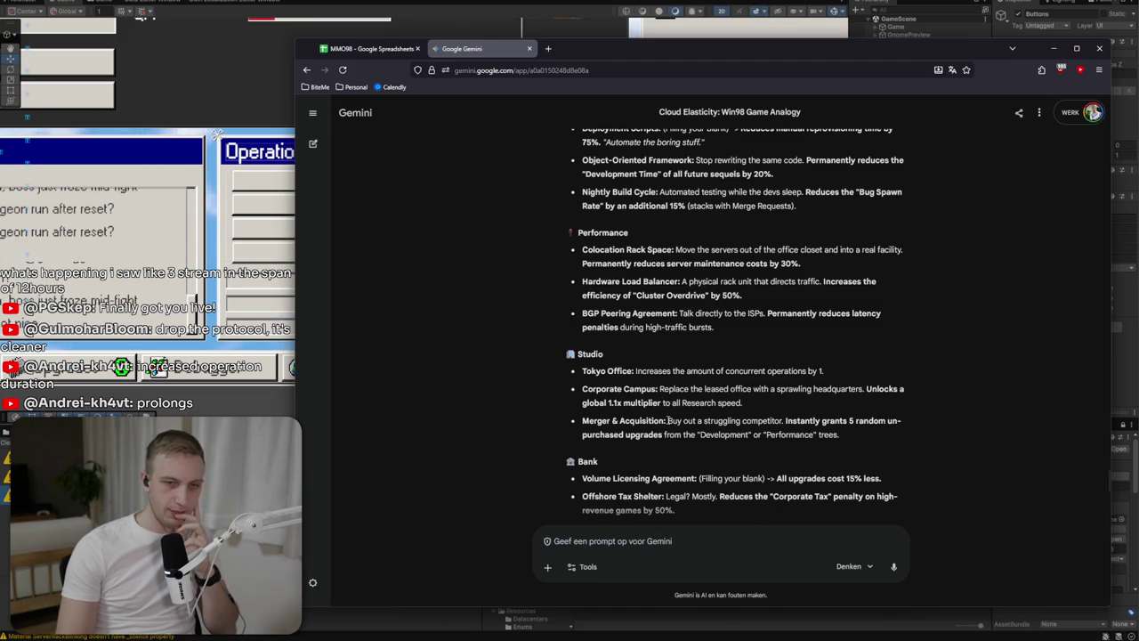
left_click_drag(668, 420, 737, 435)
left_click(768, 440)
mouse_move(834, 436)
left_mouse_down()
mouse_move(828, 419)
mouse_move(868, 417)
mouse_move(853, 395)
left_mouse_up()
left_click(828, 419)
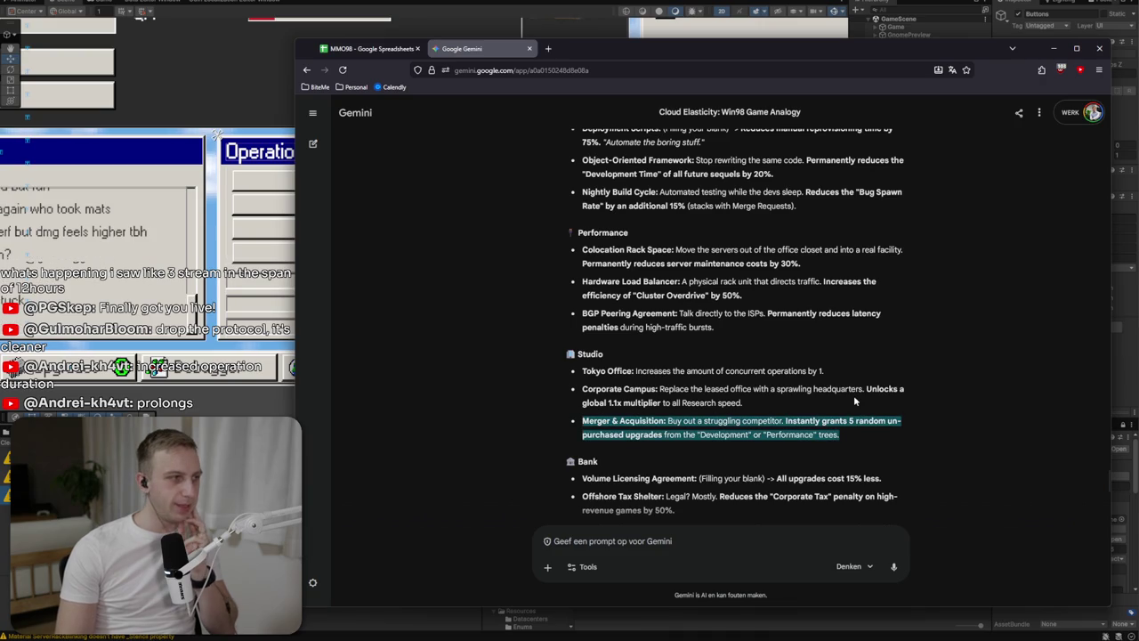
left_click(854, 402)
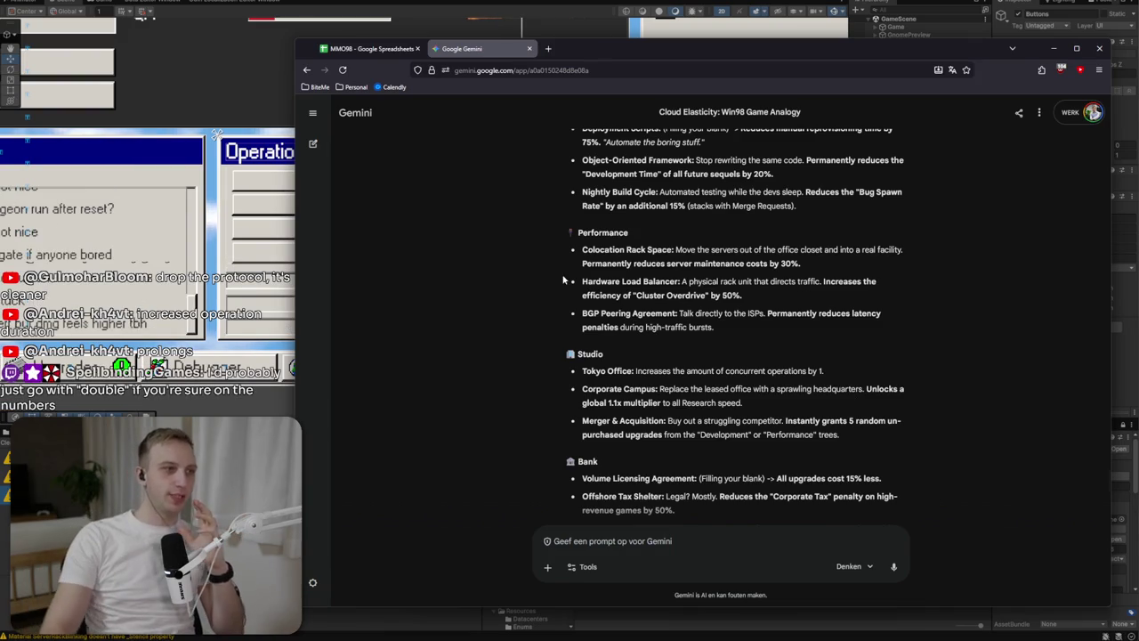
key("alt+Tab")
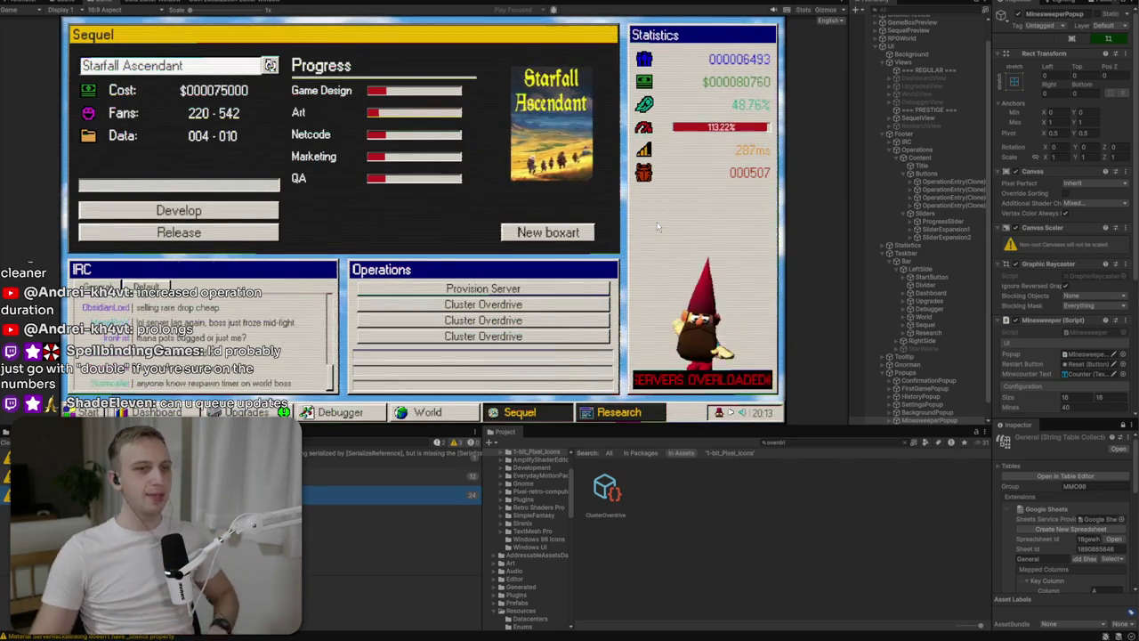
Run a fourth Cluster Overdrive operation and dismiss the in-game warning message.
left_click(534, 336)
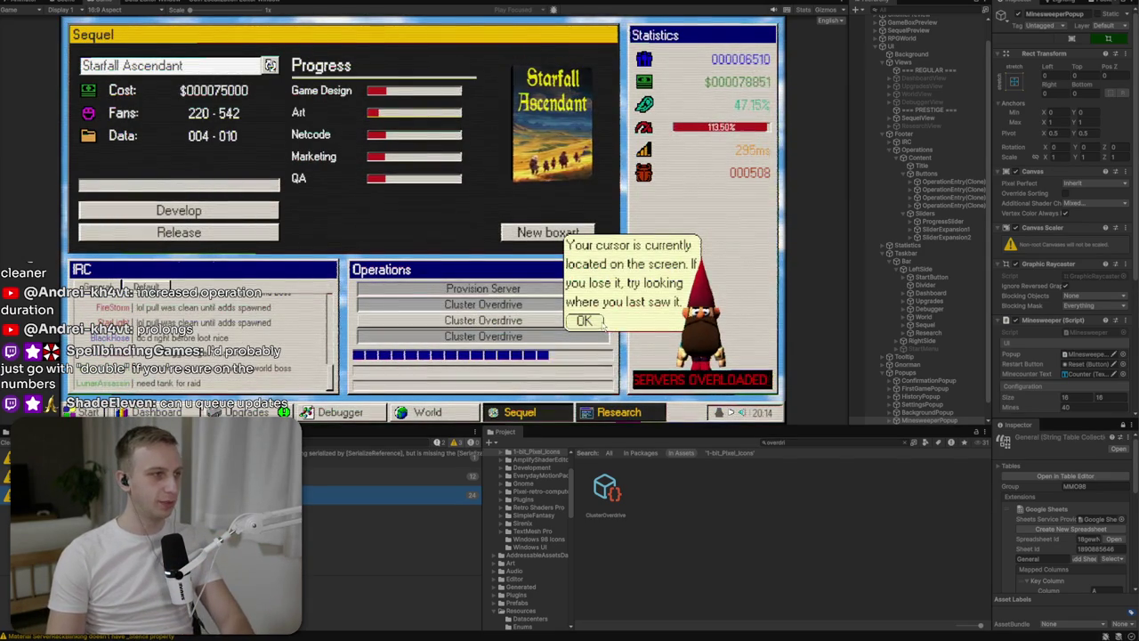
left_click(600, 325)
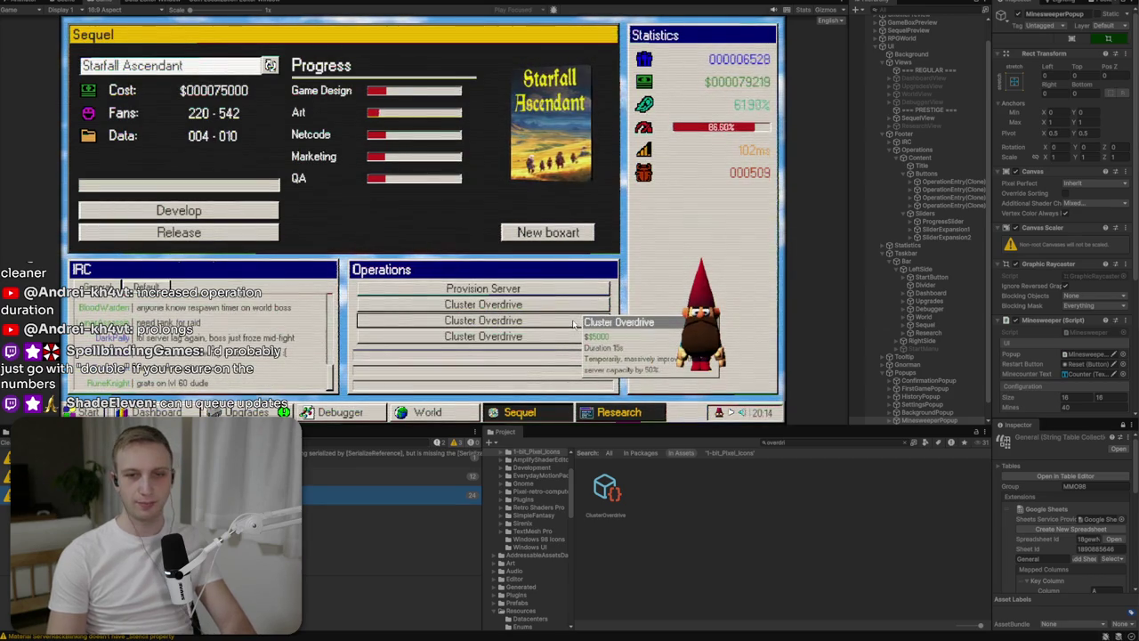
left_click(882, 373)
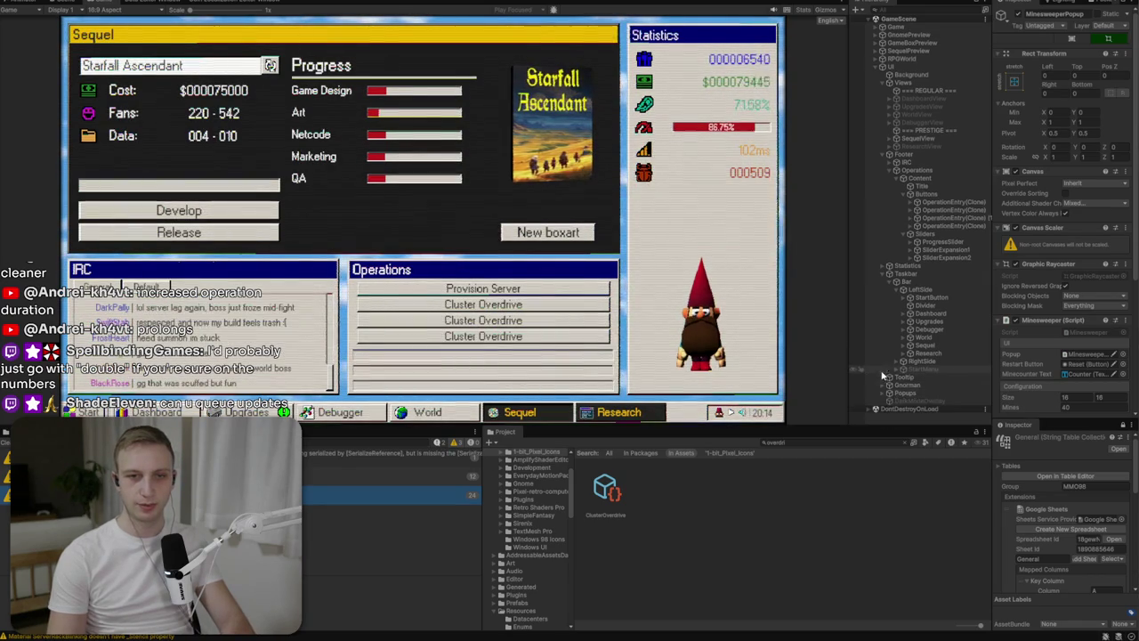
left_click(907, 385)
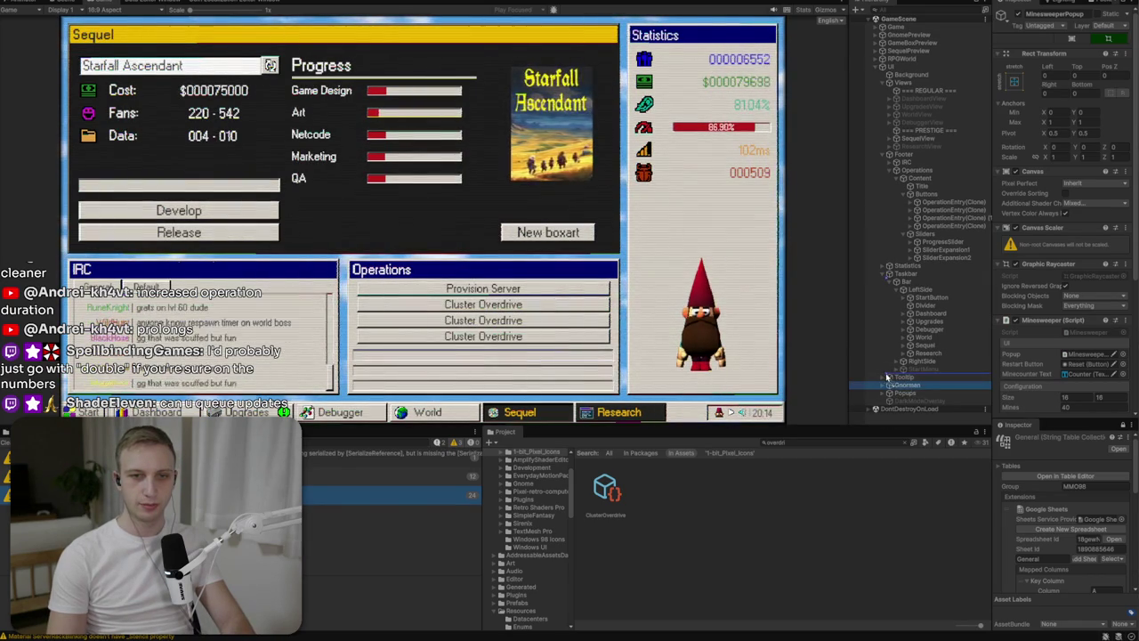
left_click(717, 349)
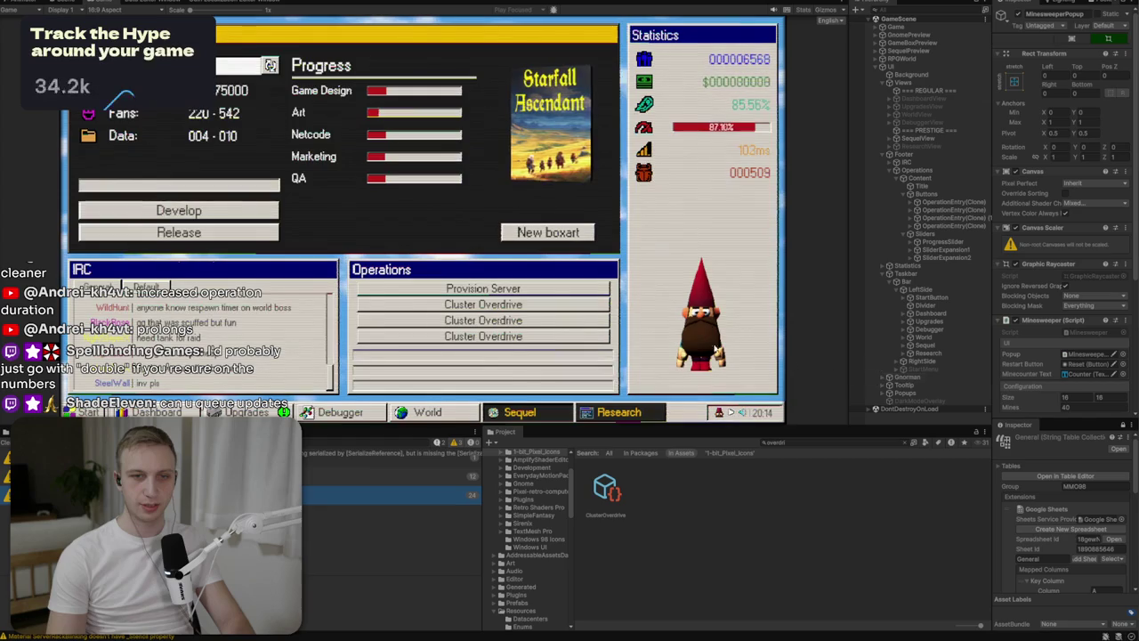
Move from the Research window to the Sequel window and request the Starfall Ascendant release.
mouse_move(561, 292)
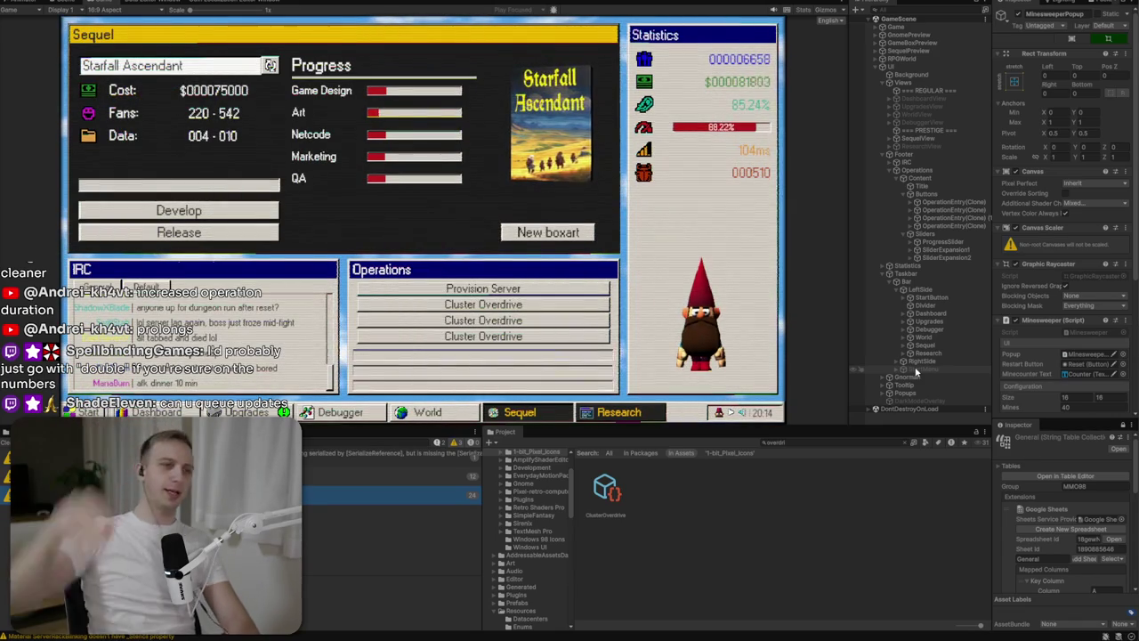
left_click(643, 414)
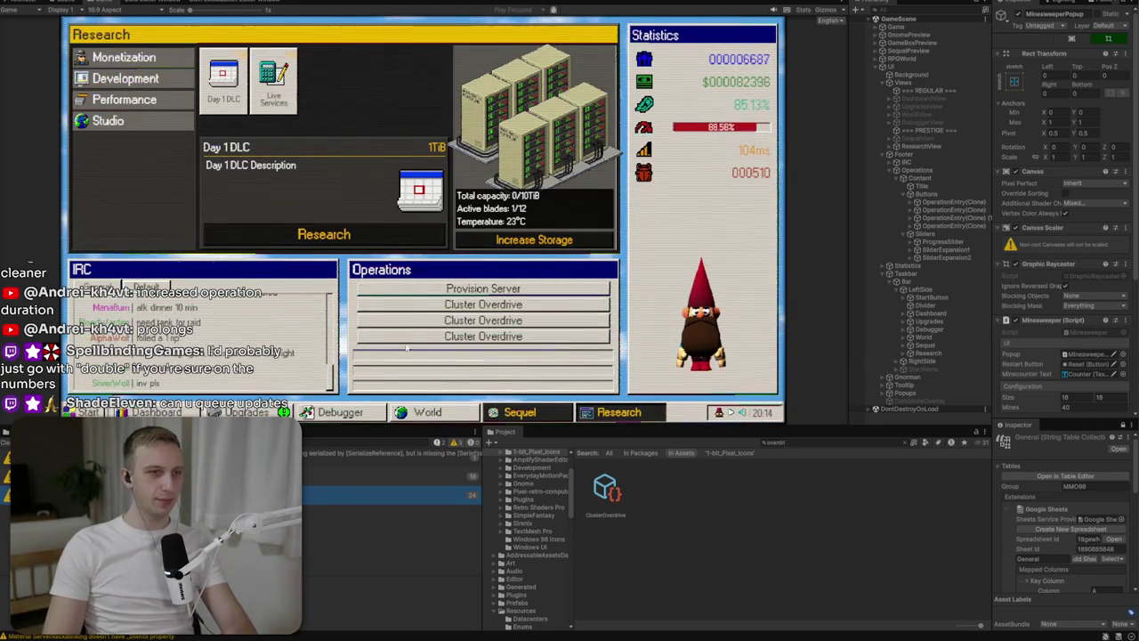
left_click(514, 412)
left_click(156, 237)
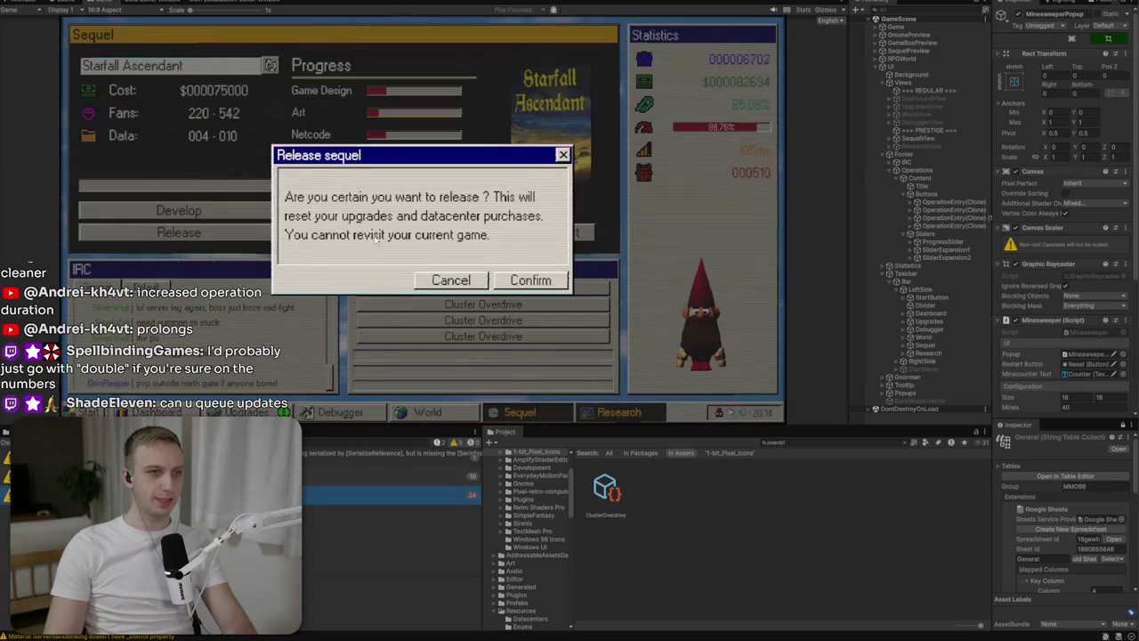
Confirm the Starfall Ascendant release, close the results, then check the Upgrades tree and Dashboard.
left_click(525, 283)
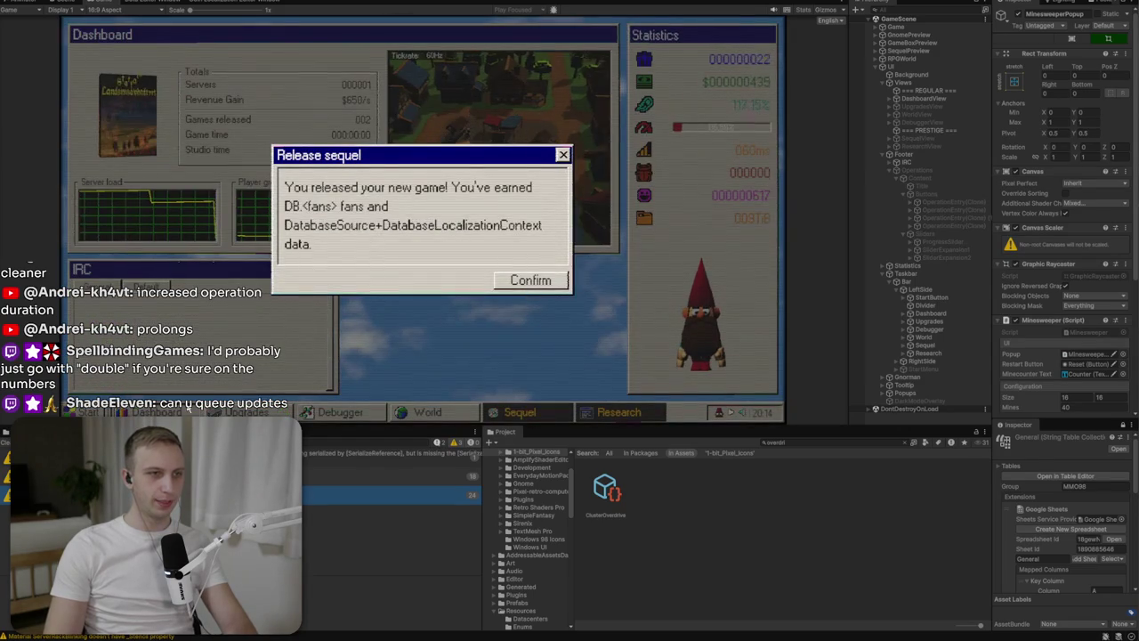
left_click(531, 281)
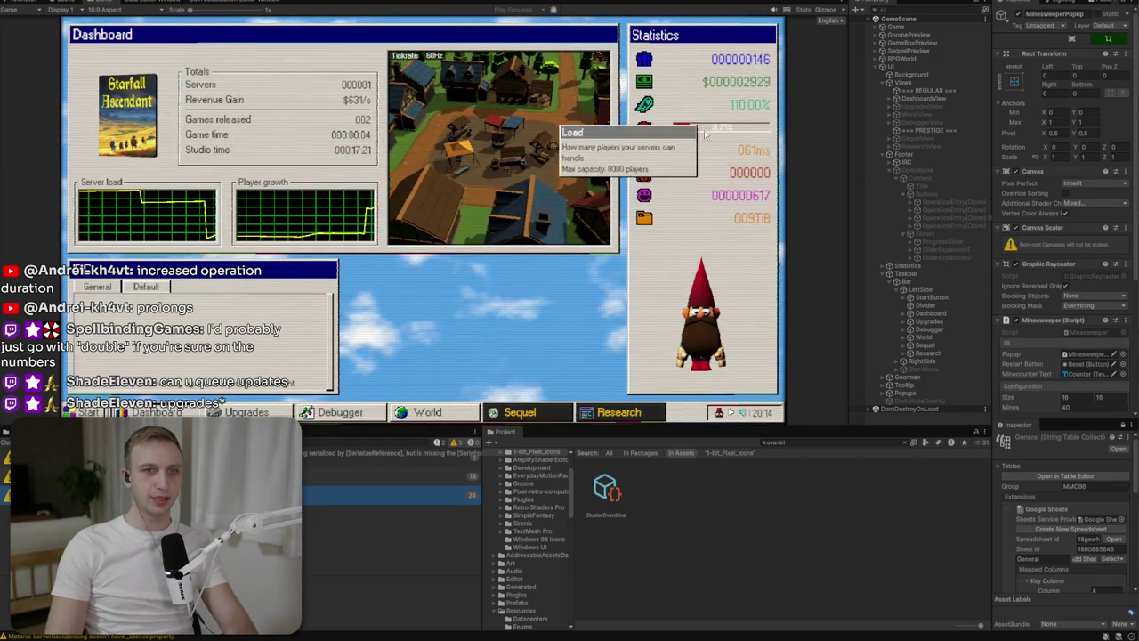
left_click(242, 412)
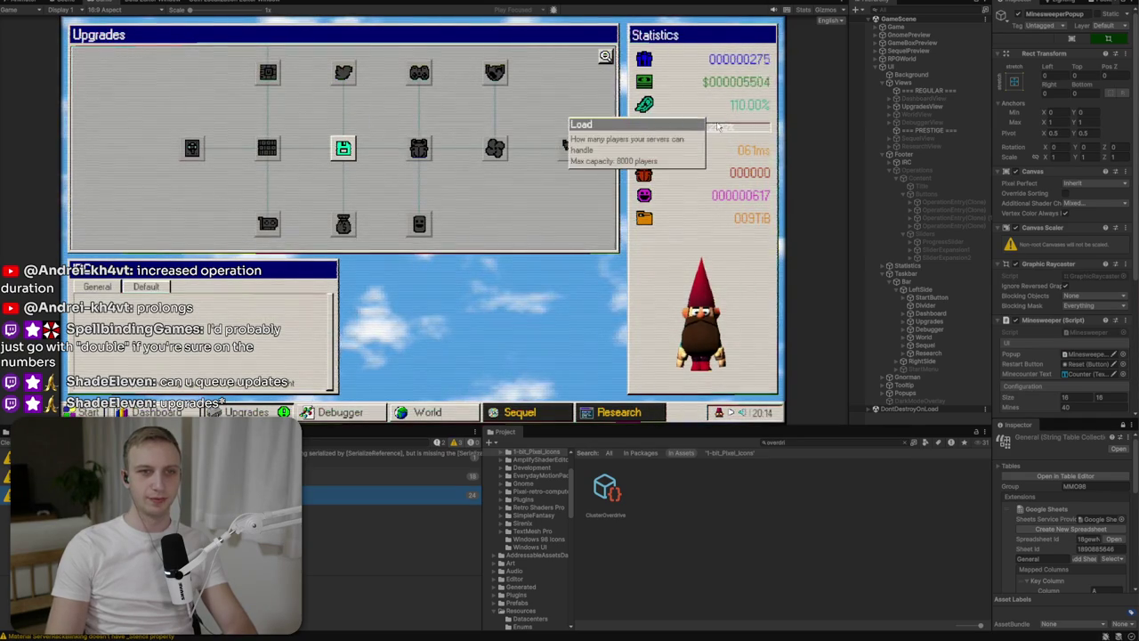
left_click(156, 412)
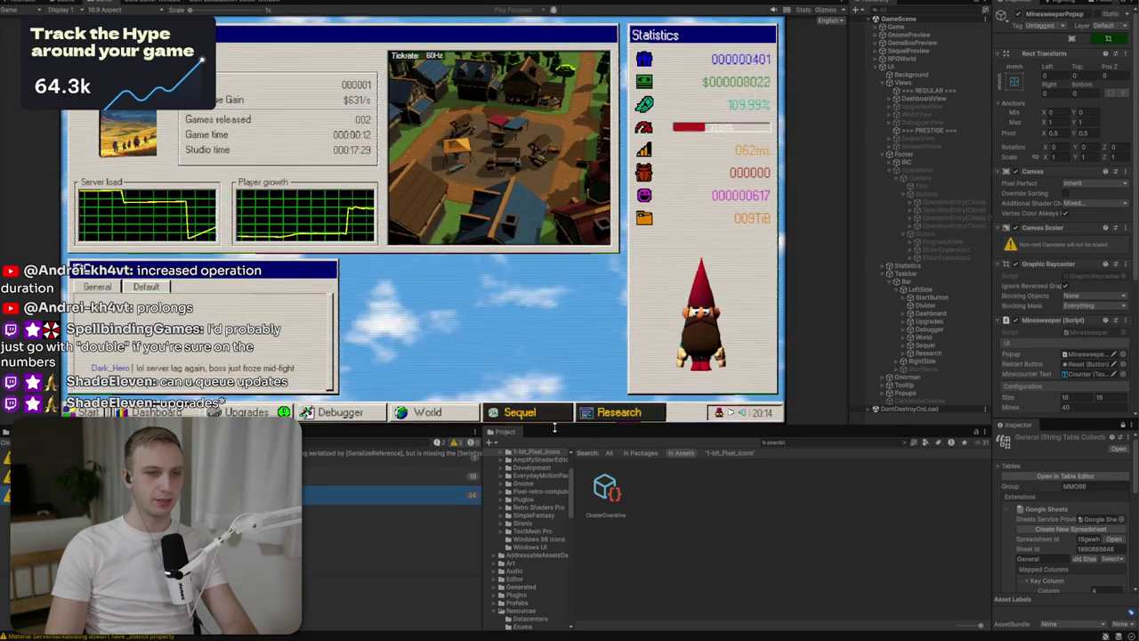
Browse Research and Upgrades, attempt another sequel release, then bring the Dashboard back with D.
left_click(583, 414)
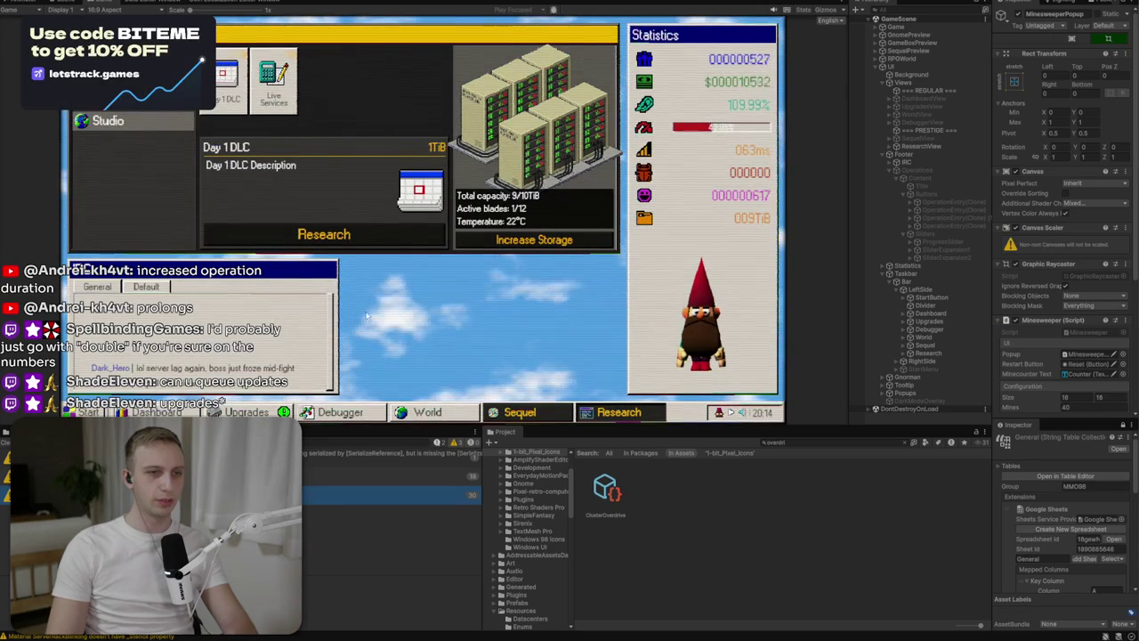
left_click(267, 411)
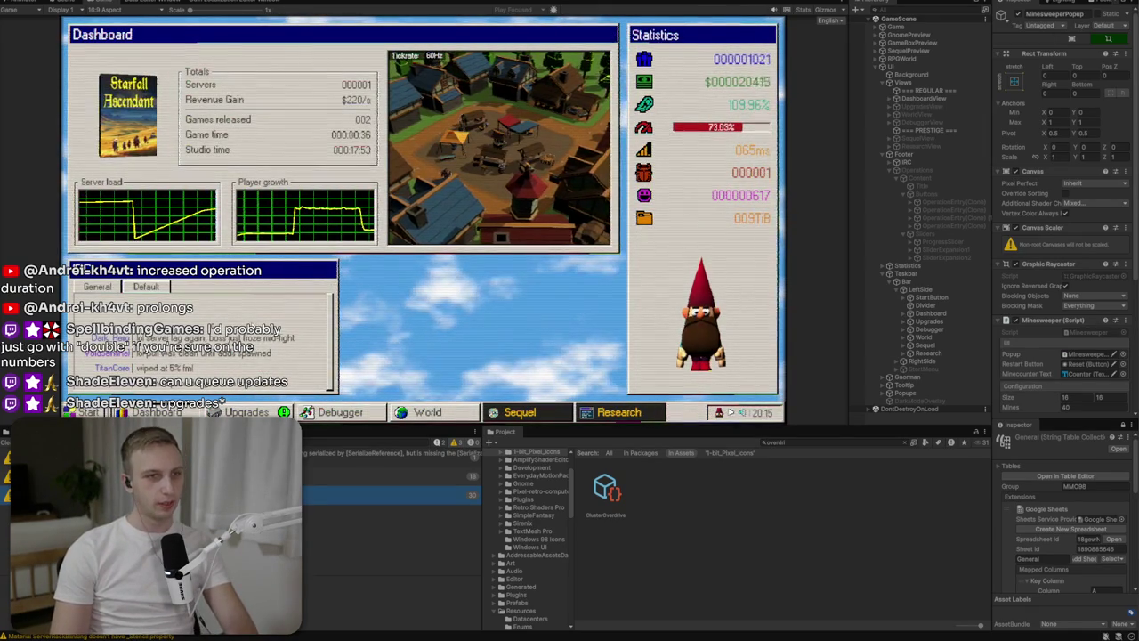
left_click(580, 410)
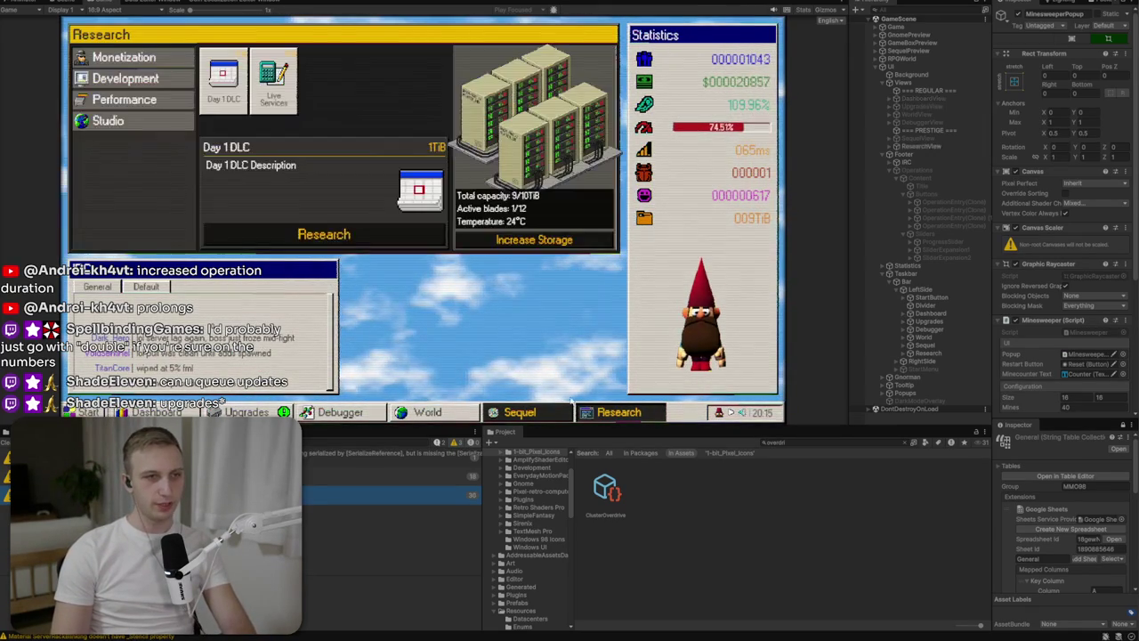
left_click(519, 412)
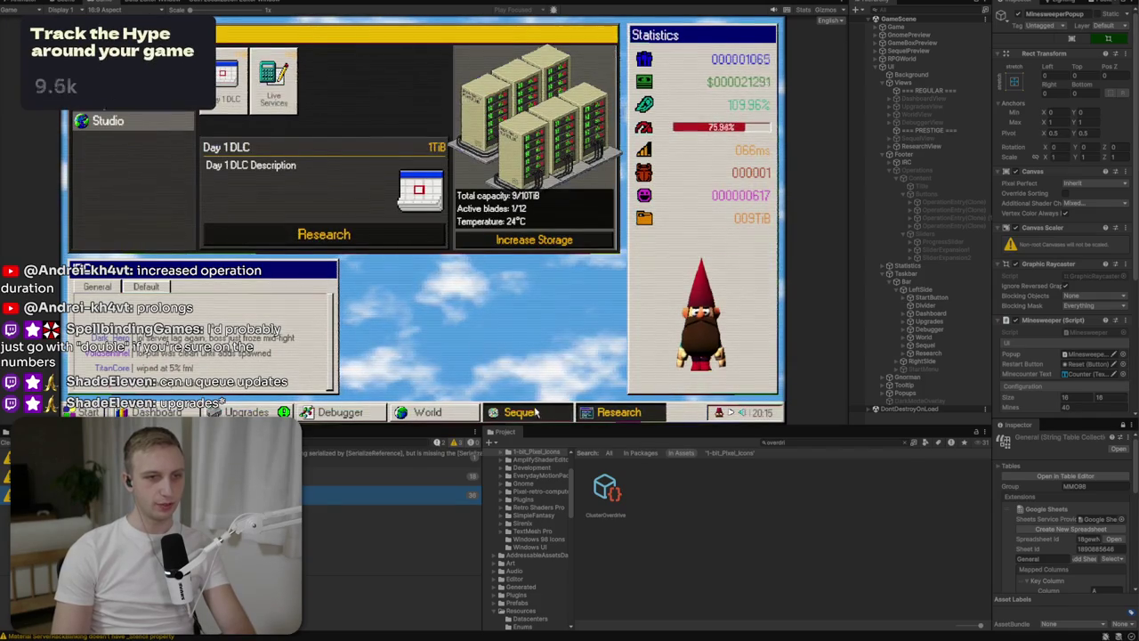
left_click(207, 235)
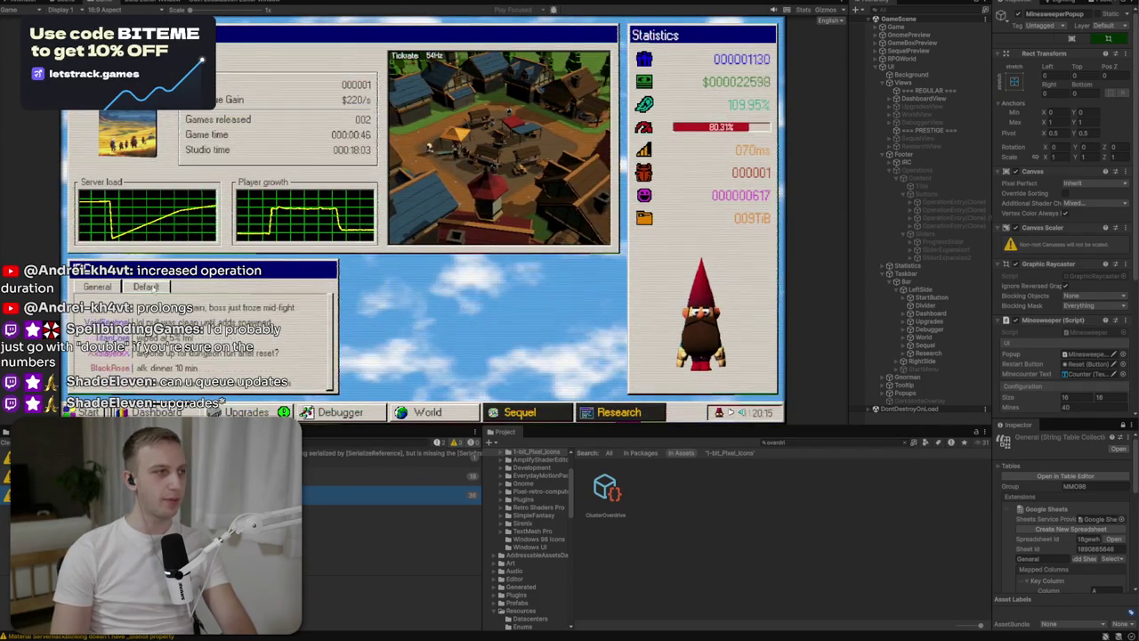
mouse_move(147, 182)
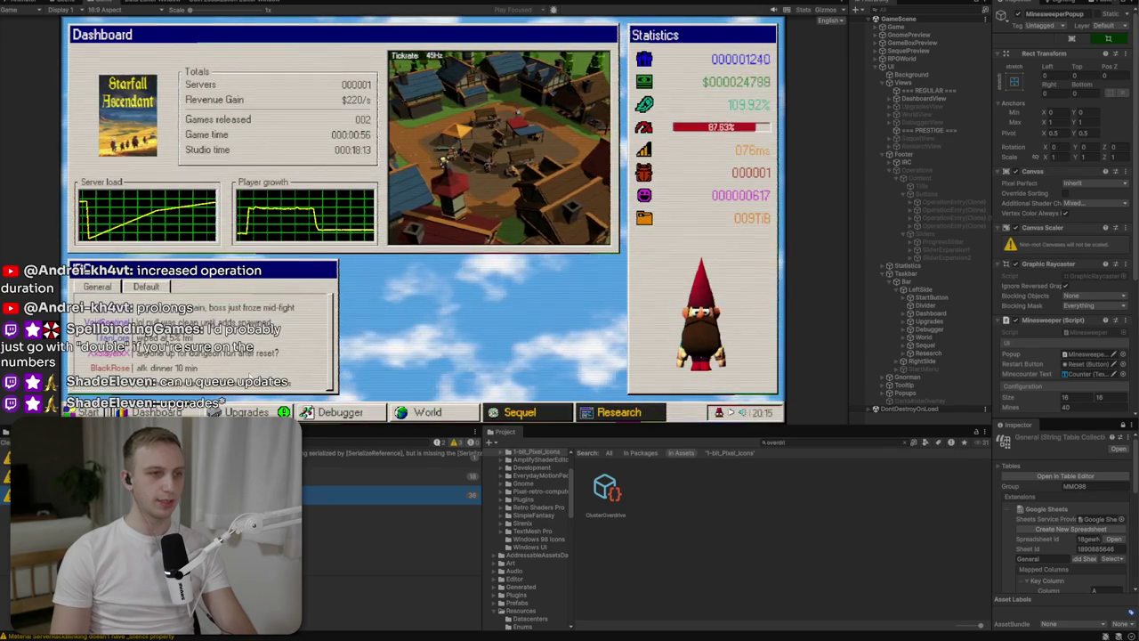
left_click(258, 412)
key("Escape")
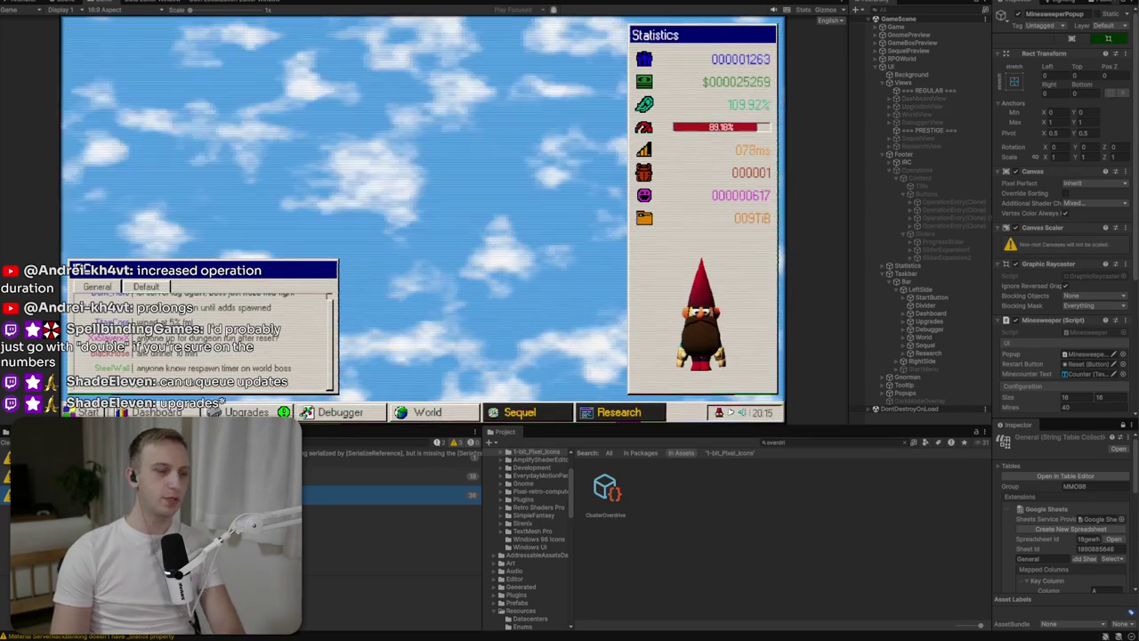
key("d")
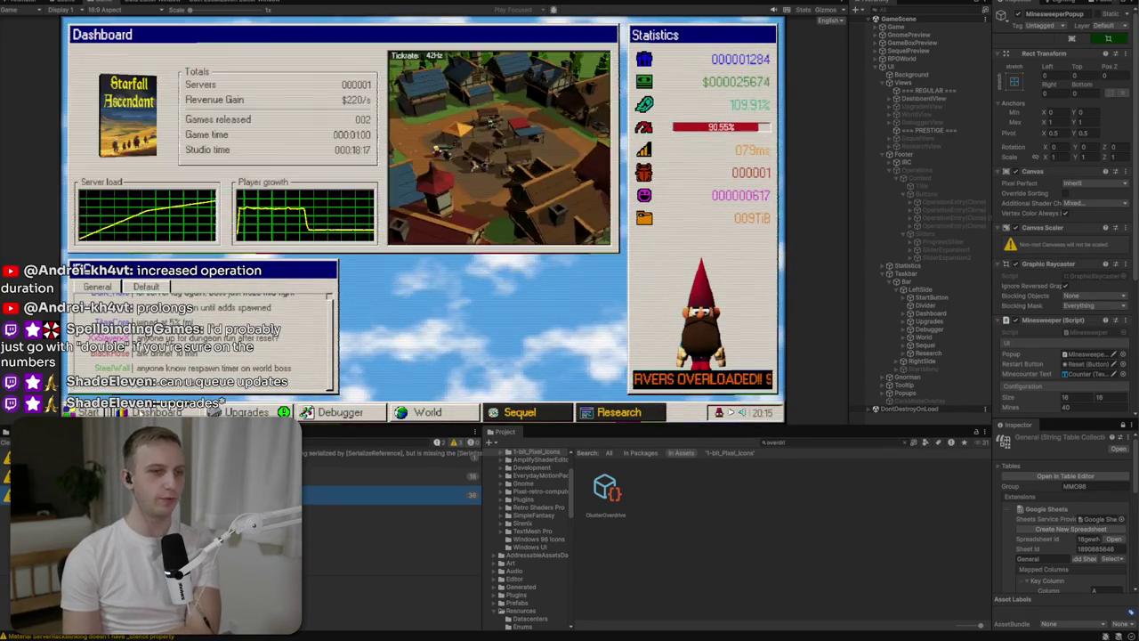
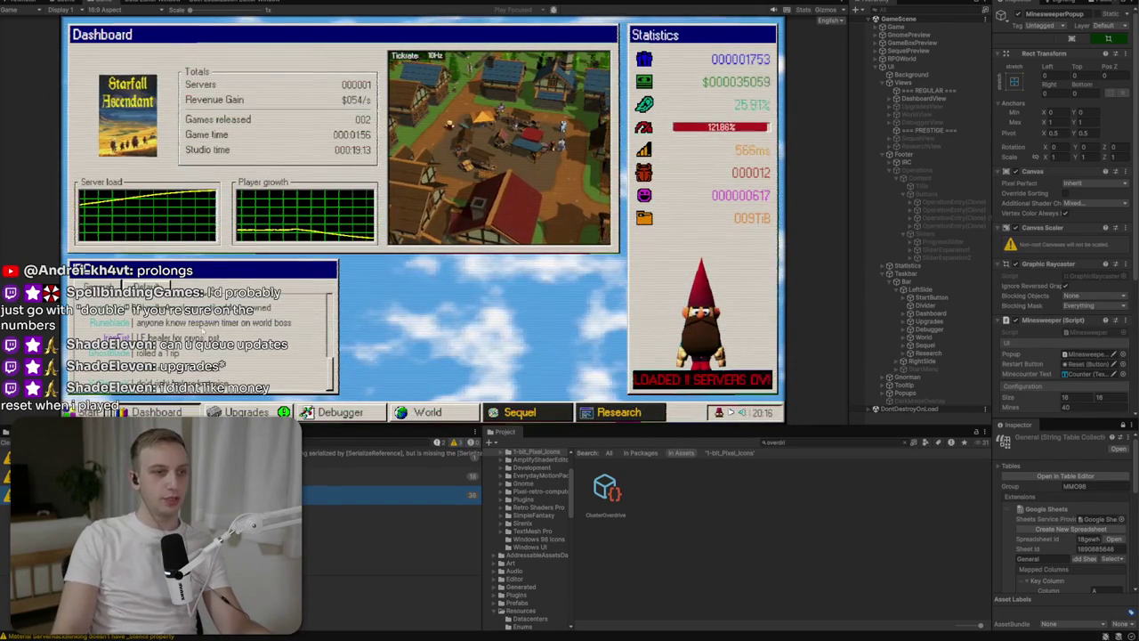
Buy the Operations upgrade and inspect its Provision Server and Cluster Overdrive entries.
left_click(242, 412)
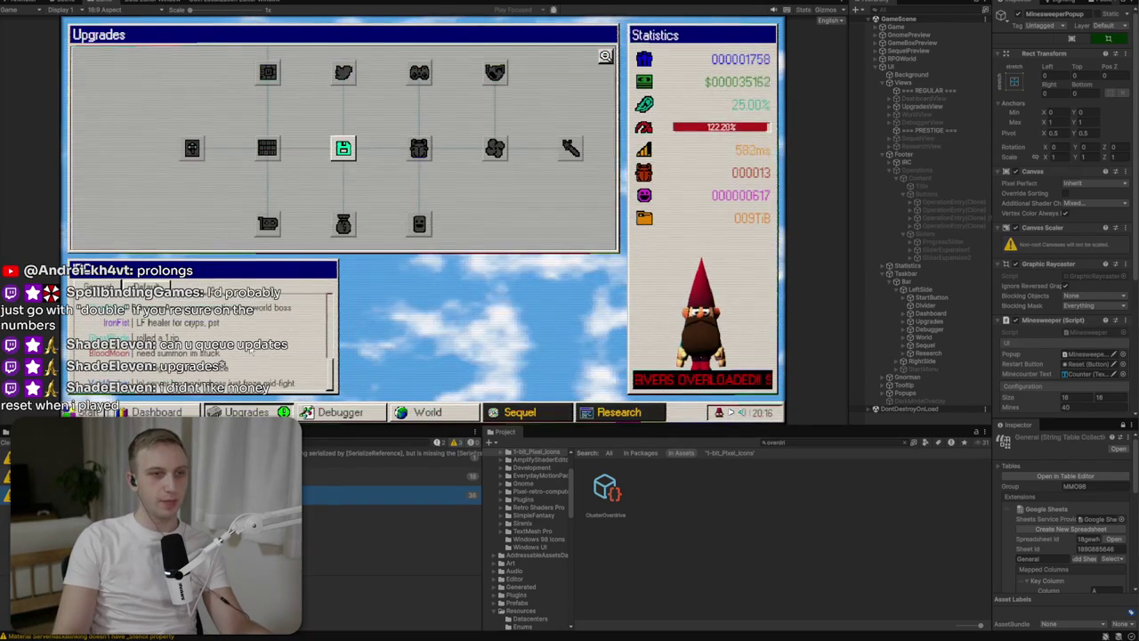
left_click(340, 145)
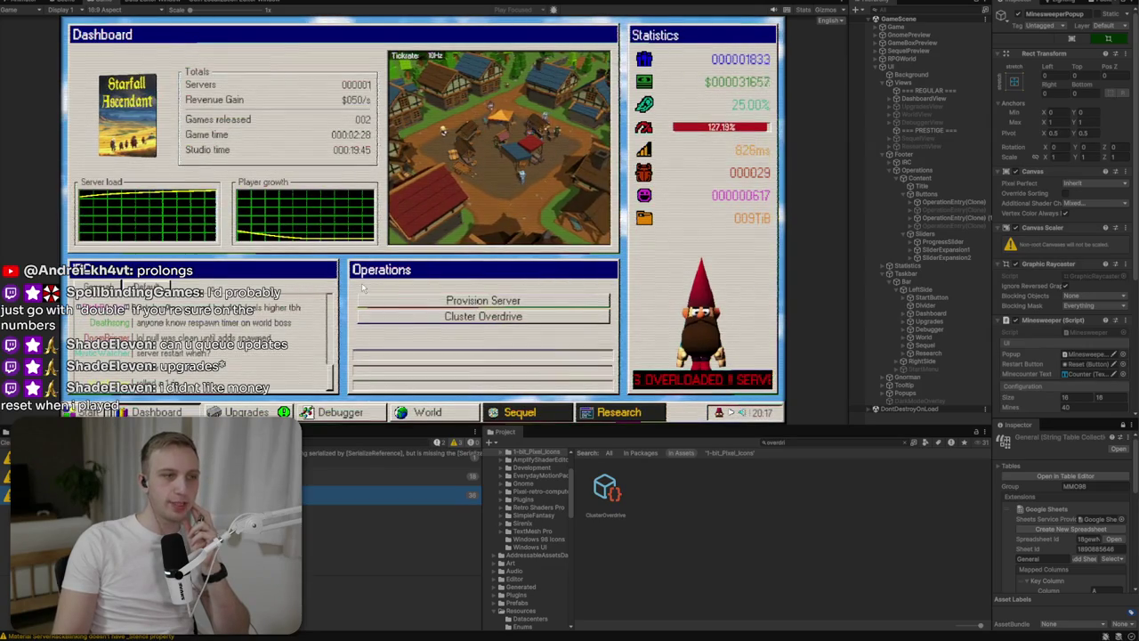
mouse_move(365, 301)
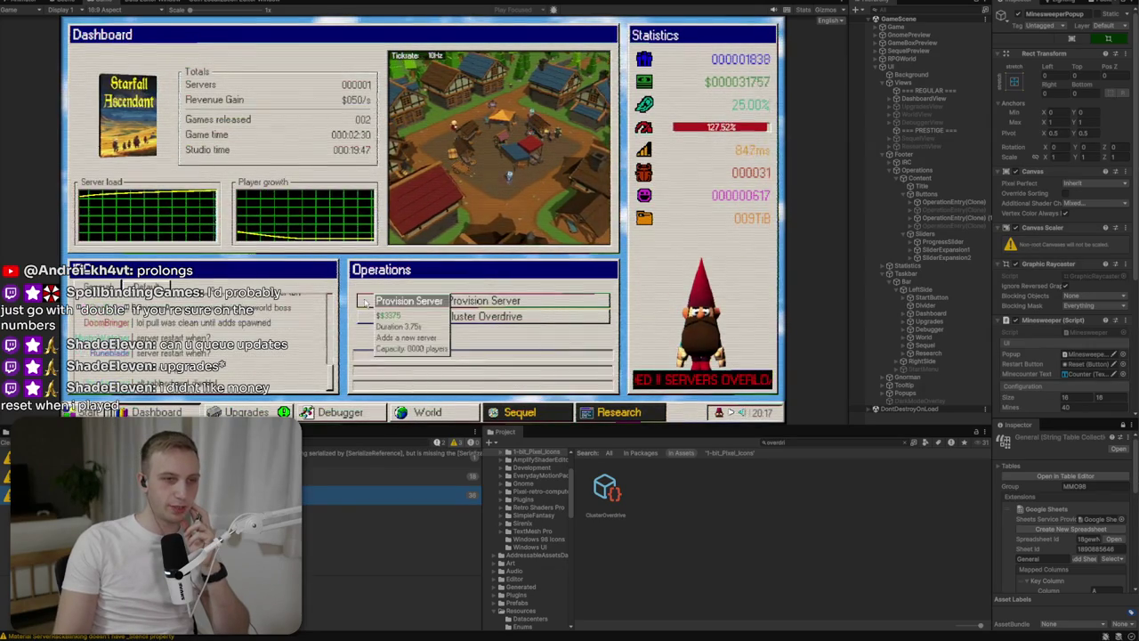
mouse_move(520, 317)
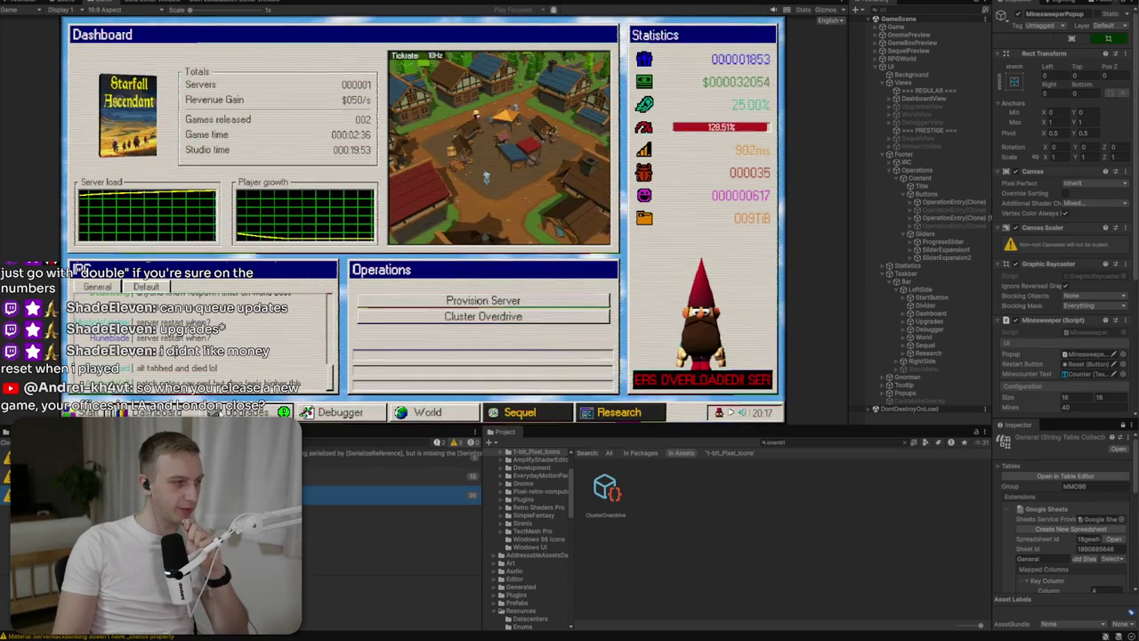
Cycle through the game's upgrades, world map and research windows, then bring up the research notes.
left_click(236, 412)
key("Tab")
key("Tab")
key("Tab")
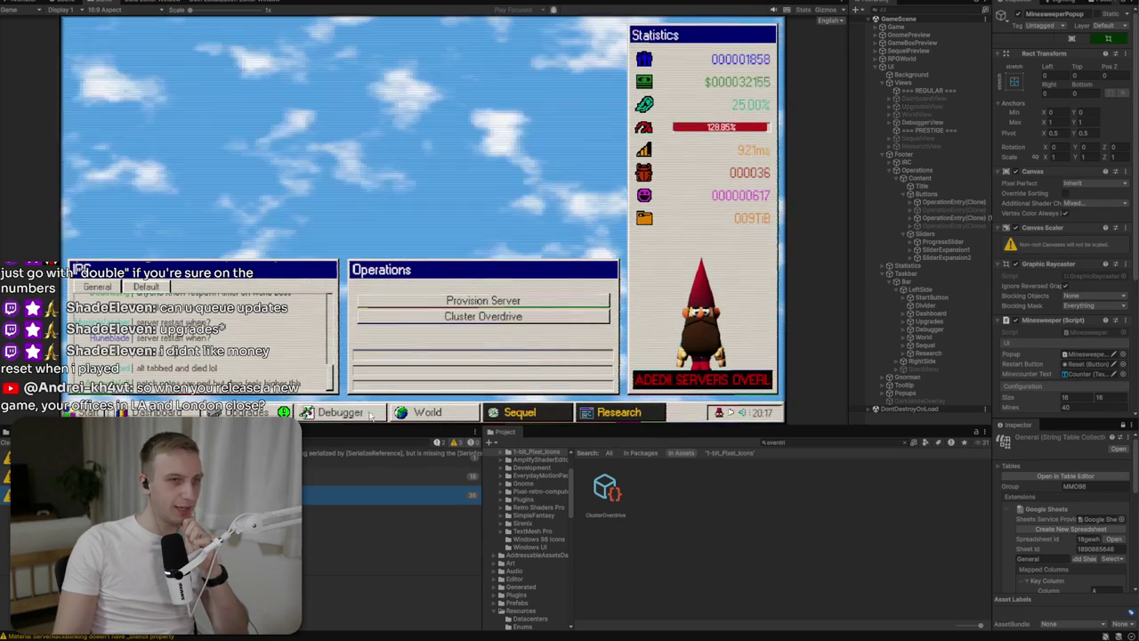
key("Tab")
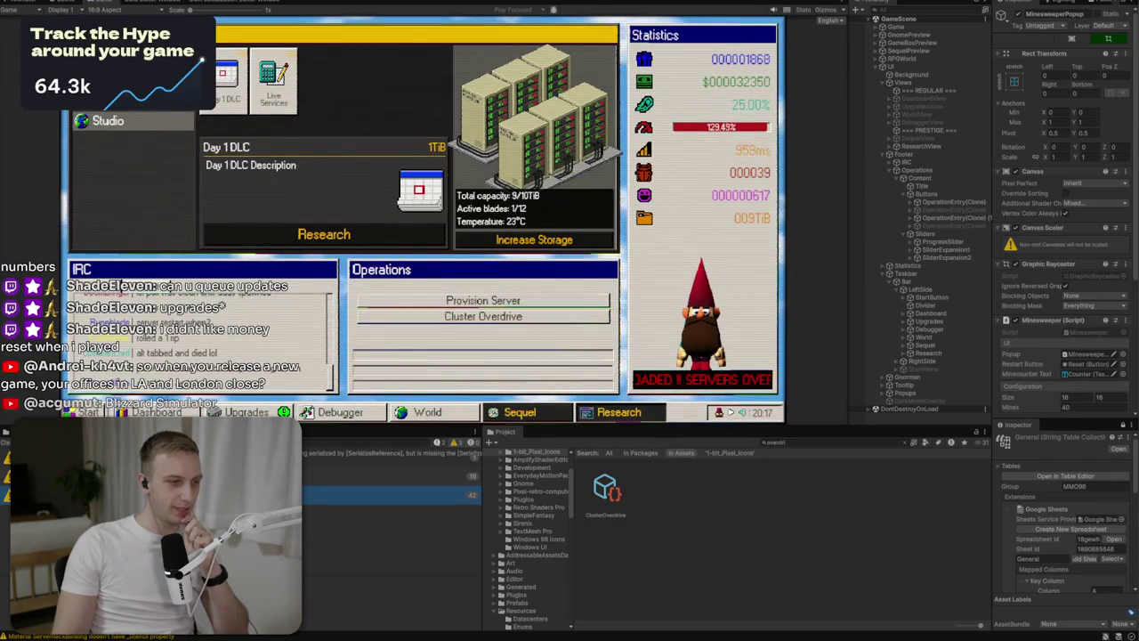
key("alt+Tab")
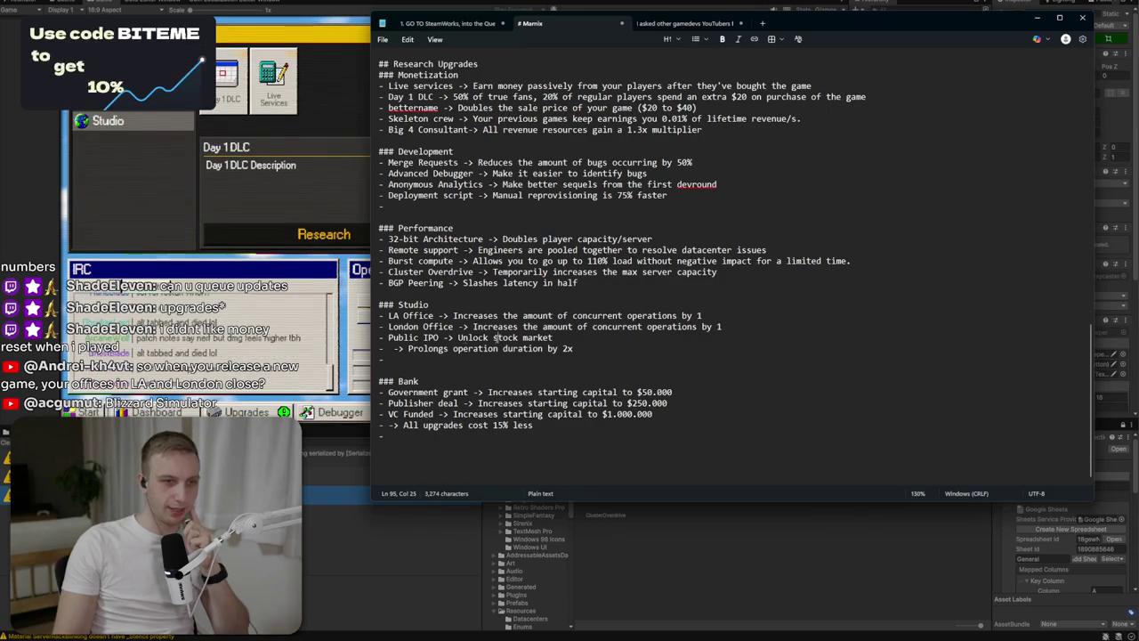
Under ## Thoughts, note pausing between sequel release and launch to prep infrastructure with starting capital.
left_click_drag(378, 326, 457, 337)
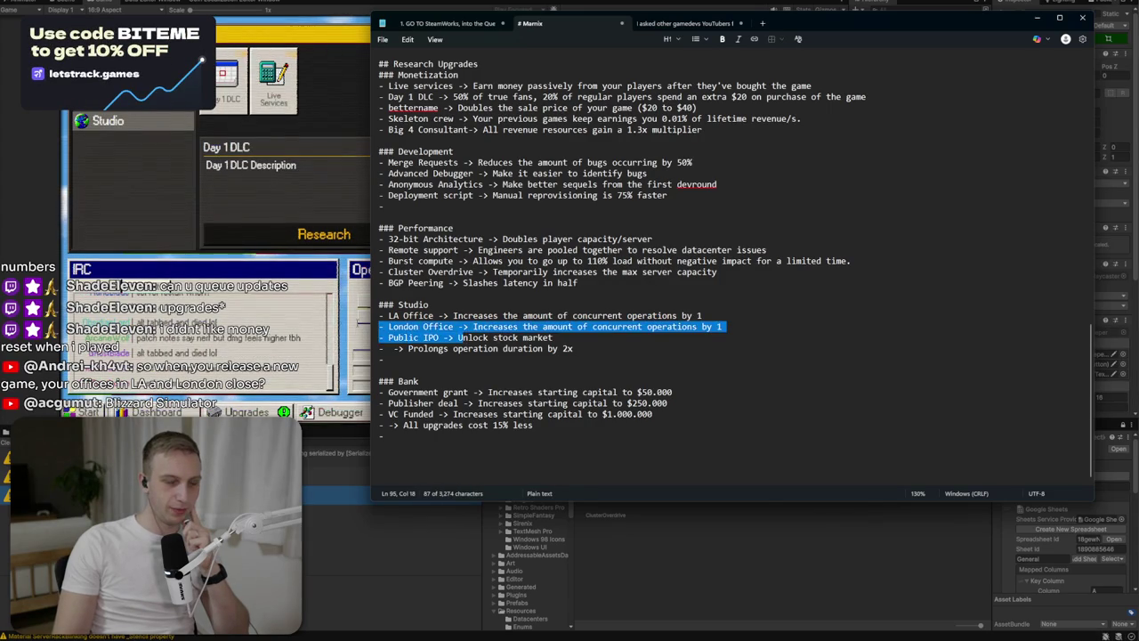
key("alt+Tab")
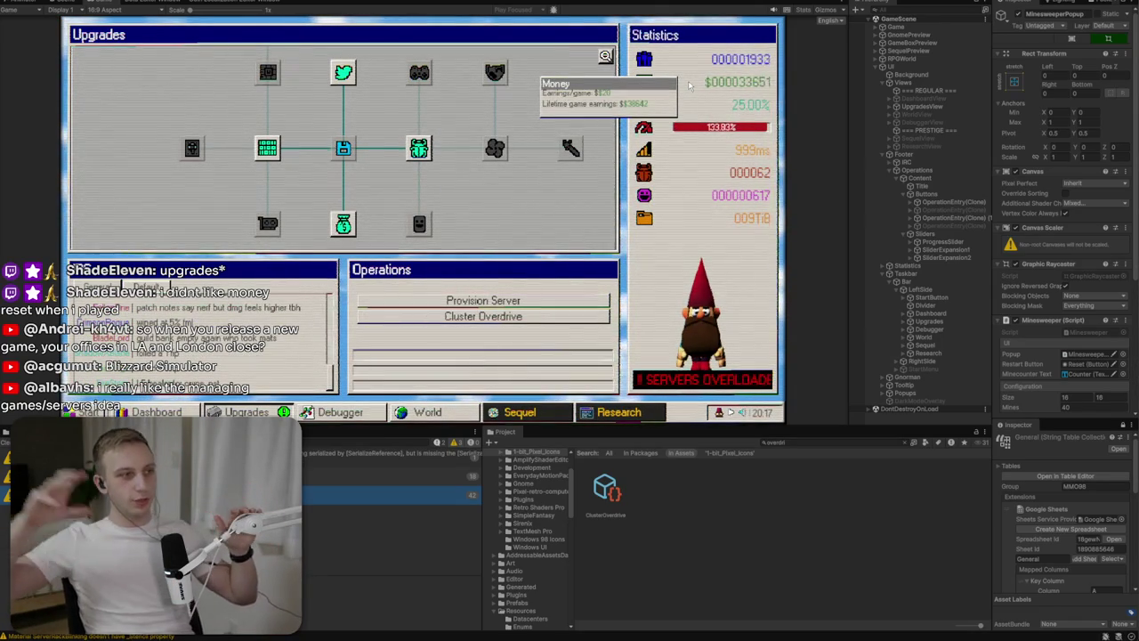
key("alt+Tab")
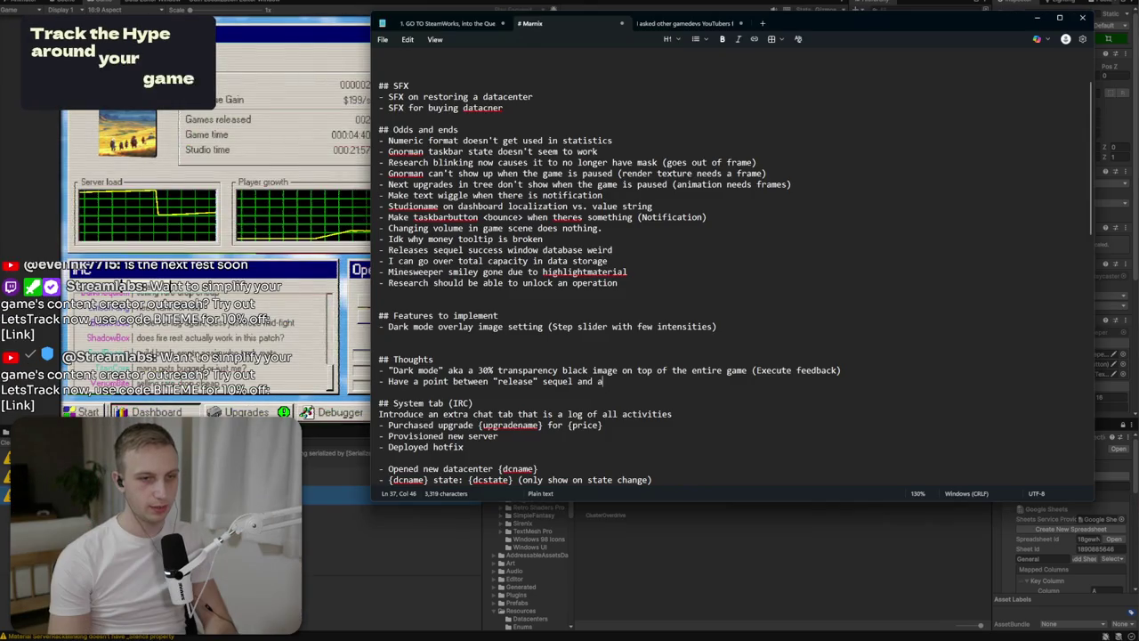
type("easin")
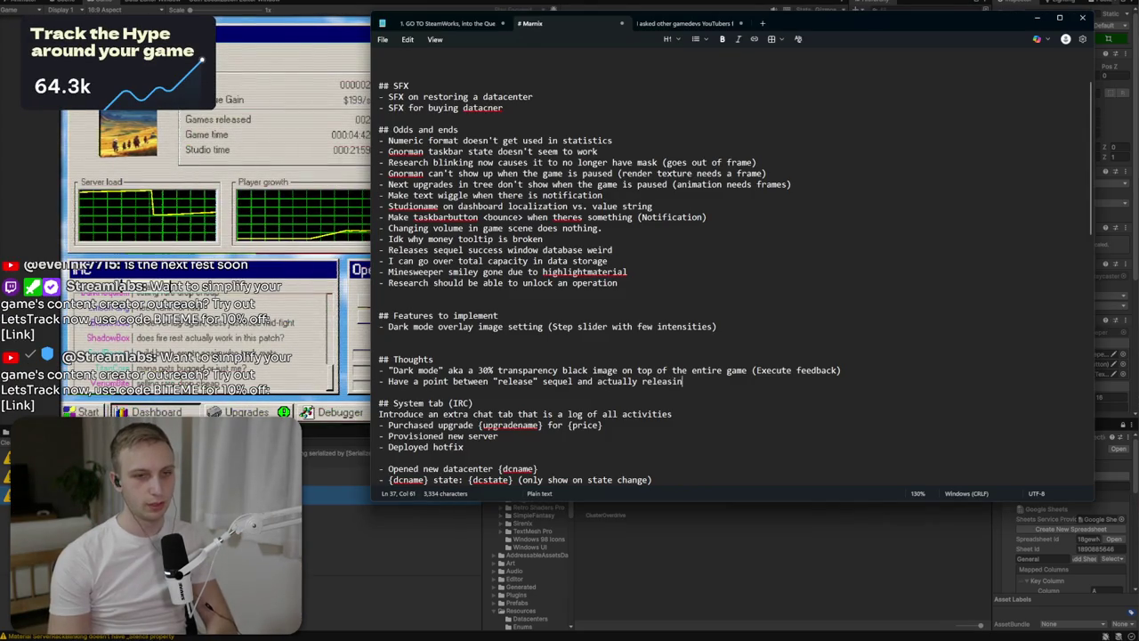
type("g game to ")
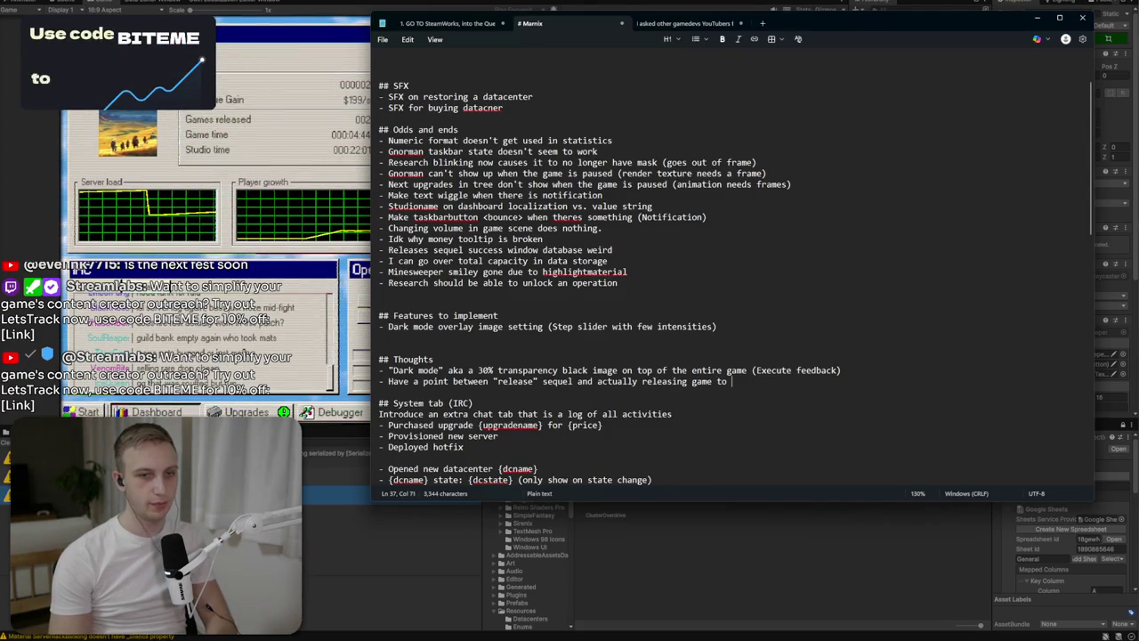
type("prep infrastruc")
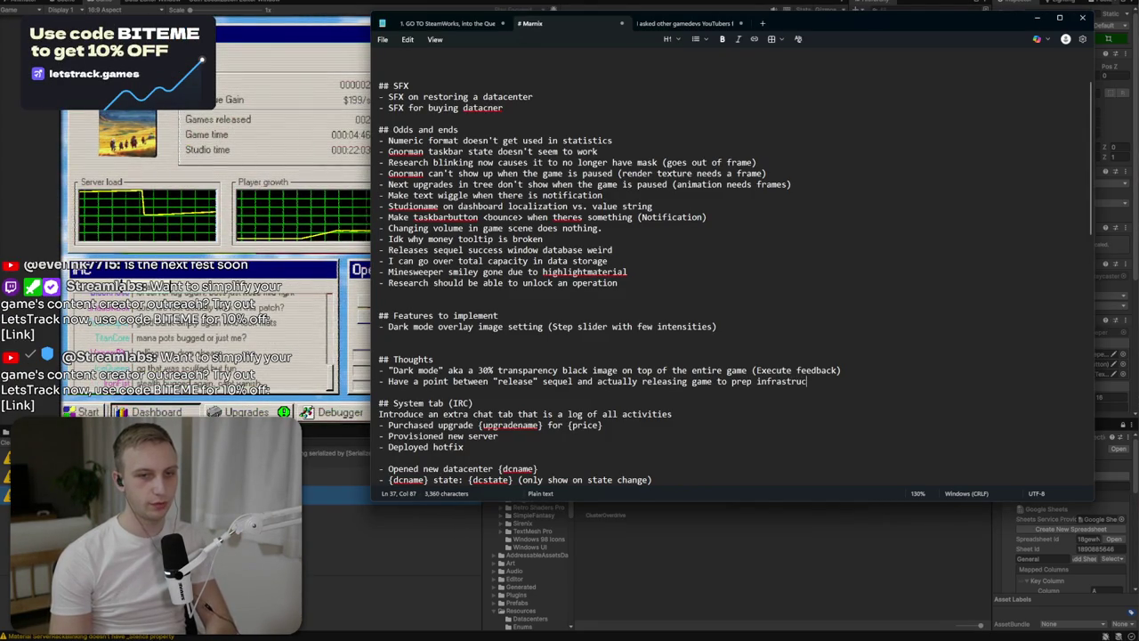
type("ture (")
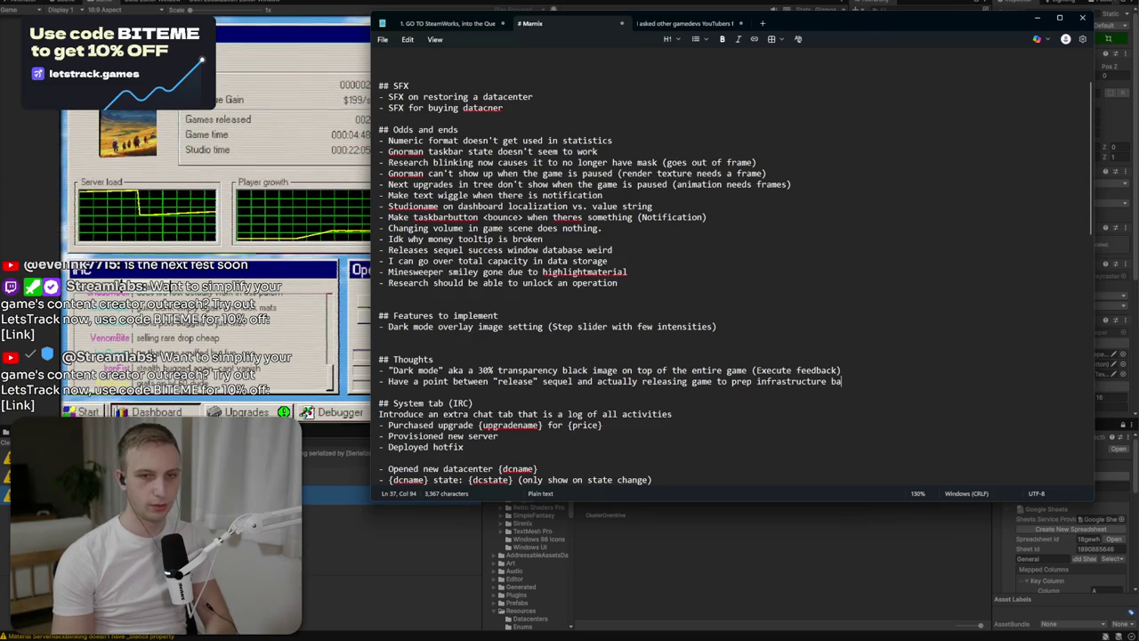
type("ing ")
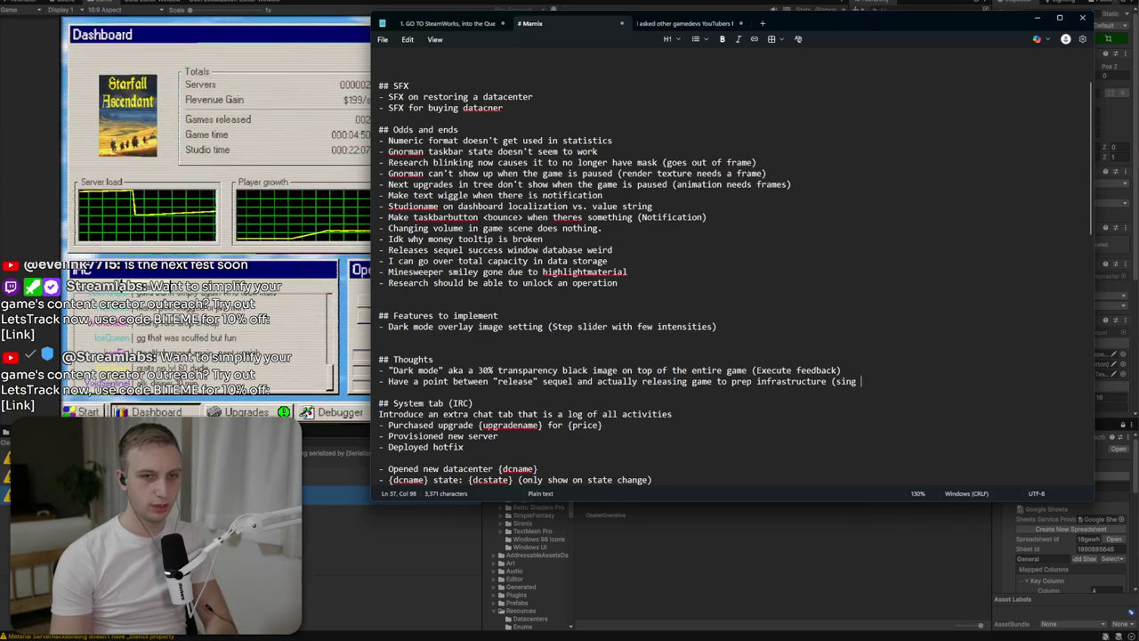
type("using starting")
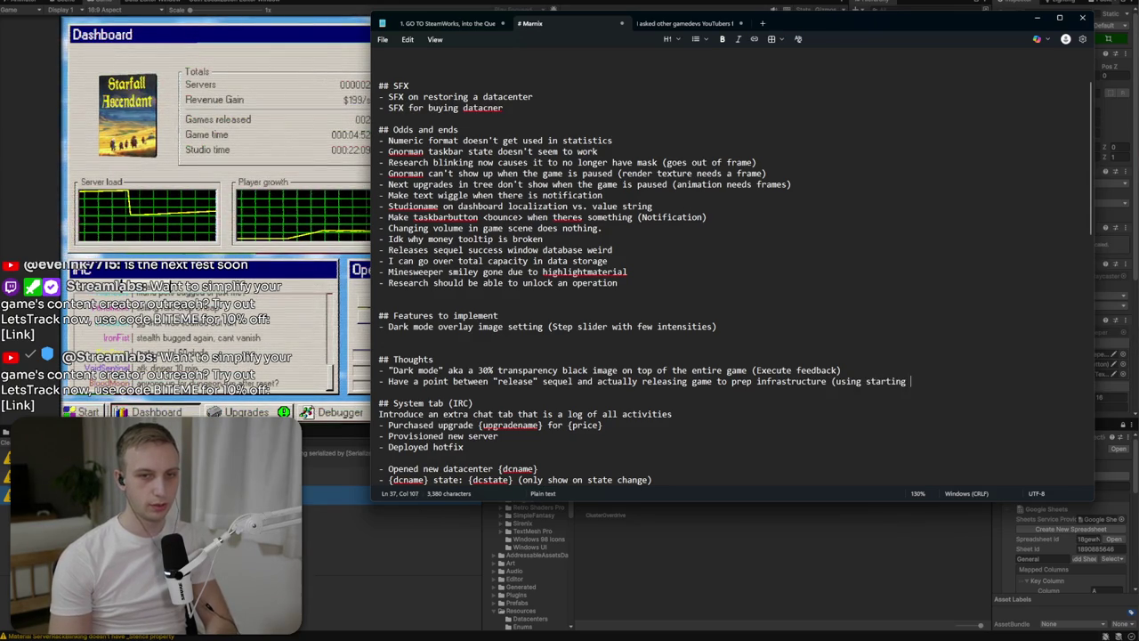
type("tal).")
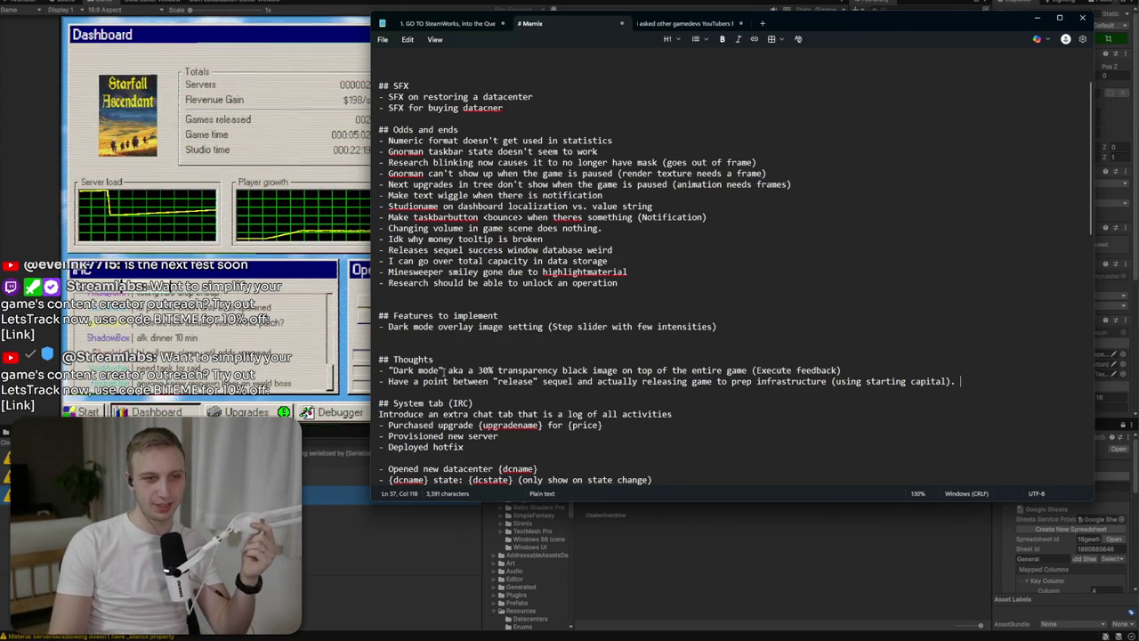
left_click(444, 370)
scroll(444, 374, "down", 2)
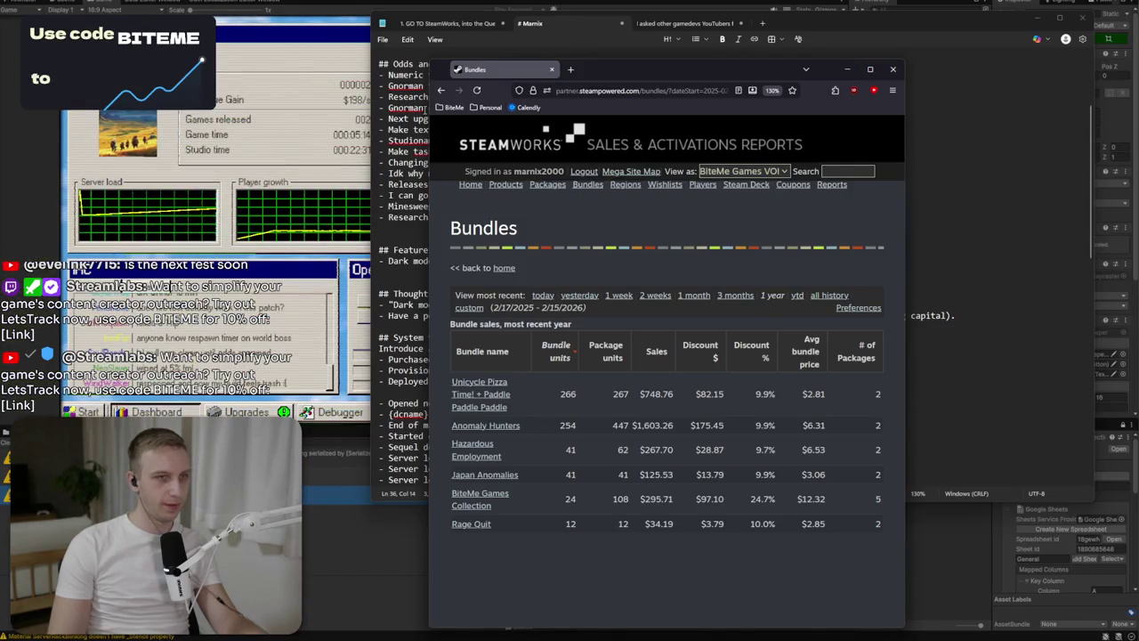
Load the SteamDB website from a new browser tab via a 'steamdb' search.
left_click(570, 70)
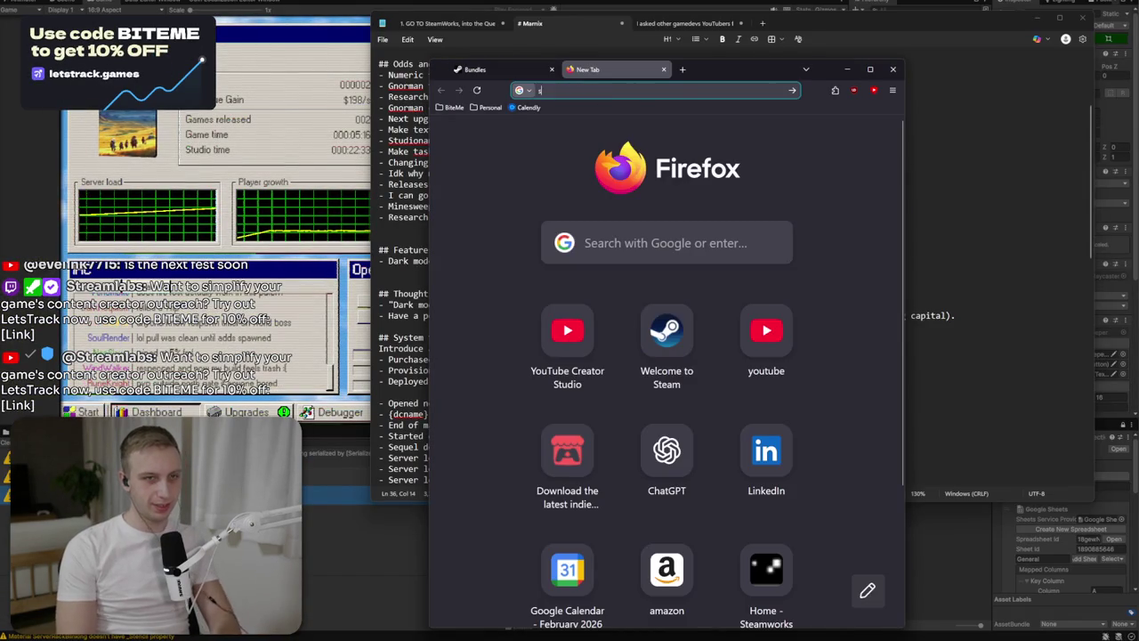
type("steamdb")
key("Return")
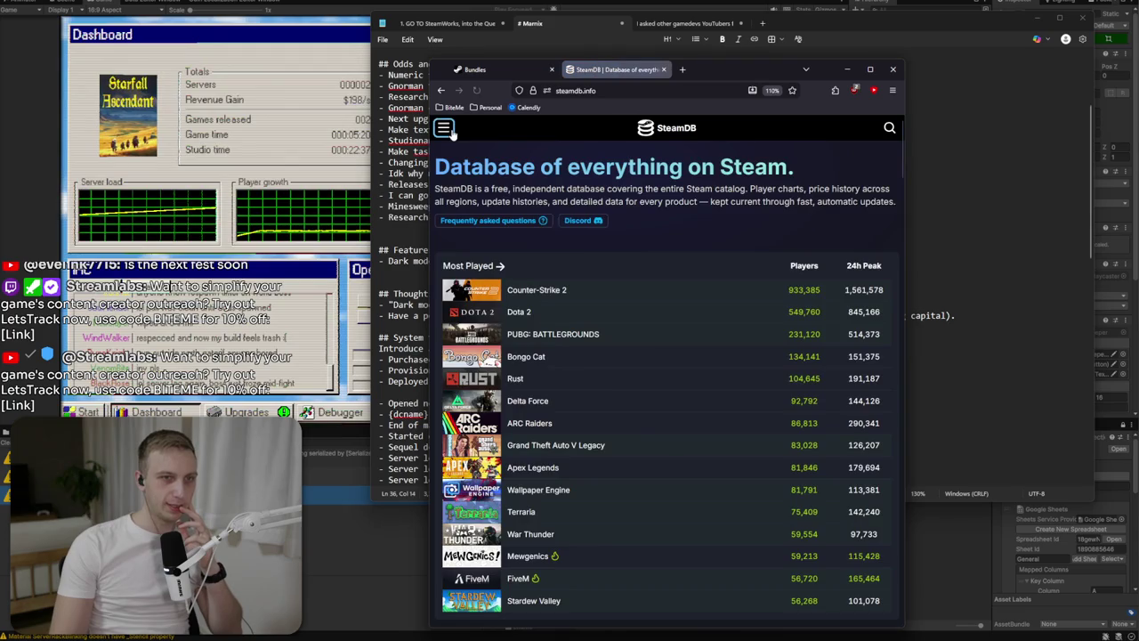
Go to SteamDB's 'When is next sale?' page showing Spring Sale 2026 on 19 March 2026.
left_click(443, 128)
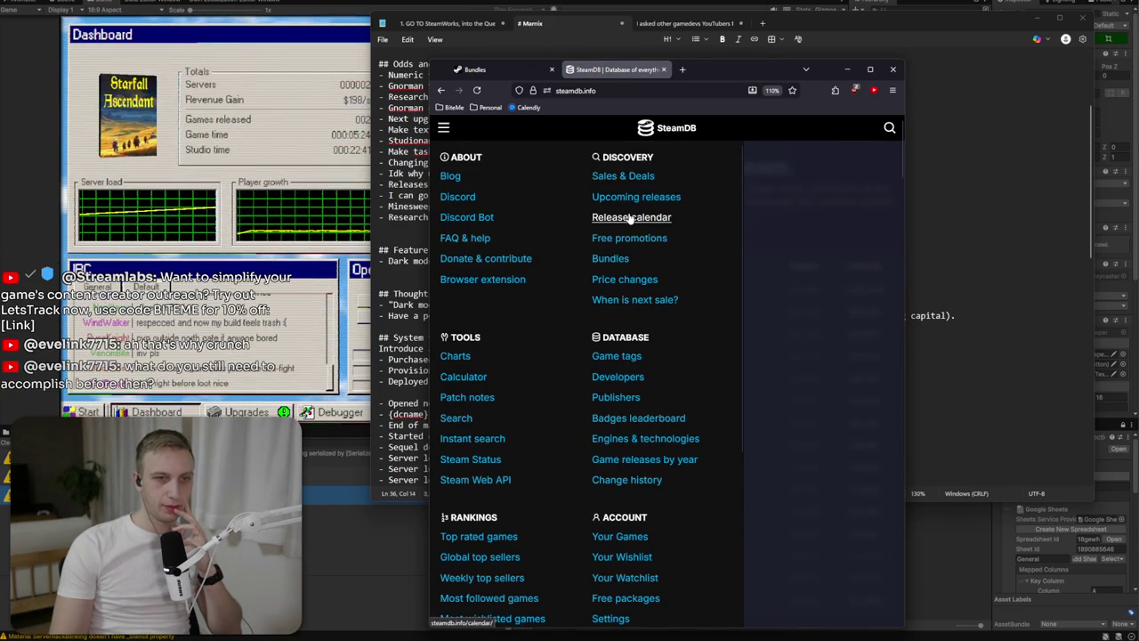
left_click(623, 178)
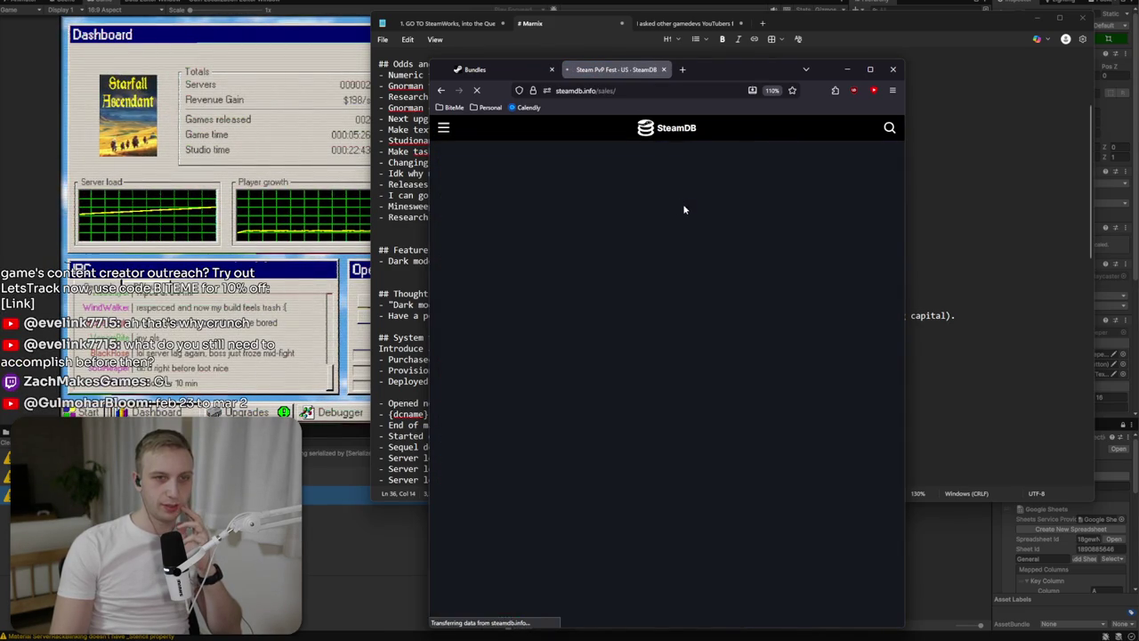
left_click(443, 129)
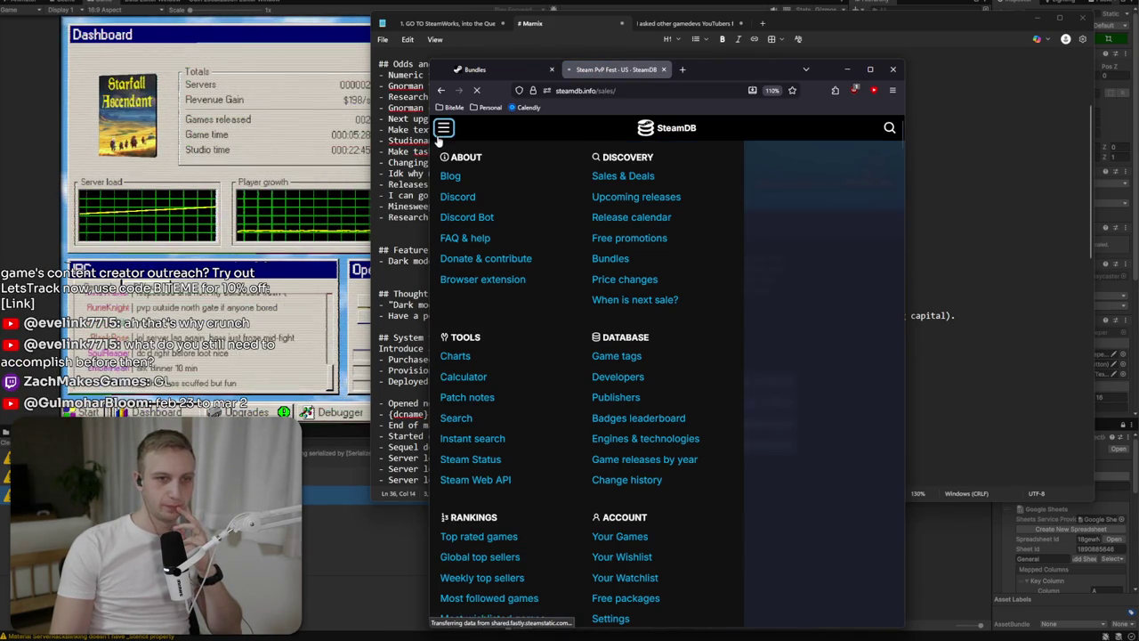
scroll(492, 355, "down", 2)
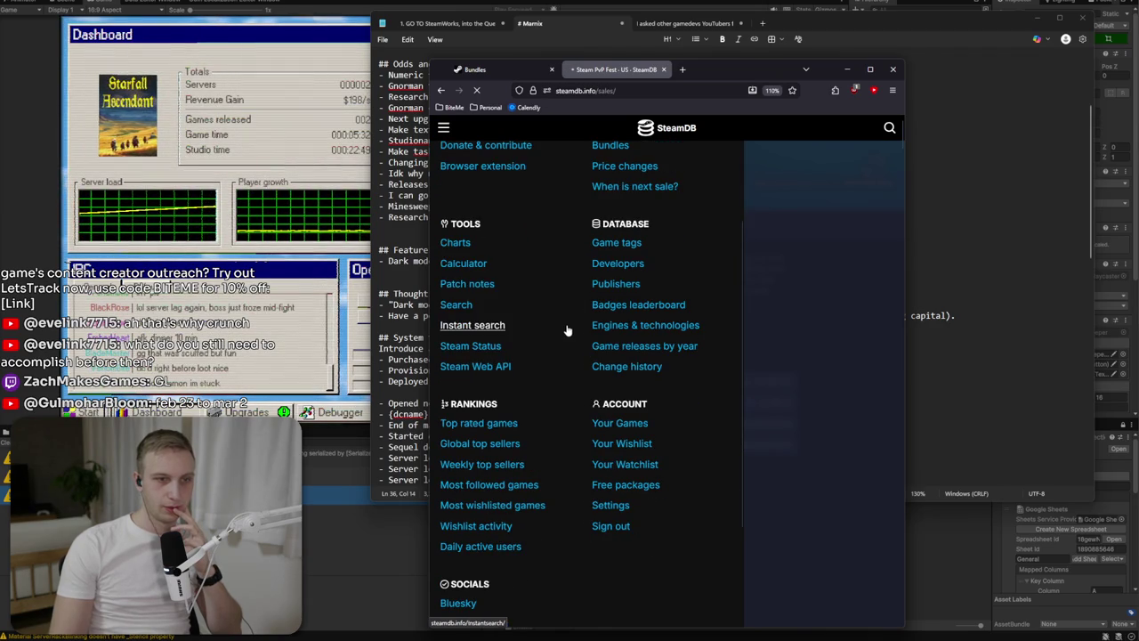
scroll(567, 328, "down", 2)
scroll(569, 330, "up", 4)
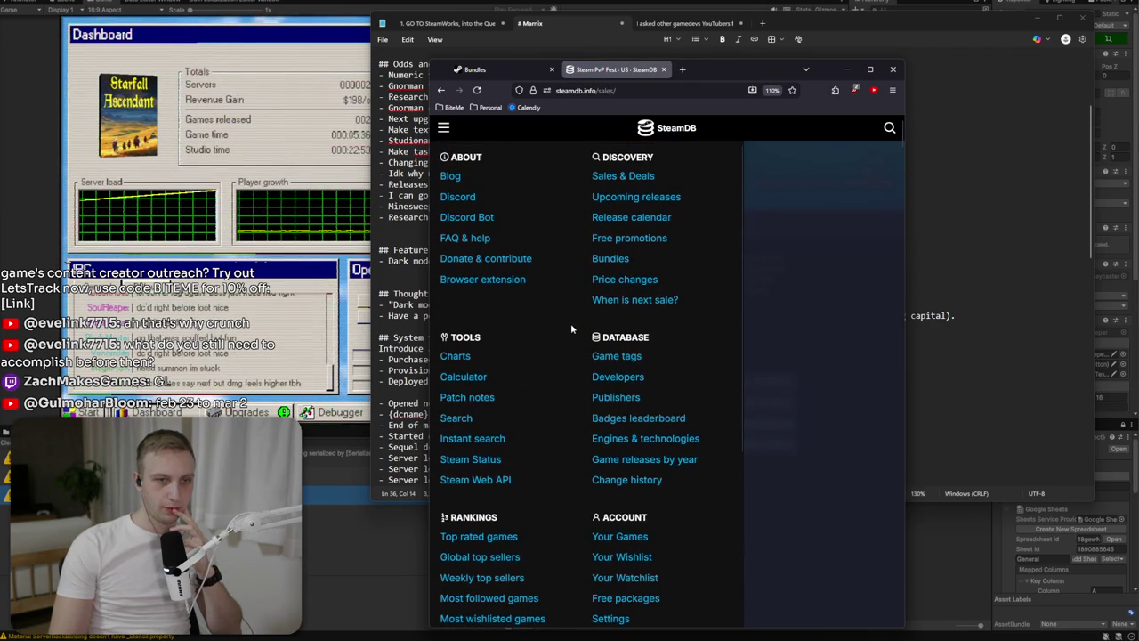
left_click(636, 300)
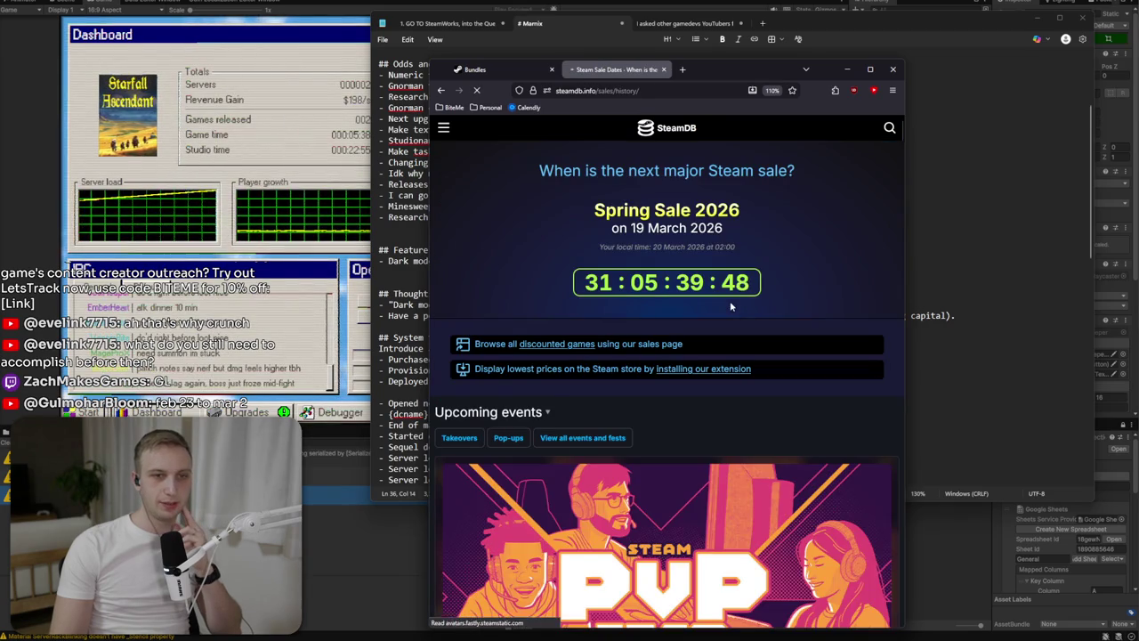
Open SteamDB's 'Current and previous' sales history and scroll to the February 2026 events.
scroll(730, 306, "down", 3)
scroll(562, 276, "up", 3)
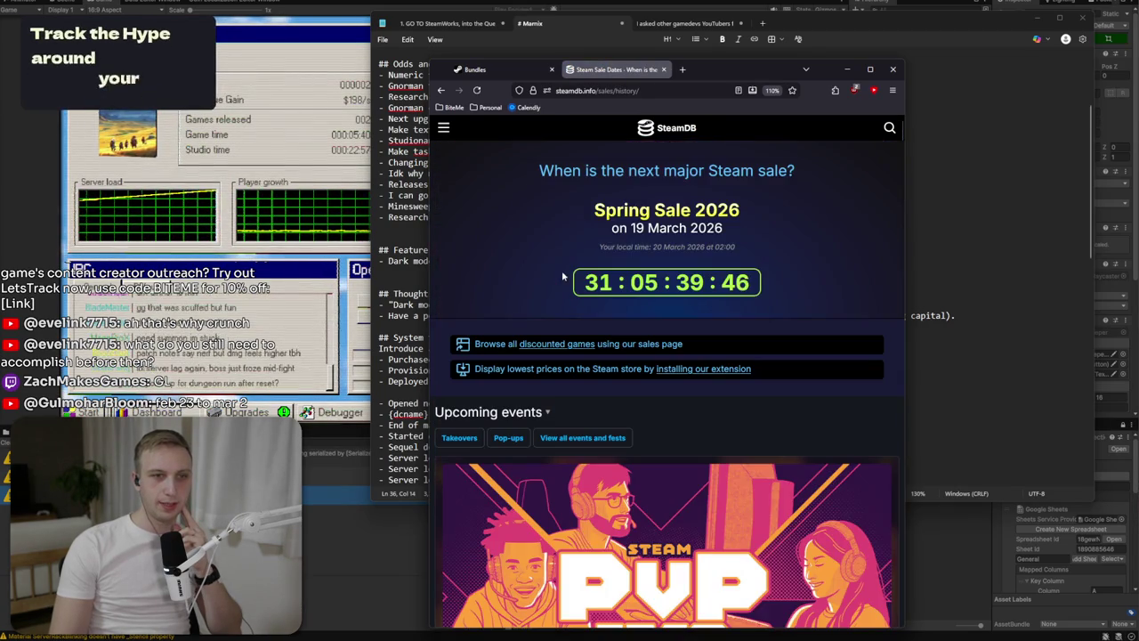
left_click(585, 437)
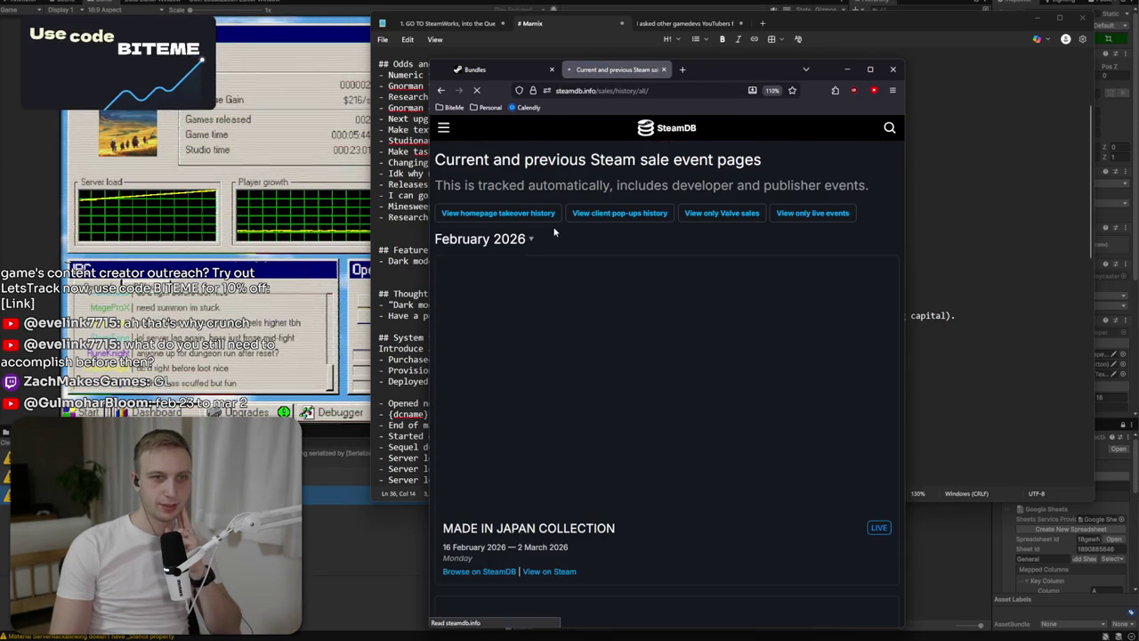
scroll(546, 274, "down", 3)
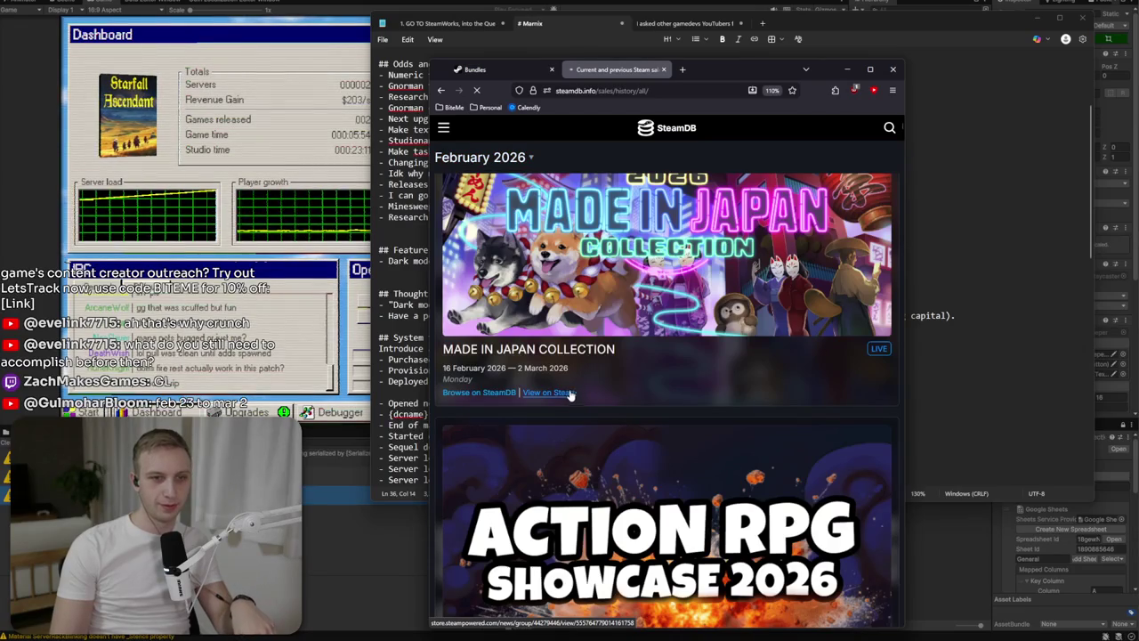
Open the Made in Japan Steam event in a background tab and move SteamDB's window lower left.
middle_click(571, 383)
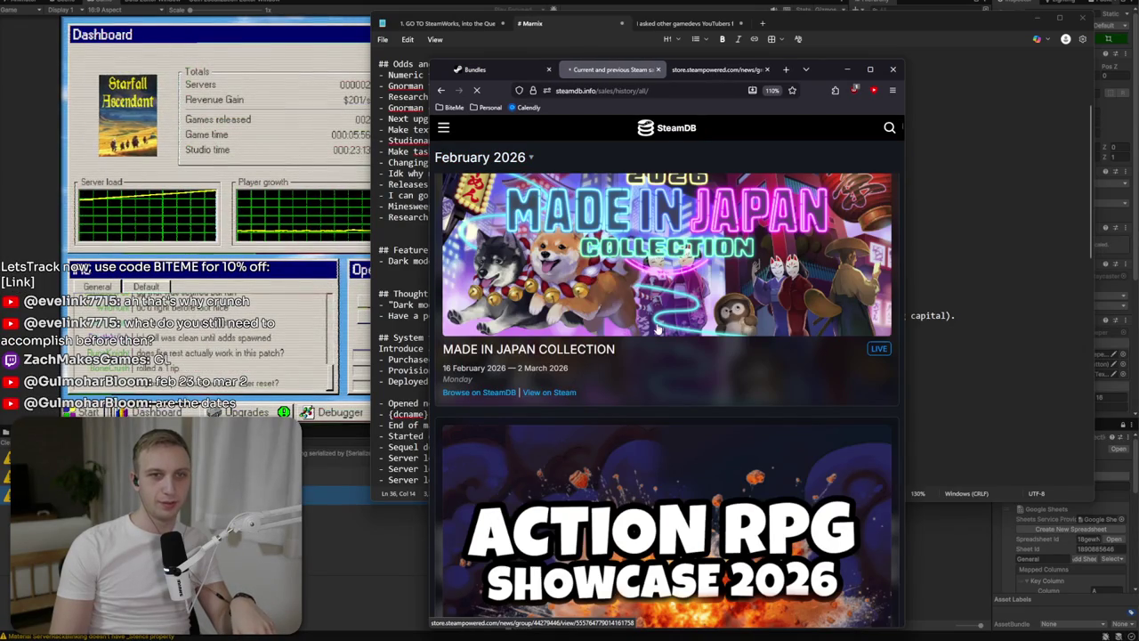
left_click(717, 75)
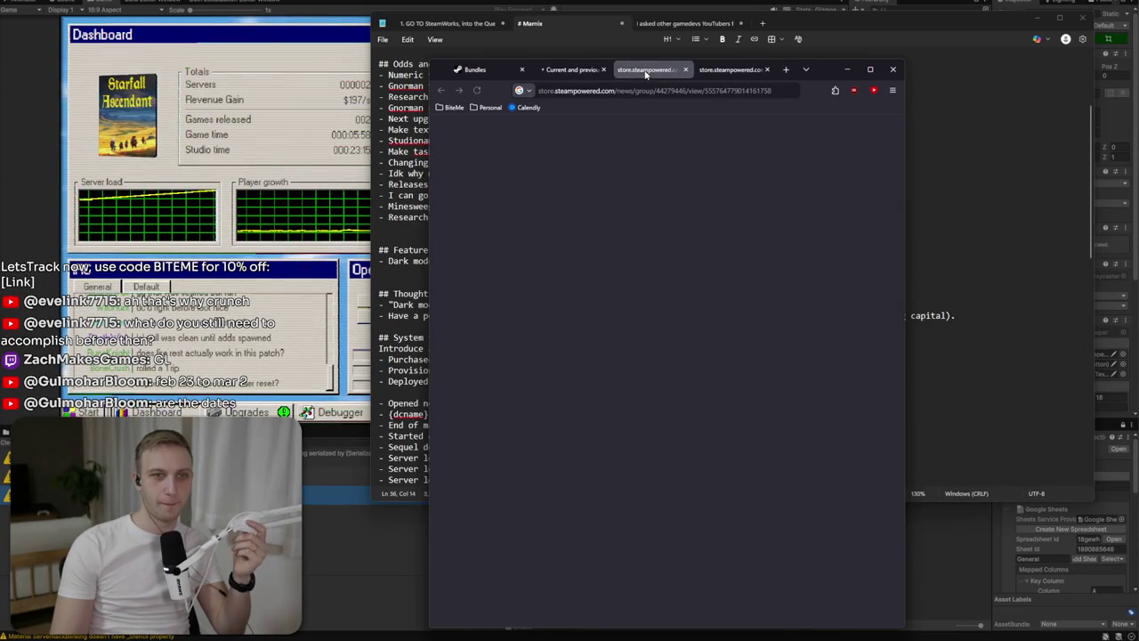
left_click(573, 70)
scroll(664, 209, "down", 10)
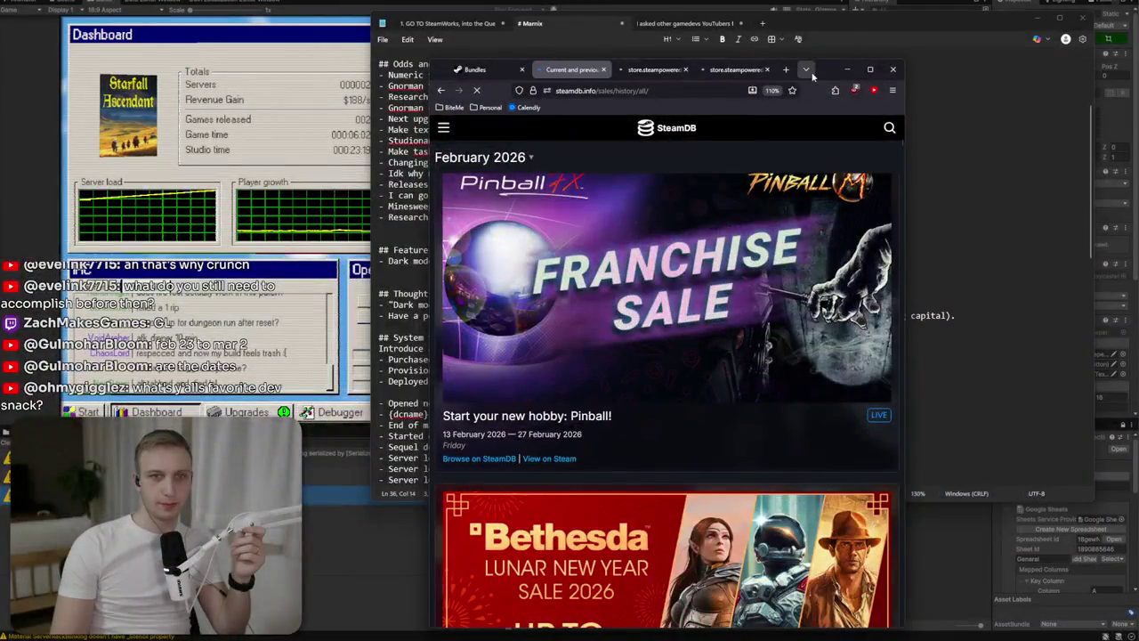
mouse_move(830, 74)
left_mouse_down()
mouse_move(647, 171)
mouse_move(572, 186)
left_mouse_up()
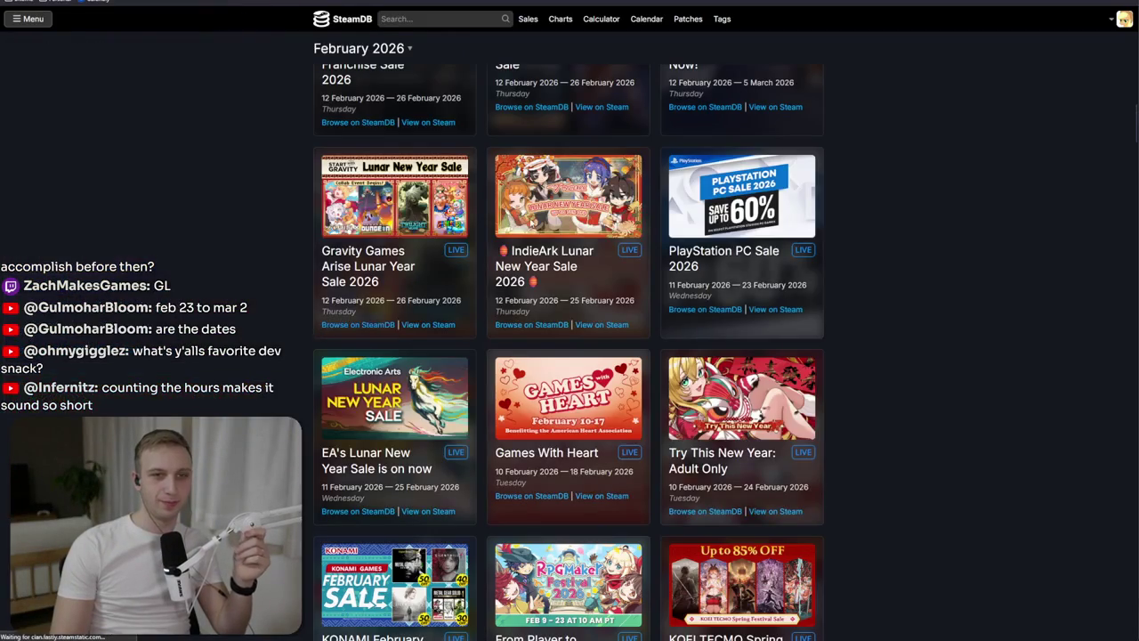
Read Next Fest: February 2026's 'in 7 days' start time, then start a 'time until' search.
scroll(688, 219, "up", 7)
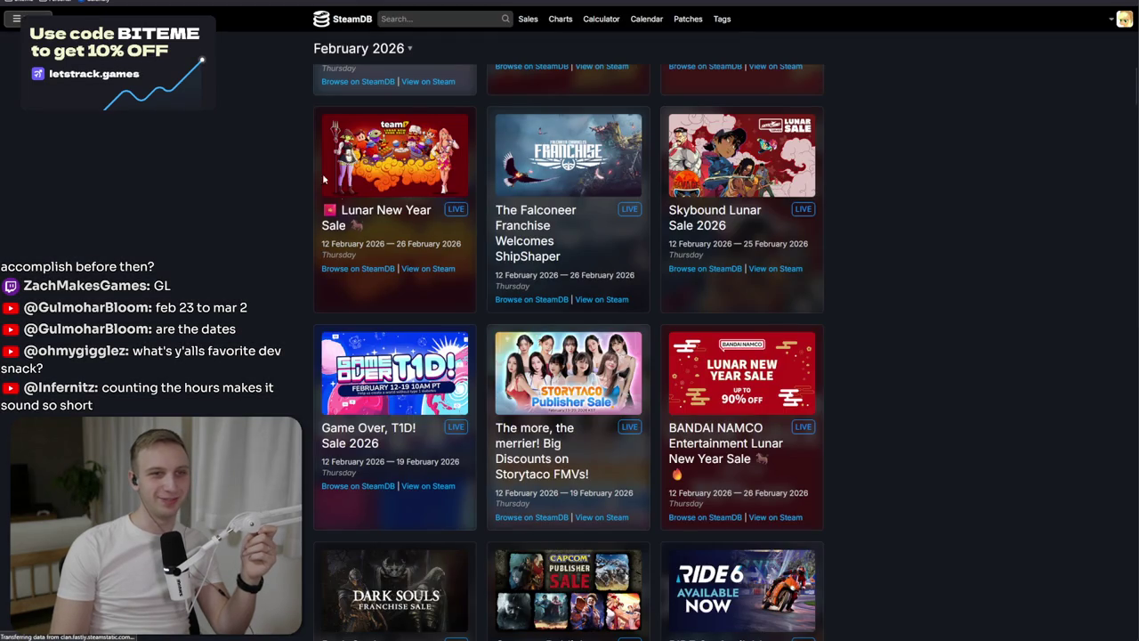
scroll(322, 174, "down", 5)
key("alt+Left")
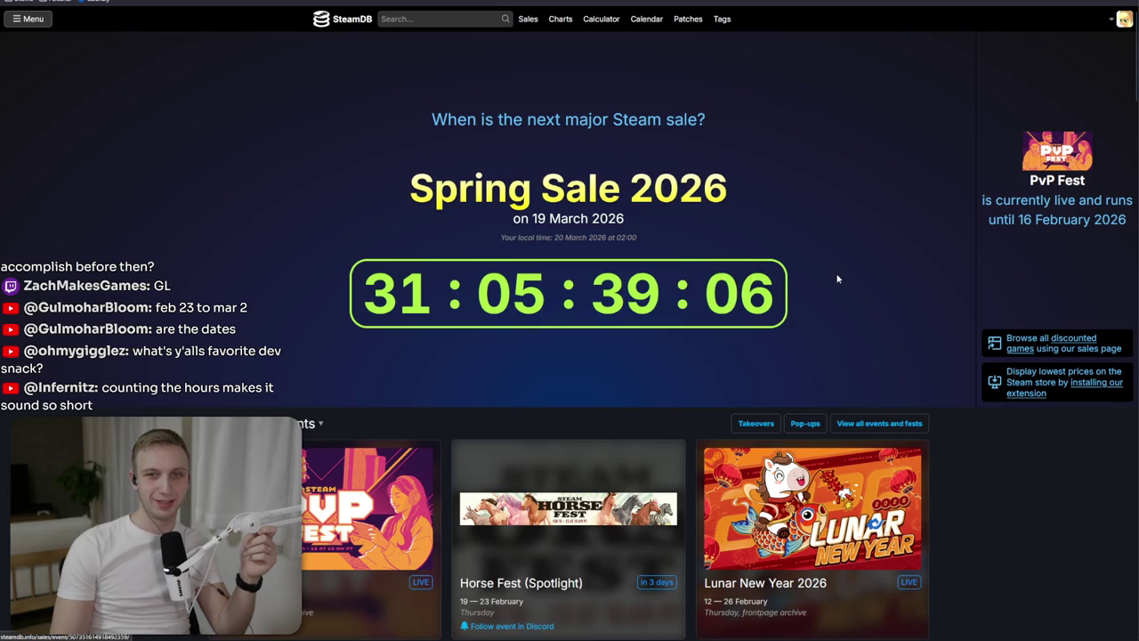
scroll(780, 261, "down", 5)
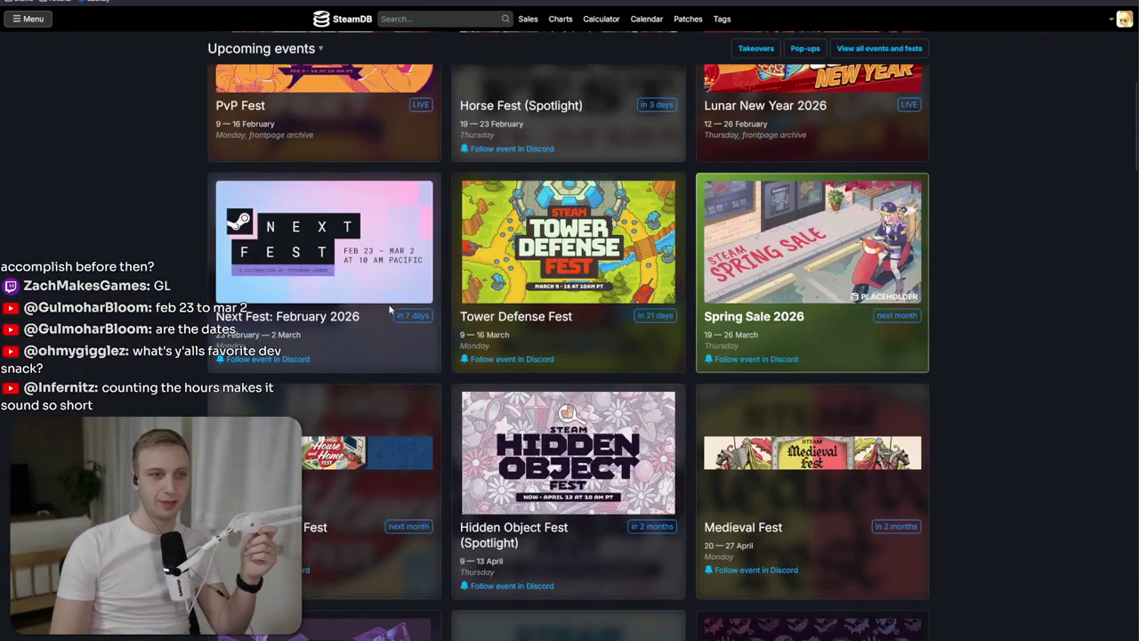
mouse_move(417, 318)
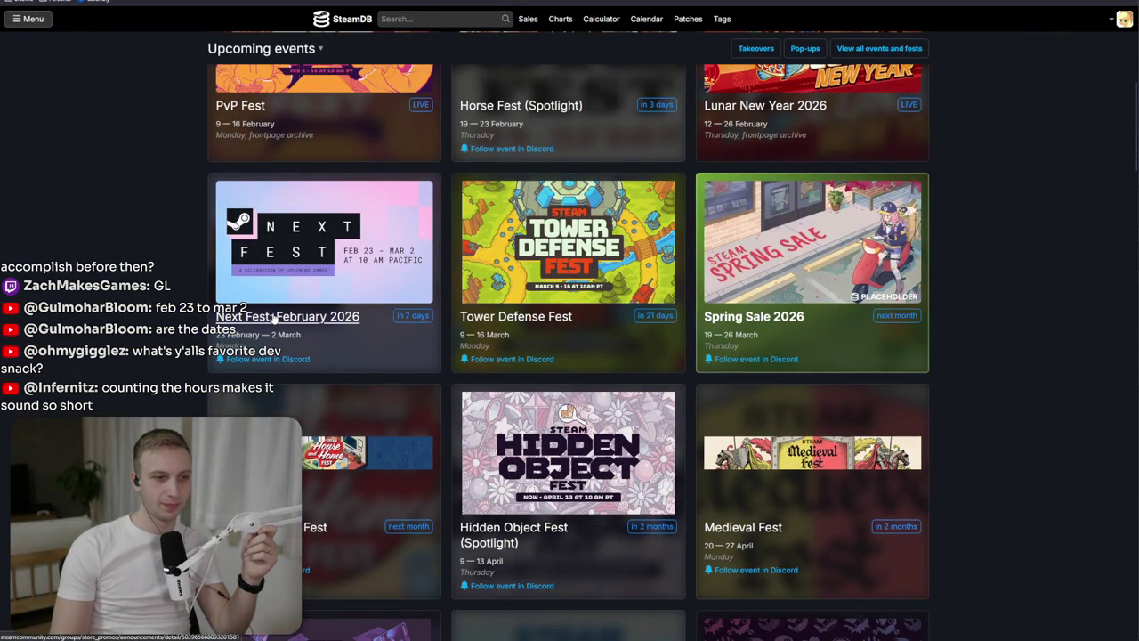
scroll(288, 356, "up", 2)
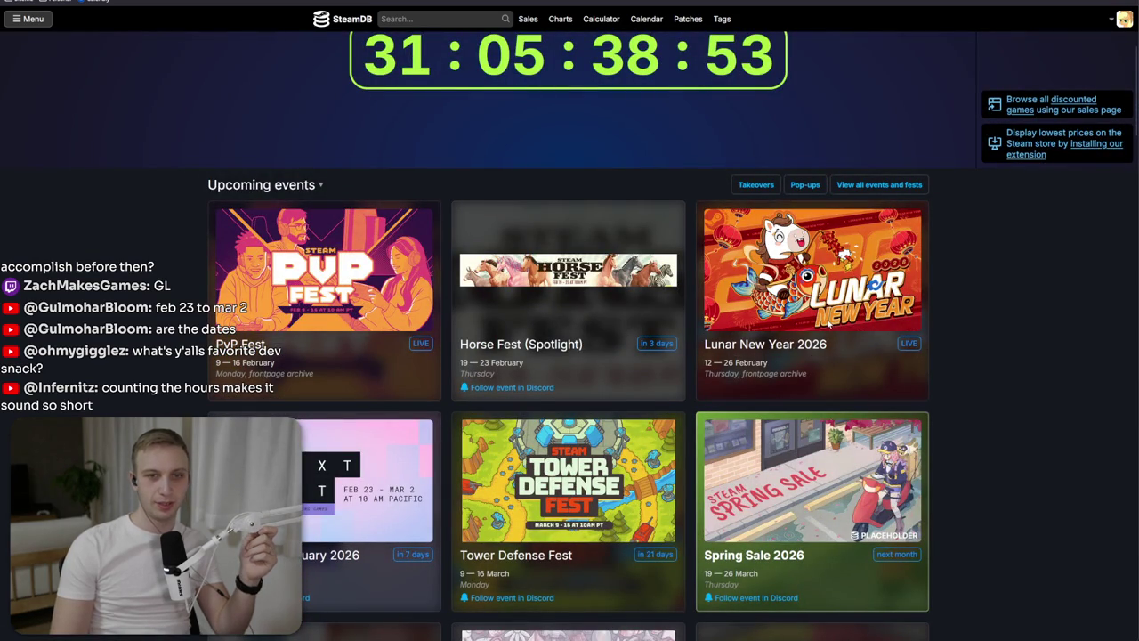
scroll(448, 404, "down", 2)
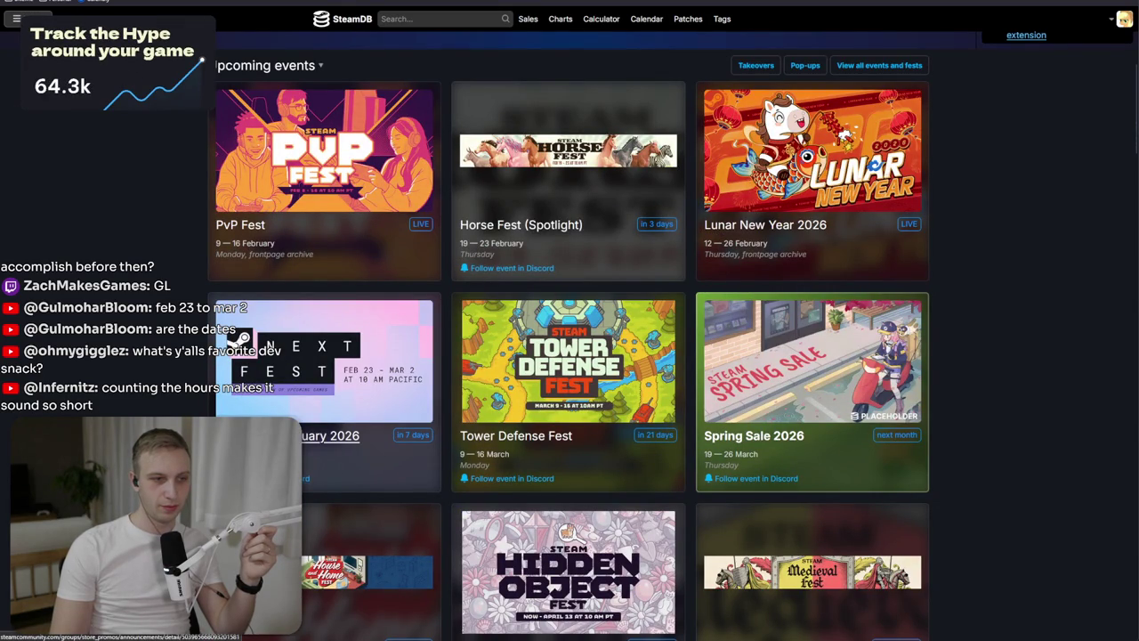
mouse_move(402, 437)
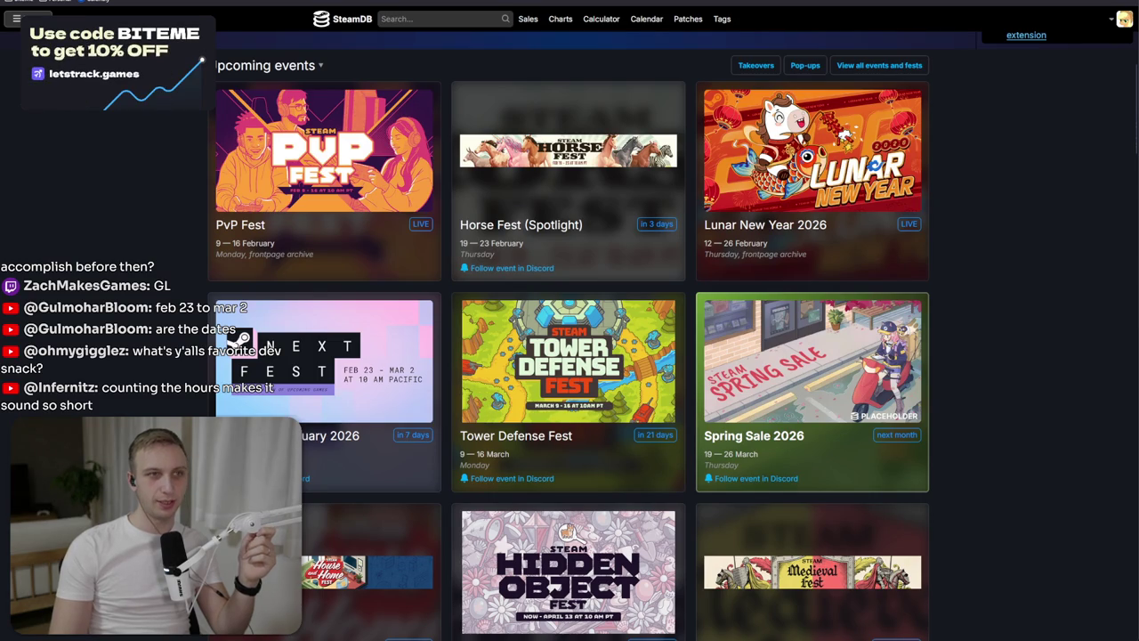
key("ctrl+t")
type("time unt")
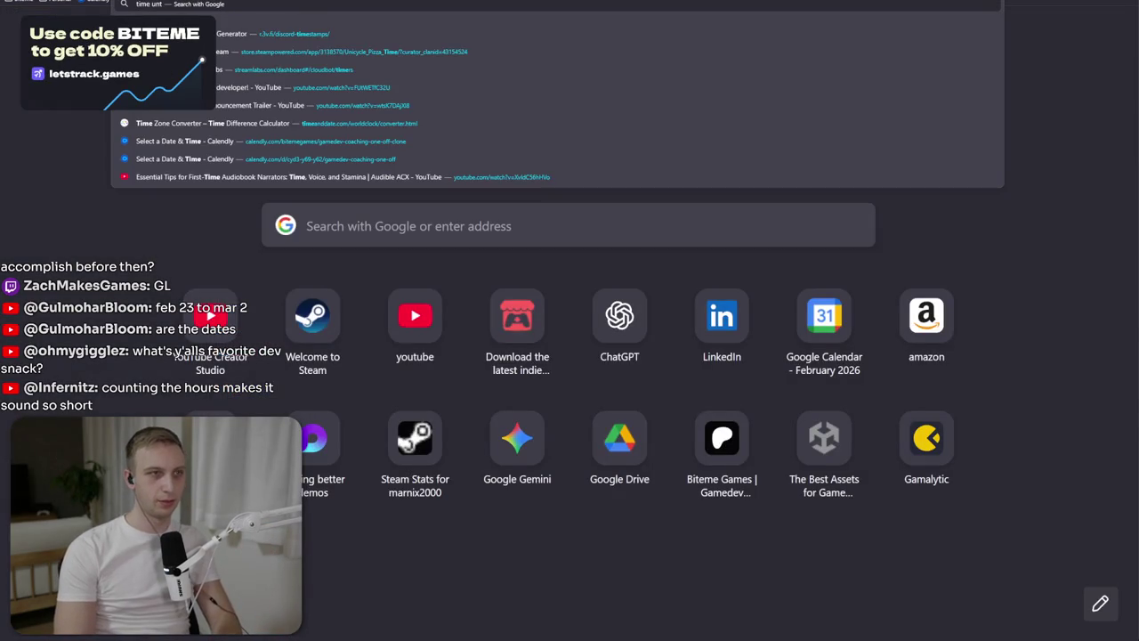
type("il until")
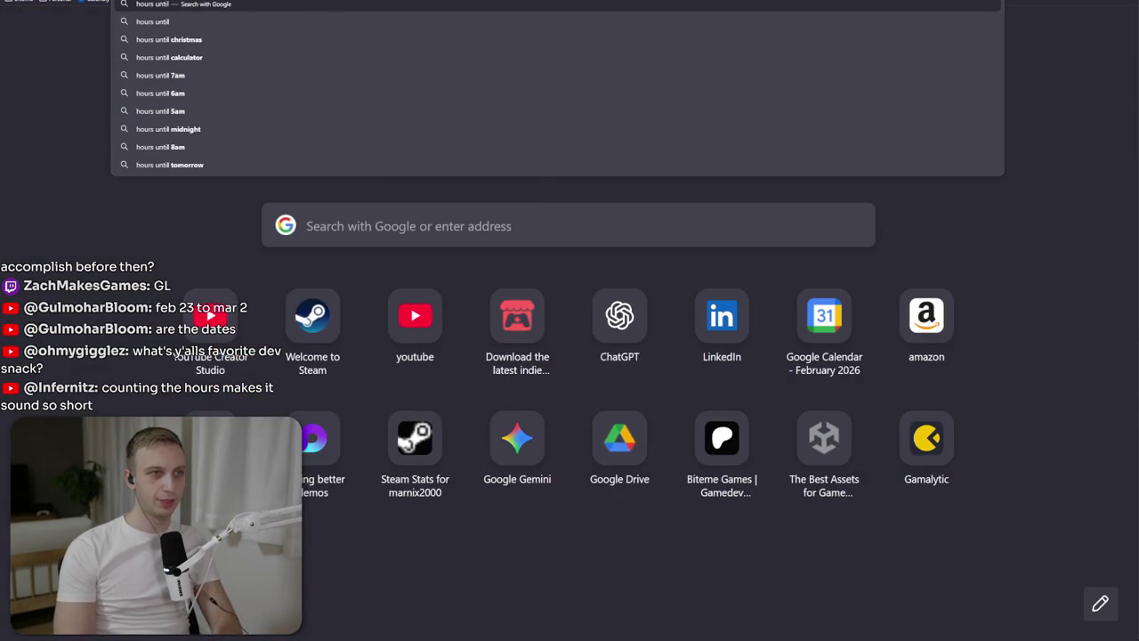
Run the 'hours until' search and open datayze's Time Until Countdown page.
key("Return")
left_click(181, 173)
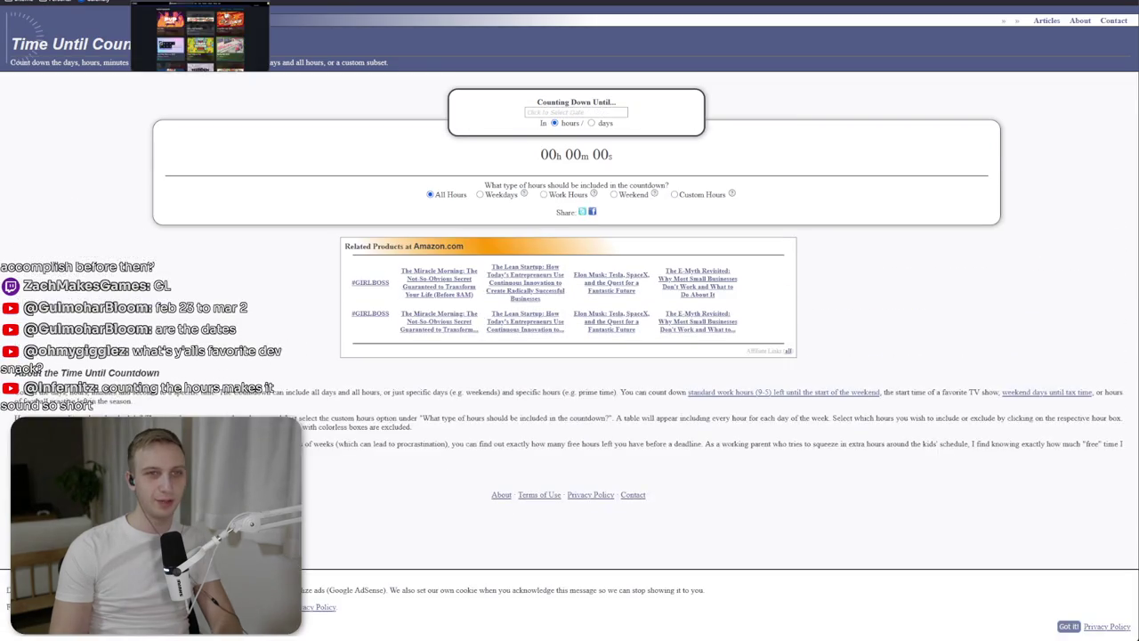
left_click(178, 2)
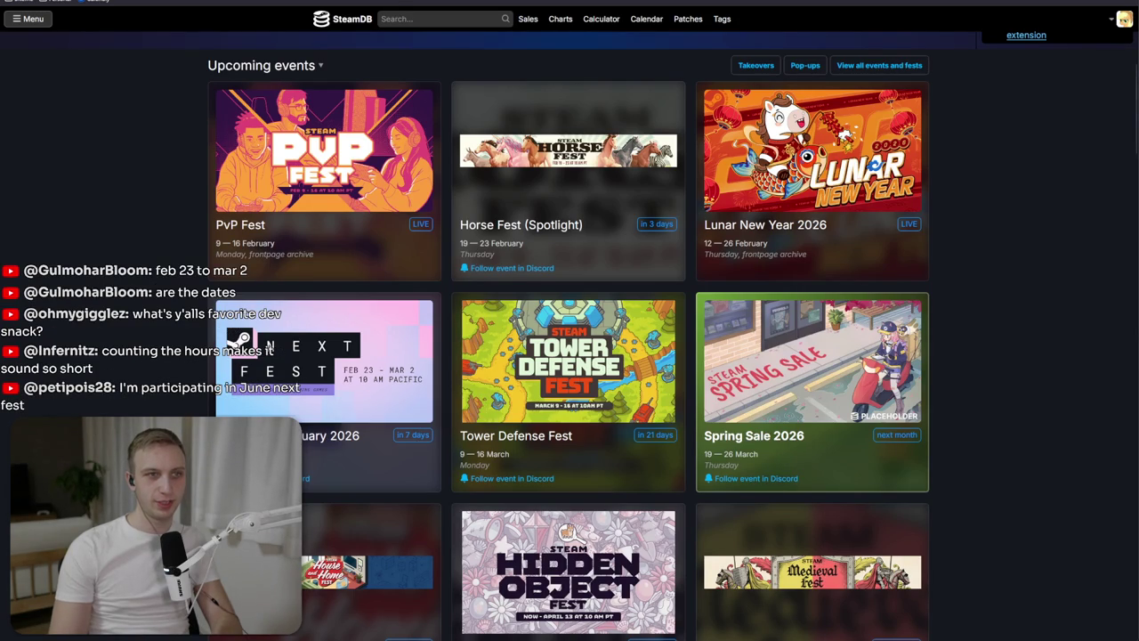
key("ctrl+shift+Tab")
Pick February 24 as the countdown date, cross-checking Next Fest's start on SteamDB.
left_click(547, 112)
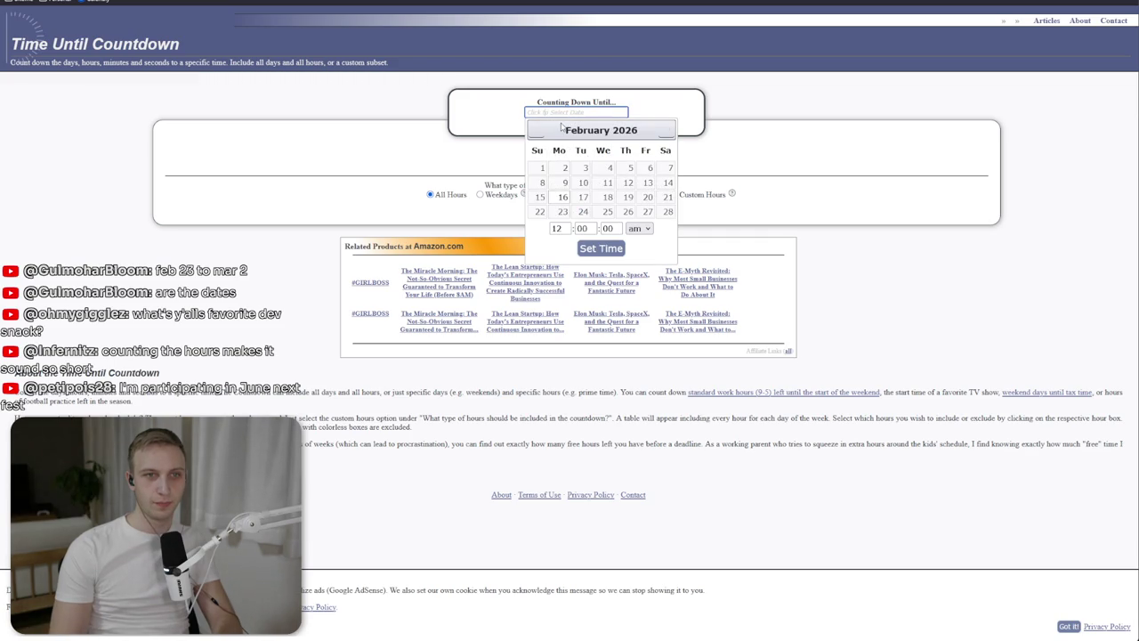
left_click(582, 212)
key("alt+Tab")
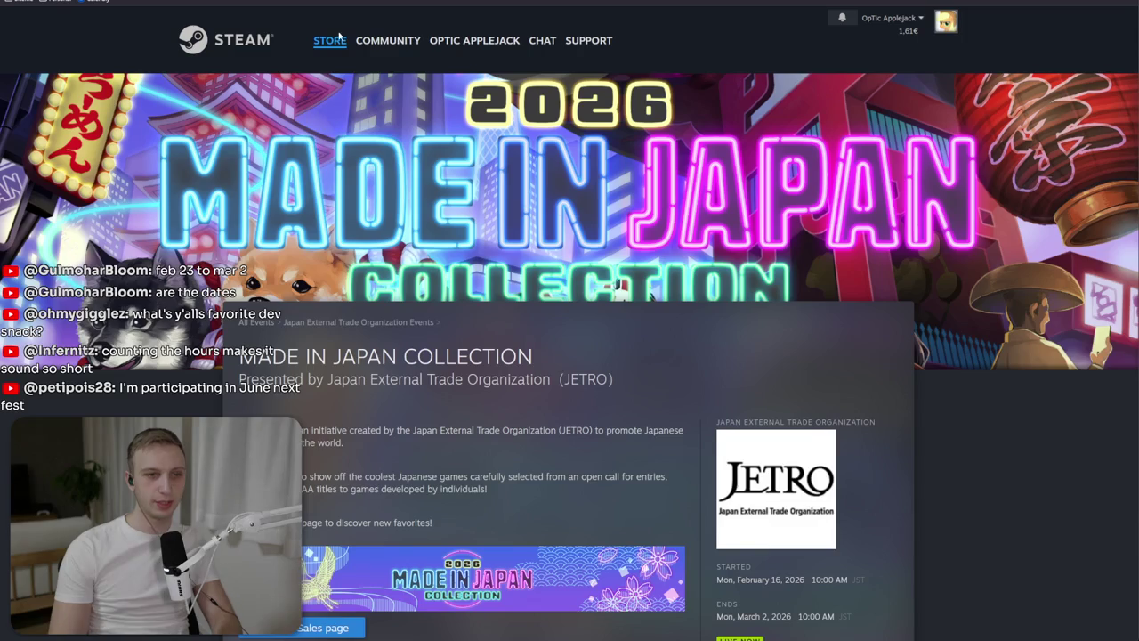
key("alt+Tab")
mouse_move(407, 431)
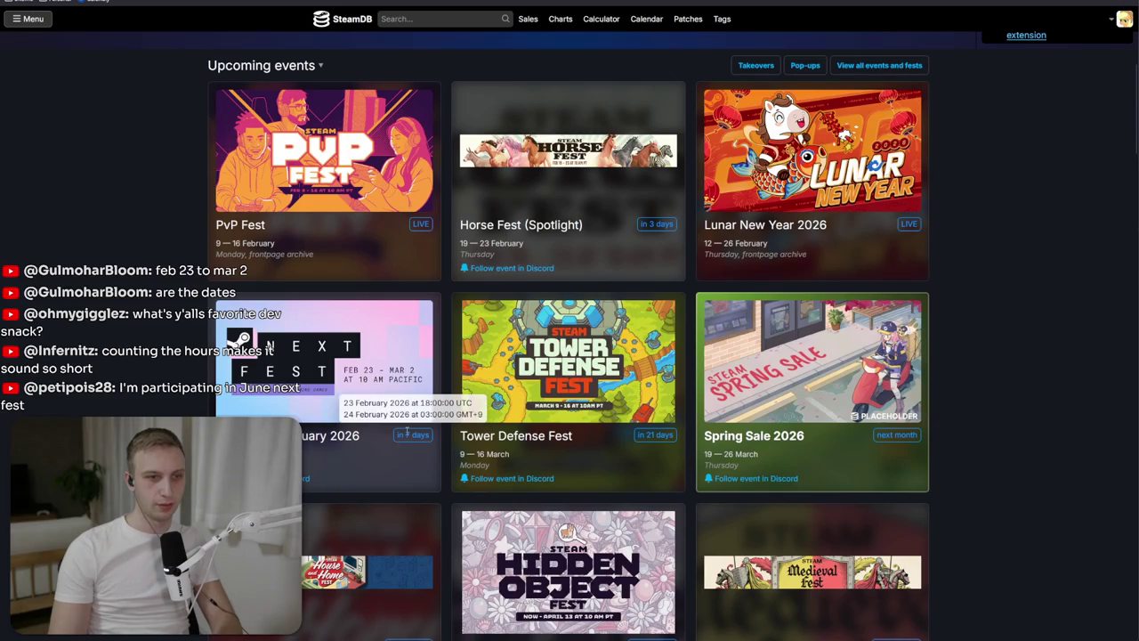
key("alt+Tab")
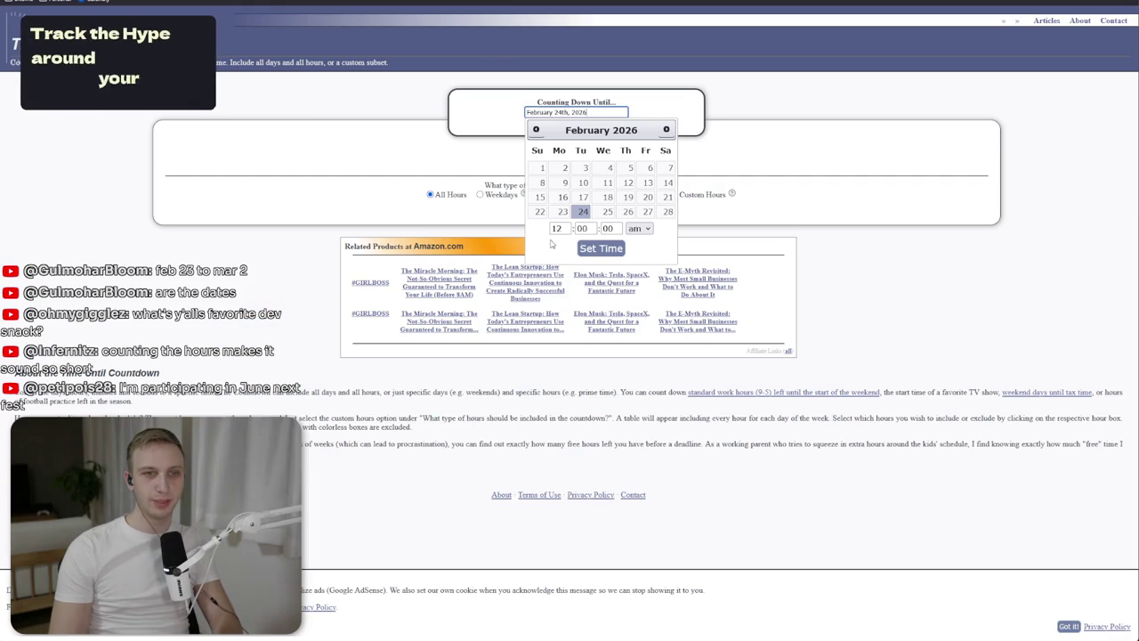
Set the target hour to 03 and apply it, giving about 174 hours remaining.
left_click(562, 229)
type("03")
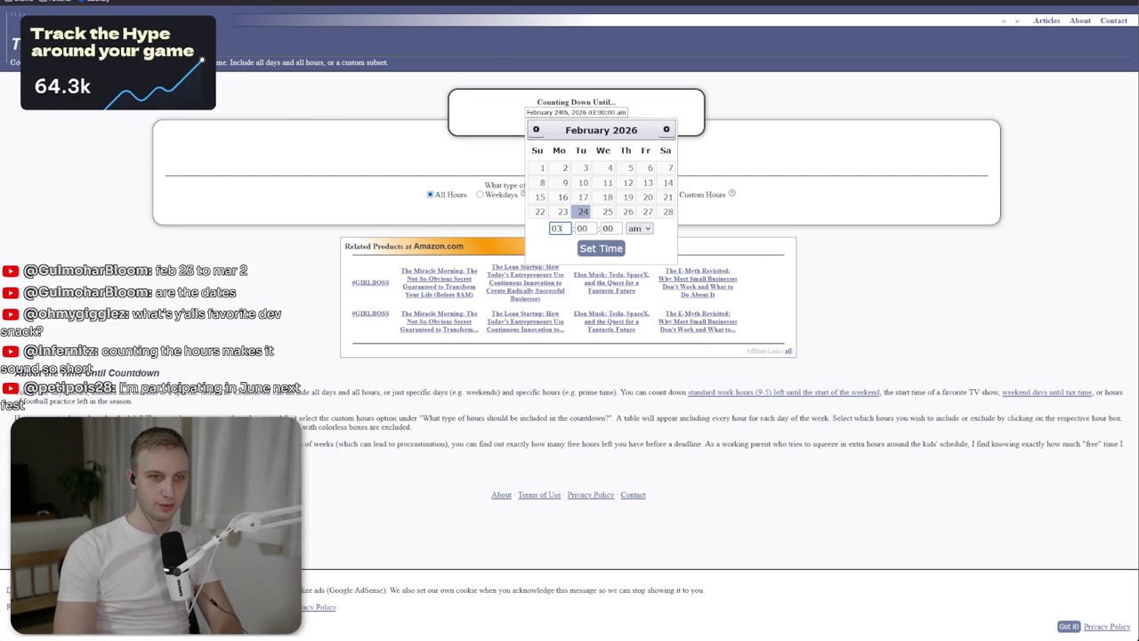
left_click(602, 251)
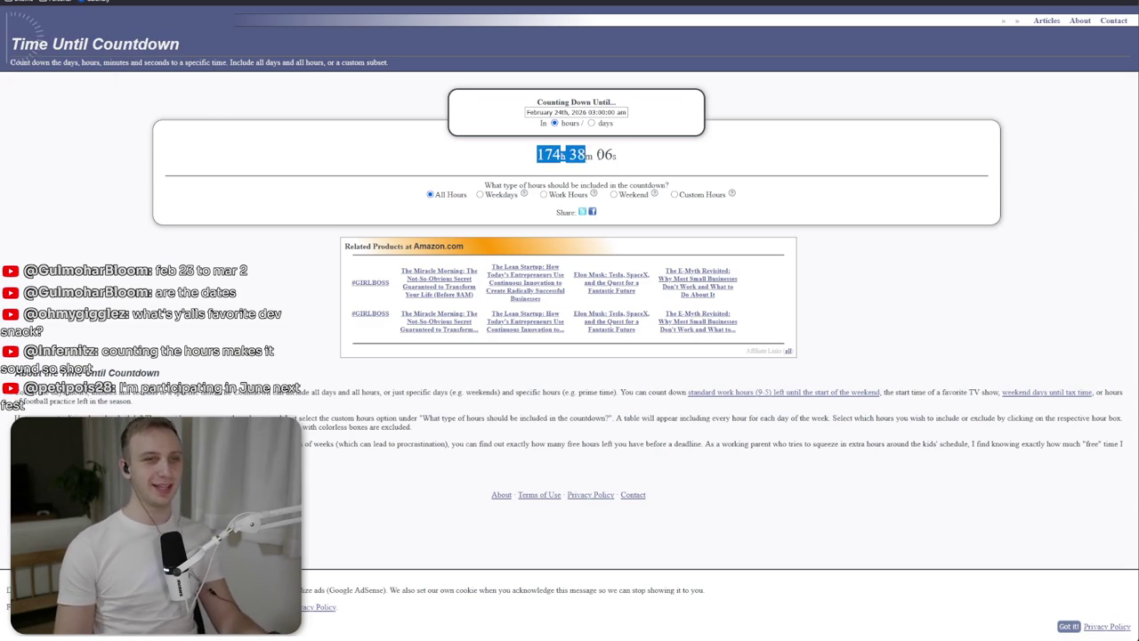
left_click(566, 202)
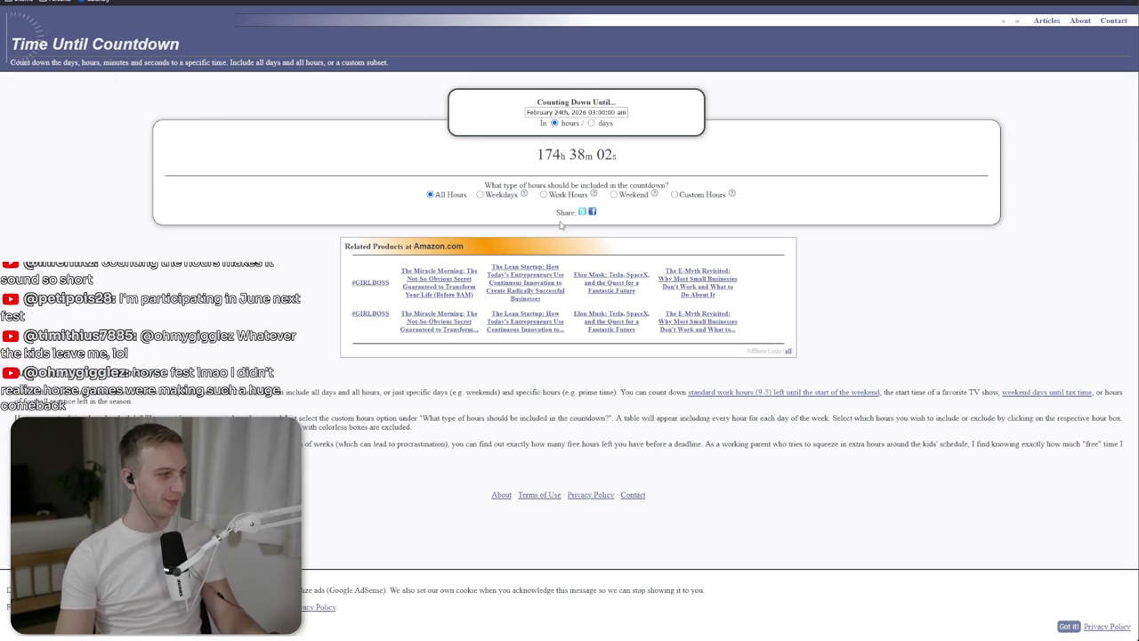
key("alt+Tab")
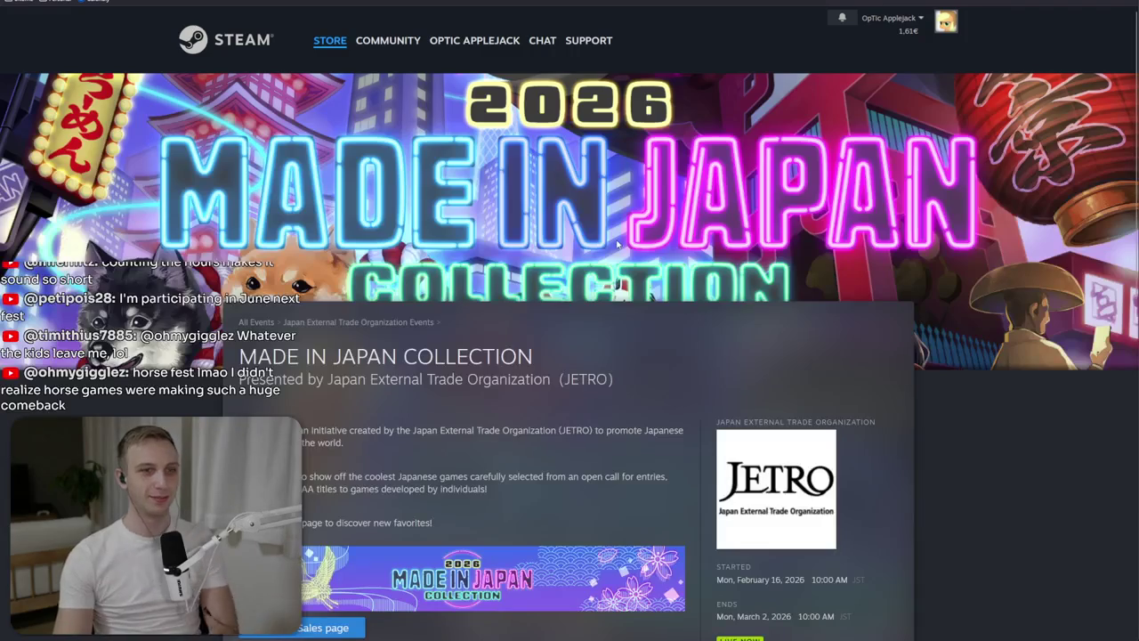
Browse through the Steam Made in Japan sale collection.
scroll(614, 243, "down", 2)
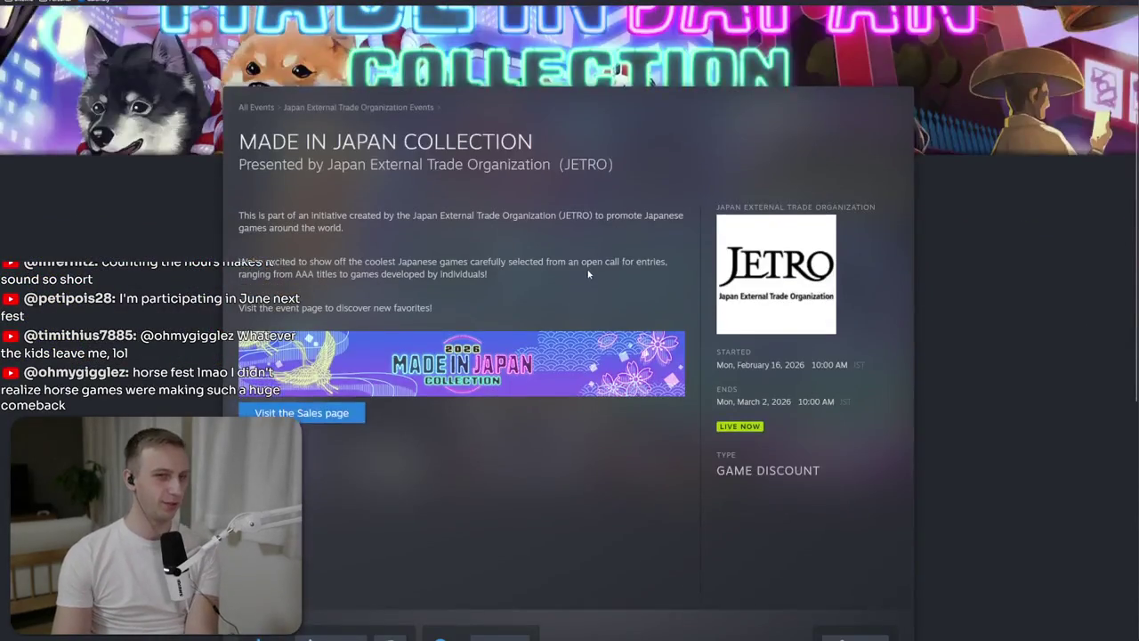
scroll(590, 272, "down", 2)
left_click(282, 269)
scroll(366, 135, "down", 10)
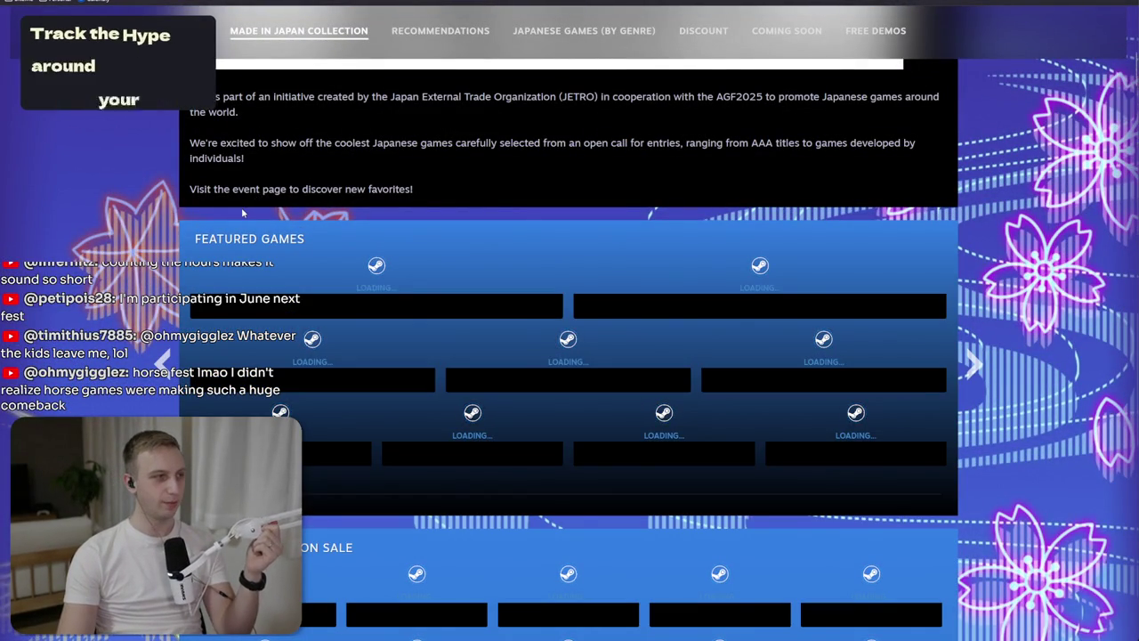
scroll(242, 212, "down", 2)
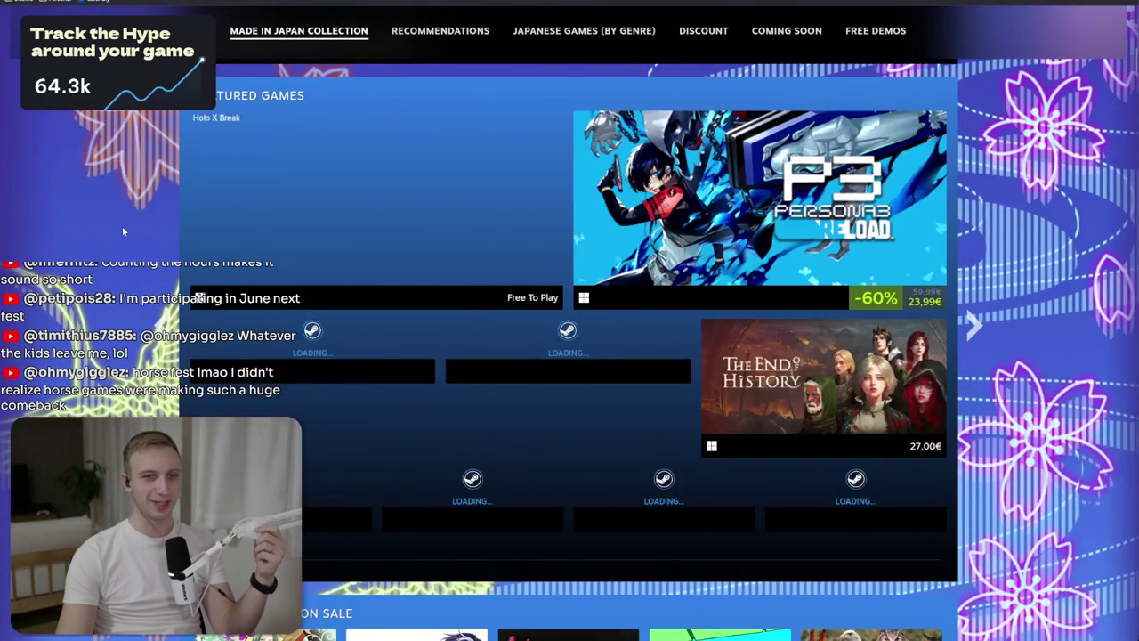
scroll(122, 231, "down", 3)
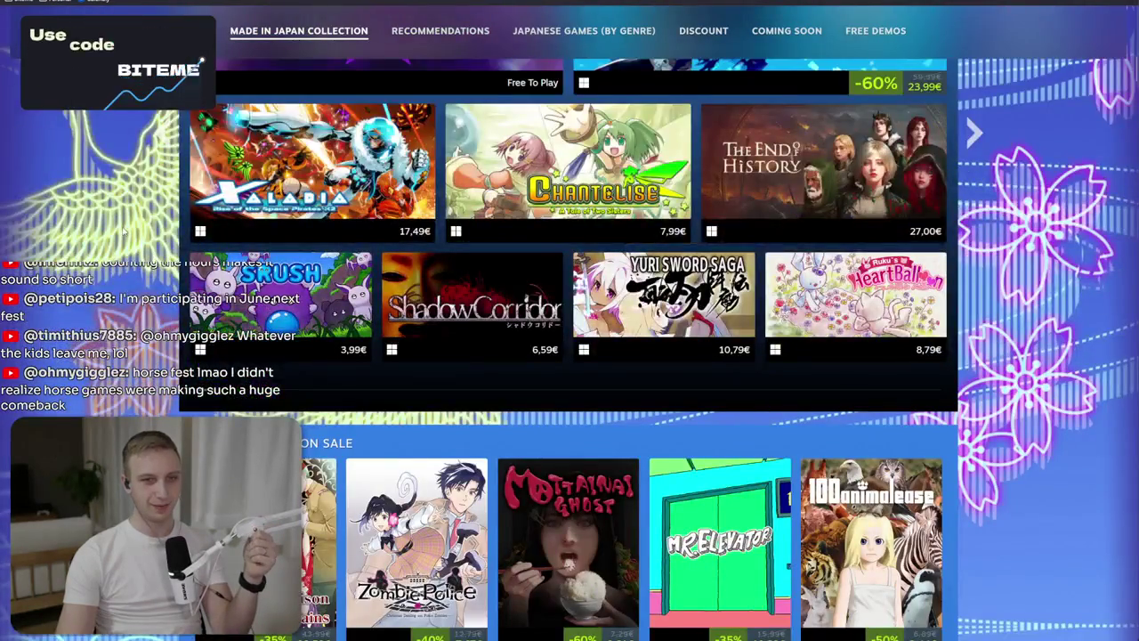
scroll(122, 231, "down", 3)
scroll(347, 309, "down", 1)
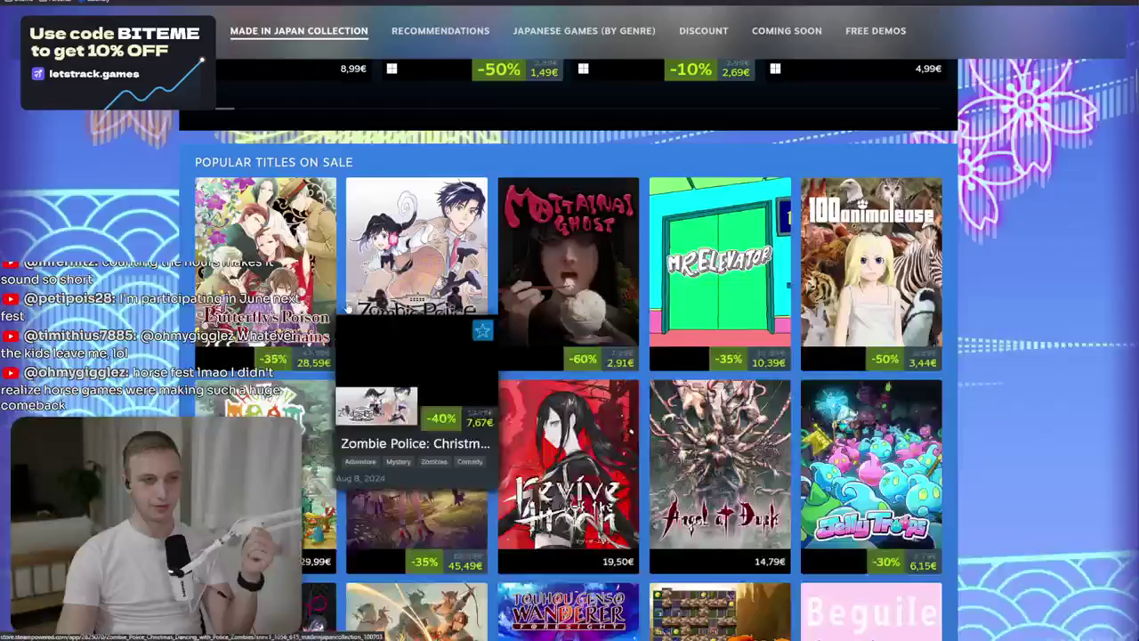
scroll(344, 307, "down", 3)
mouse_move(577, 109)
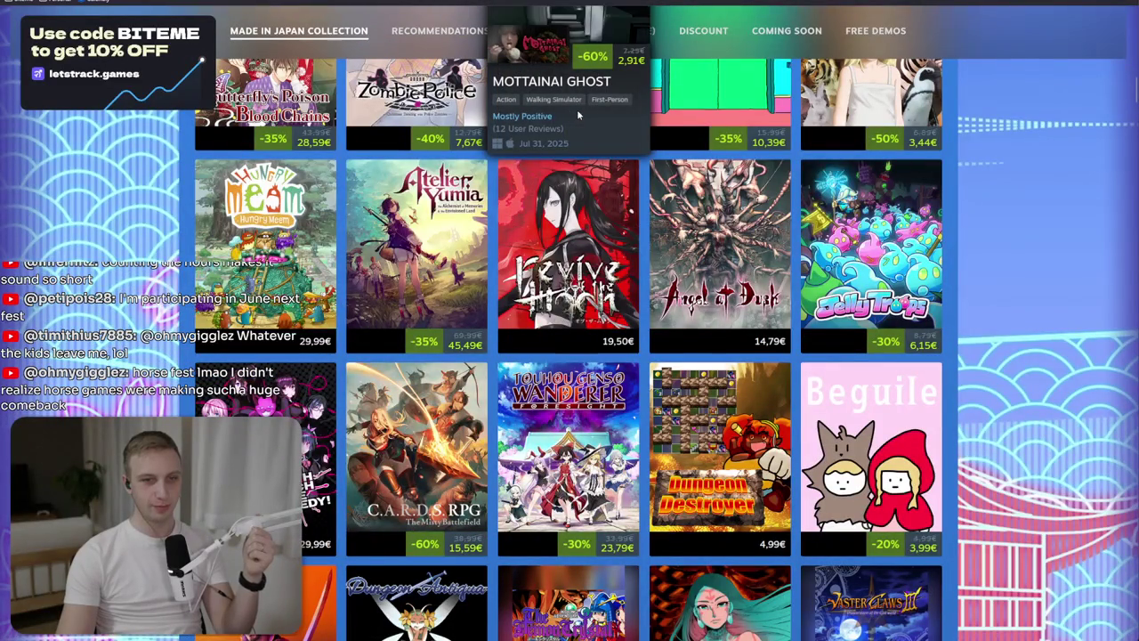
scroll(577, 109, "down", 2)
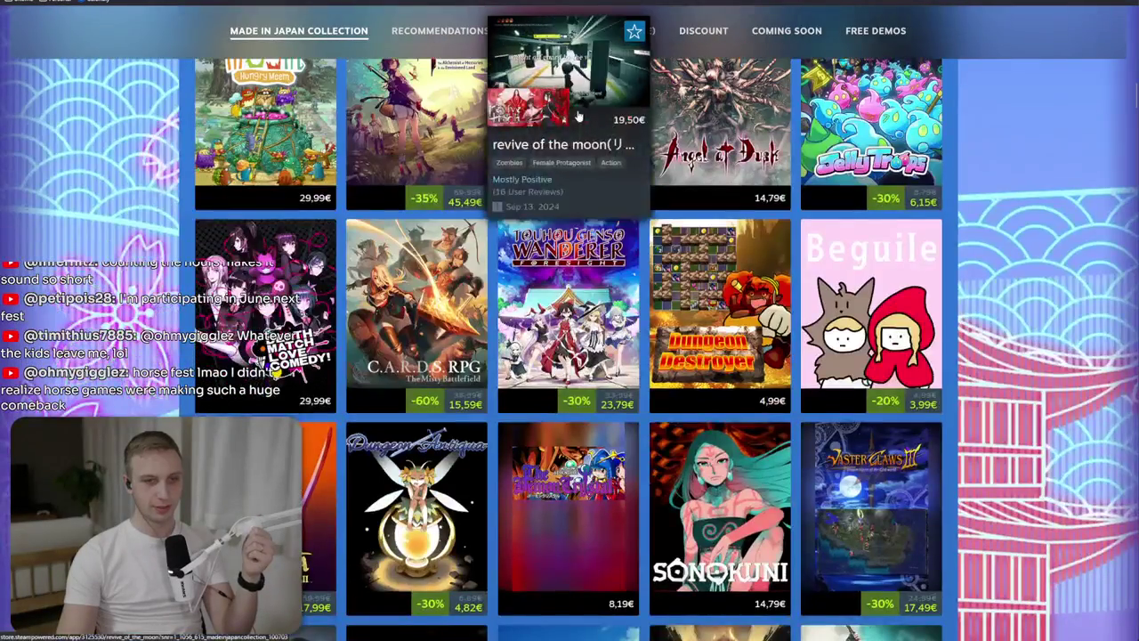
scroll(578, 111, "down", 3)
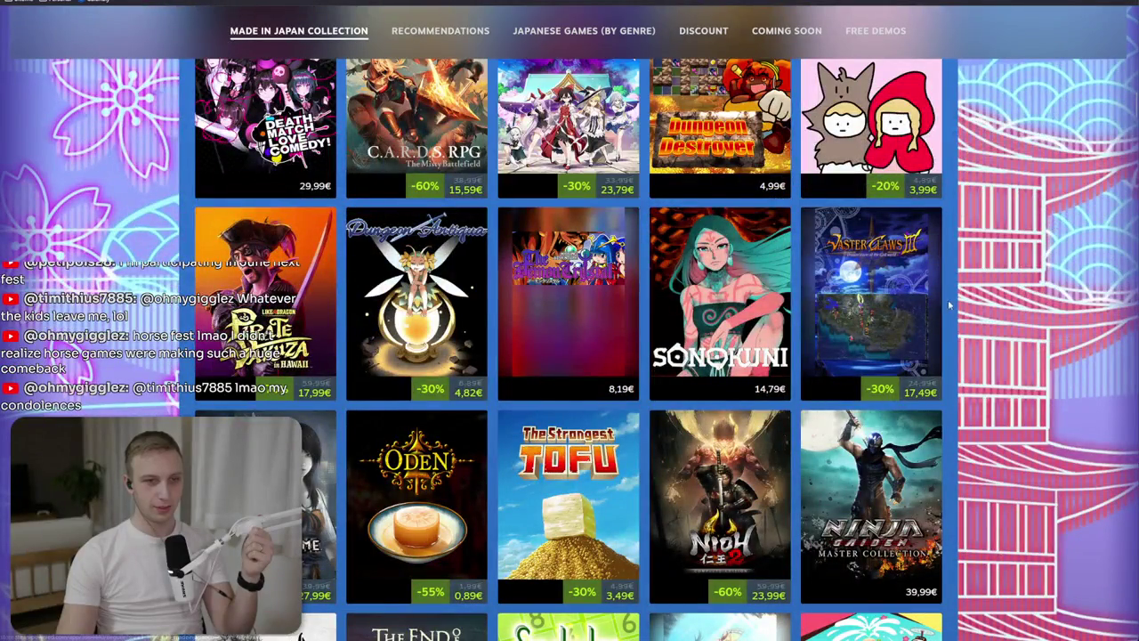
mouse_move(554, 552)
scroll(556, 548, "down", 1)
scroll(556, 547, "down", 4)
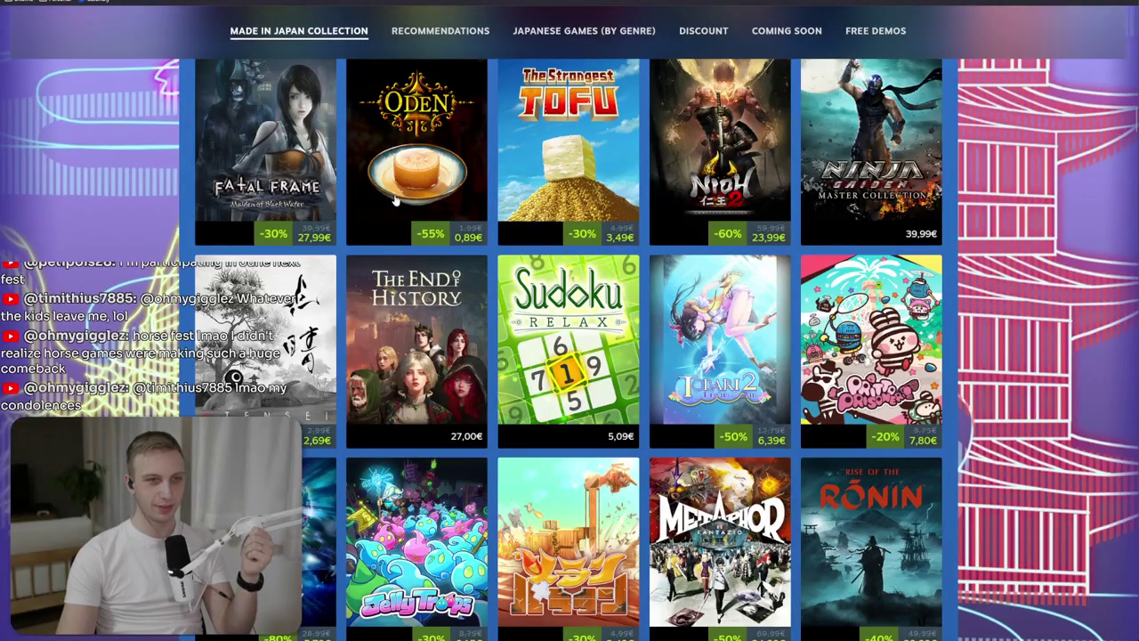
mouse_move(398, 194)
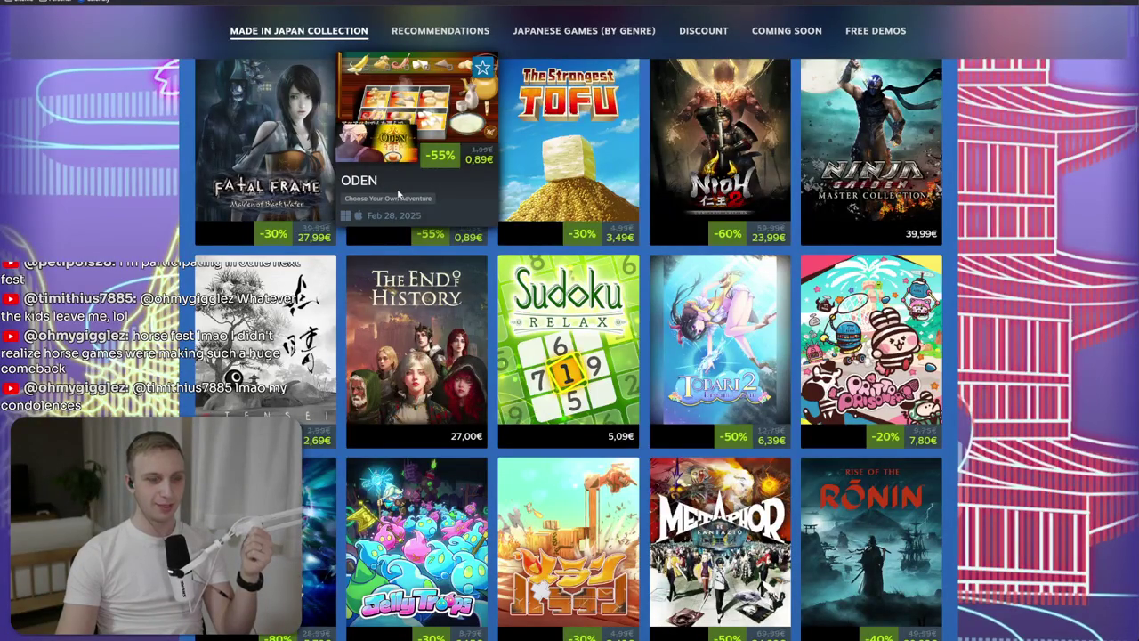
scroll(398, 201, "down", 1)
scroll(397, 203, "down", 5)
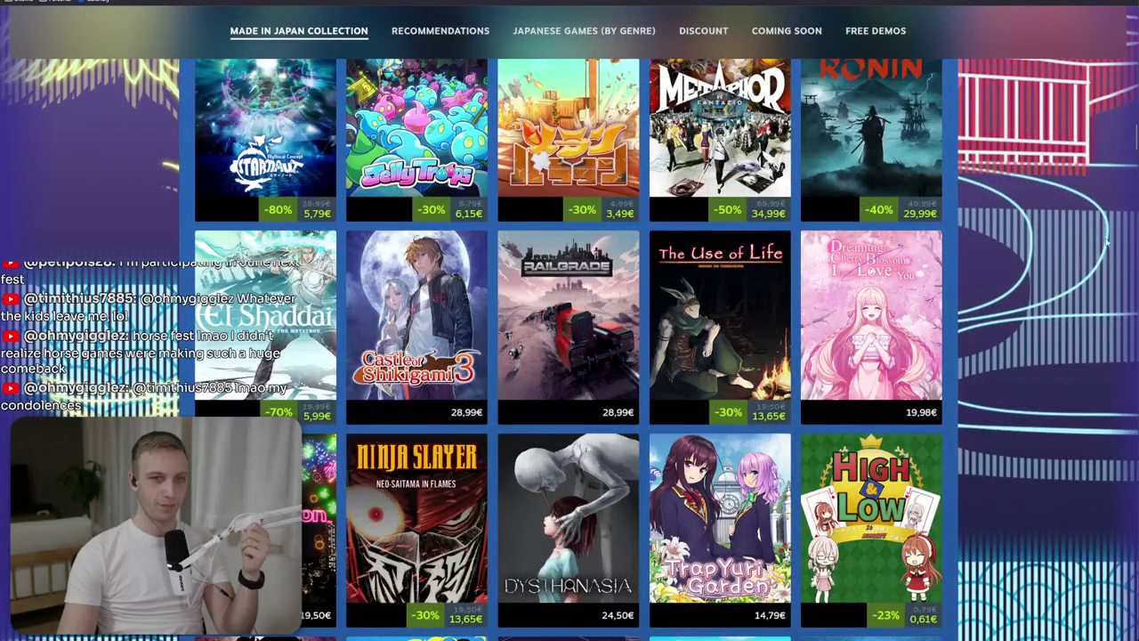
scroll(1045, 240, "down", 4)
scroll(1044, 239, "down", 5)
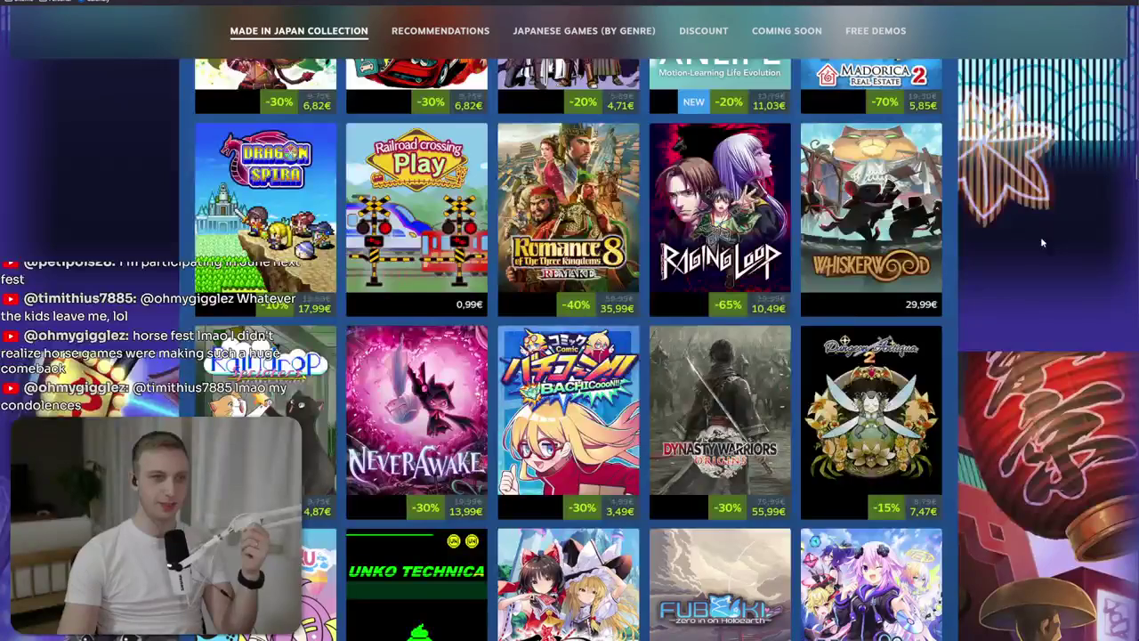
scroll(1043, 242, "down", 5)
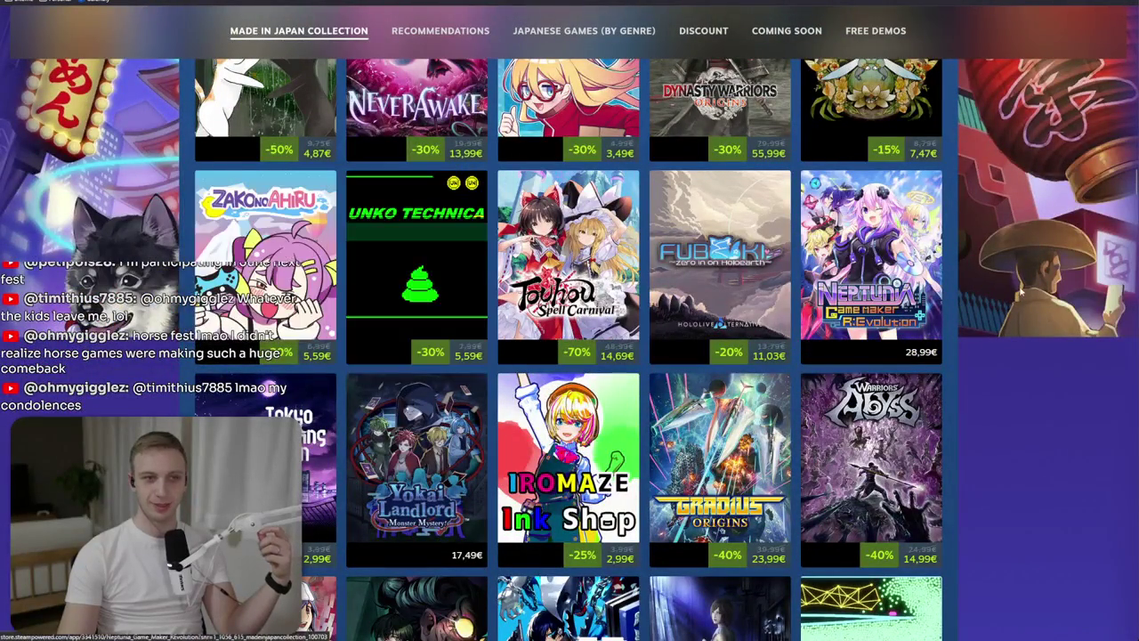
scroll(1034, 291, "down", 5)
scroll(1034, 291, "down", 4)
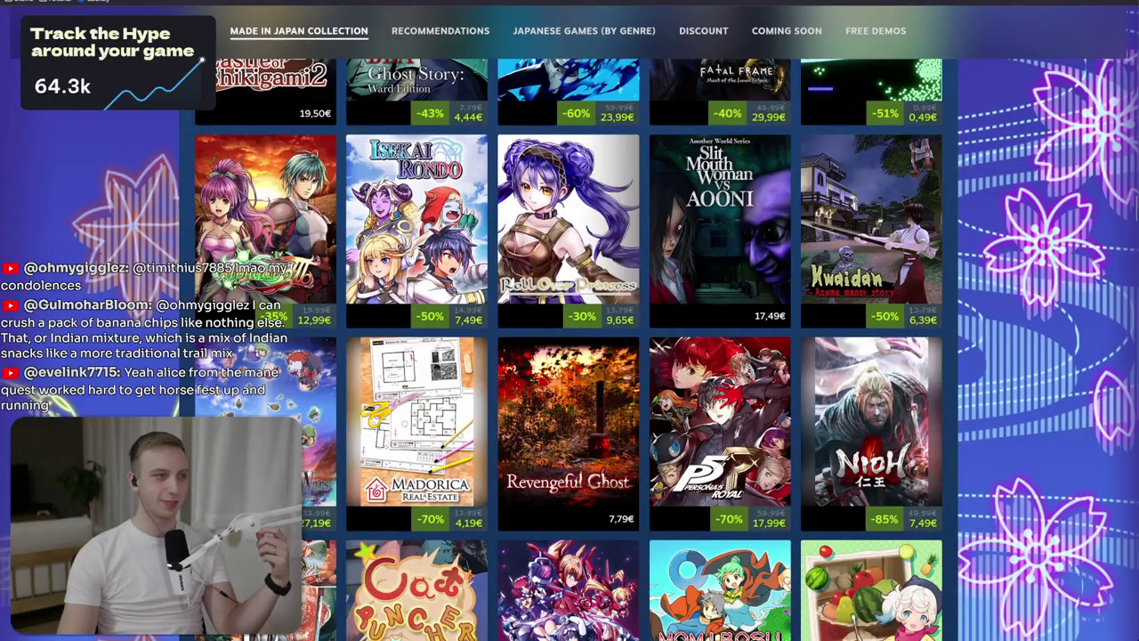
Revisit SteamDB and the countdown's remaining time, then start an empty new tab ready for searching.
key("ctrl+Tab")
key("ctrl+Tab")
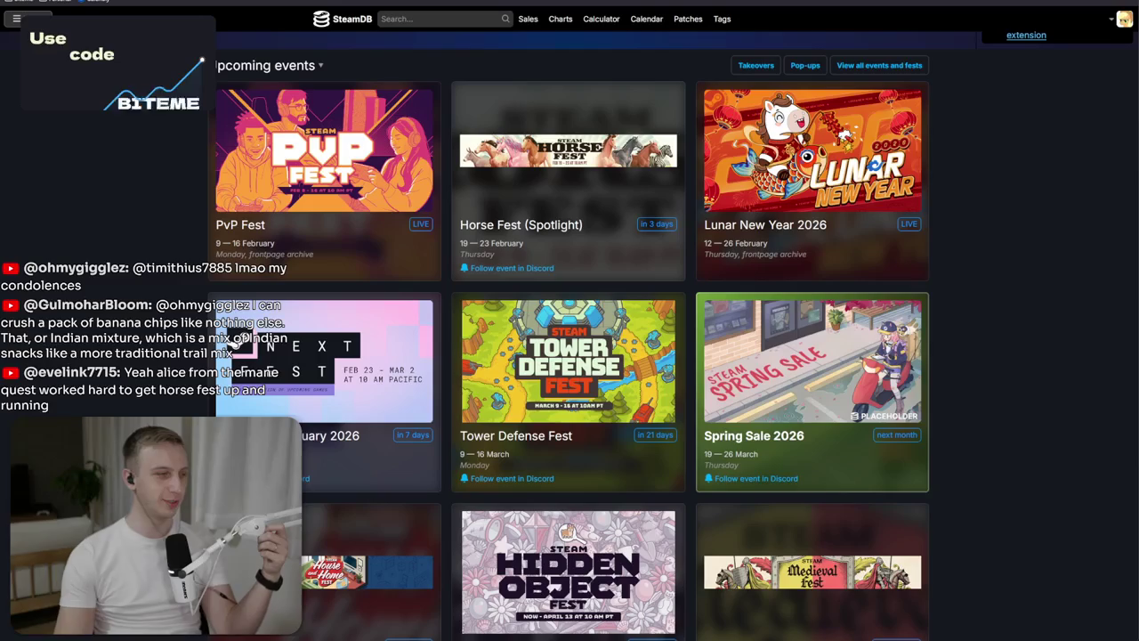
key("ctrl+shift+Tab")
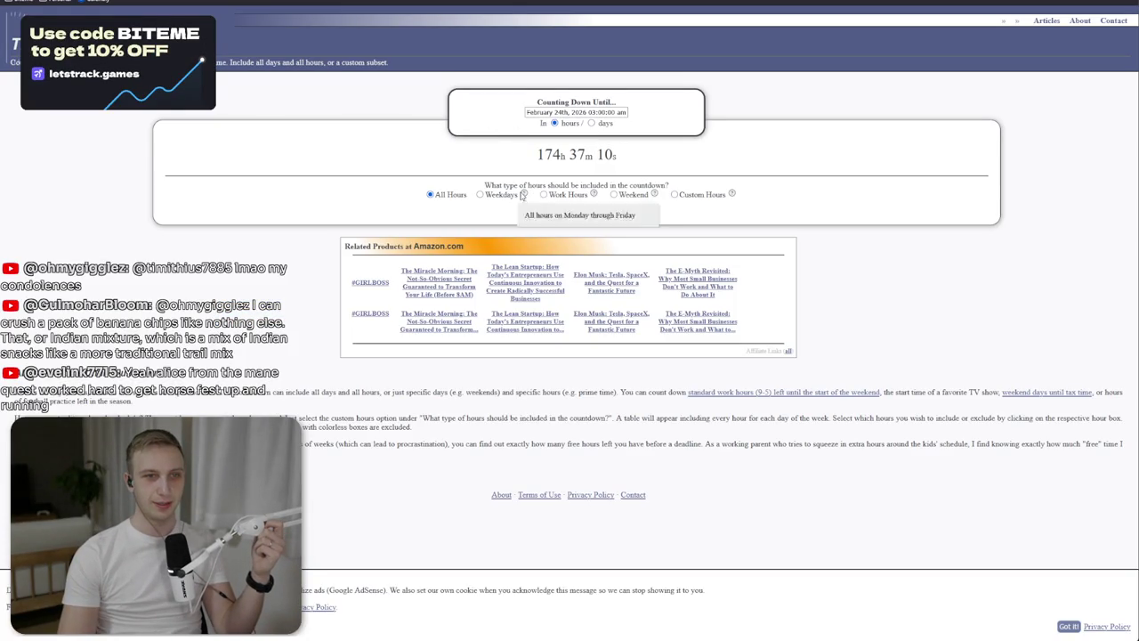
left_click_drag(532, 157, 618, 156)
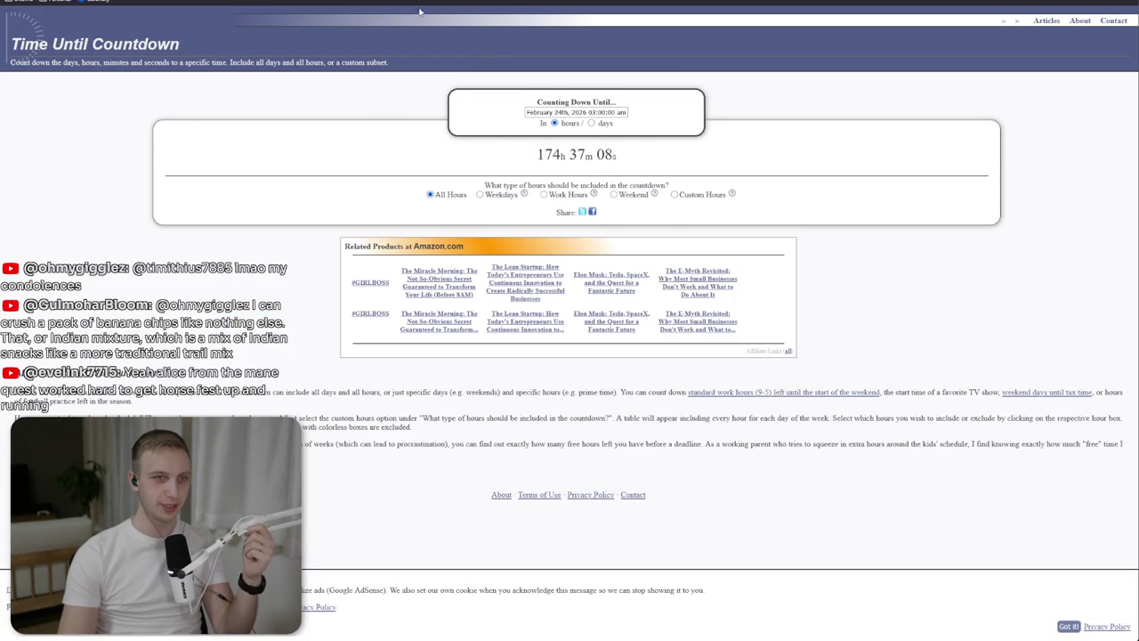
key("ctrl+t")
key("ctrl+l")
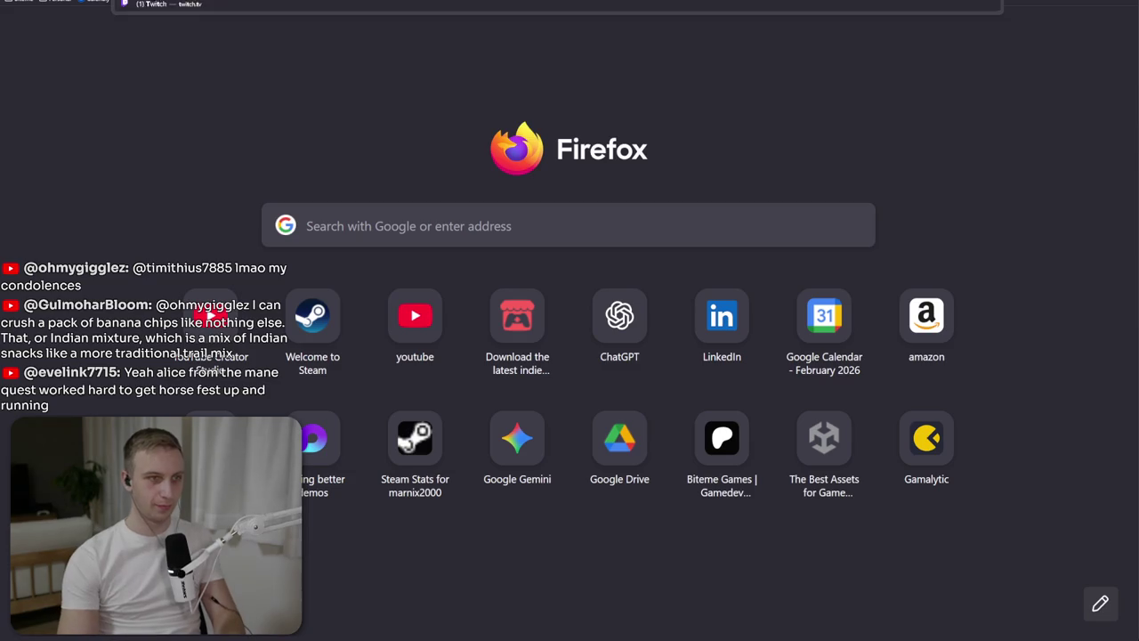
Search 'obs time until countdown widget' and open the timeanddate countdown creator result.
type("obs")
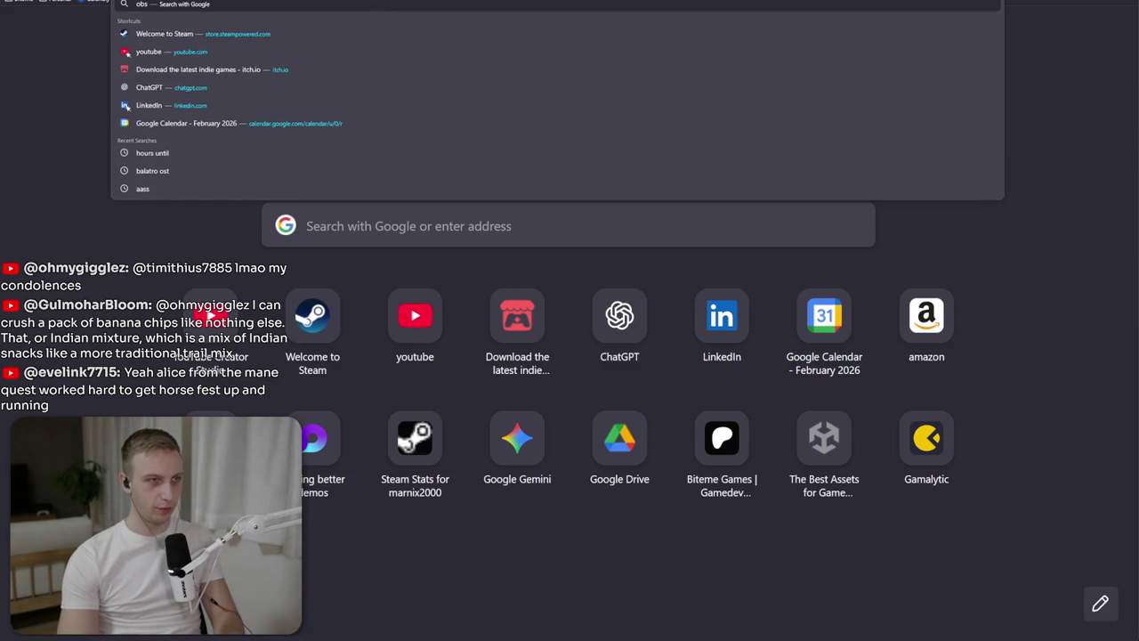
type(" time countdown")
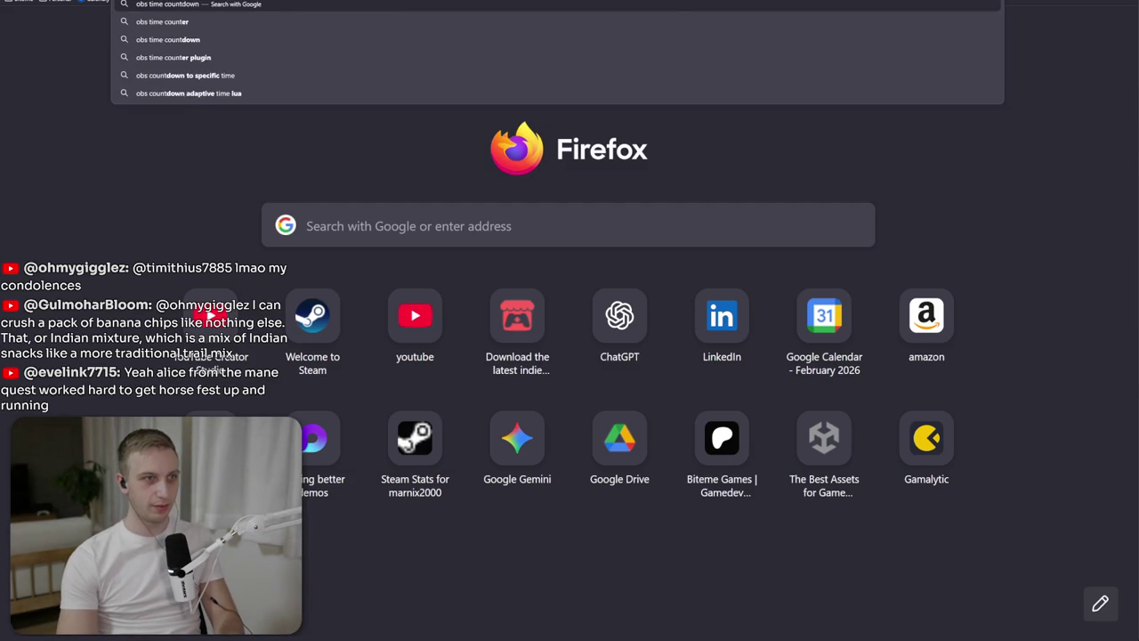
key("ctrl+BackSpace")
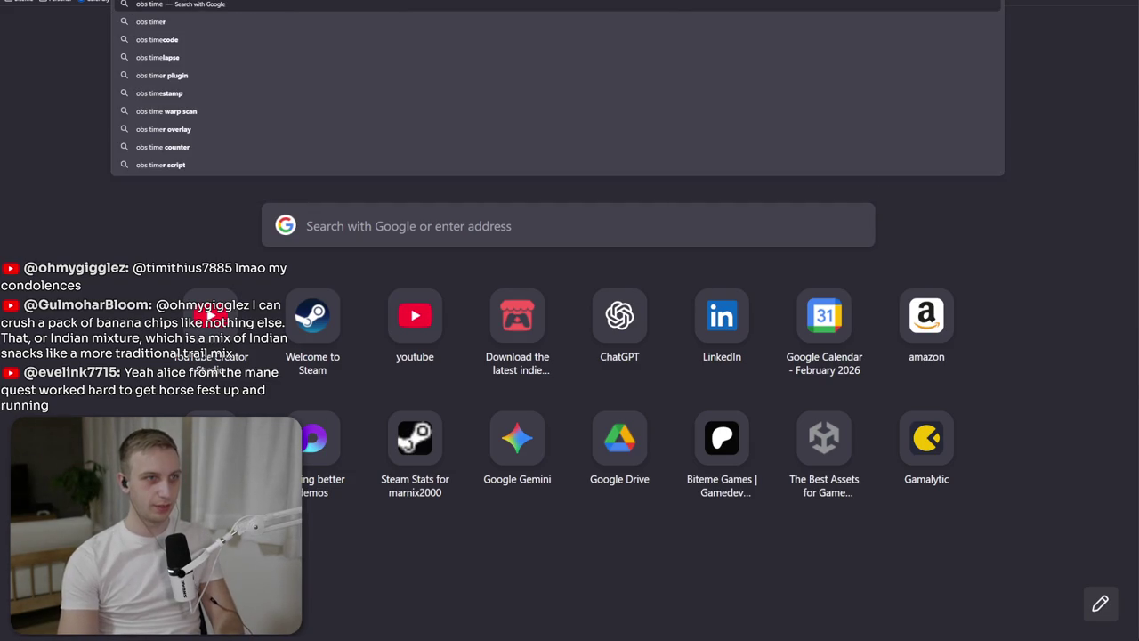
type(" until cou")
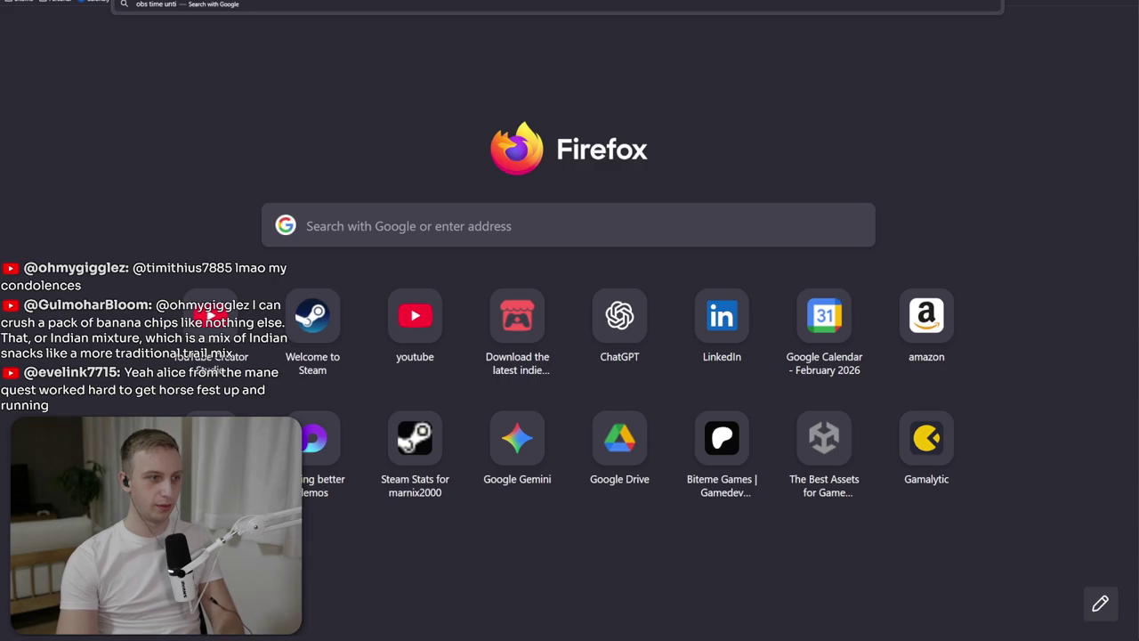
type("ntdown widget")
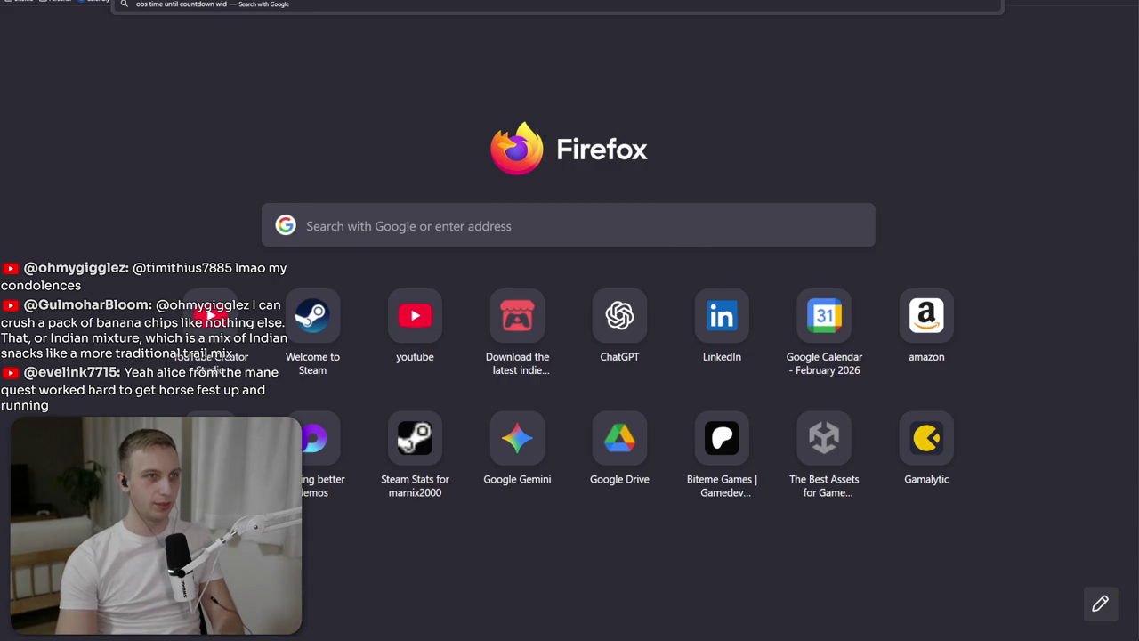
key("Return")
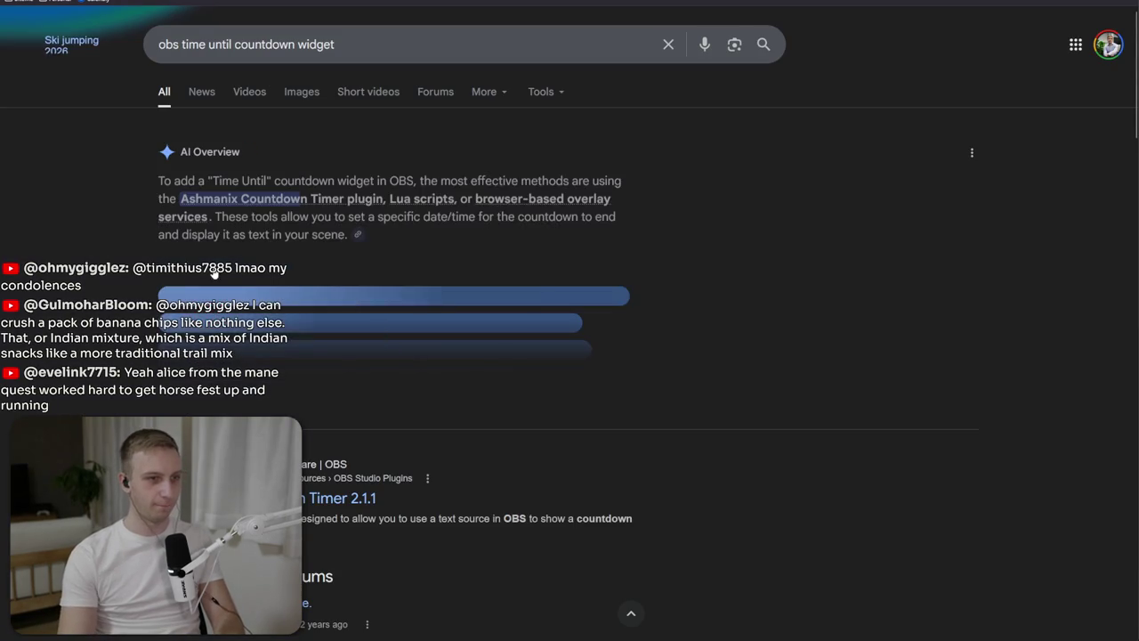
left_click(339, 490)
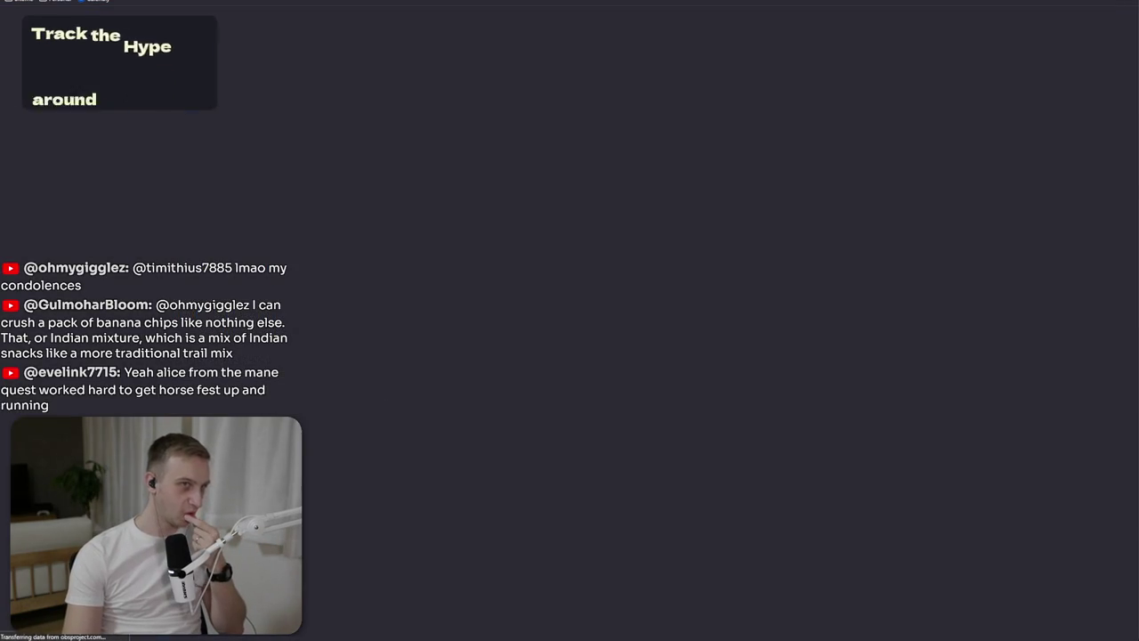
key("alt+Left")
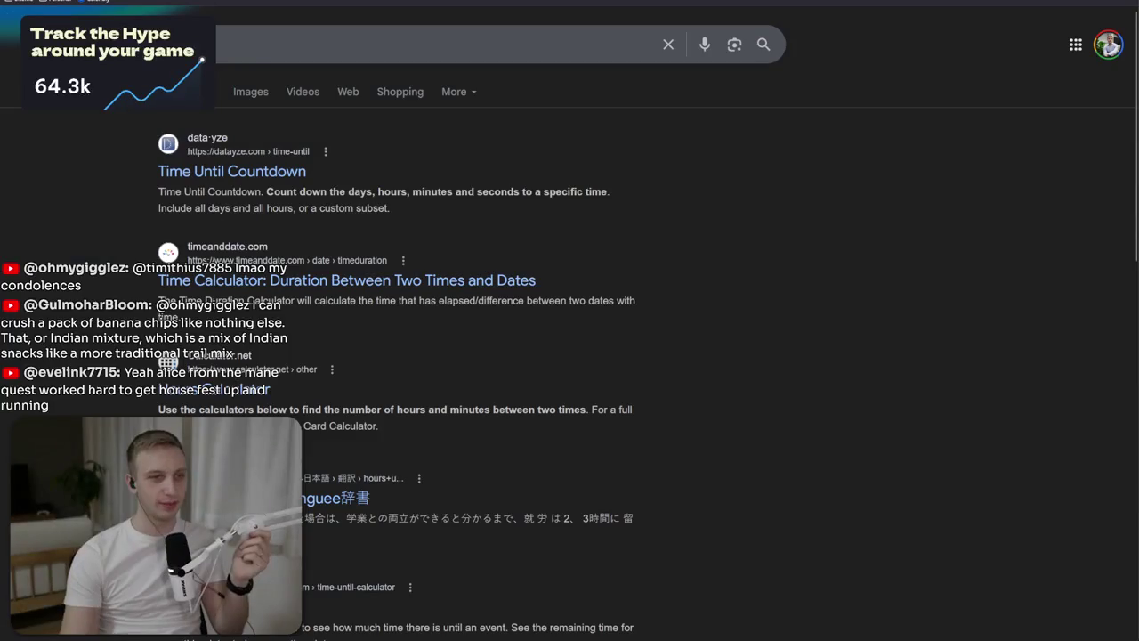
type("widget")
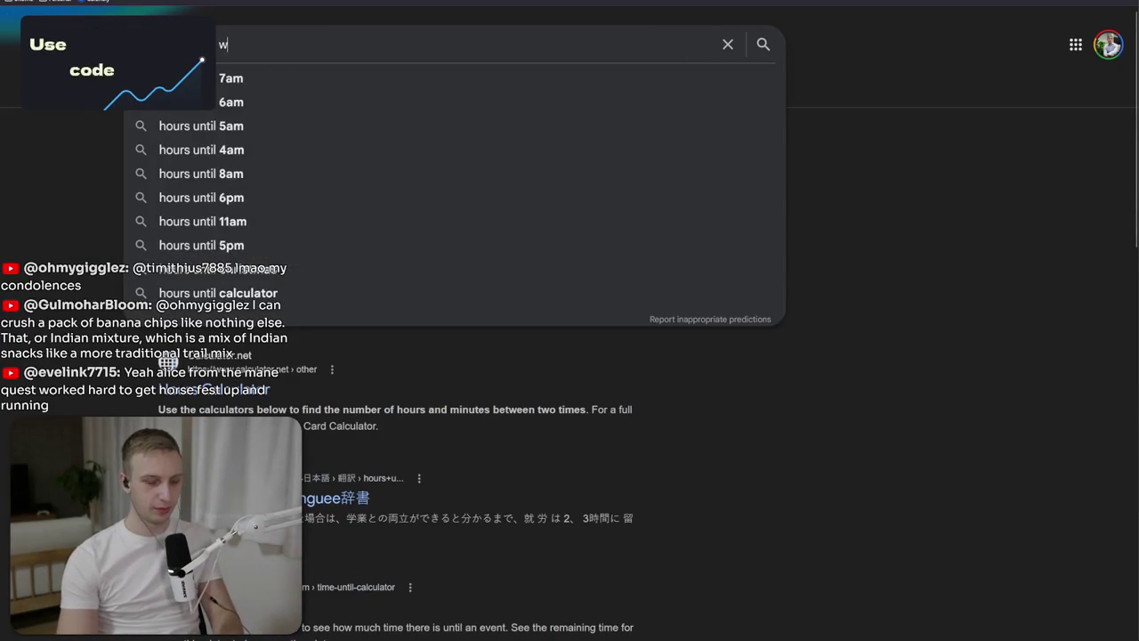
key("Return")
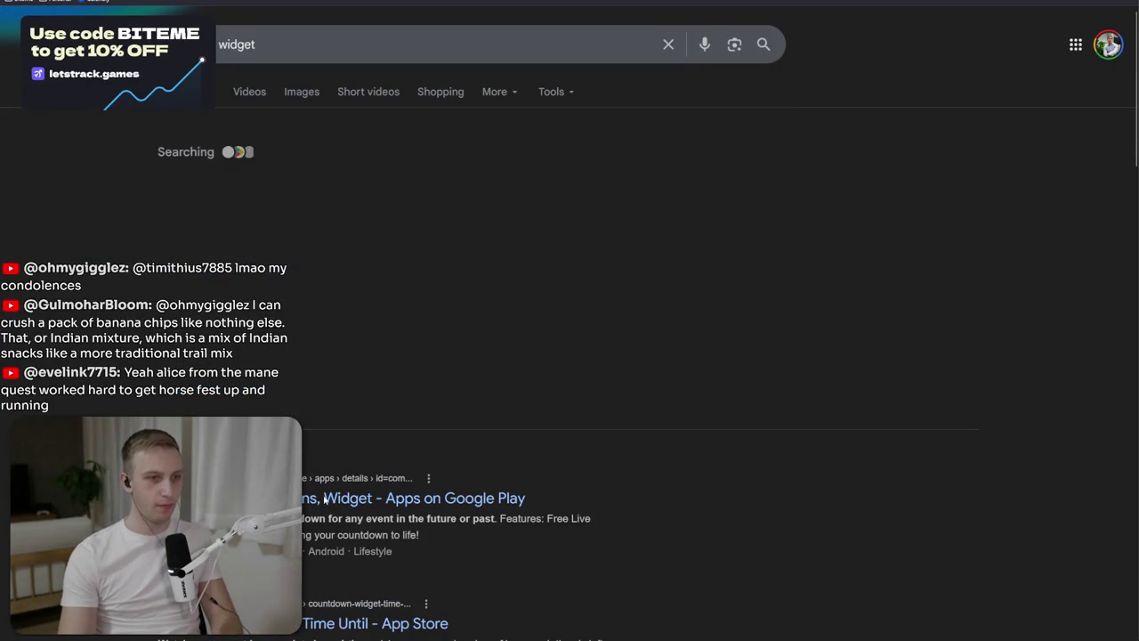
scroll(272, 392, "down", 5)
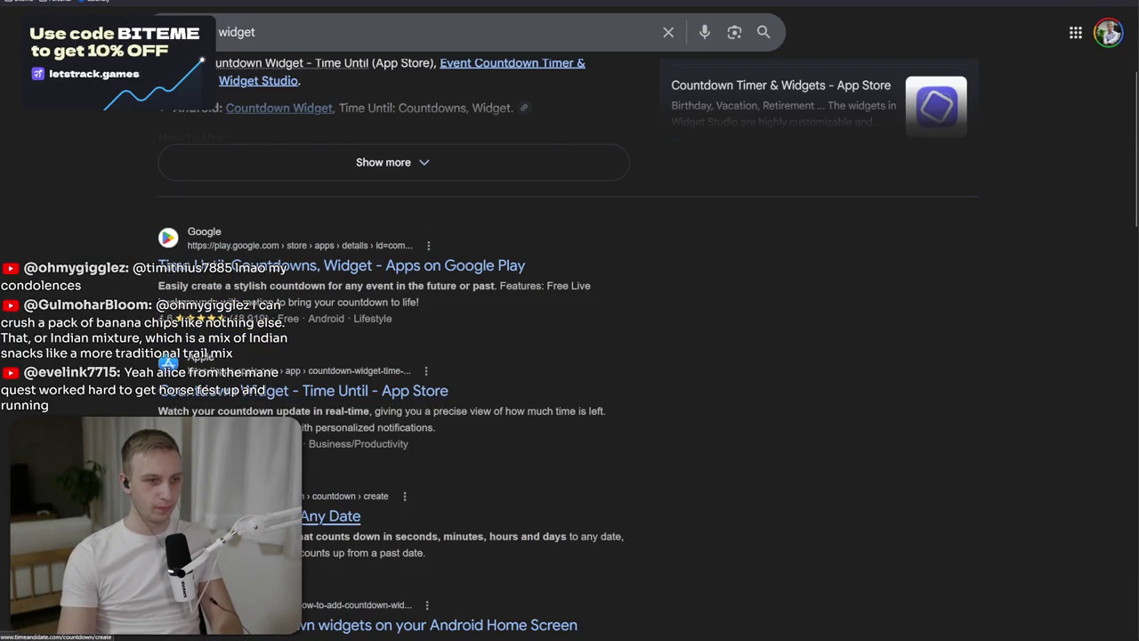
left_click(333, 516)
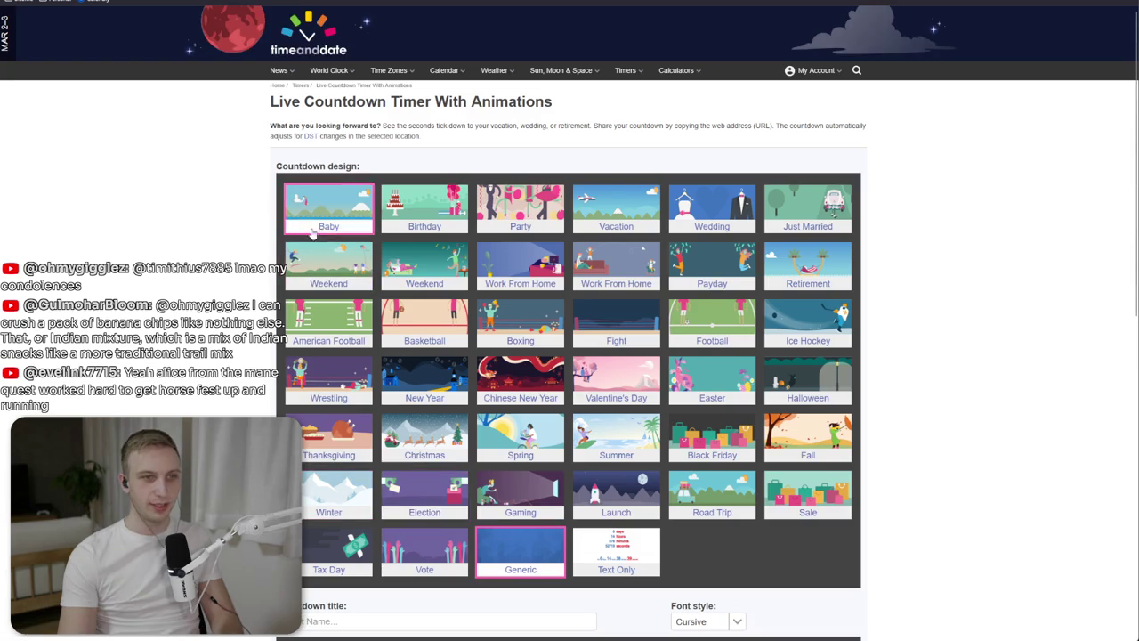
Choose the Text Only design, set the date to 24 February 2026, and create the countdown.
scroll(569, 534, "down", 1)
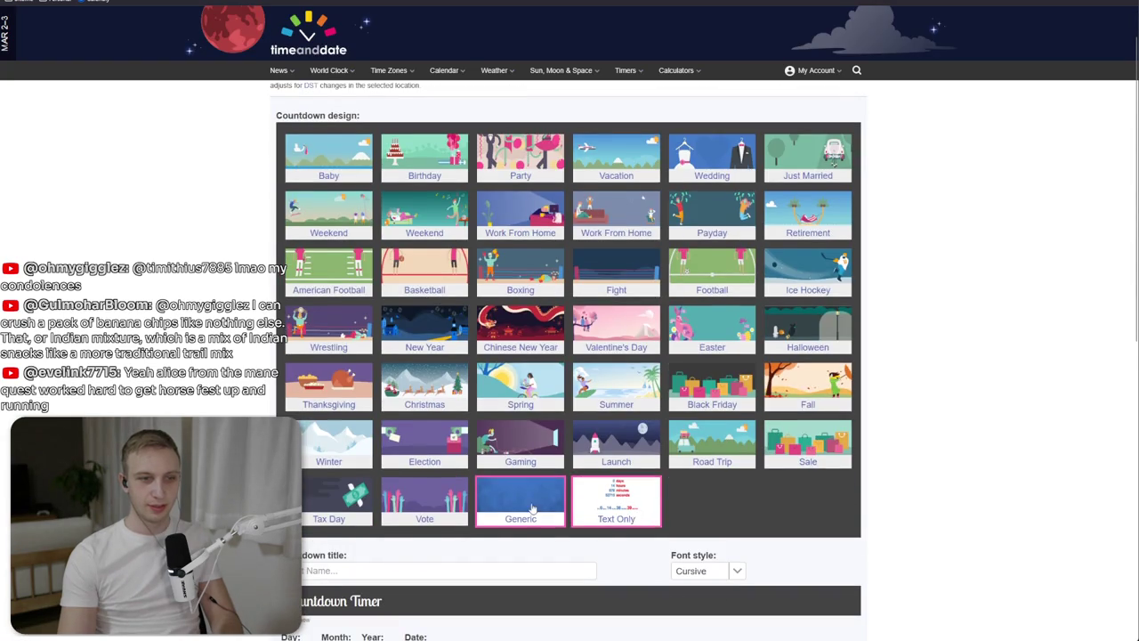
left_click(646, 507)
scroll(636, 463, "down", 3)
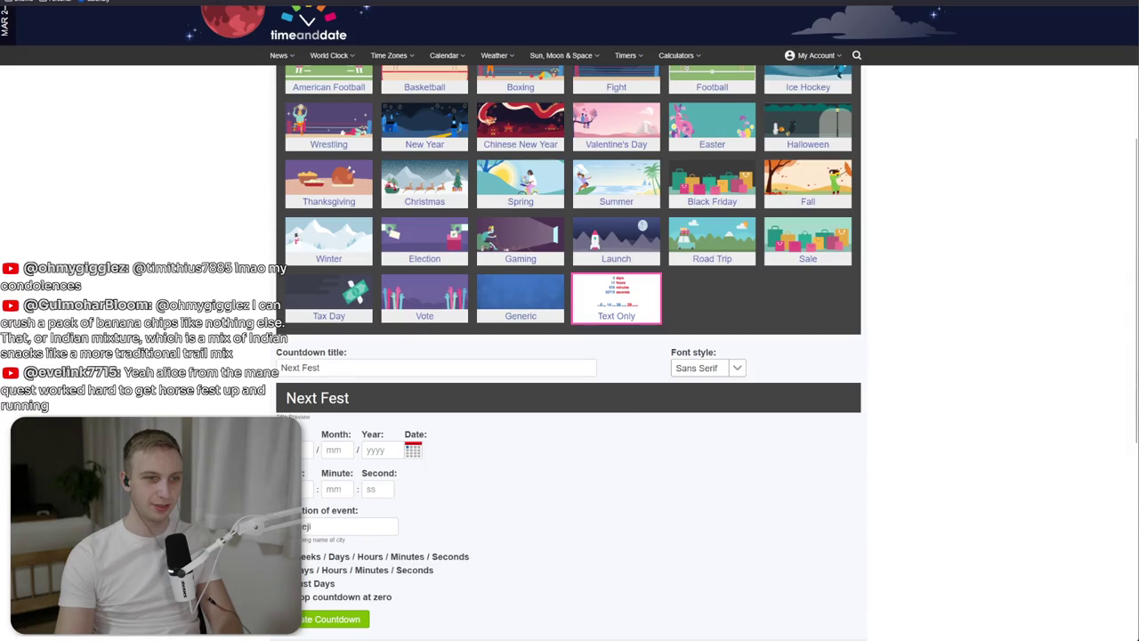
left_click(412, 451)
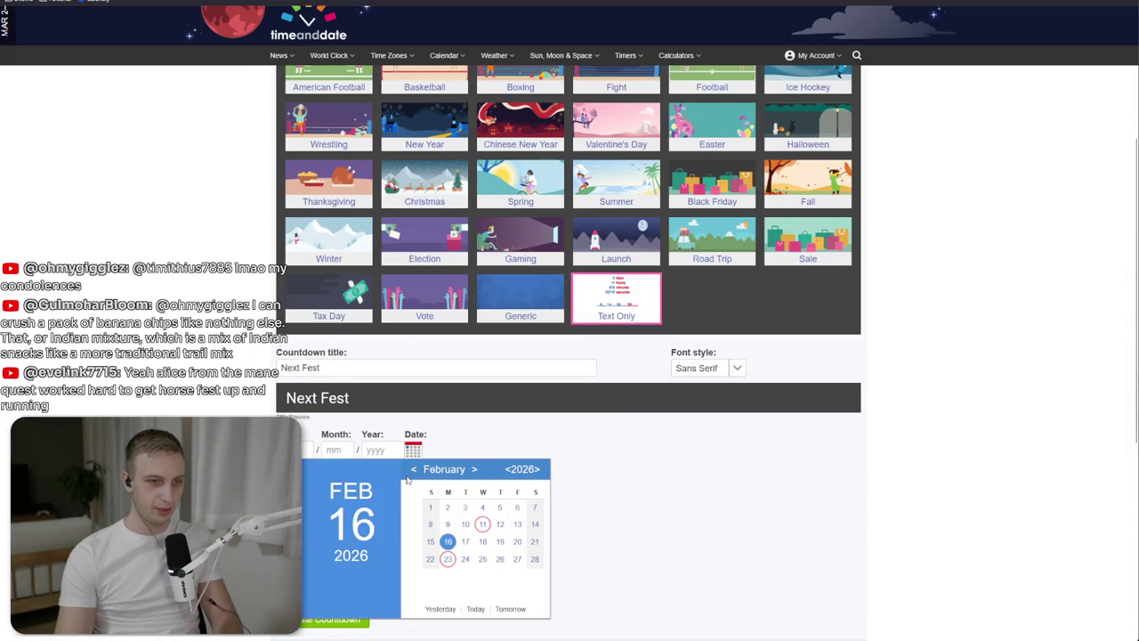
left_click(450, 565)
left_click(412, 450)
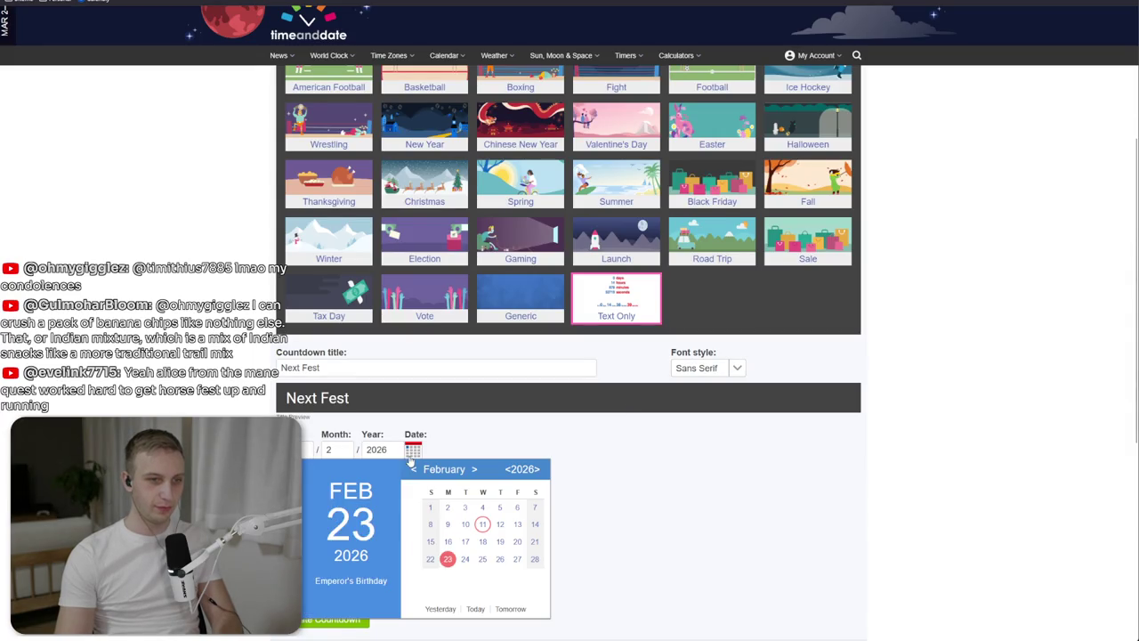
left_click(460, 564)
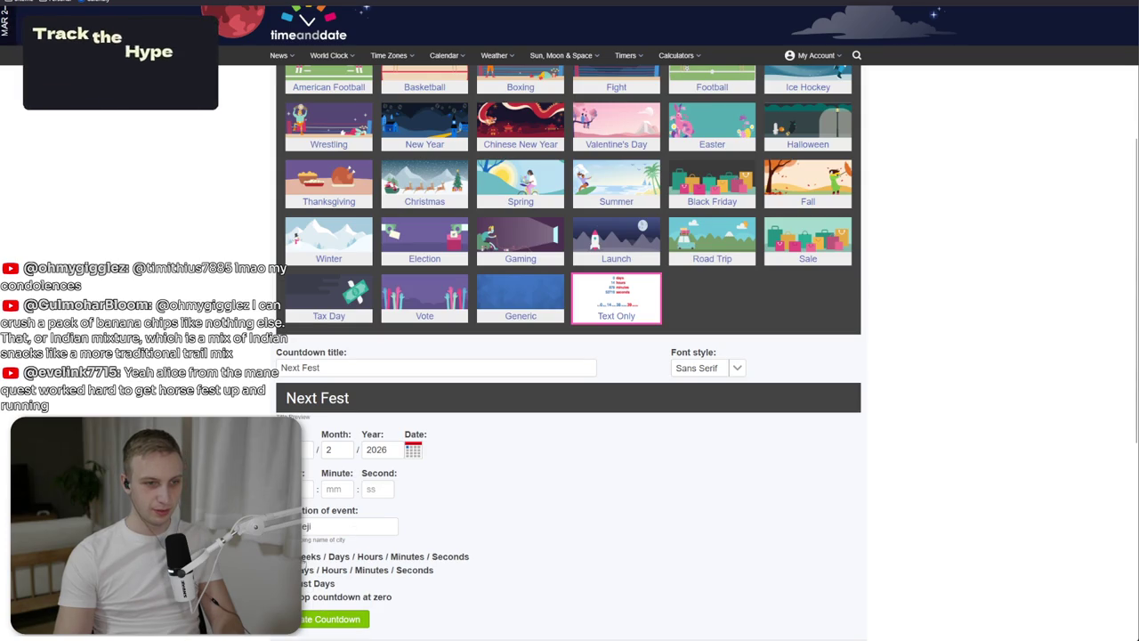
left_click(343, 619)
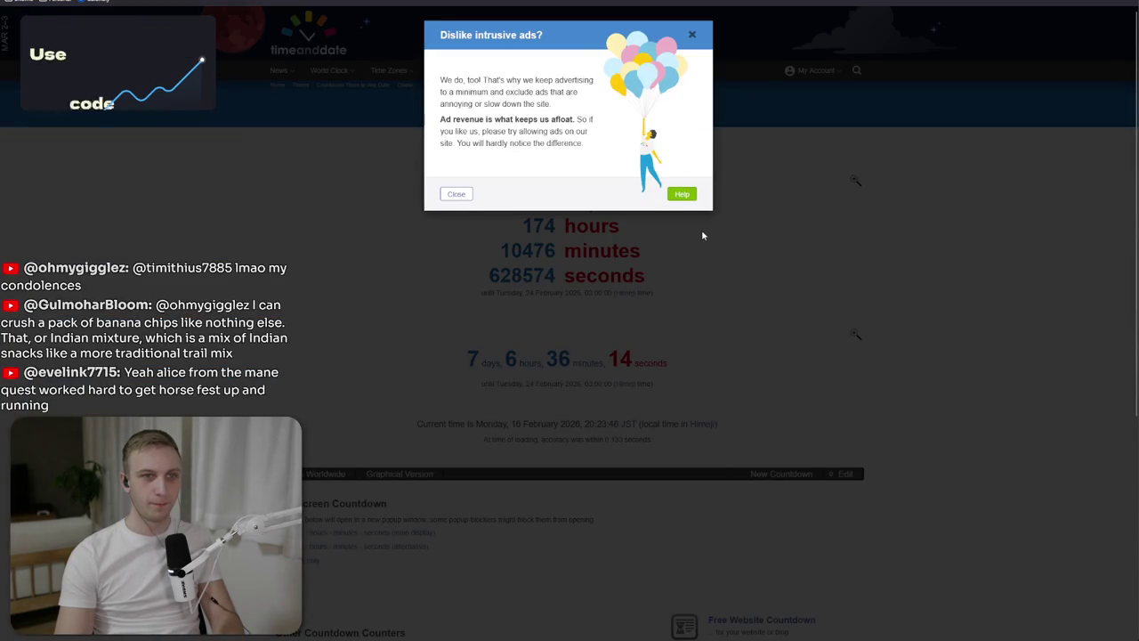
Dismiss the ad-blocker prompt and review the Himeji countdown's roughly 7 days 6 hours remaining.
left_click(691, 34)
left_click_drag(532, 200, 544, 226)
left_click(545, 226)
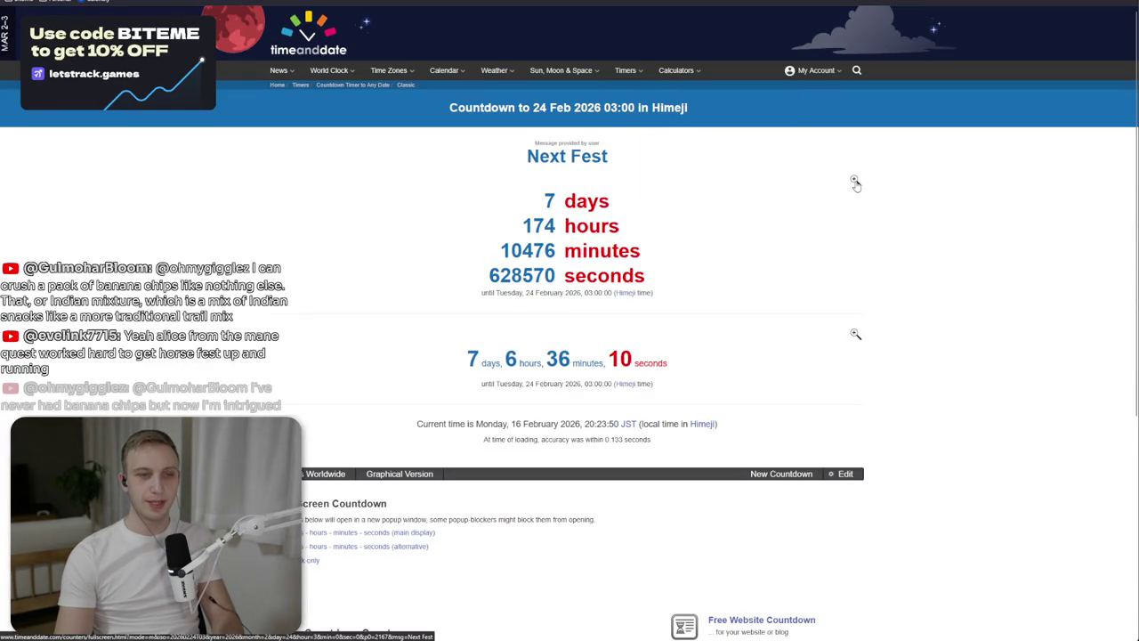
scroll(401, 346, "down", 2)
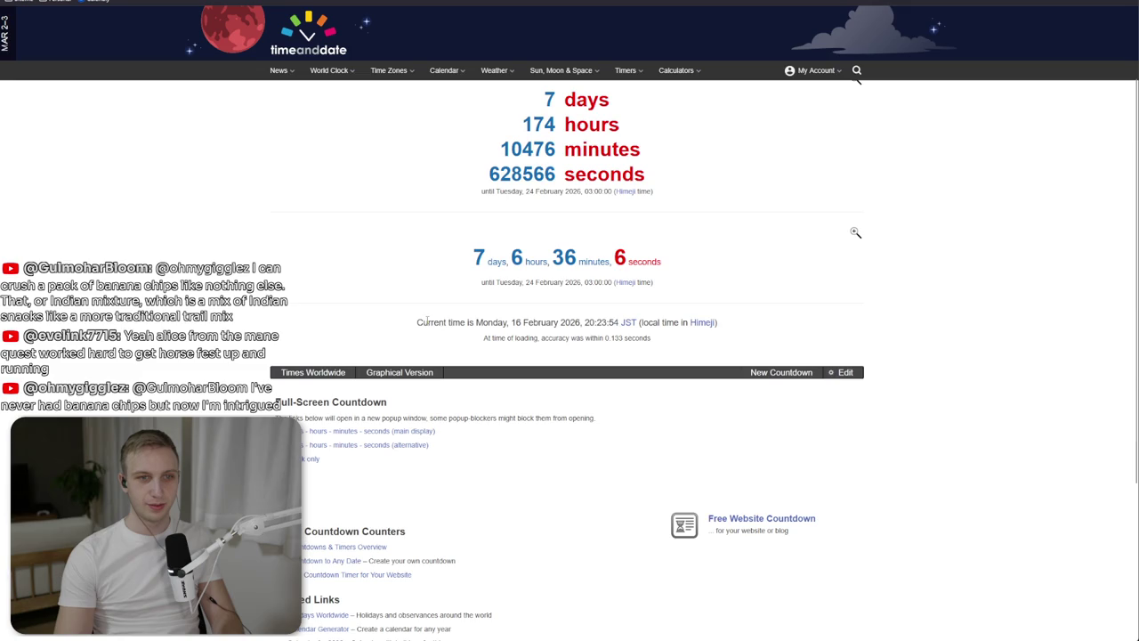
scroll(332, 440, "down", 2)
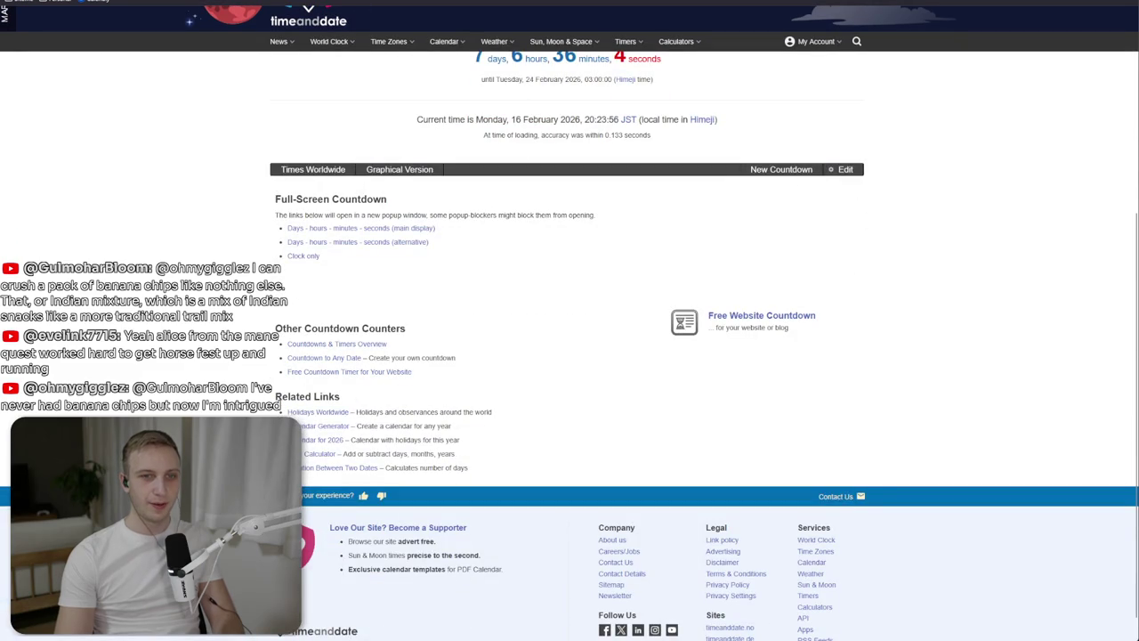
On the free countdown timer page, keep month 2 and generate the iframe HTML embed code.
left_click(733, 325)
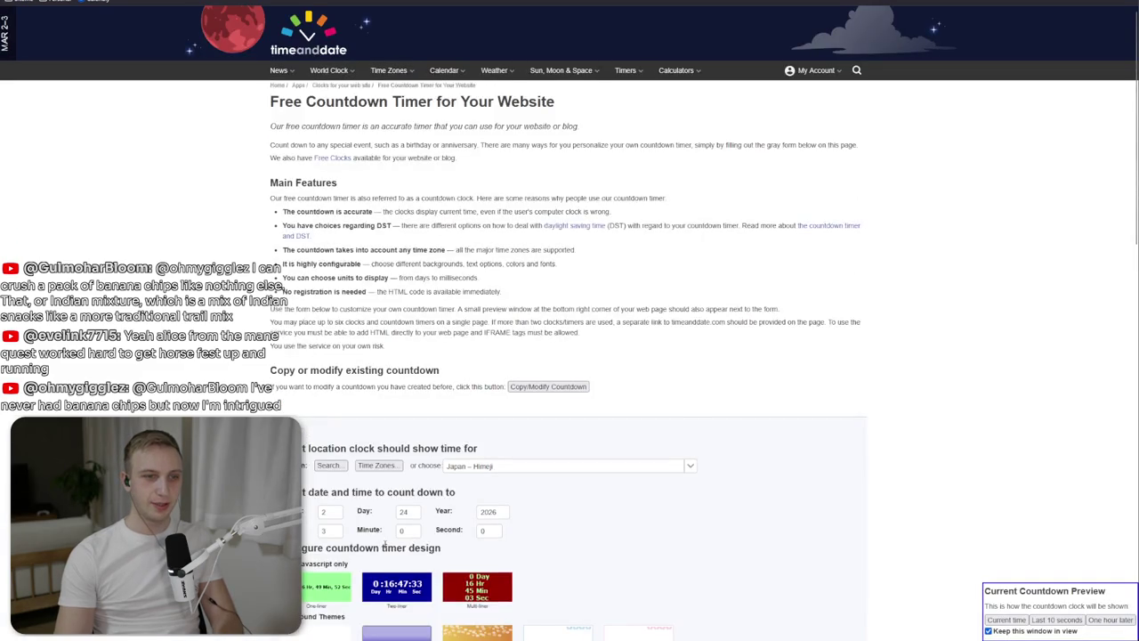
scroll(570, 356, "down", 2)
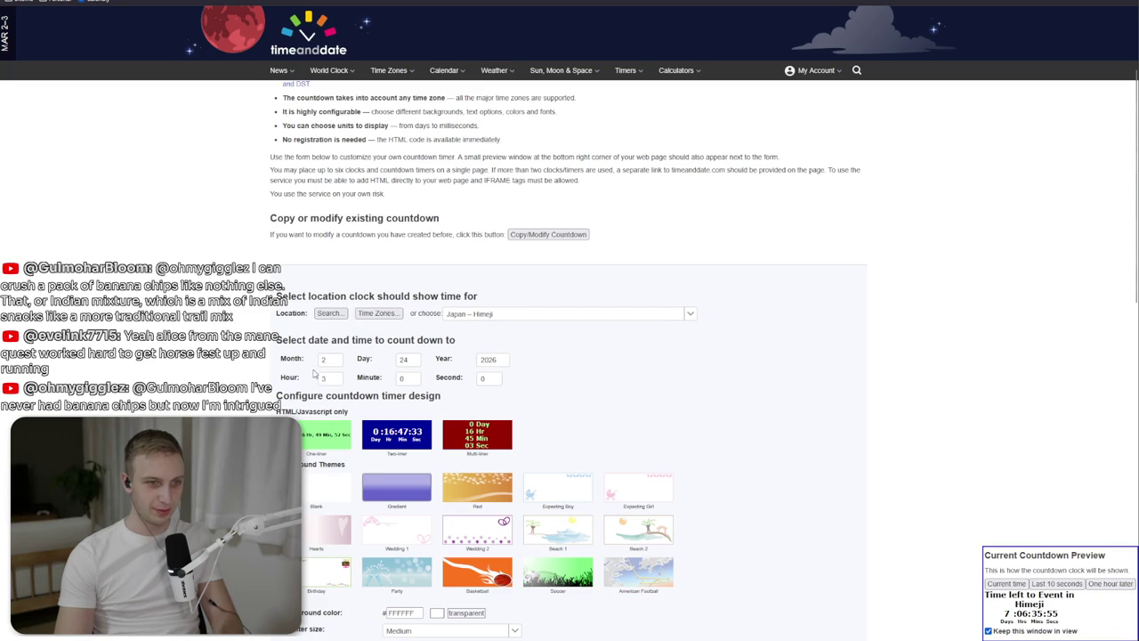
left_click(338, 359)
left_click(566, 354)
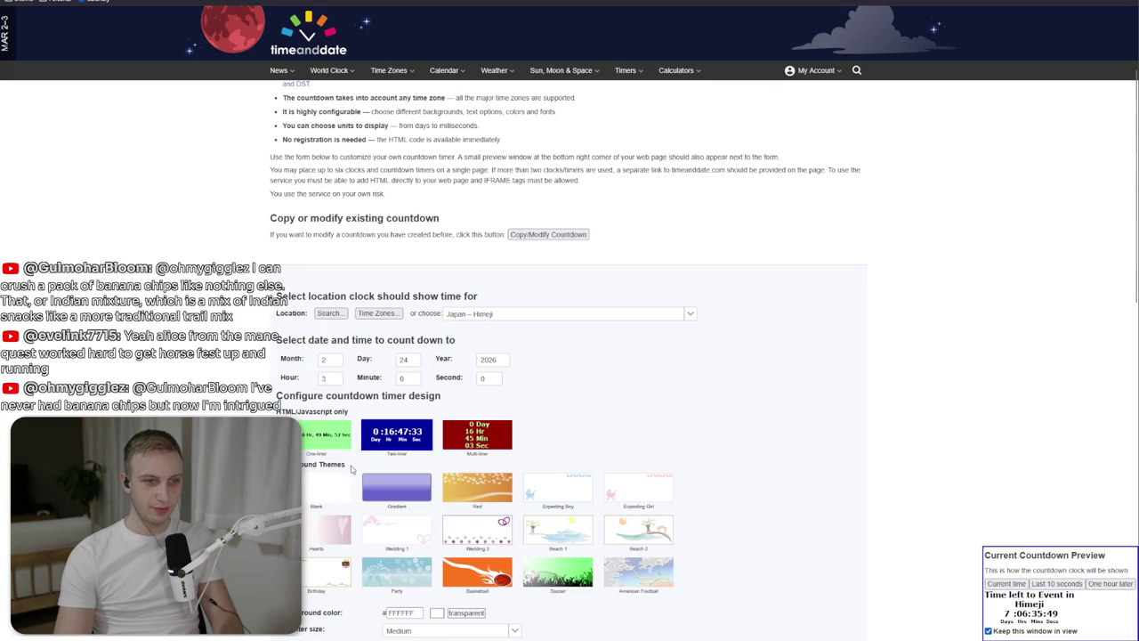
scroll(339, 485, "down", 6)
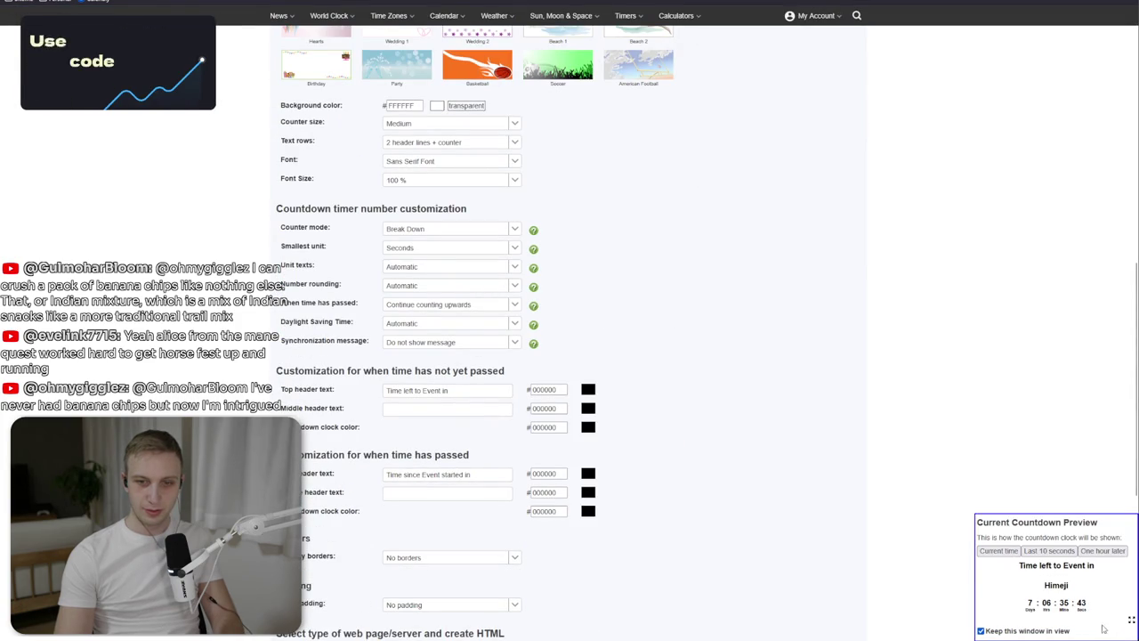
scroll(320, 339, "down", 4)
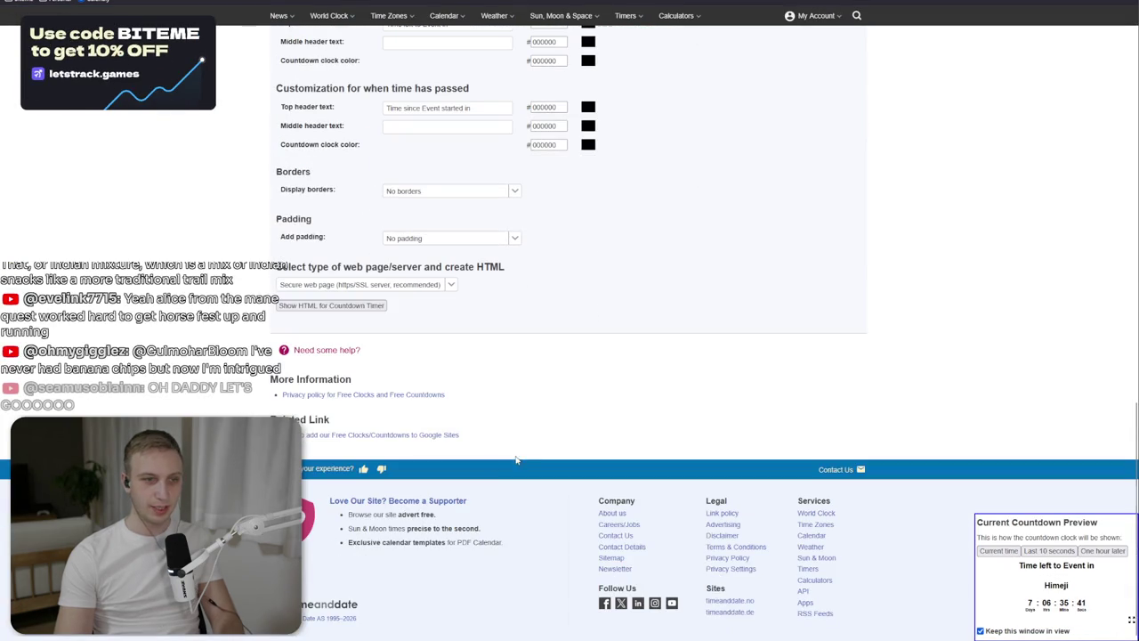
left_click(379, 308)
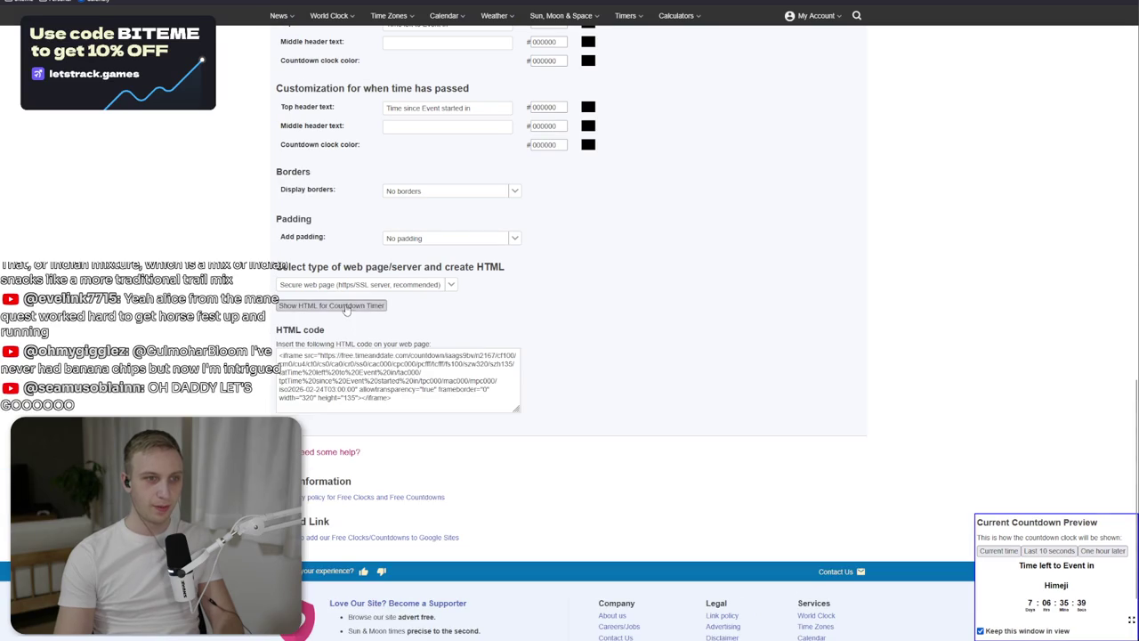
mouse_move(280, 356)
left_mouse_down()
mouse_move(337, 355)
mouse_move(356, 389)
left_mouse_up()
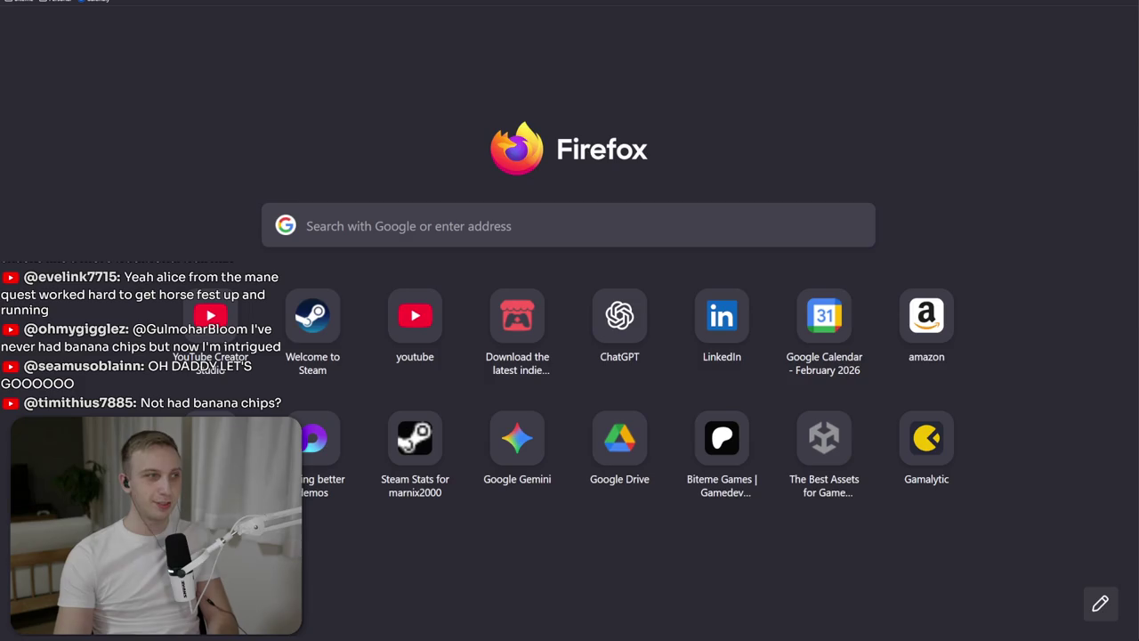
Preview the countdown widget URL in a new Firefox tab, then cycle back to the timeanddate creator.
key("ctrl+t")
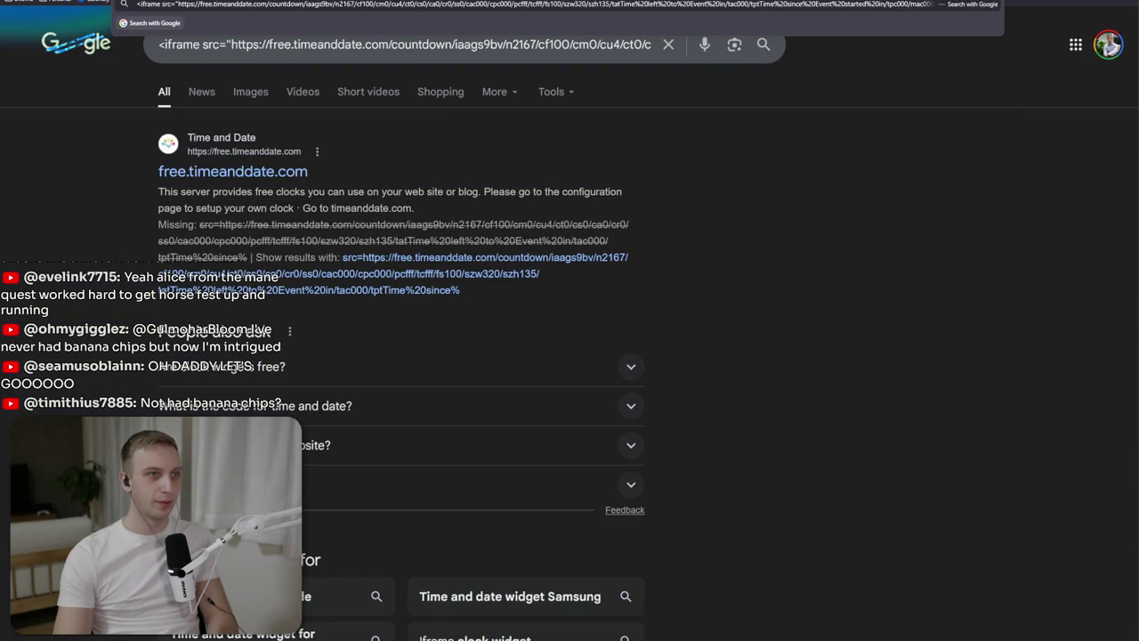
key("Escape")
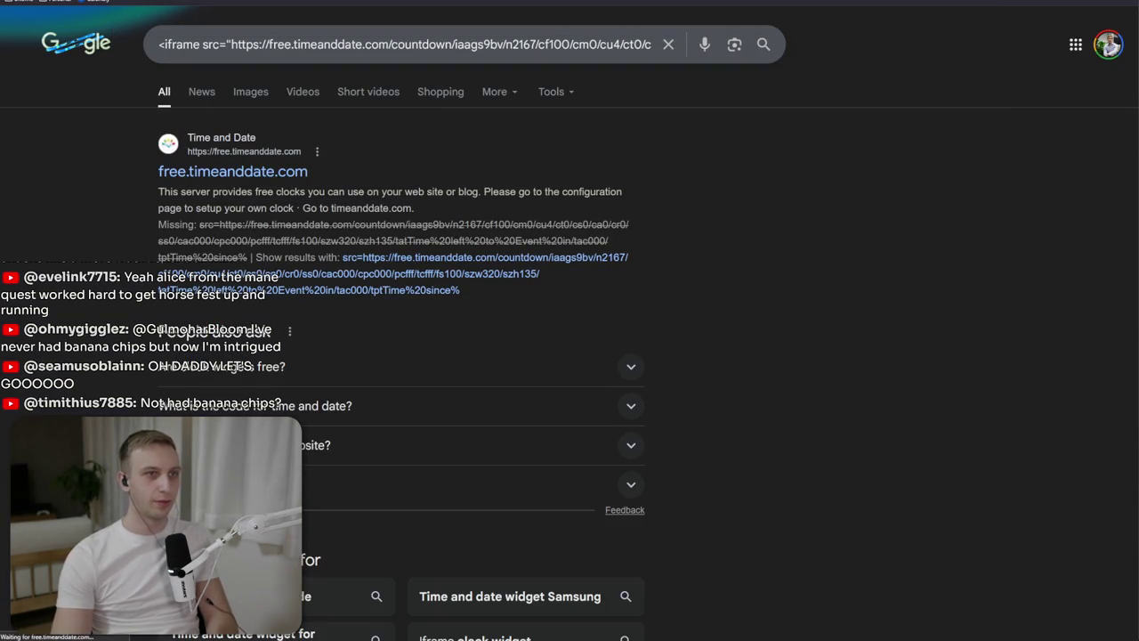
key("ctrl+Tab")
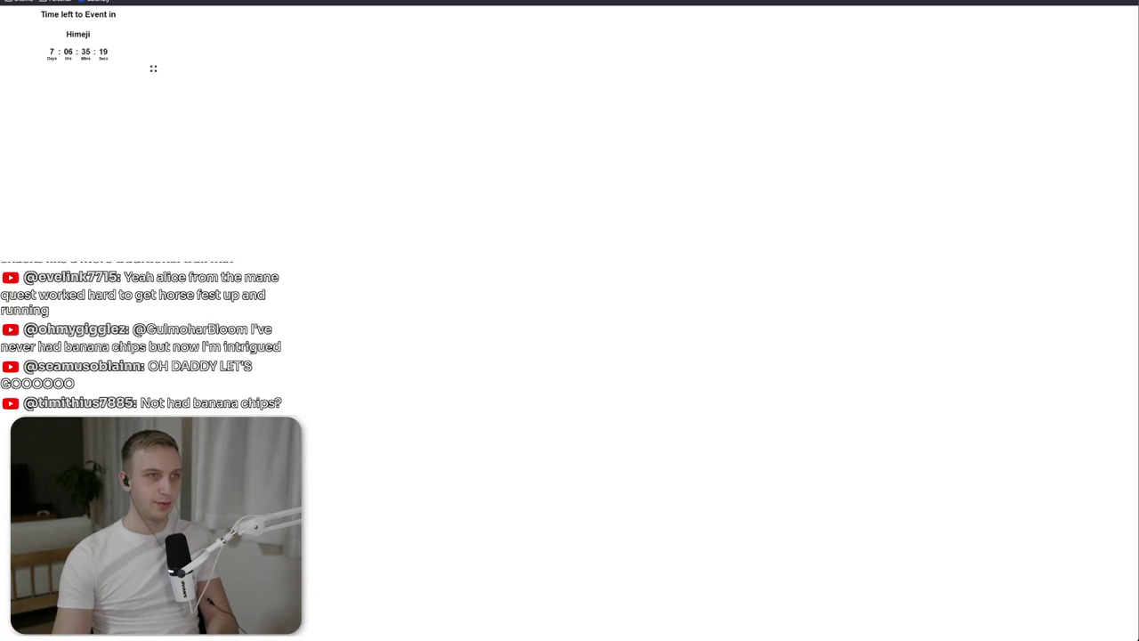
key("ctrl+Tab")
key("ctrl+Tab")
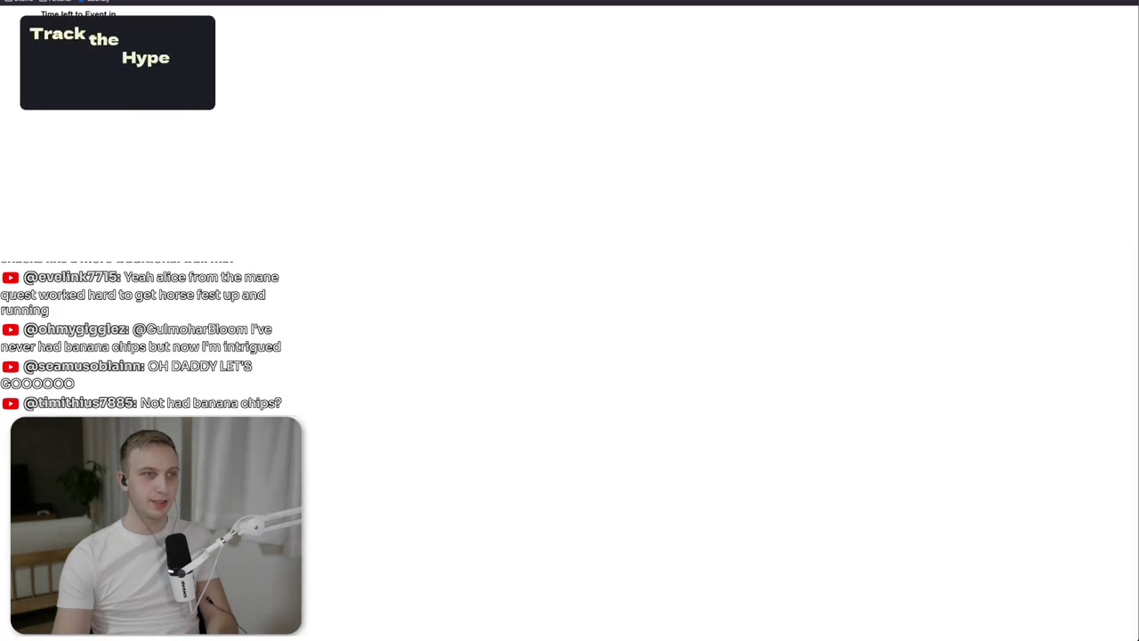
key("ctrl+Tab")
key("ctrl+Tab")
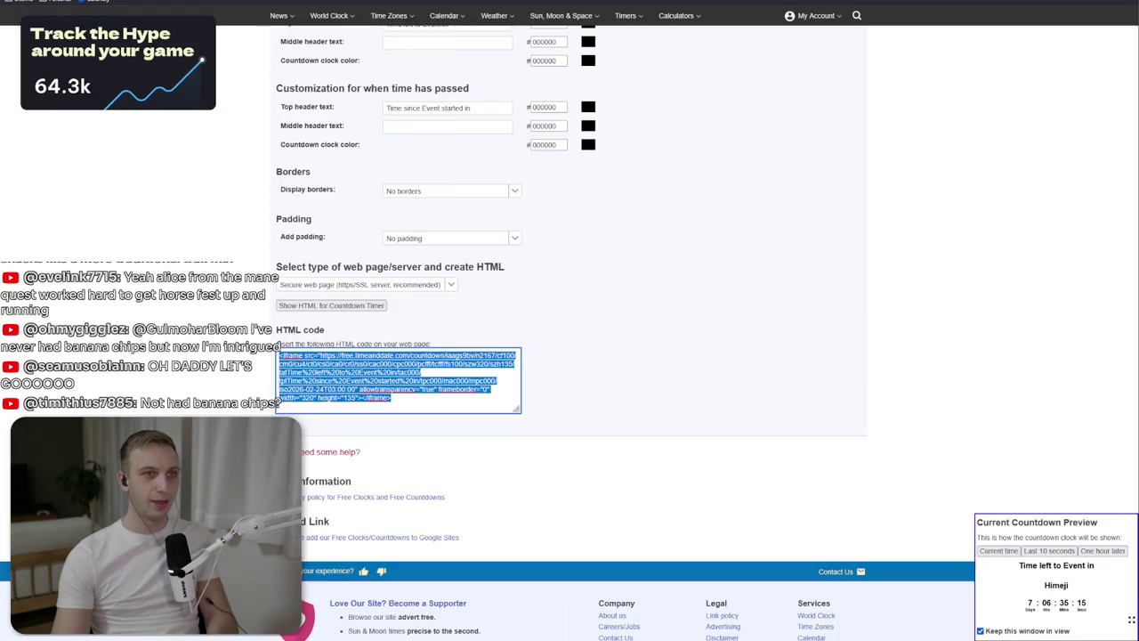
Set the countdown's background colour to transparent.
scroll(480, 356, "up", 10)
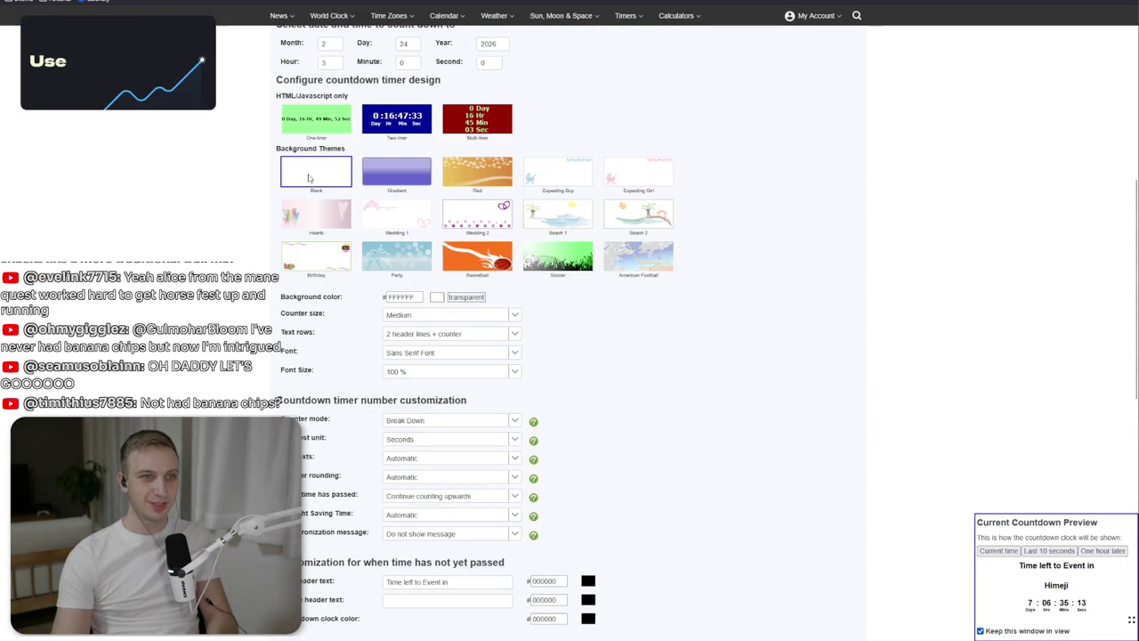
left_click(400, 296)
left_click(456, 301)
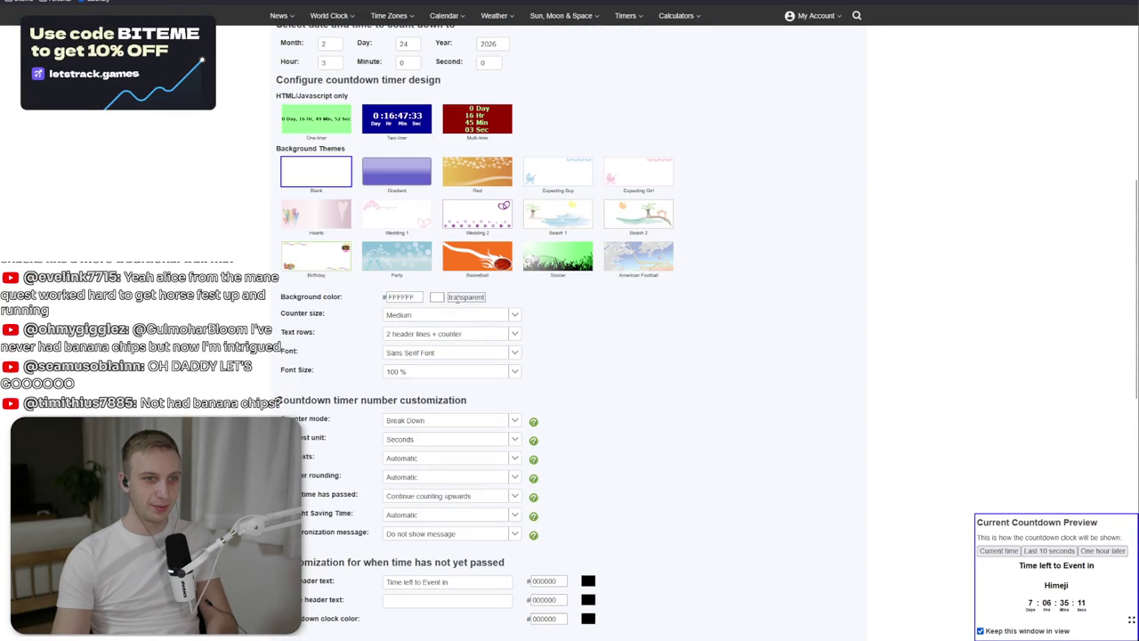
left_click(437, 297)
left_click(466, 298)
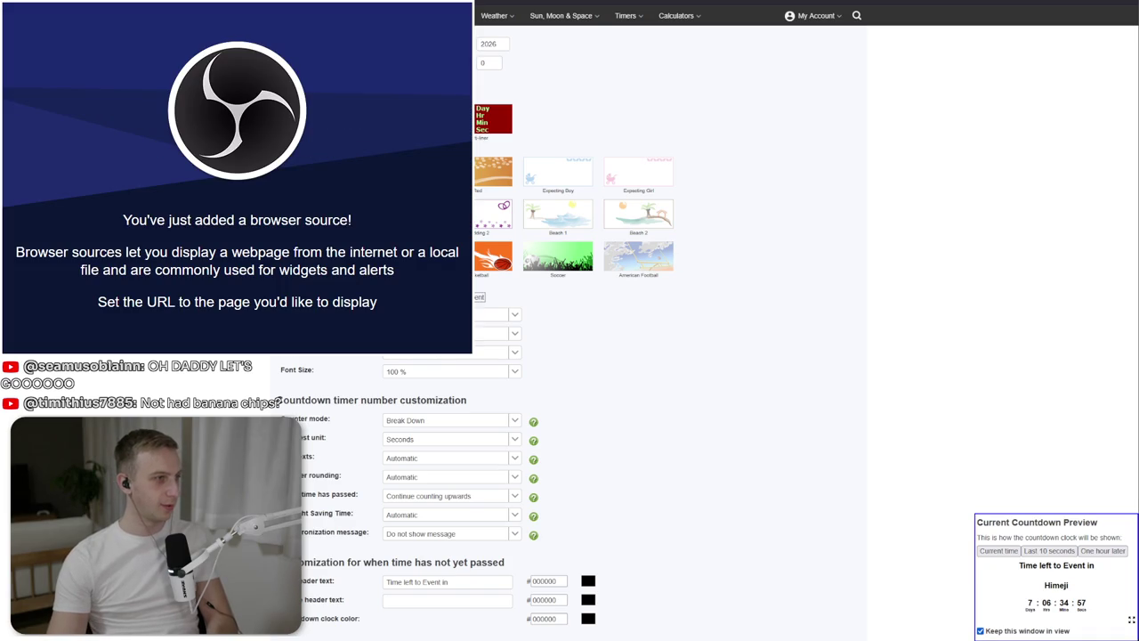
Place the countdown widget mid-screen in the stream layout.
mouse_move(184, 74)
left_mouse_down()
mouse_move(715, 219)
mouse_move(821, 360)
left_mouse_up()
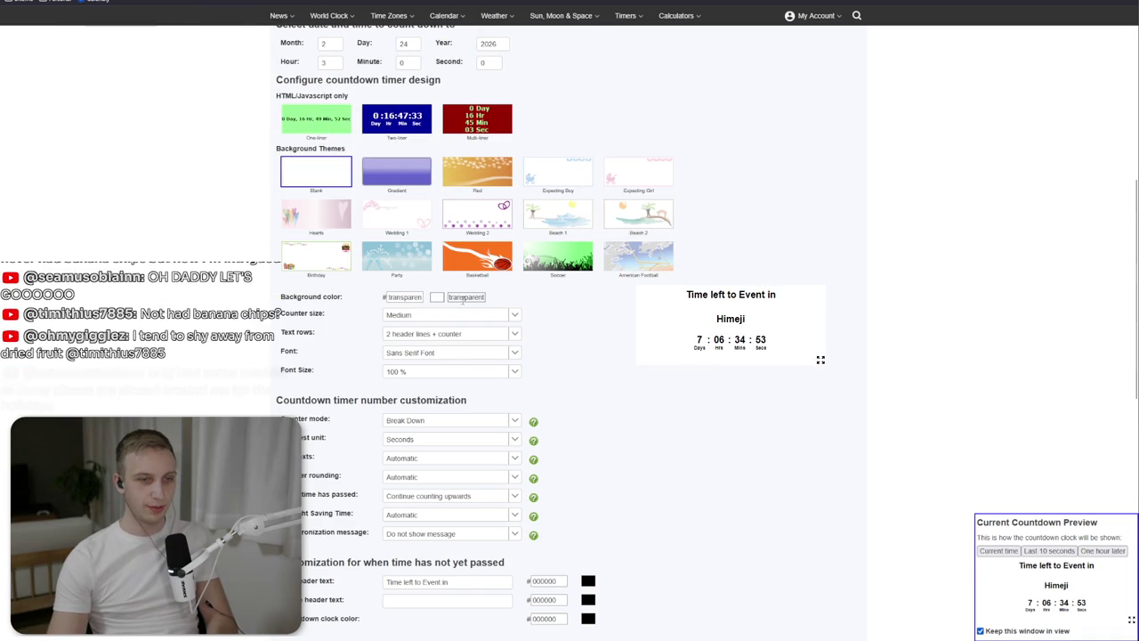
scroll(498, 365, "down", 7)
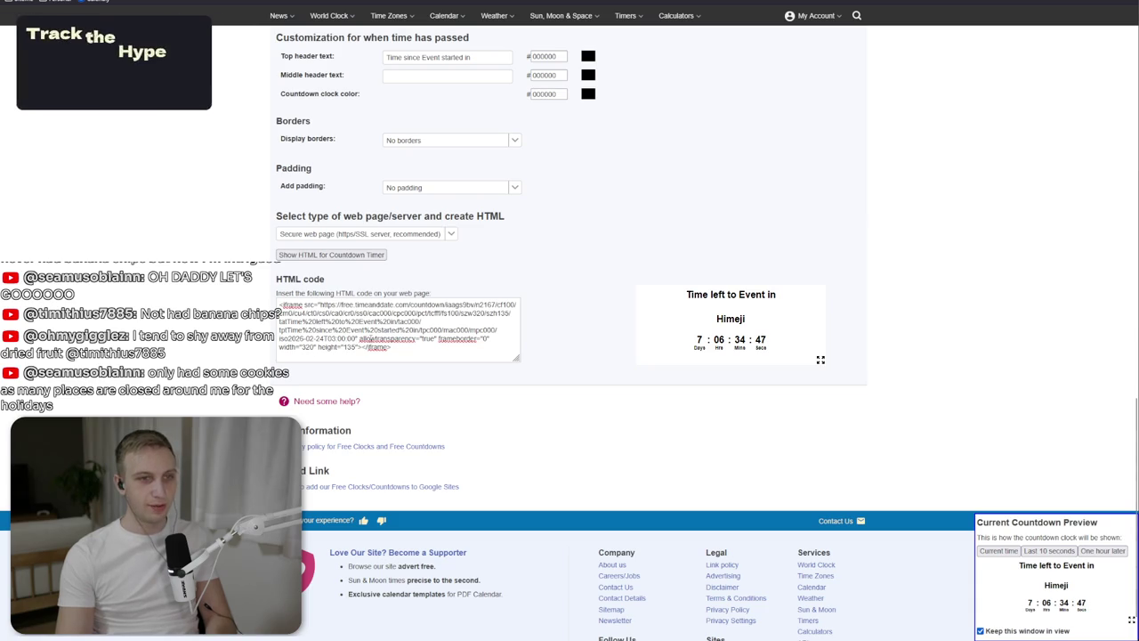
scroll(447, 301, "up", 7)
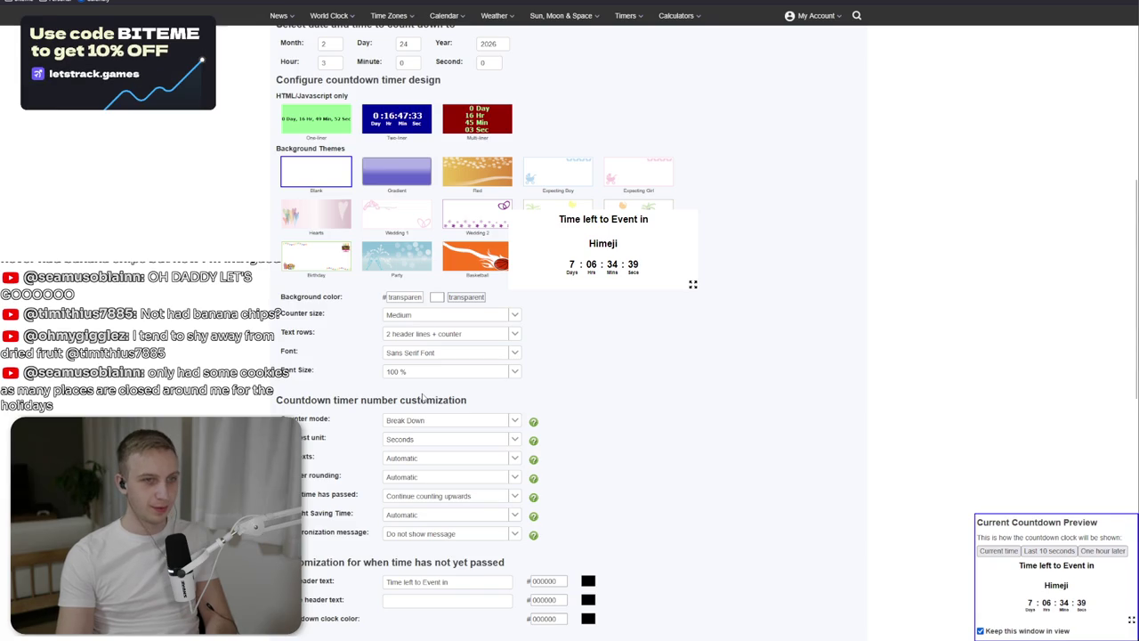
Set Text rows to 'Just counter' so no header lines show.
left_click(406, 298)
left_click(560, 314)
left_click(521, 335)
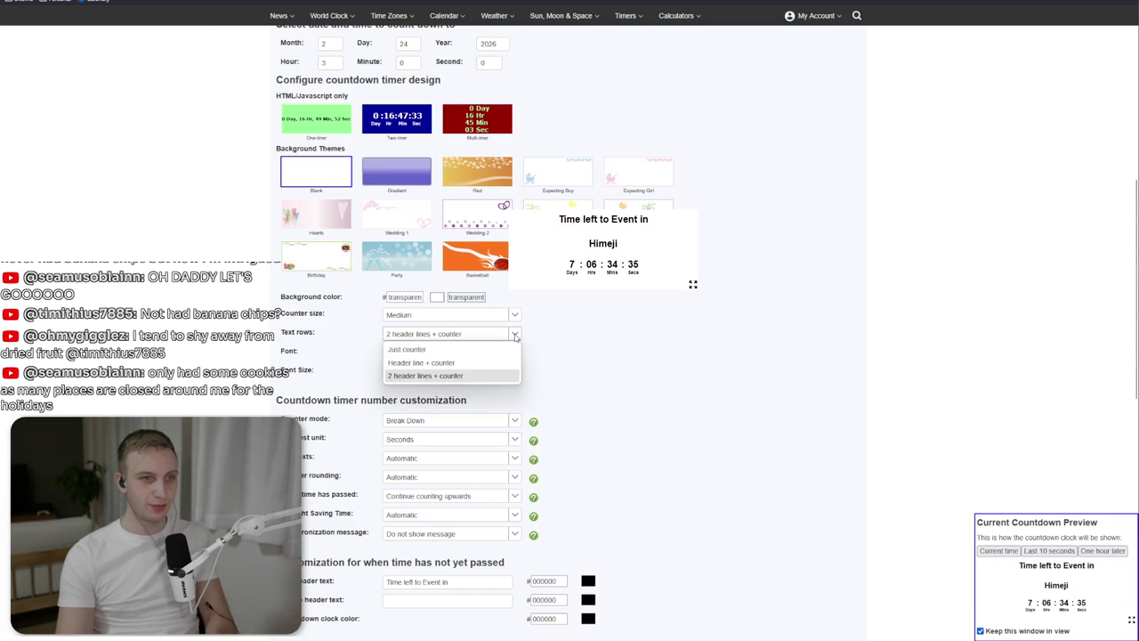
left_click(464, 350)
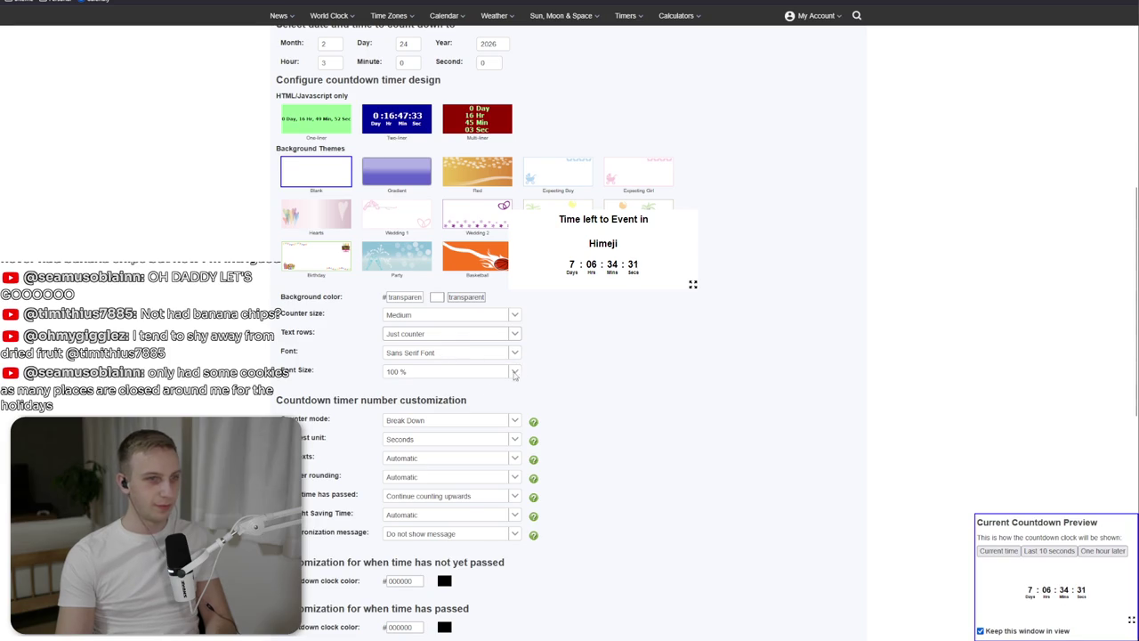
scroll(482, 388, "down", 1)
Review Counter mode, Font and Smallest unit, keeping Break Down, Sans Serif and Seconds.
left_click(515, 320)
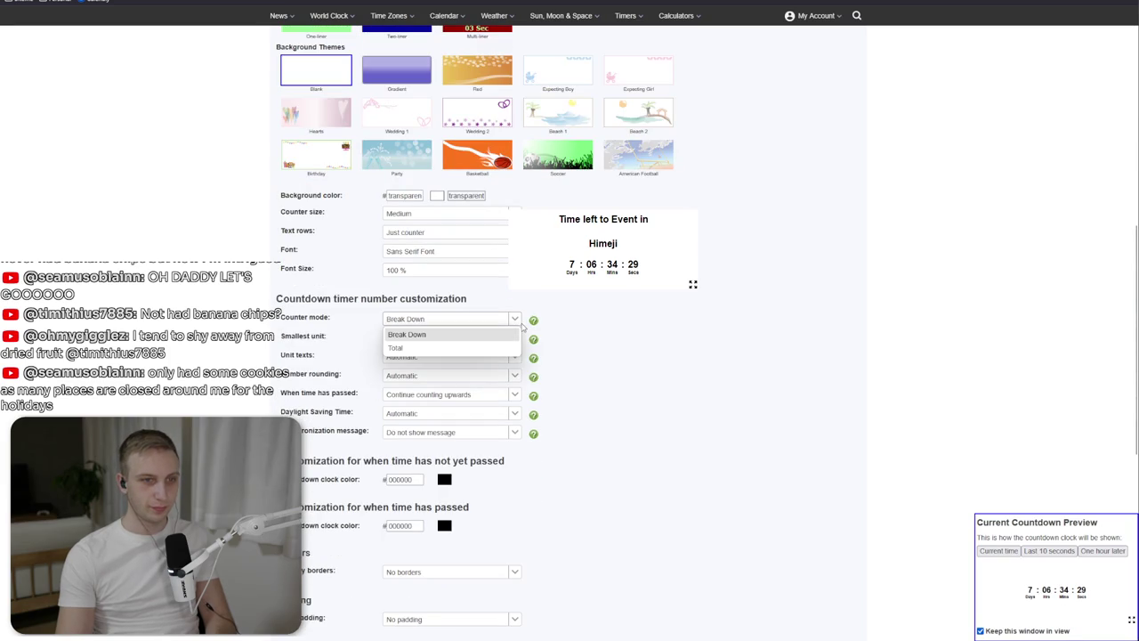
left_click(445, 251)
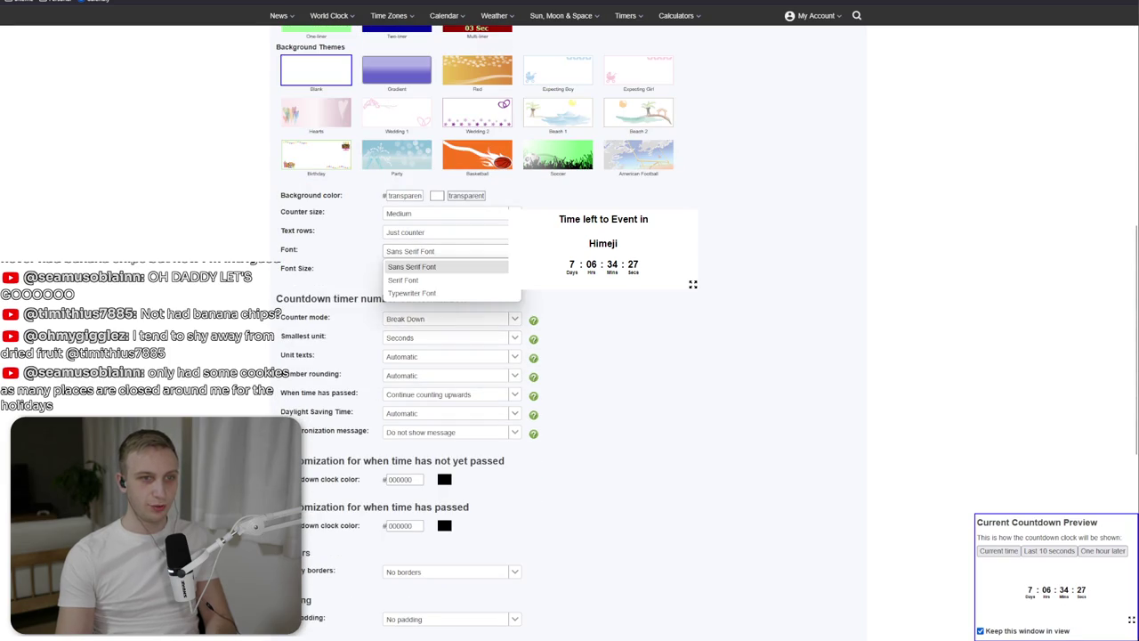
left_click(411, 267)
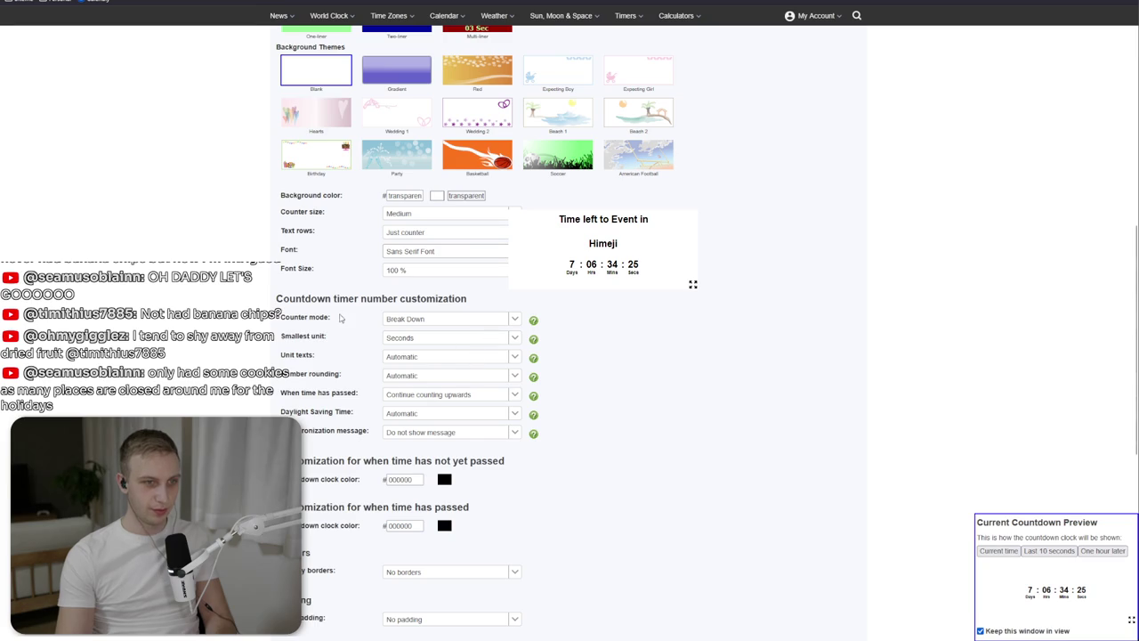
left_click(514, 339)
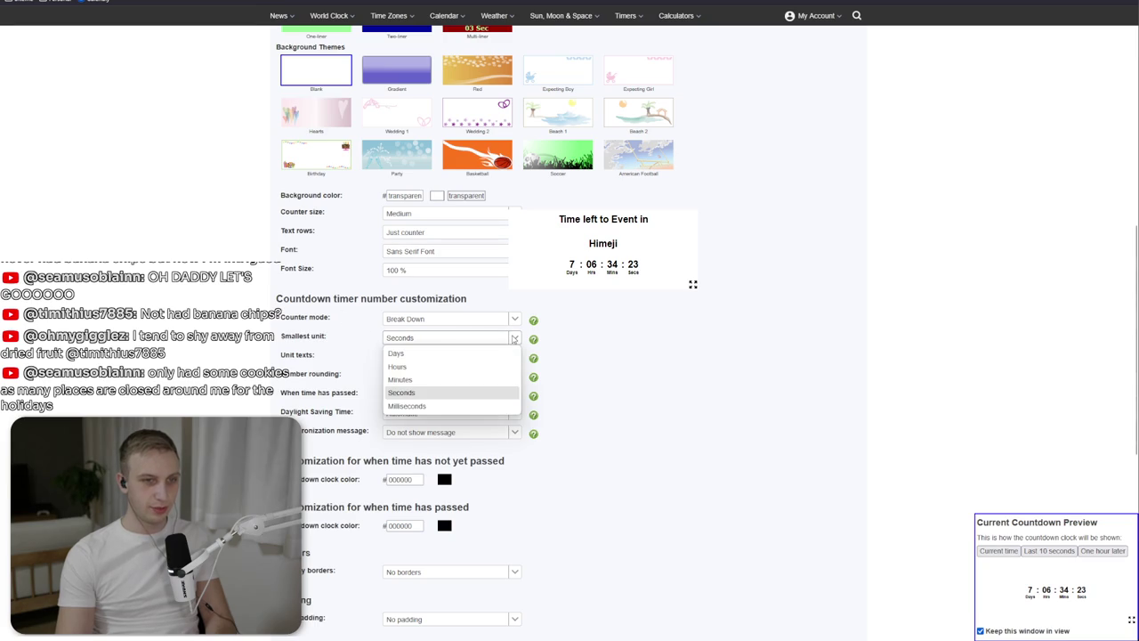
left_click(478, 393)
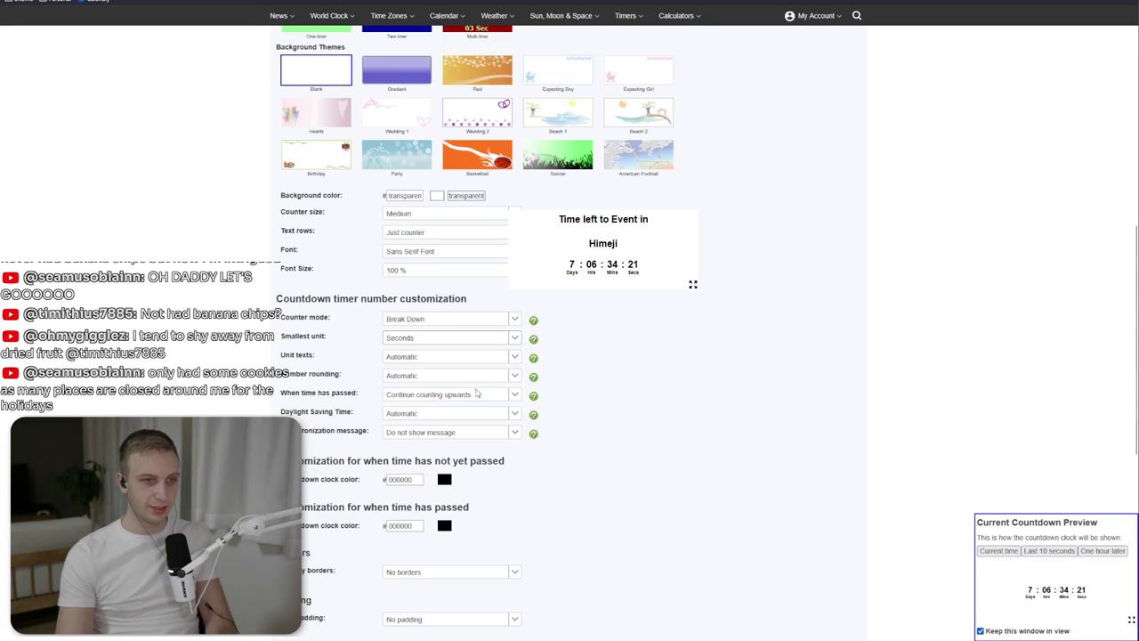
scroll(391, 406, "down", 5)
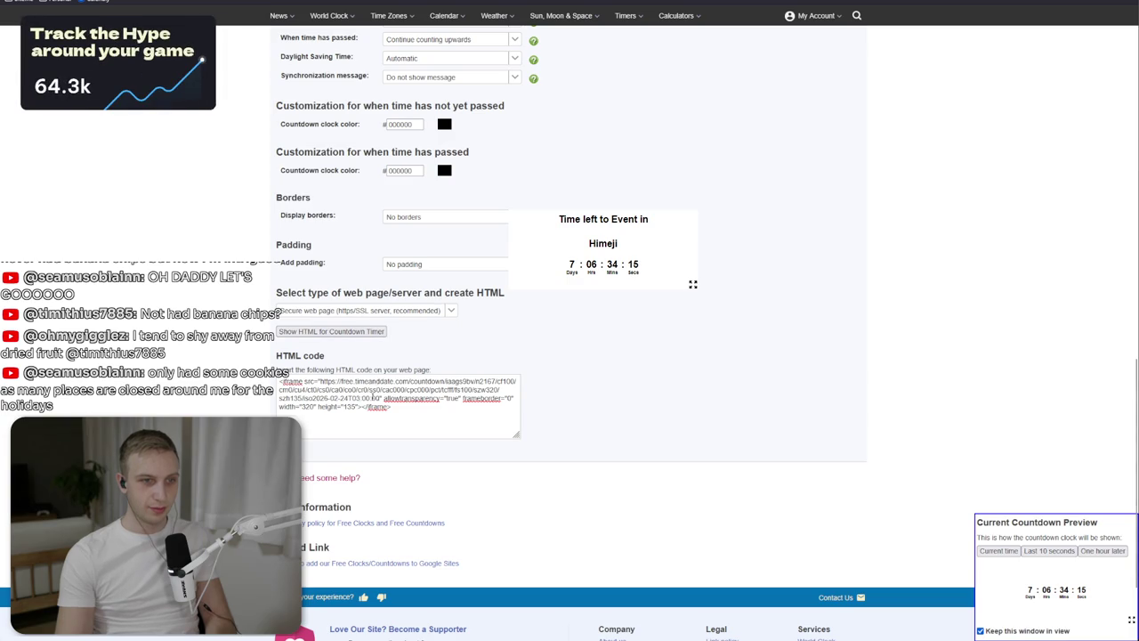
Select and copy the countdown's src URL from the embed code.
left_click(312, 383)
left_click(312, 381)
mouse_move(320, 381)
left_mouse_down()
mouse_move(515, 390)
mouse_move(381, 398)
left_mouse_up()
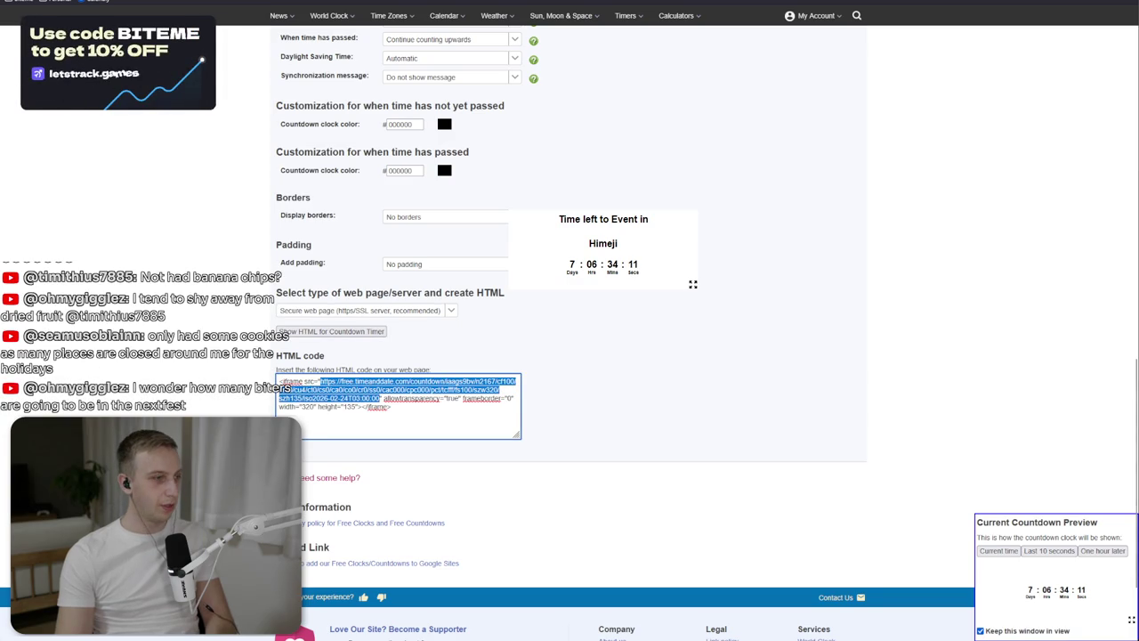
key("alt+Tab")
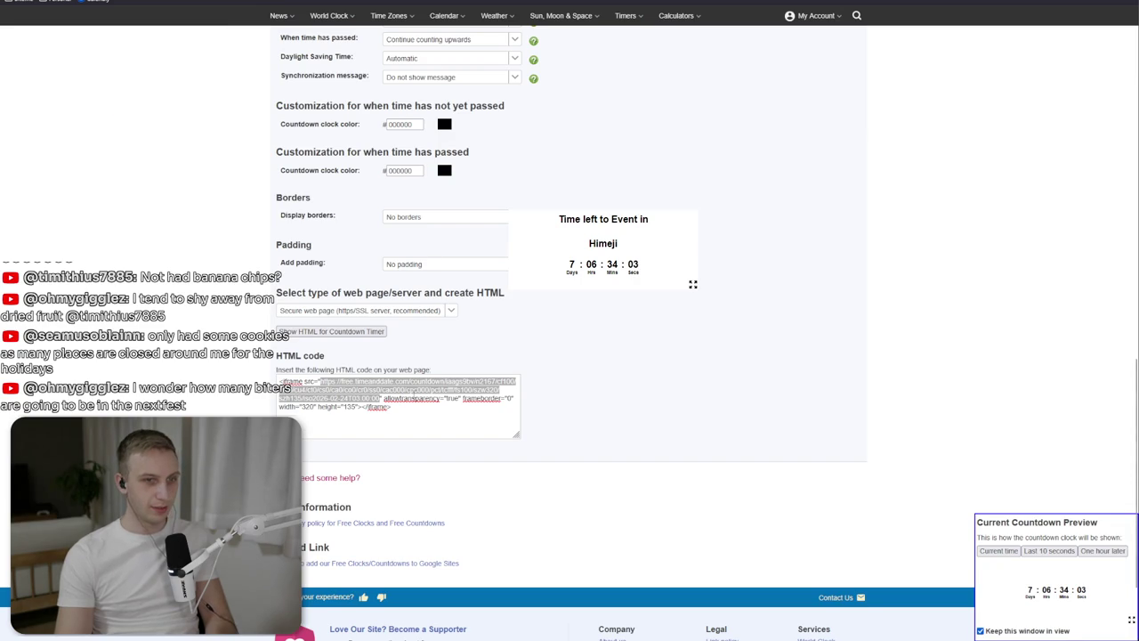
Select the allowtransparency attribute and reposition the countdown widget in the stream layout.
left_click_drag(384, 398, 445, 400)
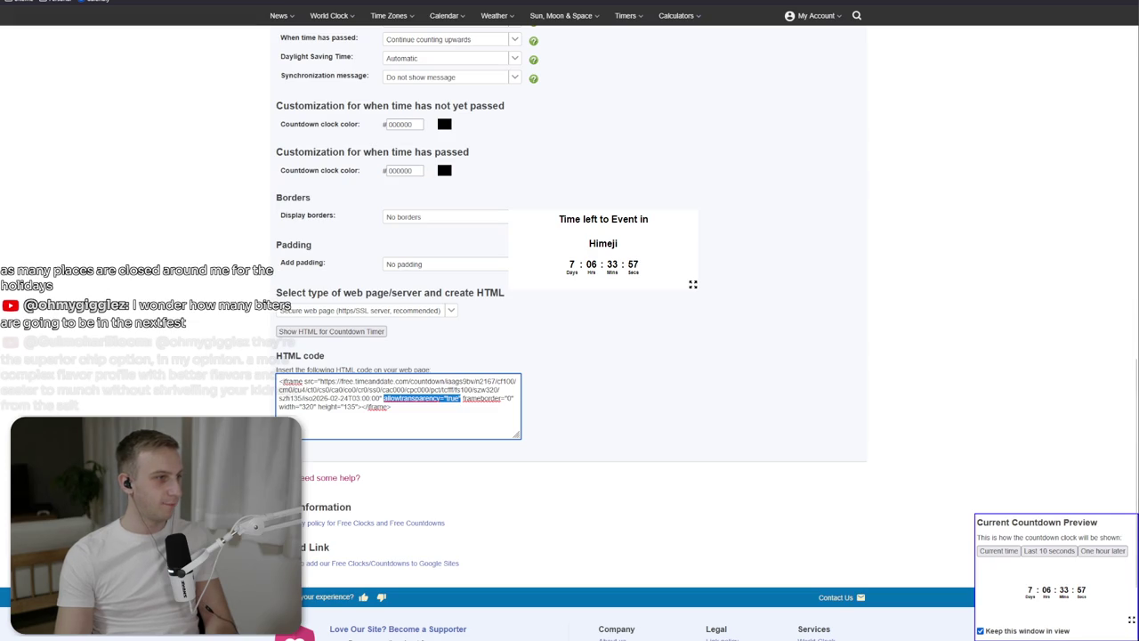
key("alt+Tab")
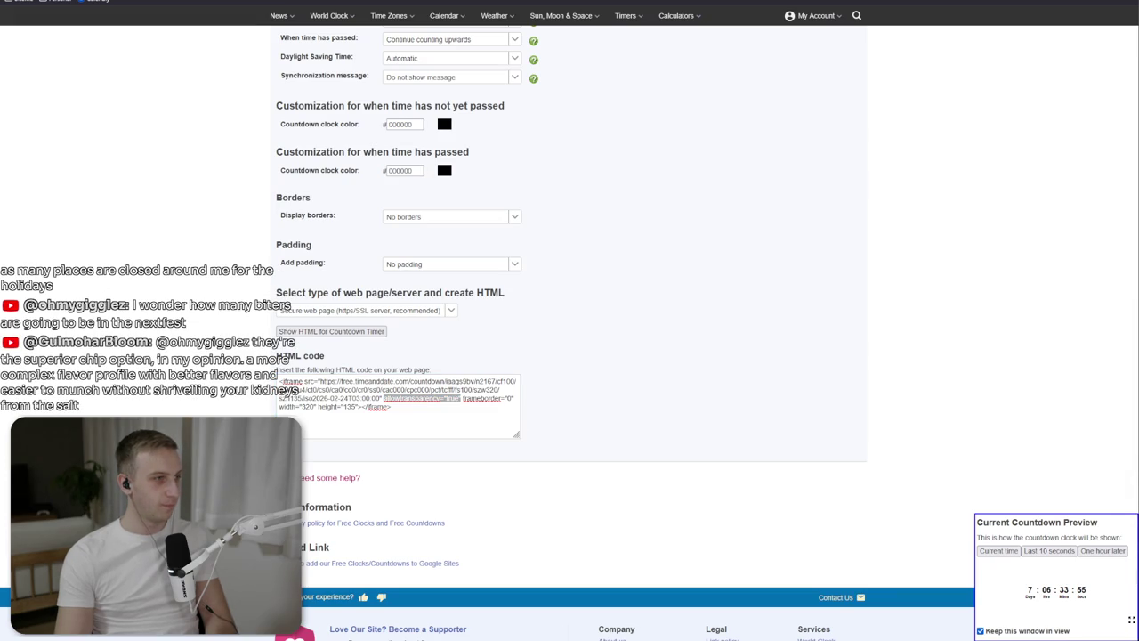
mouse_move(641, 249)
left_mouse_down()
mouse_move(649, 237)
mouse_move(753, 362)
mouse_move(783, 226)
mouse_move(674, 188)
mouse_move(716, 255)
left_mouse_up()
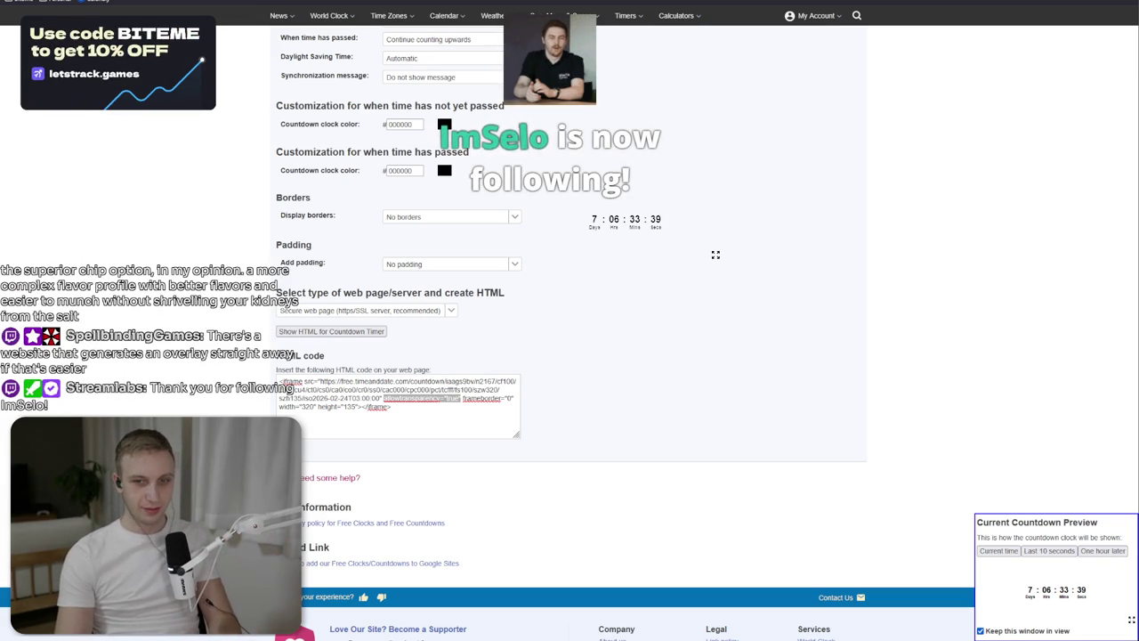
scroll(555, 465, "up", 3)
scroll(555, 465, "up", 6)
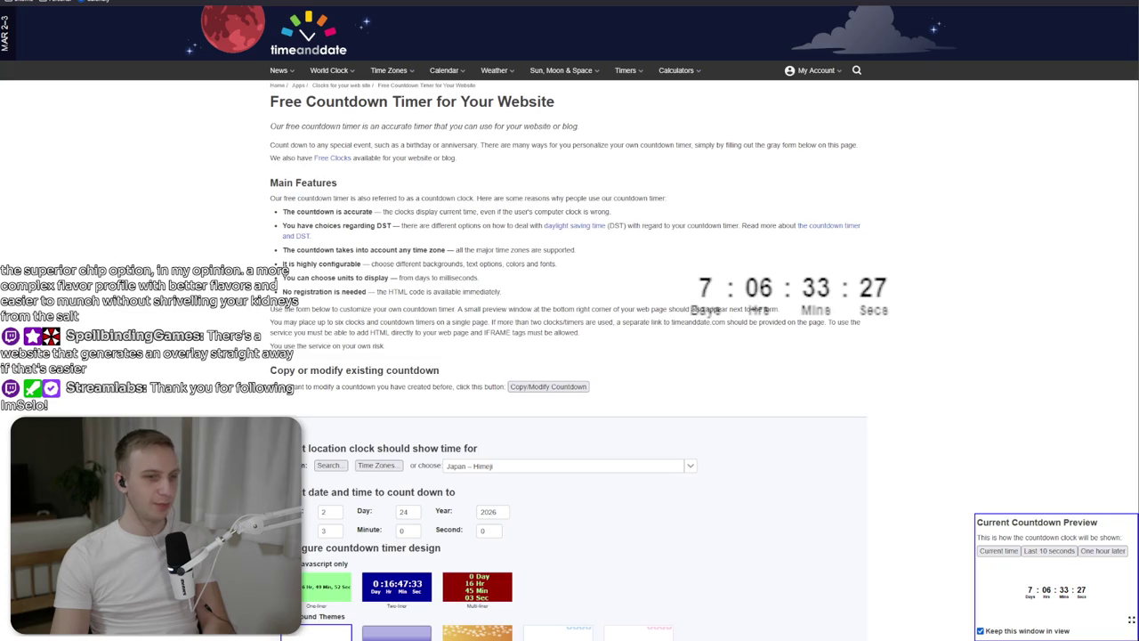
Set the countdown Counter size to Very large.
scroll(871, 550, "down", 3)
scroll(393, 412, "down", 1)
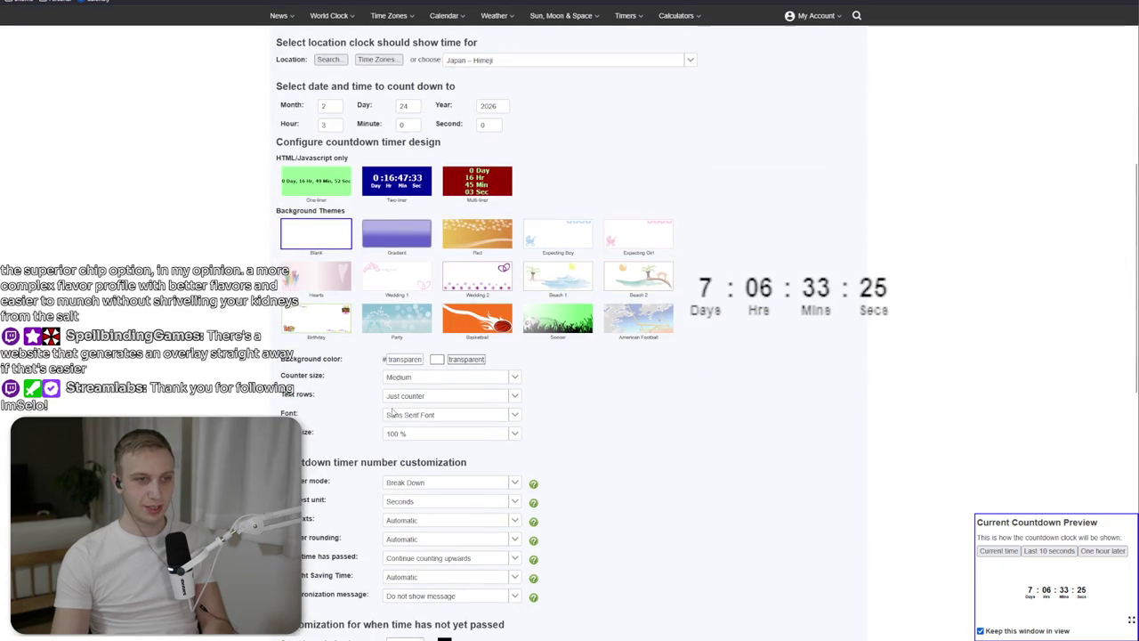
left_click(516, 378)
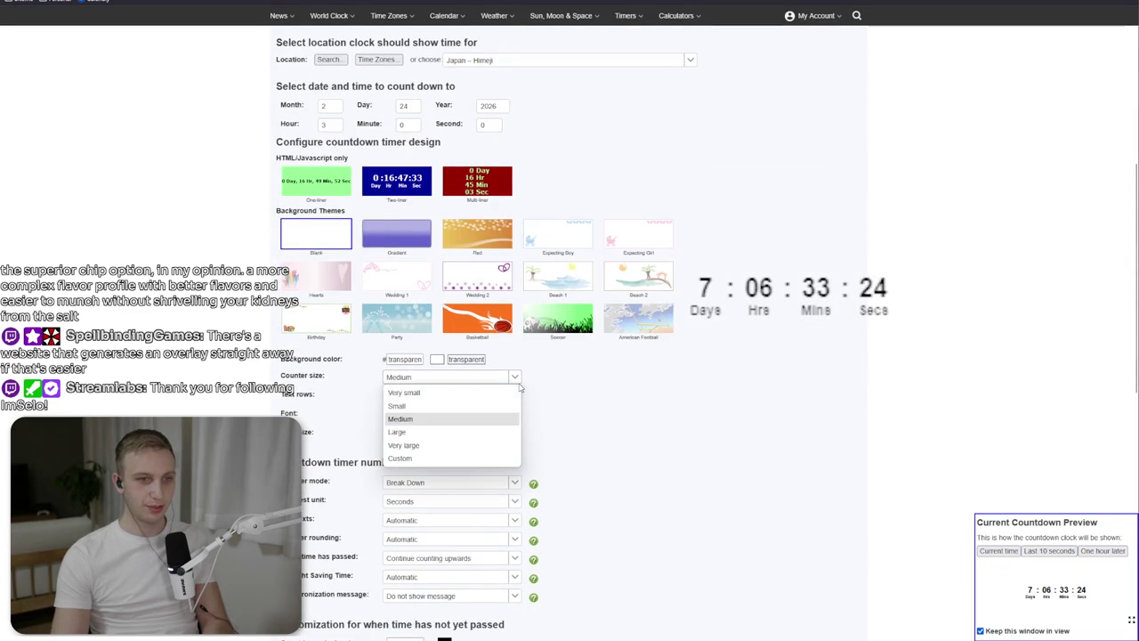
left_click(444, 448)
Select and copy the generated embed code through the countdown date.
scroll(479, 433, "down", 6)
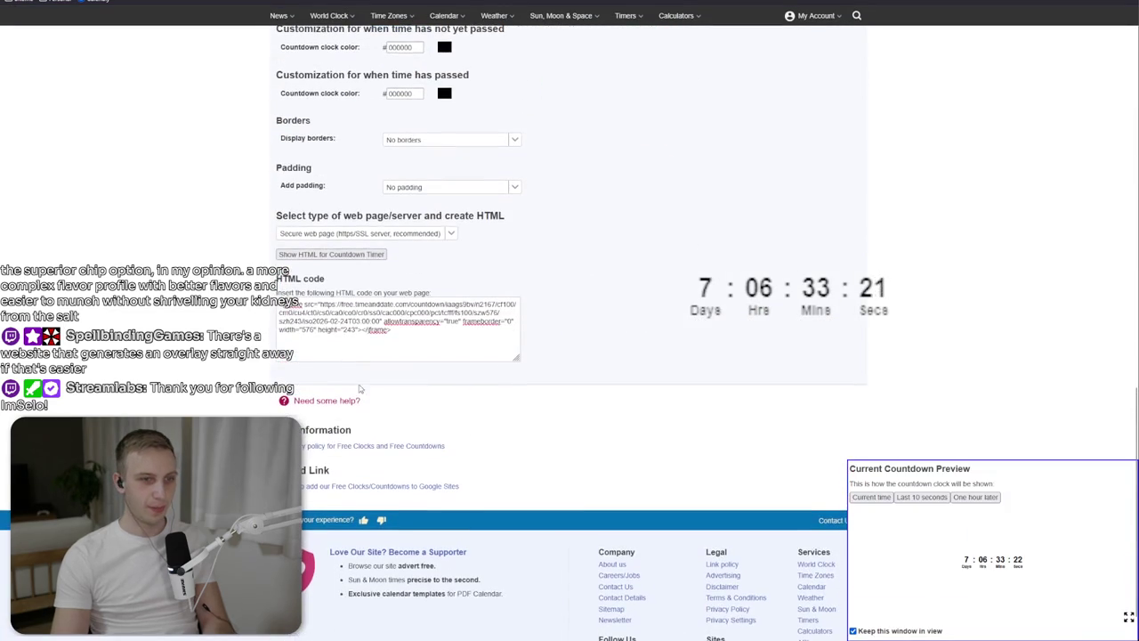
mouse_move(278, 304)
left_mouse_down()
mouse_move(445, 347)
mouse_move(498, 324)
mouse_move(358, 322)
left_mouse_up()
left_click_drag(378, 320, 382, 322)
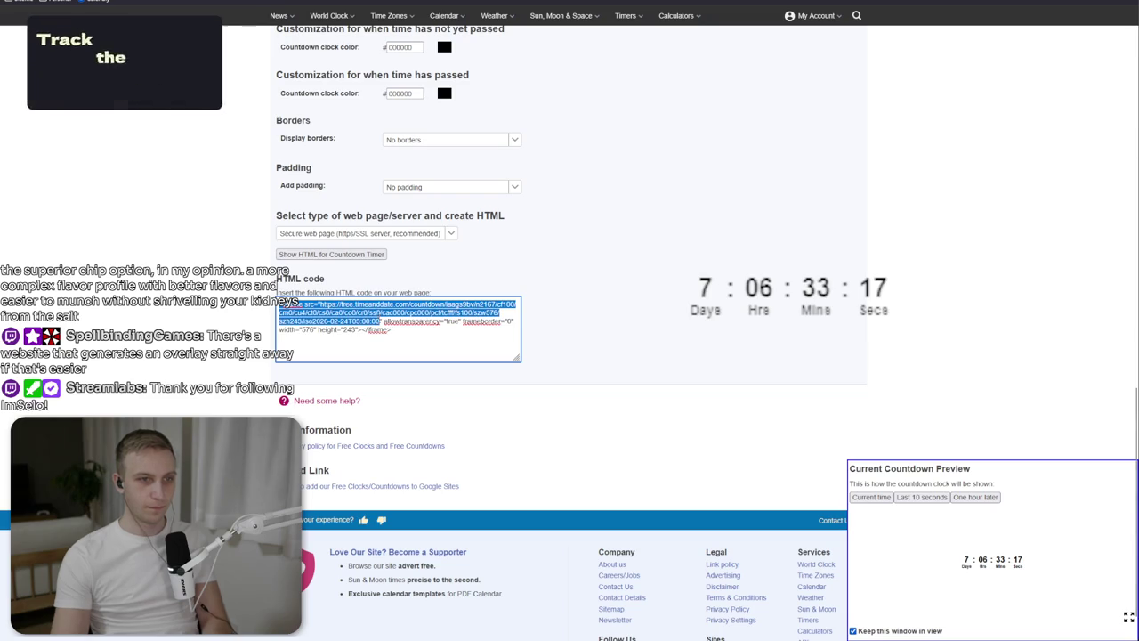
key("alt+Tab")
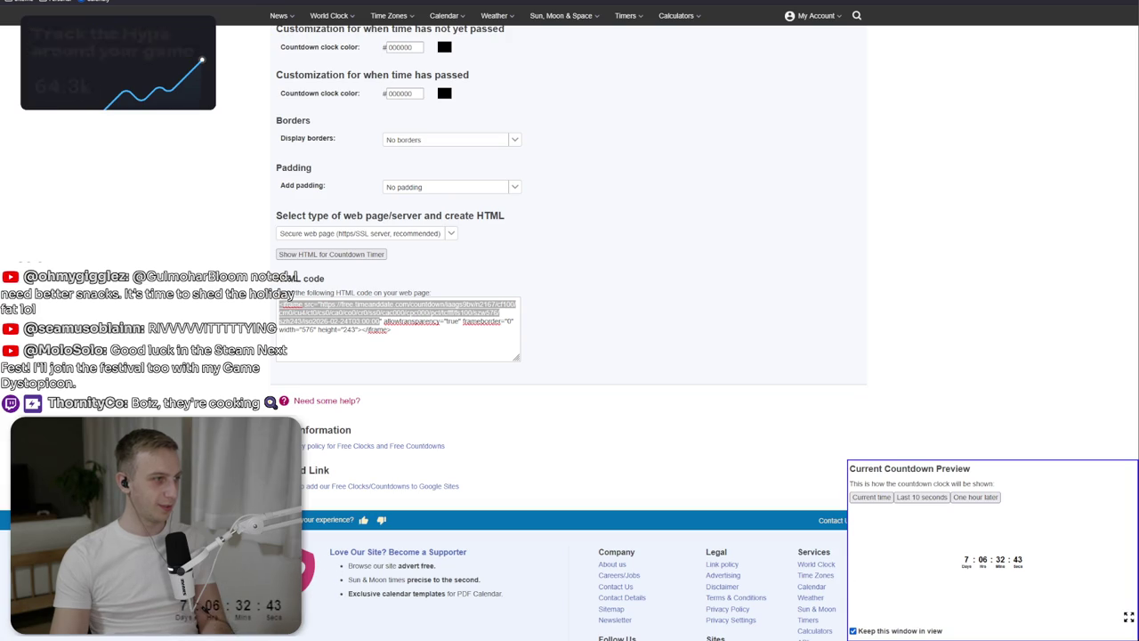
Change the countdown digit colour from light yellow to white.
scroll(446, 352, "up", 3)
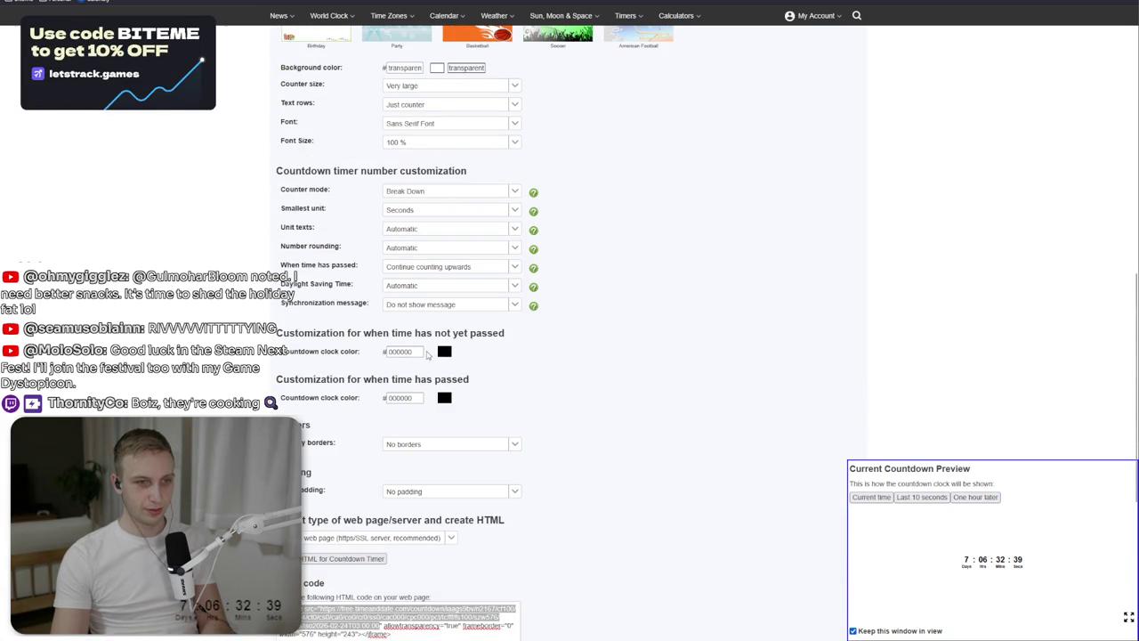
left_click(443, 352)
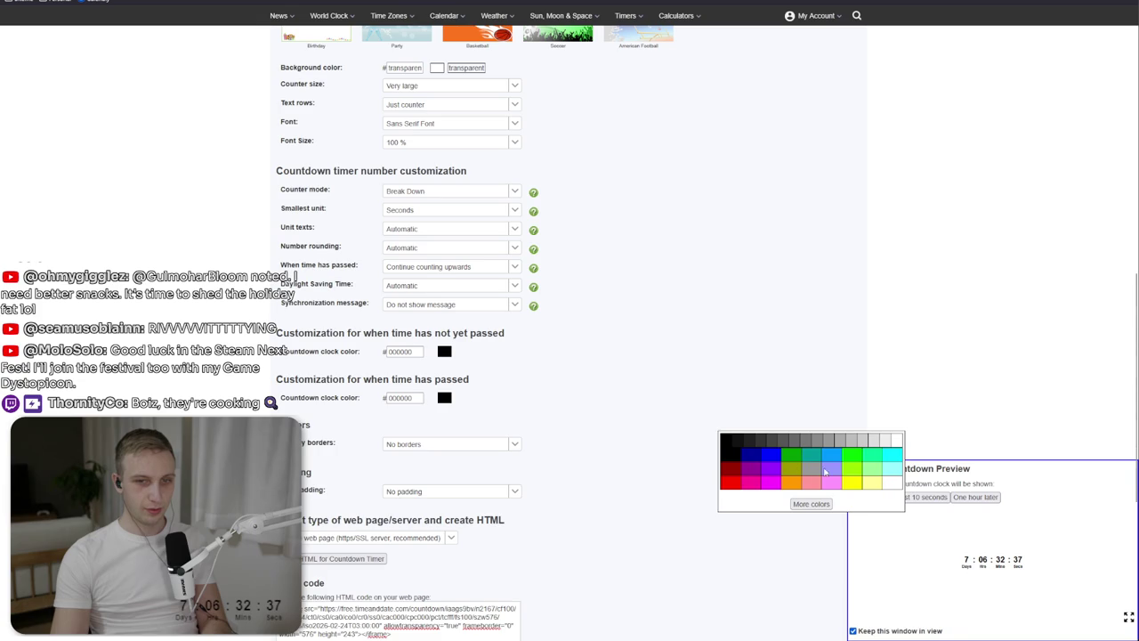
left_click(882, 485)
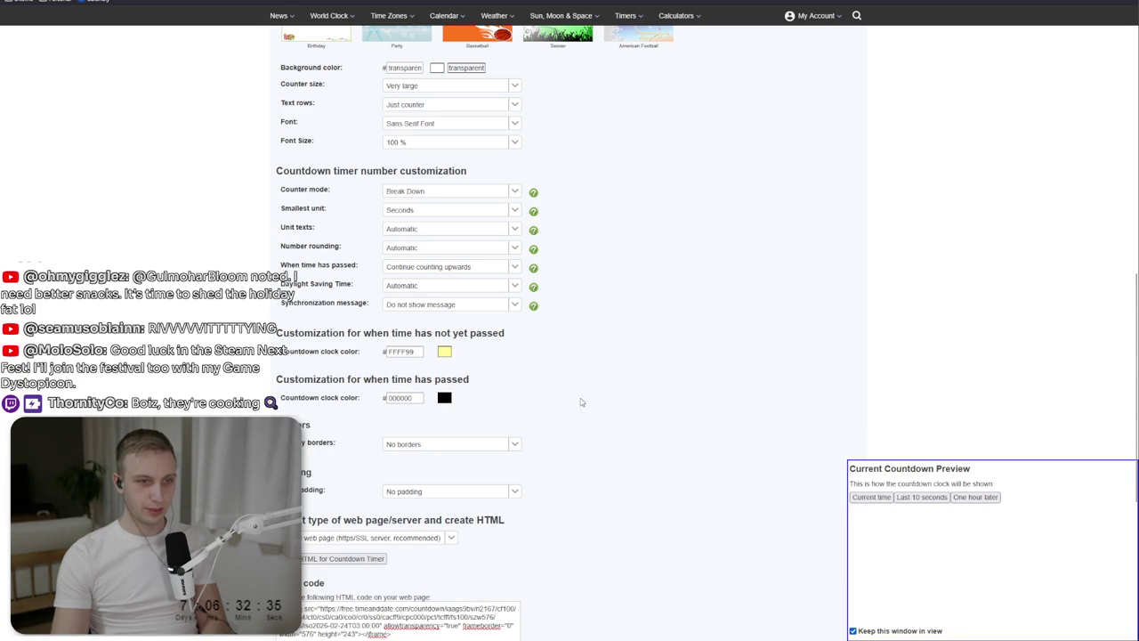
left_click(444, 397)
left_click(893, 484)
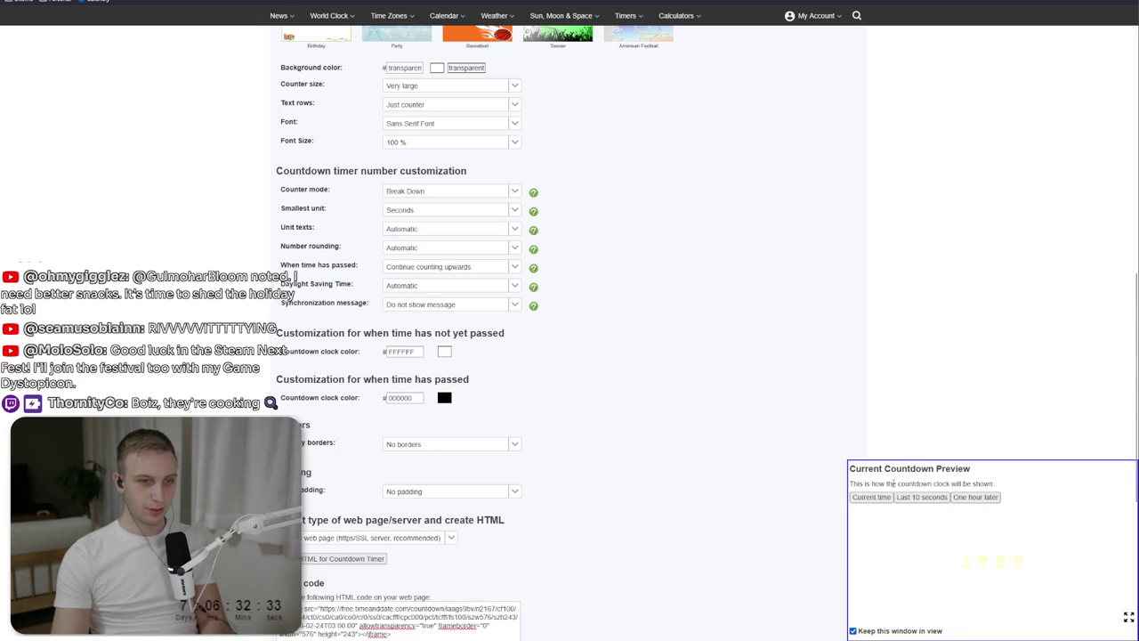
Select and copy the countdown URL from the updated embed code.
scroll(533, 595, "down", 1)
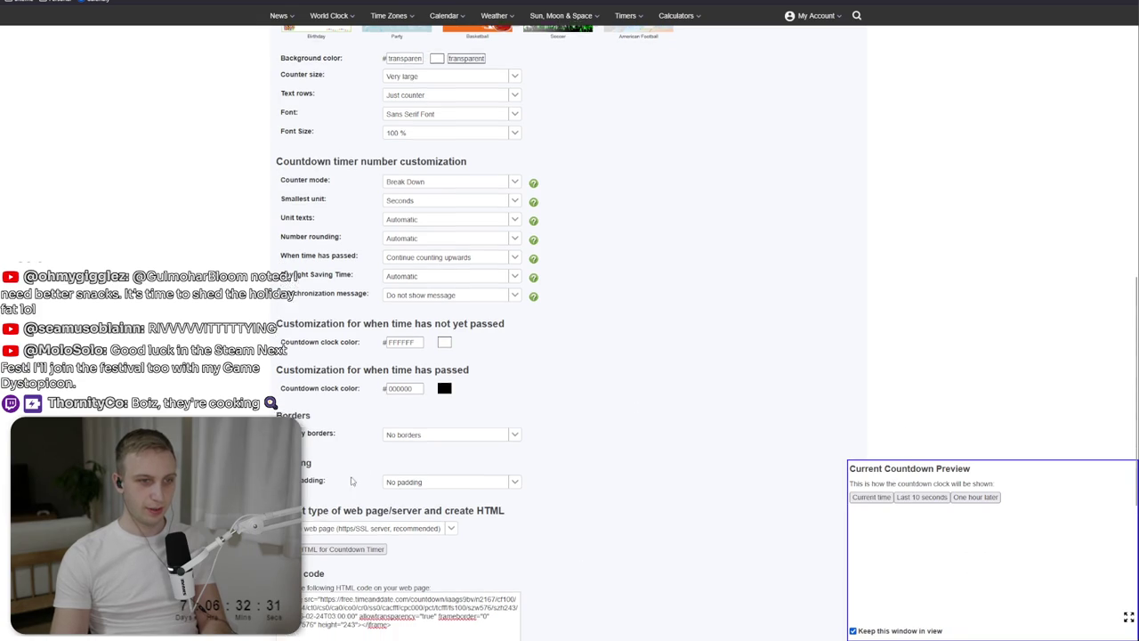
left_click(358, 574)
left_click(320, 557)
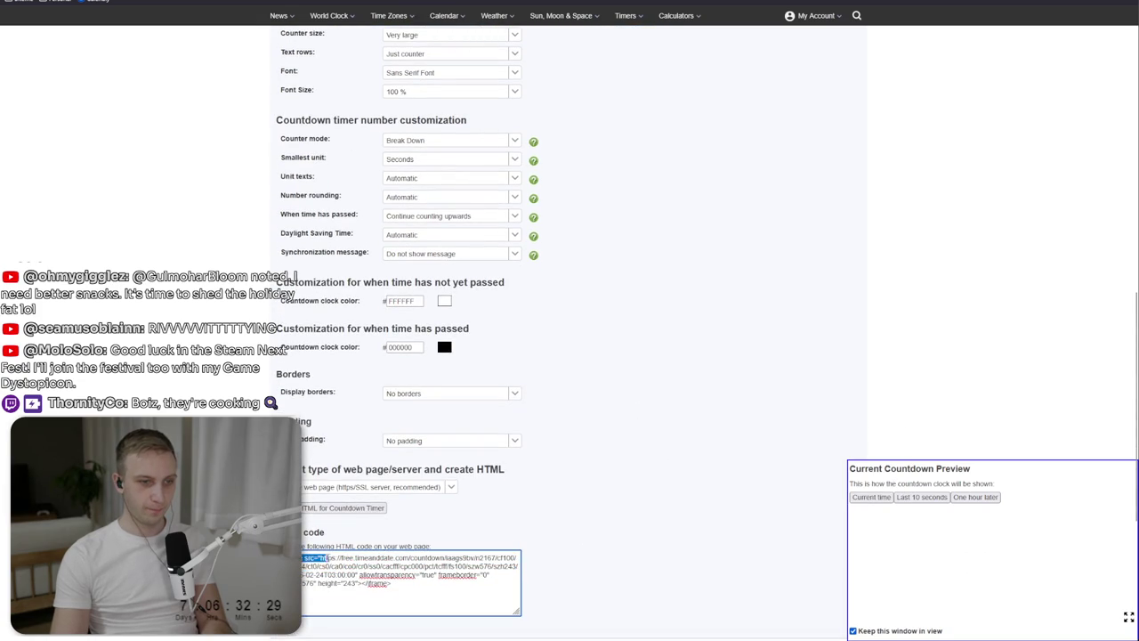
left_click_drag(320, 557, 357, 575)
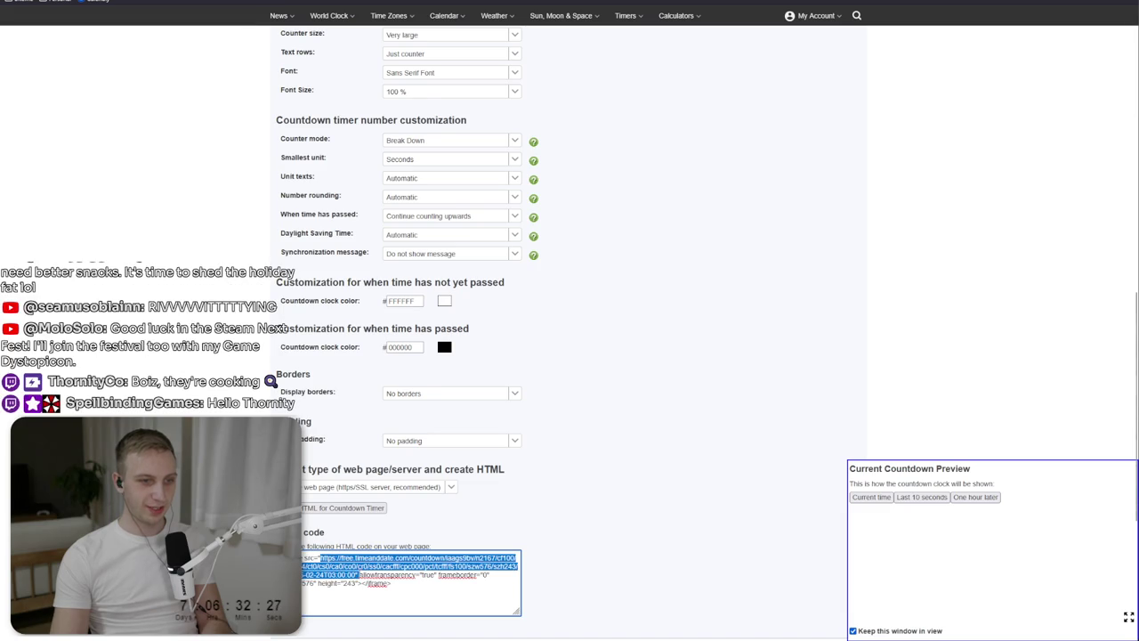
key("alt+Tab")
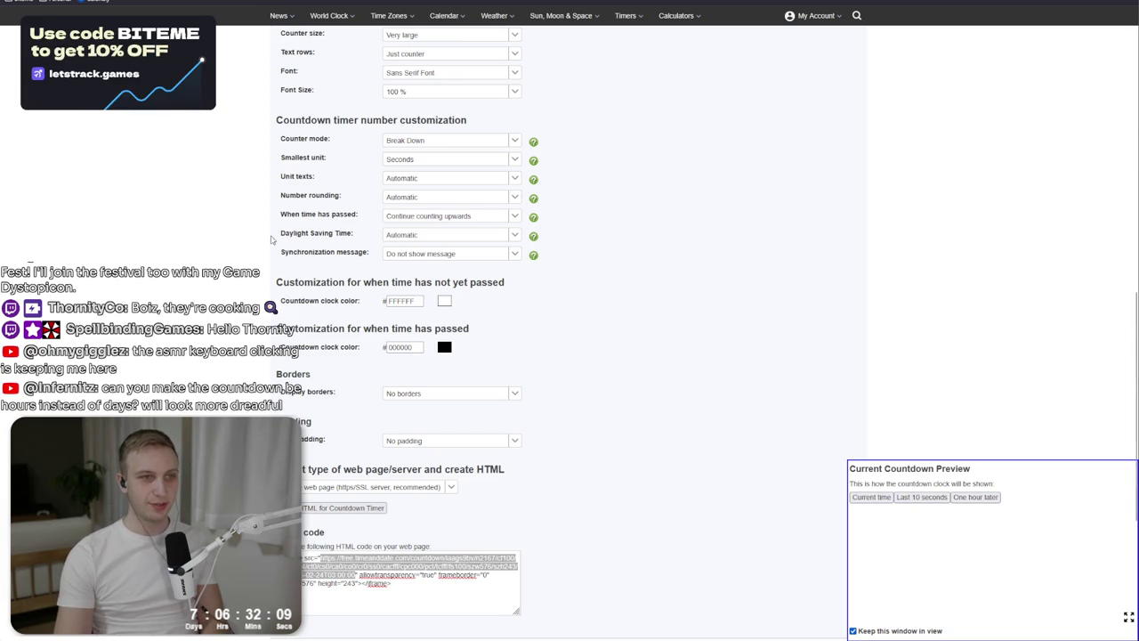
Inspect the daylight saving, after-deadline, number rounding and unit text dropdowns, leaving all unchanged.
left_click(328, 226)
left_click(486, 236)
left_click(486, 236)
left_click(488, 218)
left_click(488, 218)
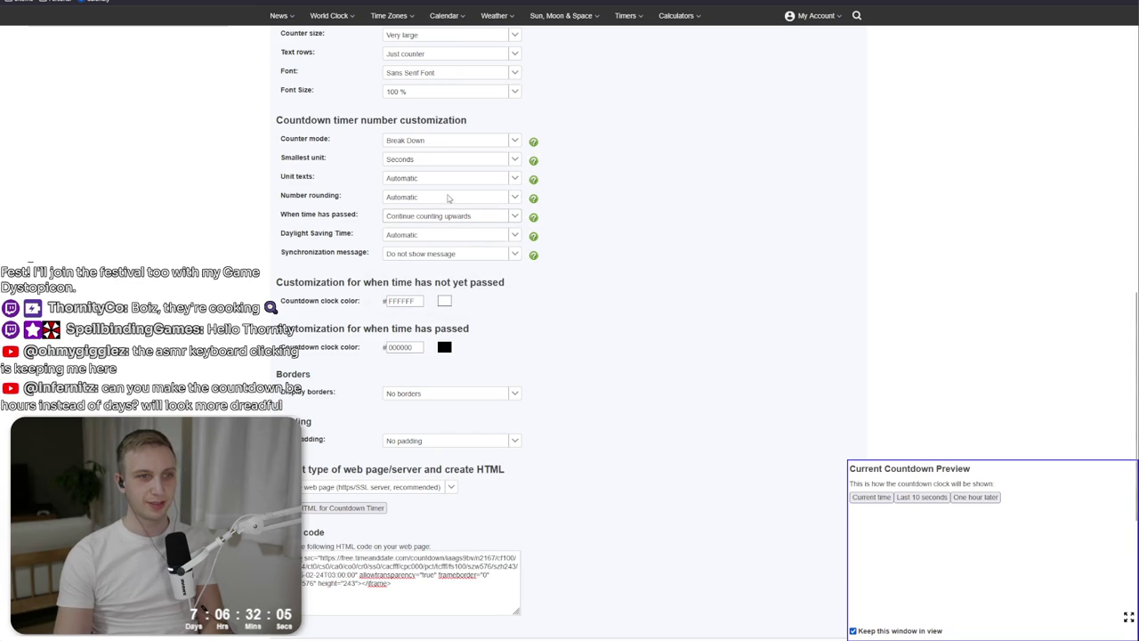
left_click(448, 197)
left_click(445, 177)
left_click(444, 163)
left_click(444, 164)
left_click(435, 195)
left_click(436, 181)
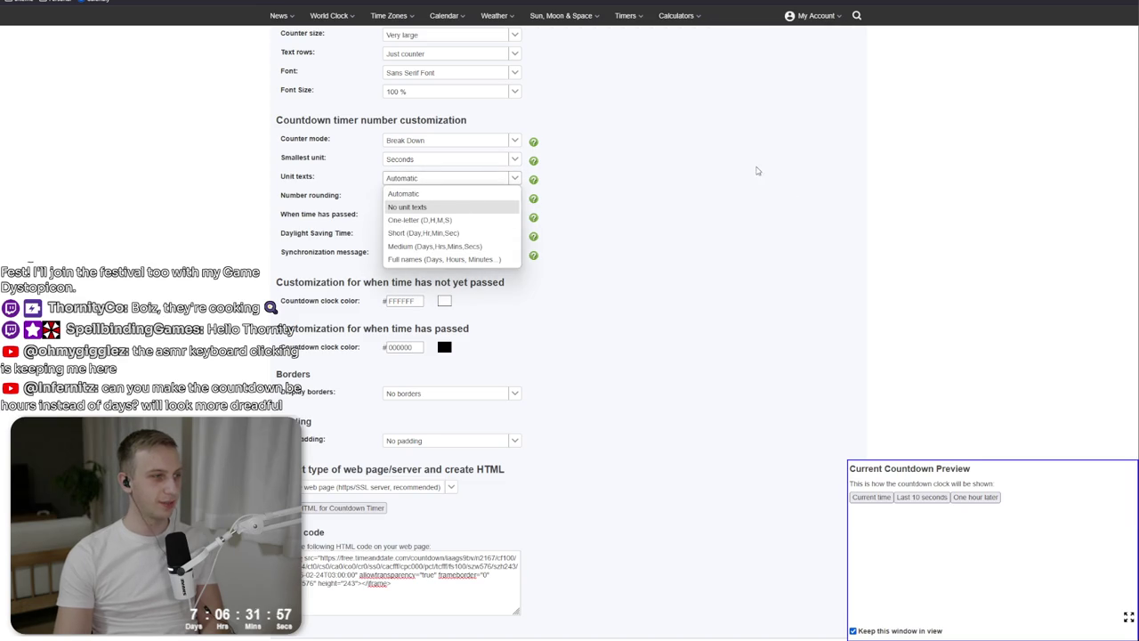
left_click(752, 167)
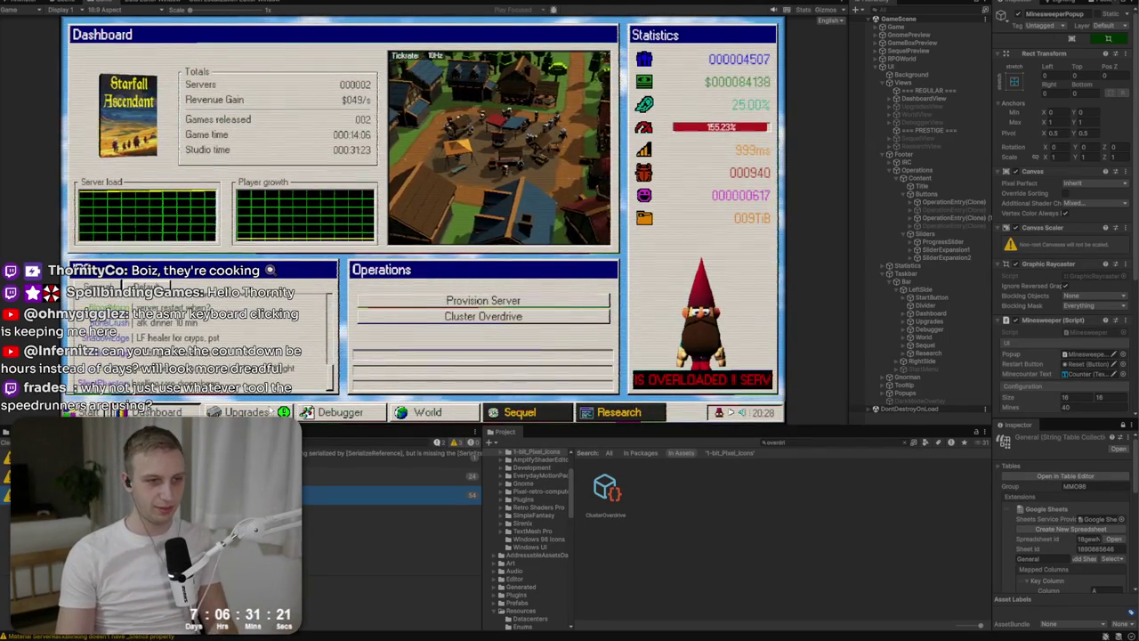
Switch the running game from the Dashboard to the Upgrades tree.
left_click(270, 408)
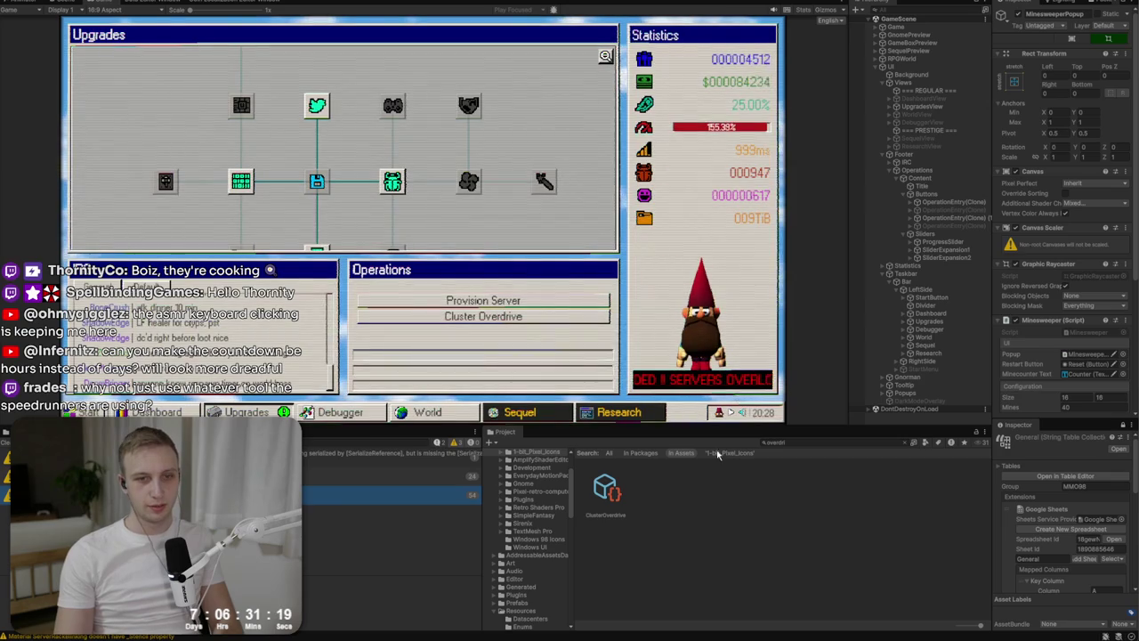
mouse_move(708, 127)
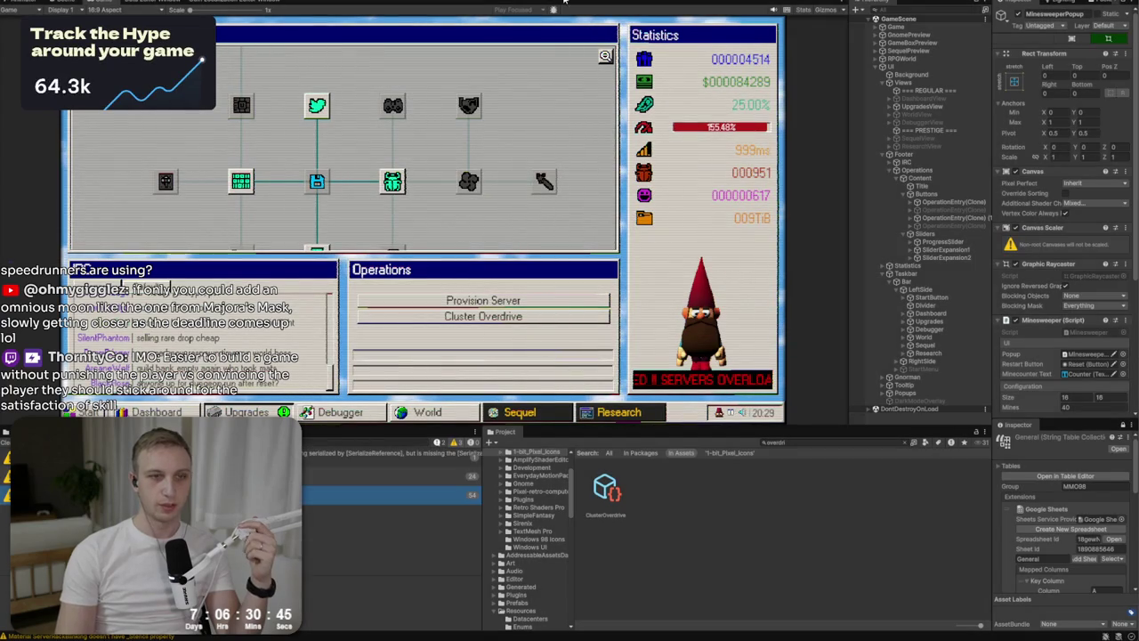
key("alt+Tab")
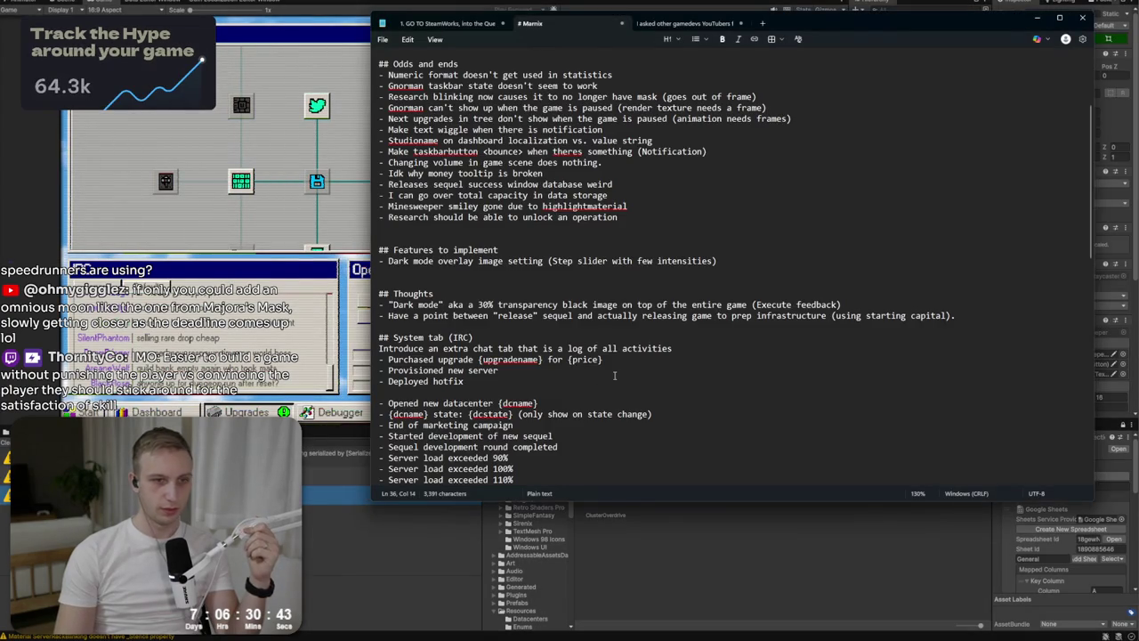
scroll(549, 335, "down", 10)
scroll(549, 334, "down", 9)
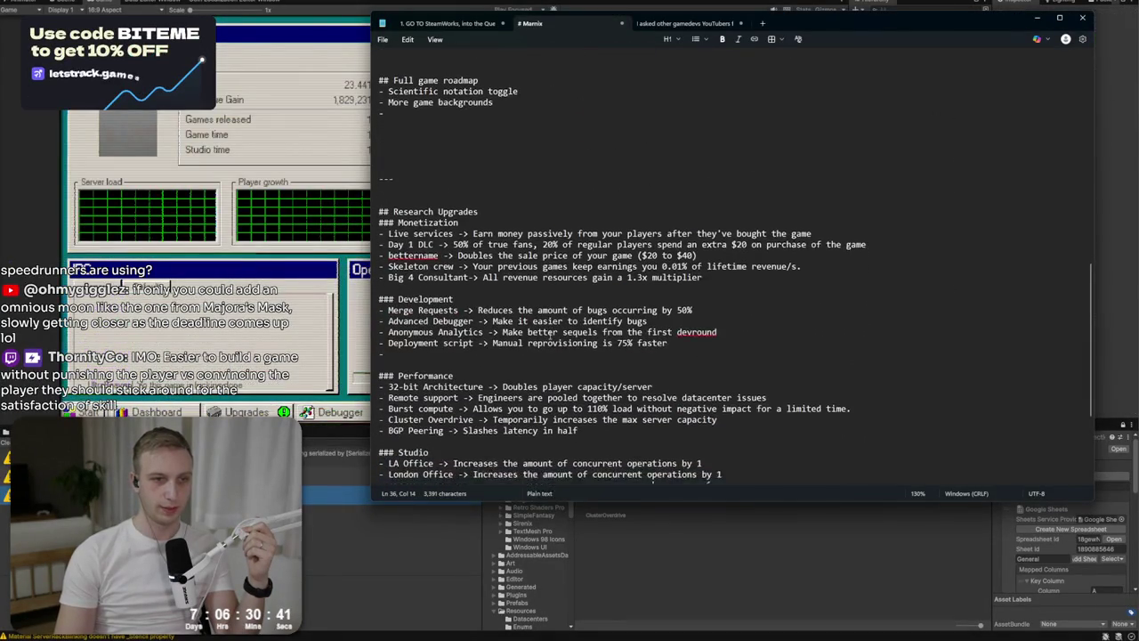
scroll(549, 335, "down", 1)
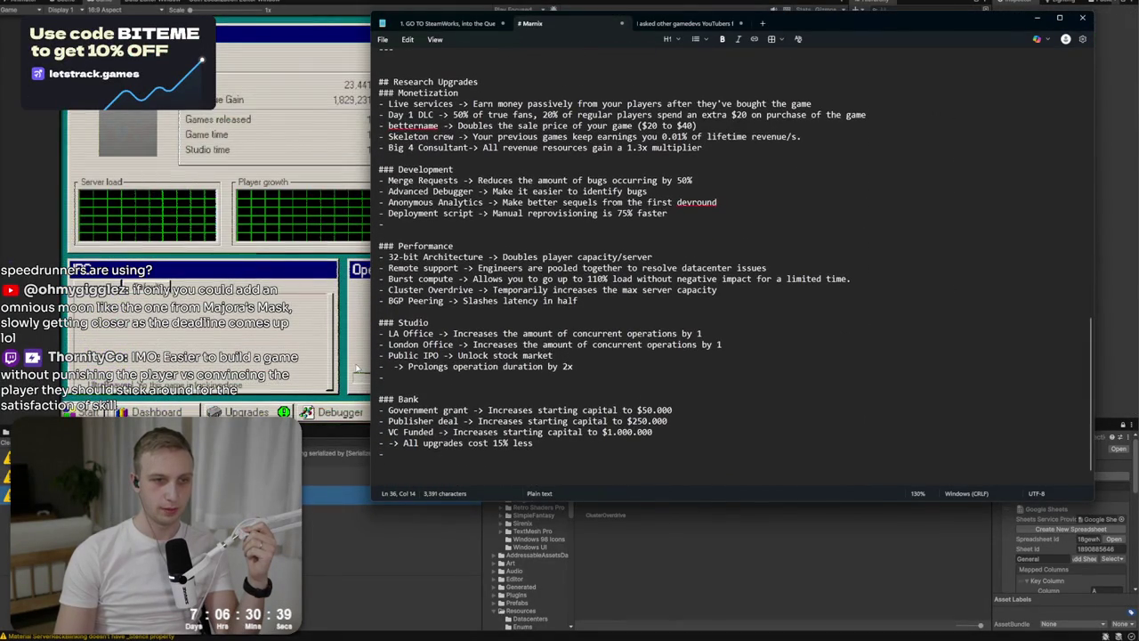
left_click(389, 366)
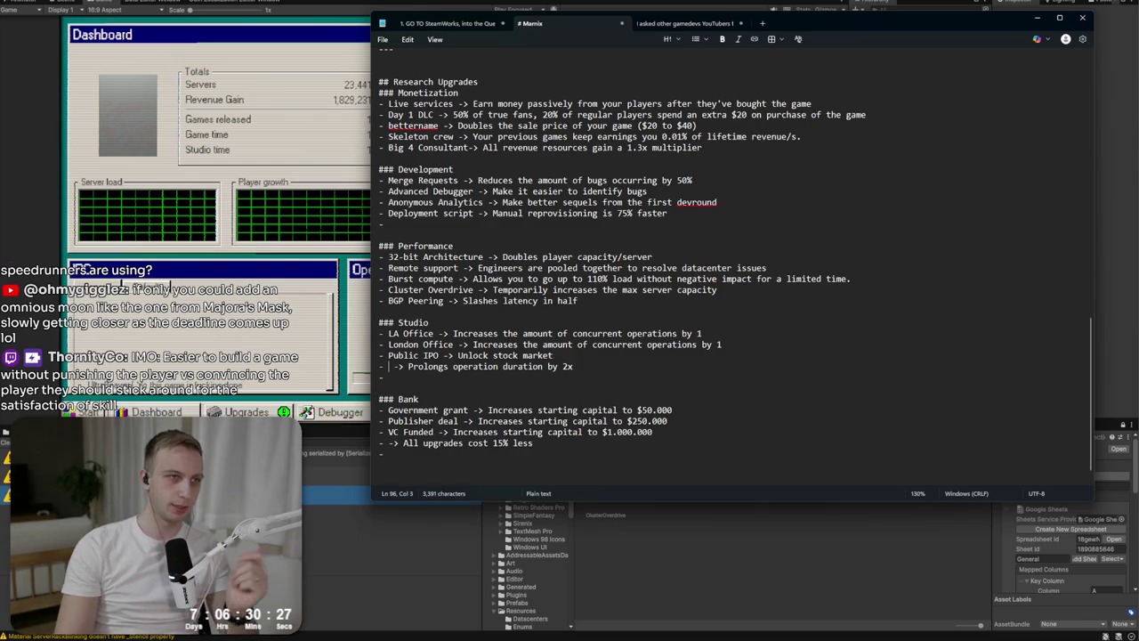
key("alt+Tab")
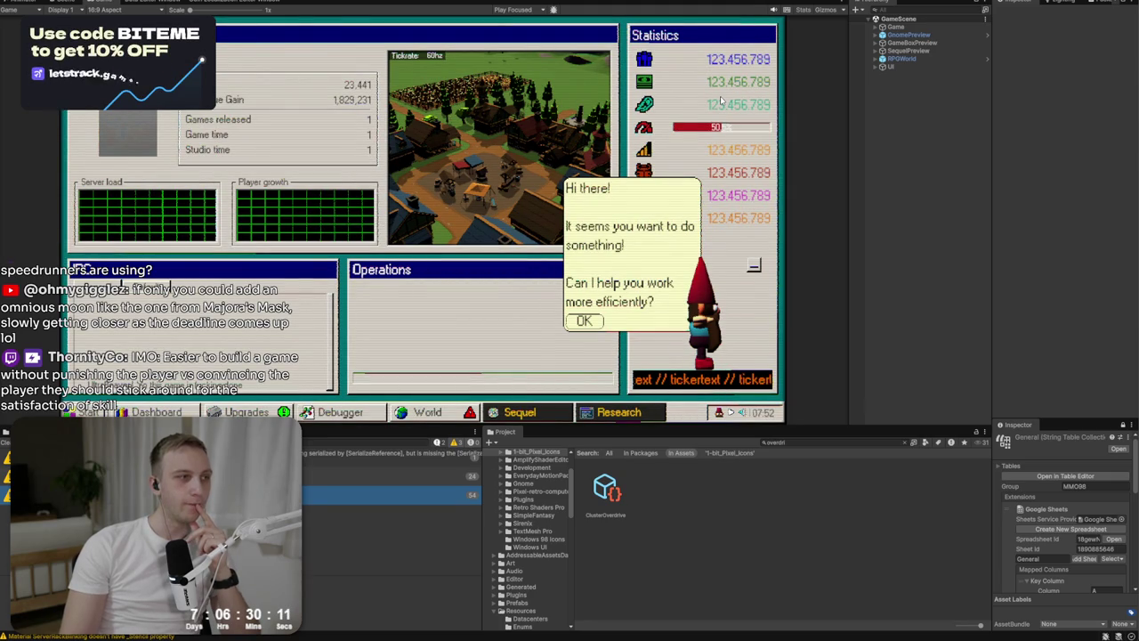
Bring the Notepad research-upgrade notes back in front of Unity.
key("alt+Tab")
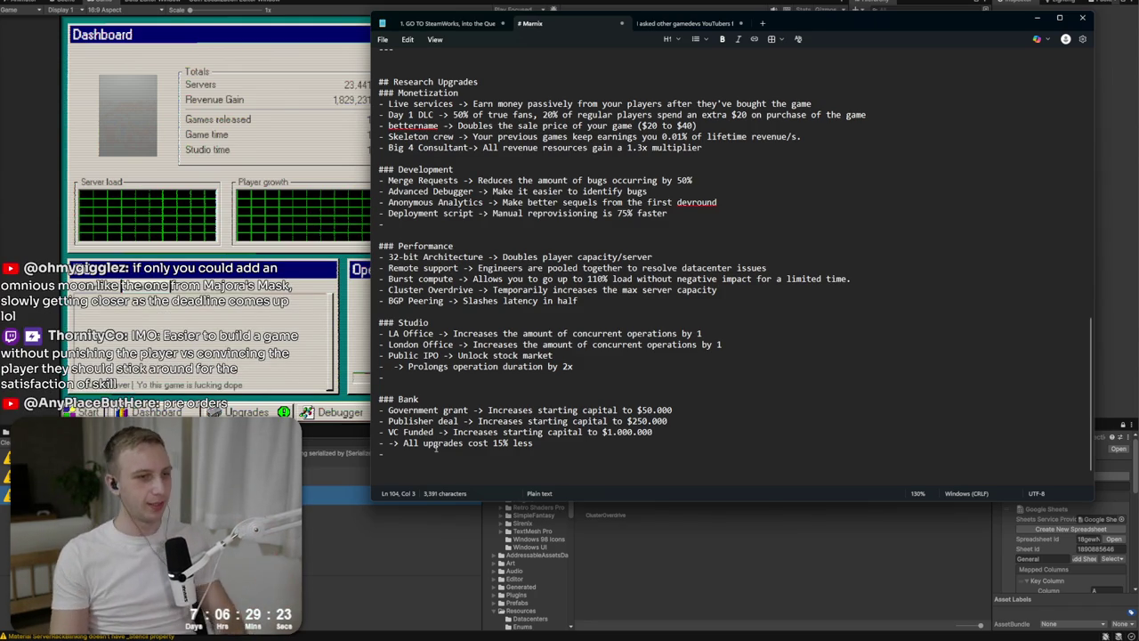
Add the Bank entry 'Line of Credit: Get a 100k loan at 10% APR'.
type("Lona")
key("BackSpace")
key("BackSpace")
key("BackSpace")
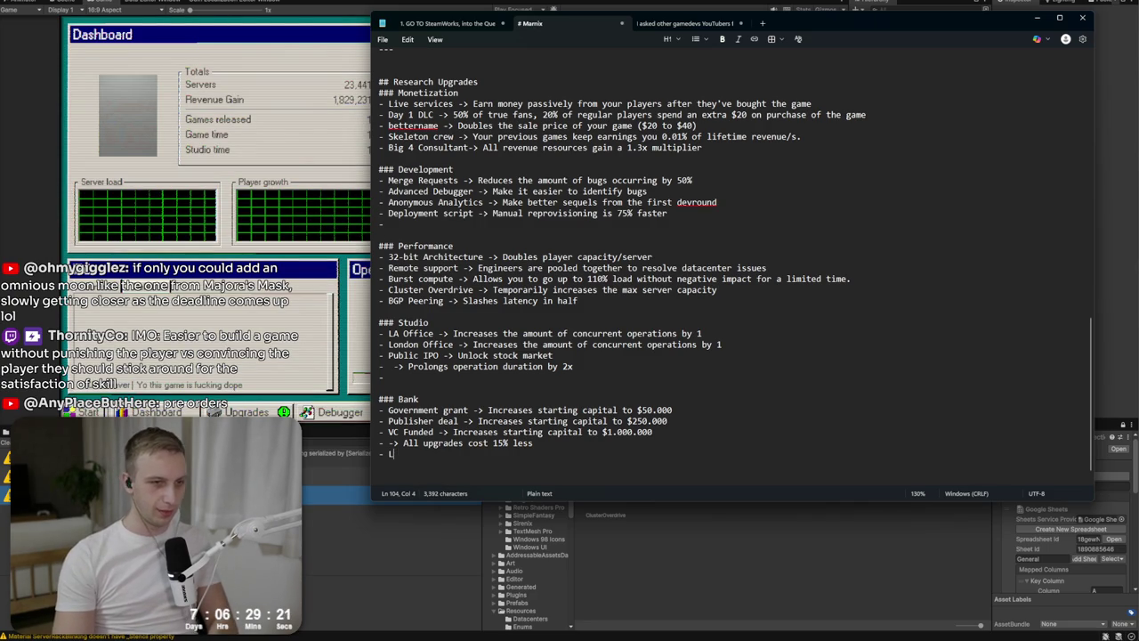
type("Bank loa")
key("BackSpace")
key("BackSpace")
key("BackSpace")
type("Line of Credit ->")
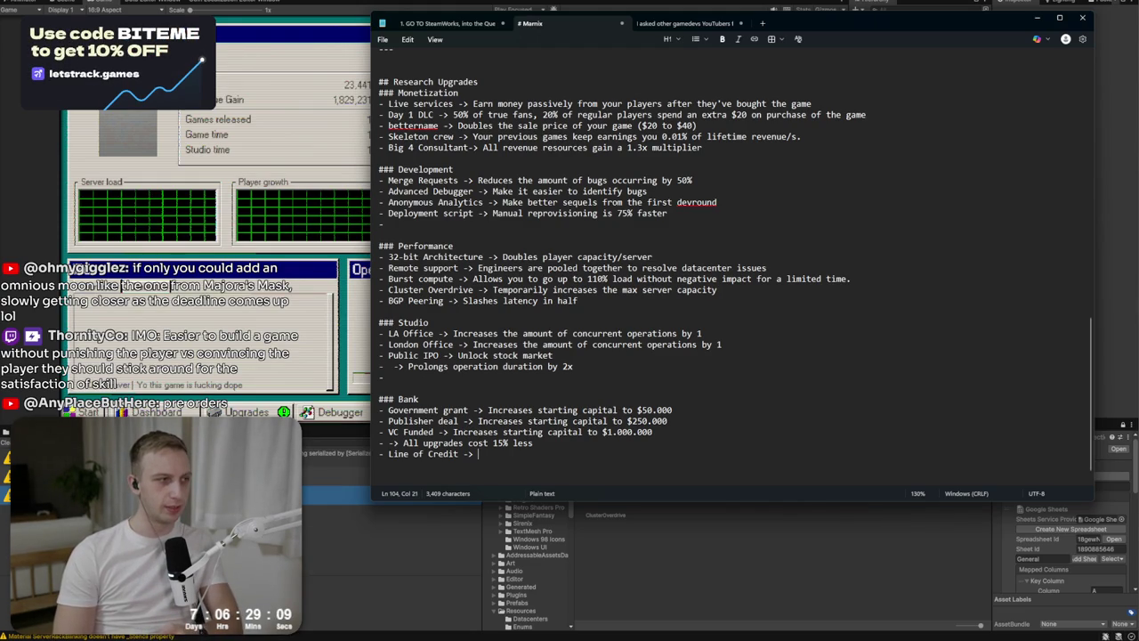
type("Get a 20")
key("BackSpace")
key("BackSpace")
key("BackSpace")
type("100k loan")
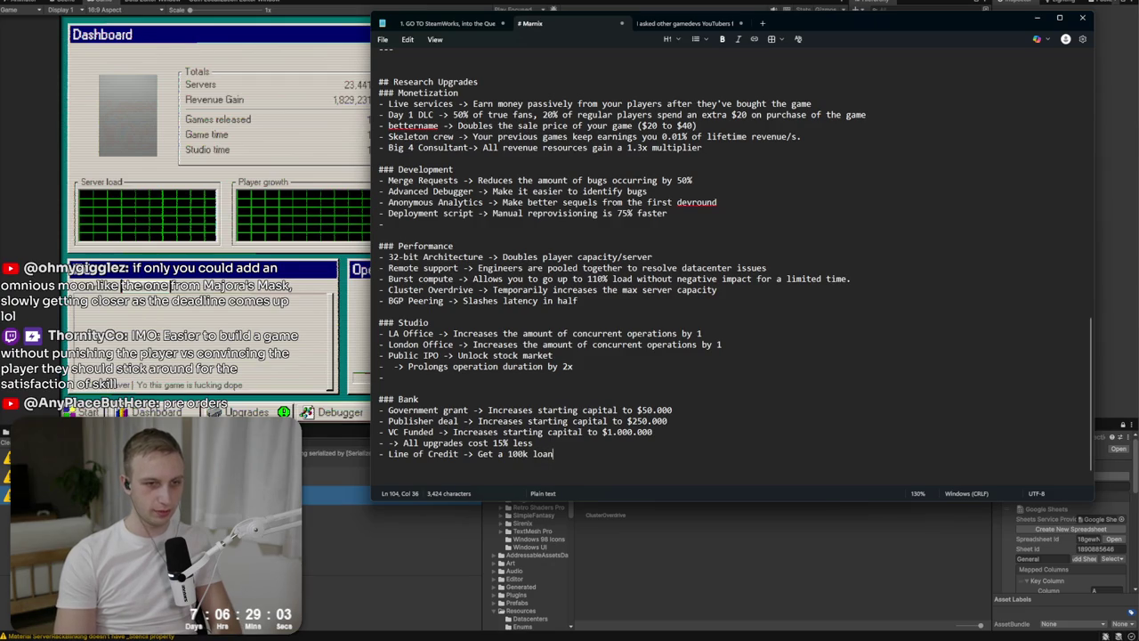
key("BackSpace")
key("BackSpace")
key("BackSpace")
type("at 10")
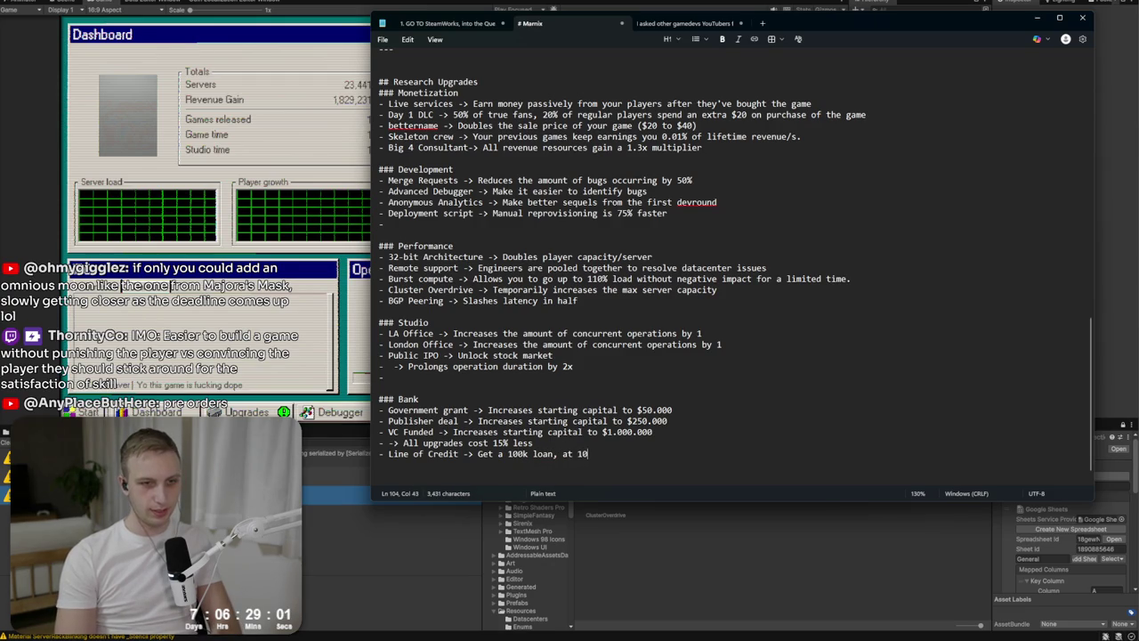
type("% APR")
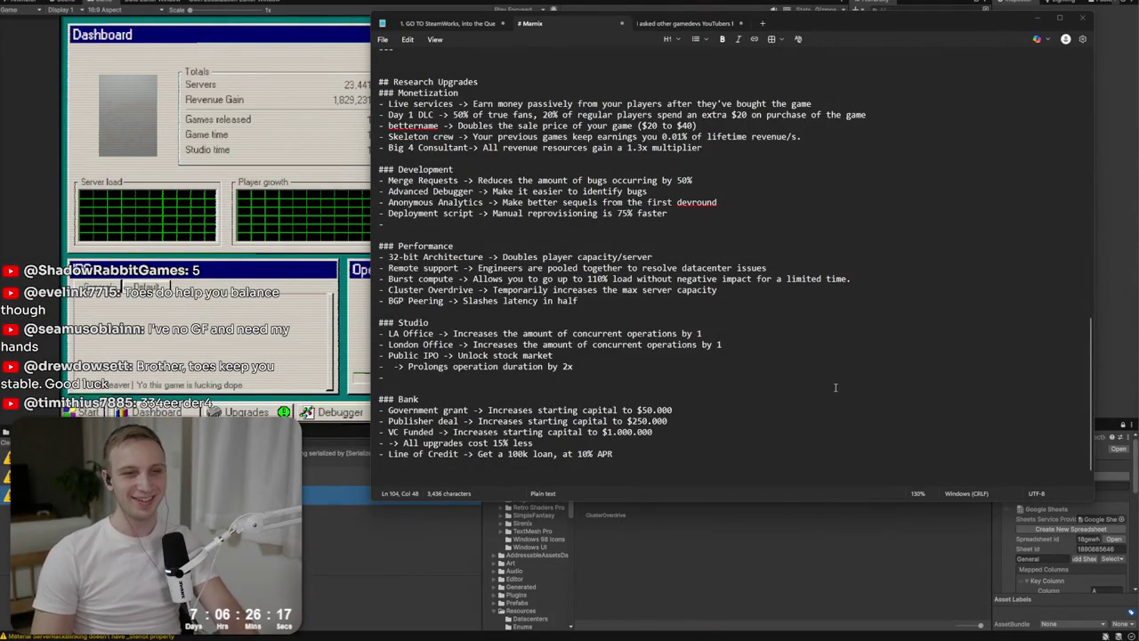
Select the last two Bank lines and move the caret up to the Bank heading.
left_click_drag(613, 454, 368, 445)
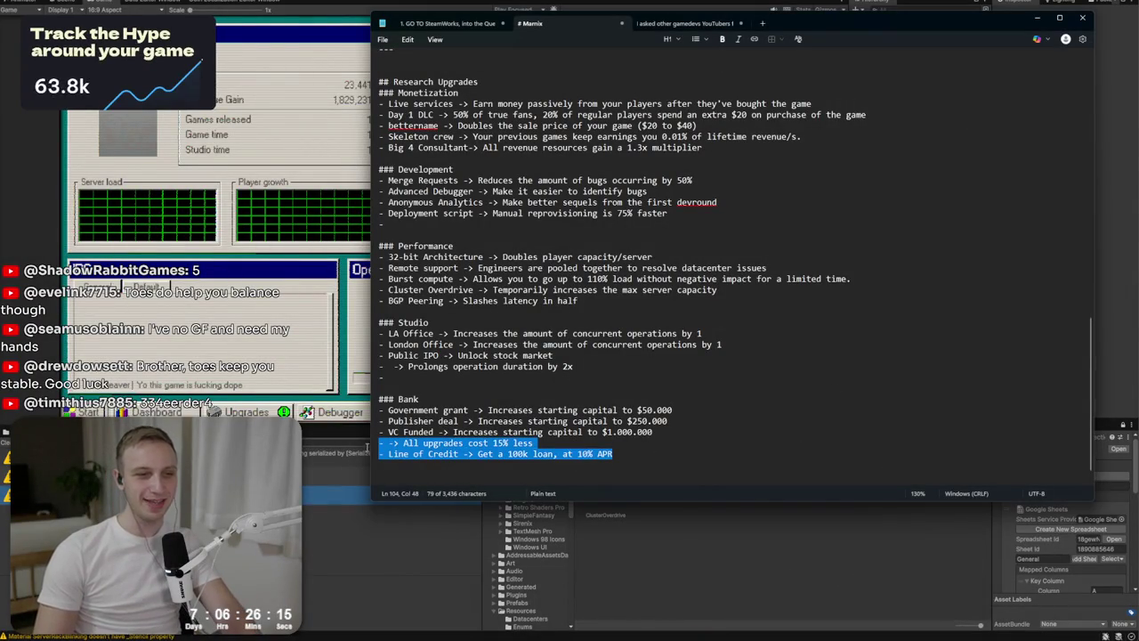
left_click(420, 443)
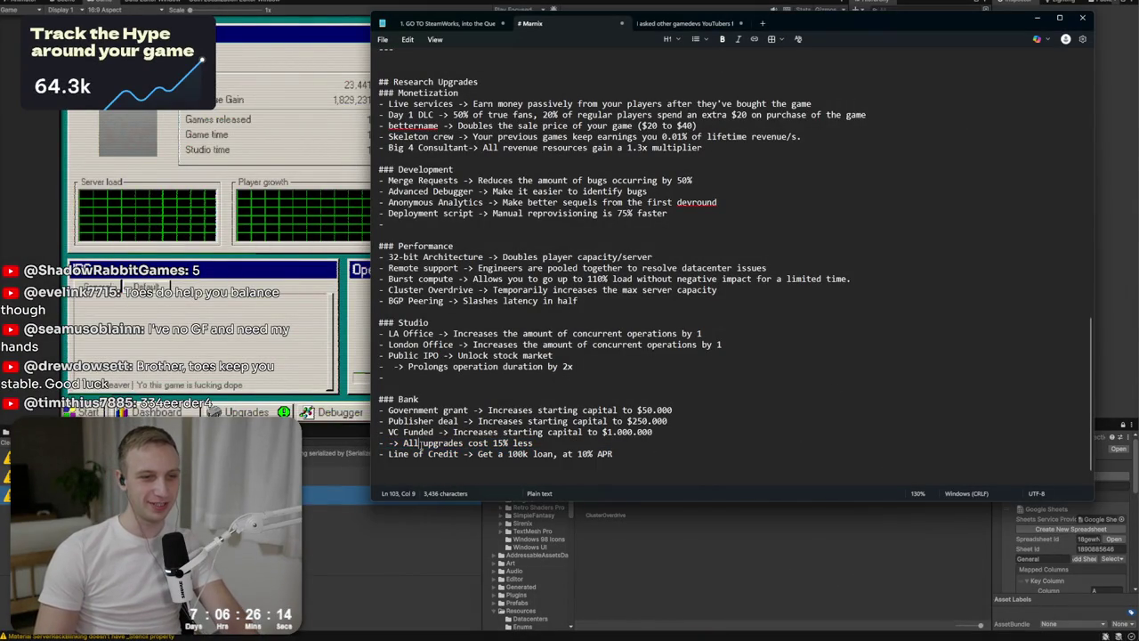
left_click(413, 399)
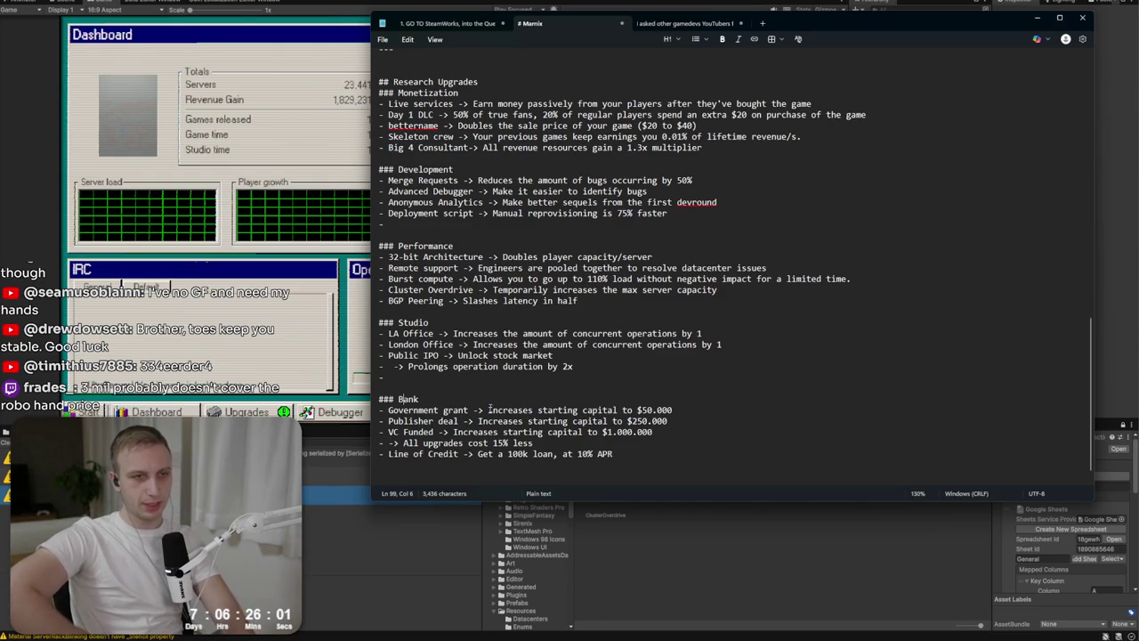
Change the '### Bank' heading in the upgrade notes to '### Finances'.
double_click(415, 399)
type("Finances")
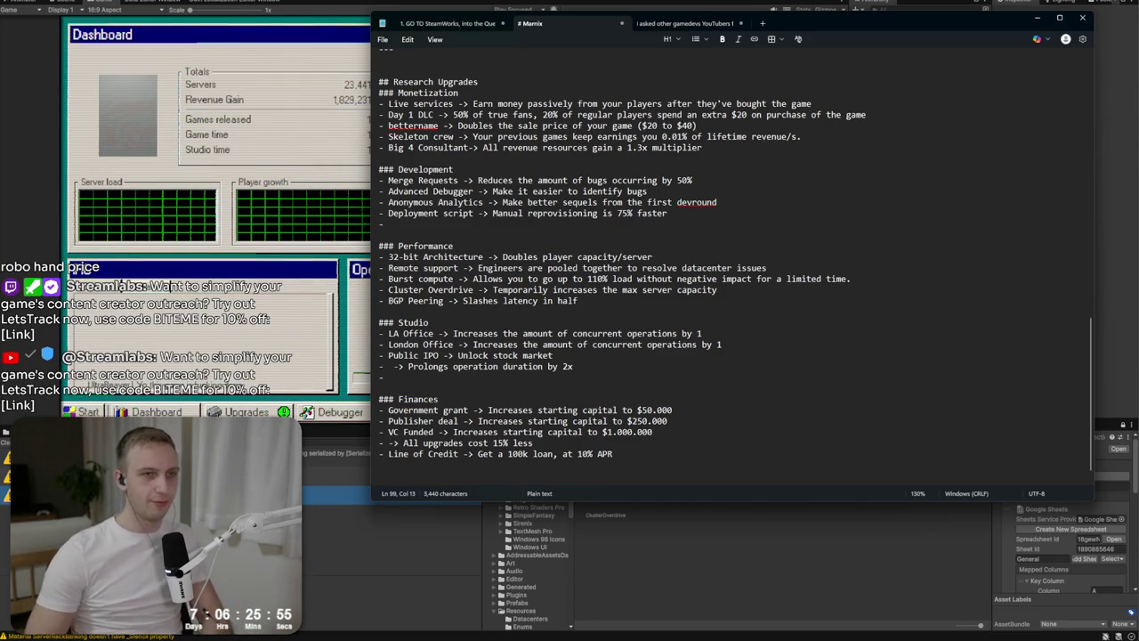
left_click_drag(457, 125, 379, 159)
left_click_drag(457, 93, 463, 82)
left_click(464, 387)
mouse_move(463, 387)
left_mouse_down()
mouse_move(614, 456)
mouse_move(534, 453)
mouse_move(409, 392)
left_mouse_up()
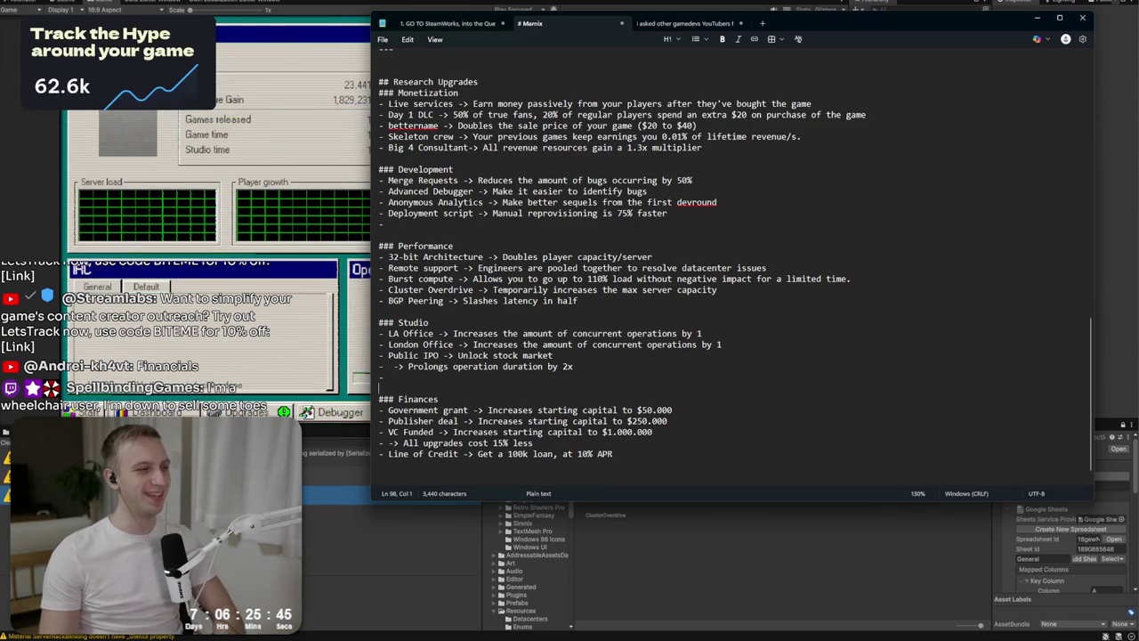
left_click(441, 398)
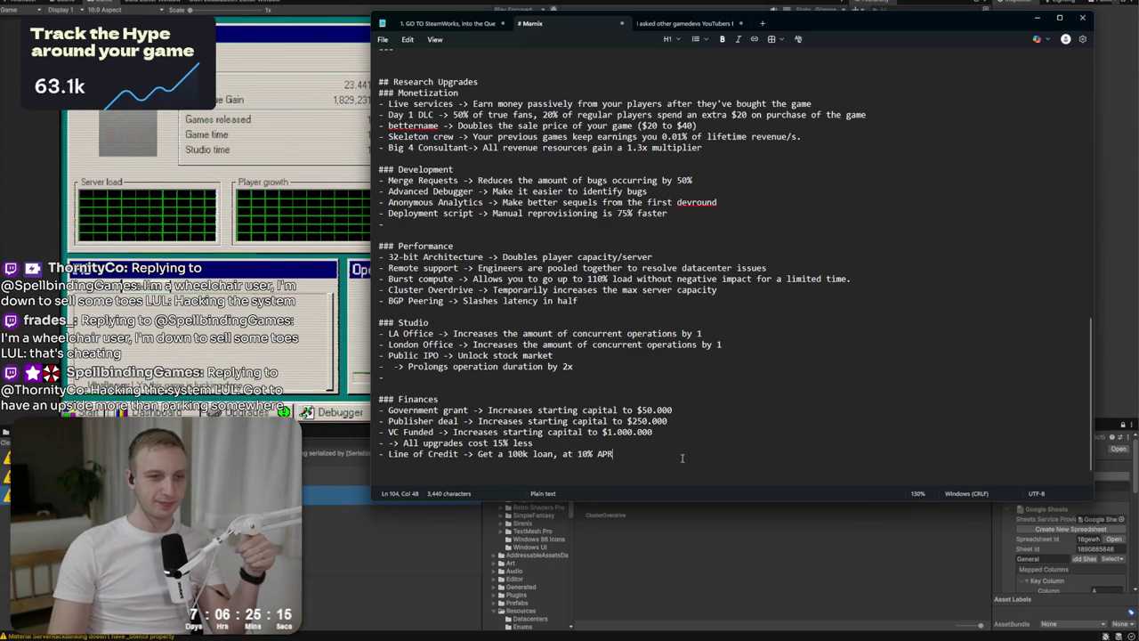
Select the notes' upgrade list from the last Finances line up to '### Monetization'.
left_click(650, 450)
key("alt+Tab")
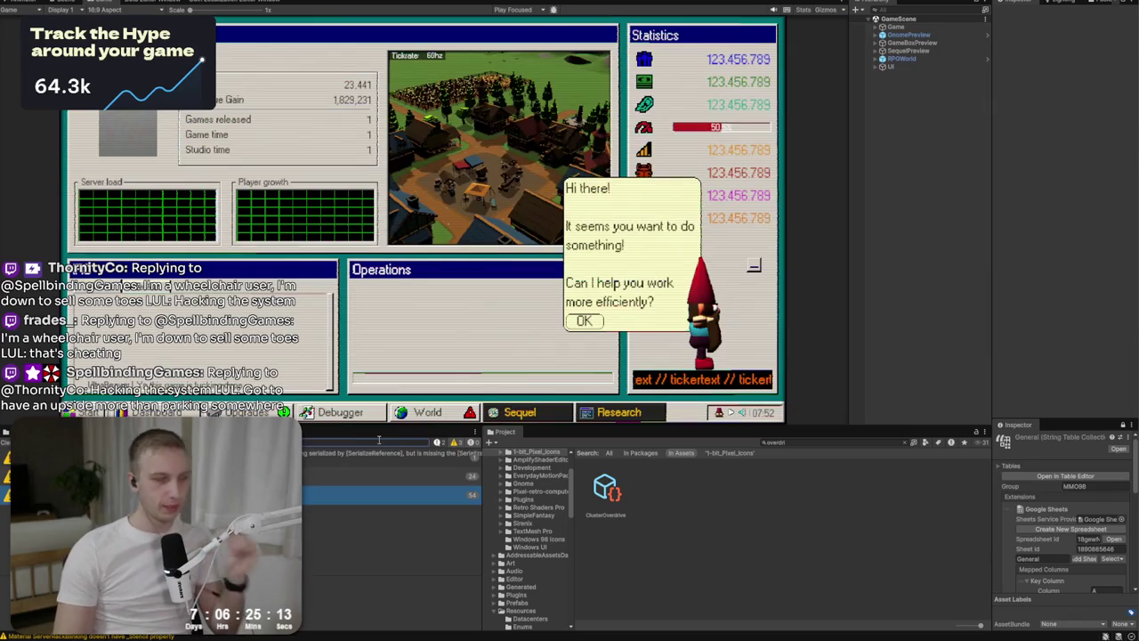
key("alt+Tab")
key("shift+Up")
key("shift+Up")
key("shift+Up")
key("shift+Home")
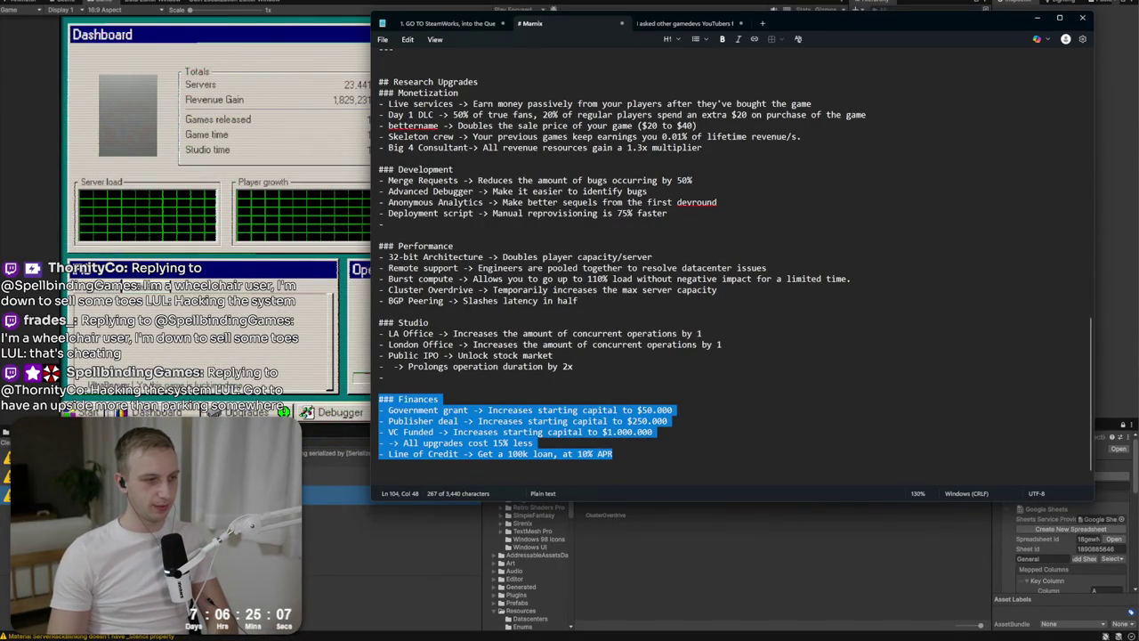
left_click(746, 436)
mouse_move(732, 445)
left_mouse_down()
mouse_move(623, 458)
mouse_move(391, 377)
left_mouse_up()
key("ctrl+c")
left_click(577, 385)
left_click(421, 225)
mouse_move(721, 454)
left_mouse_down()
mouse_move(391, 325)
mouse_move(356, 114)
mouse_move(316, 91)
left_mouse_up()
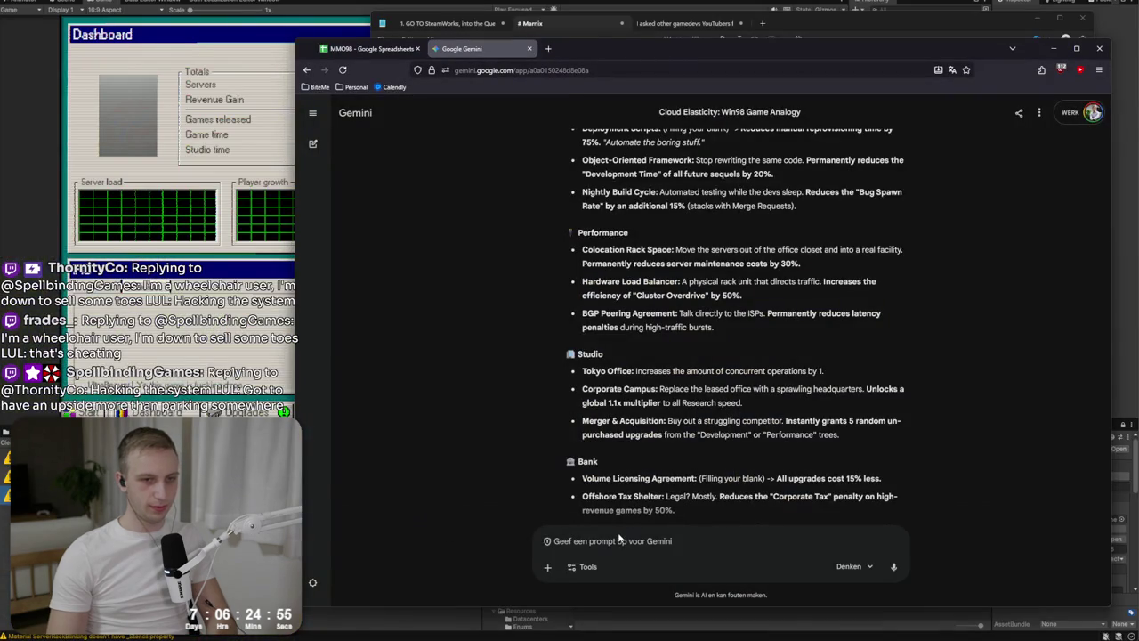
Send Gemini a two-part prompt asking for blank upgrade names and better two-word names, with the pasted list.
left_click(621, 538)
type("Fill in th")
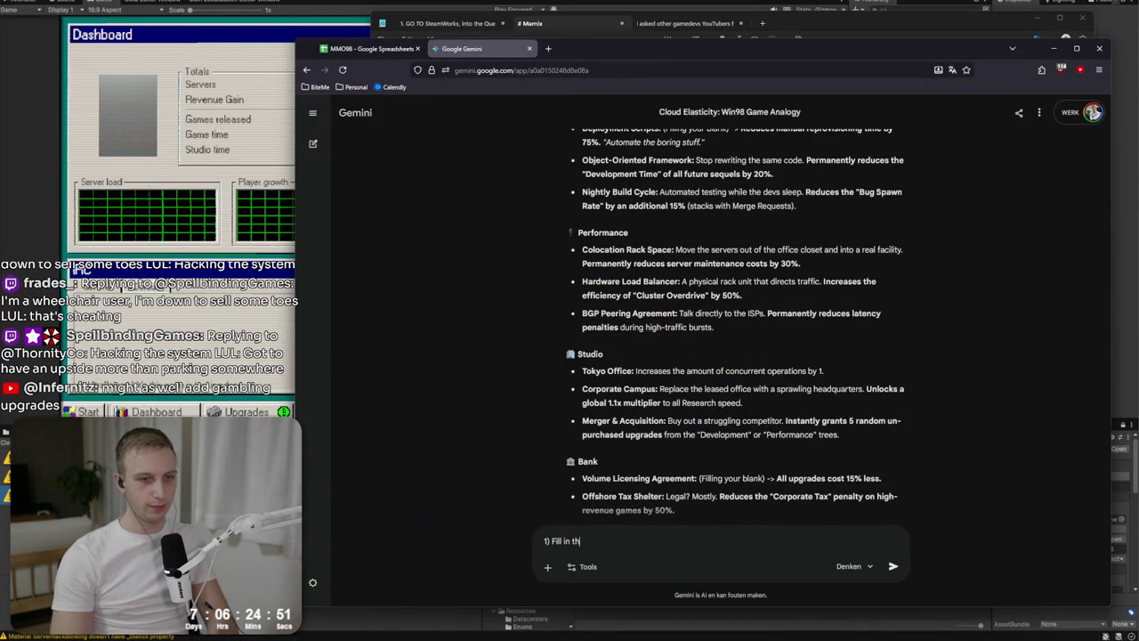
type("e blank names with")
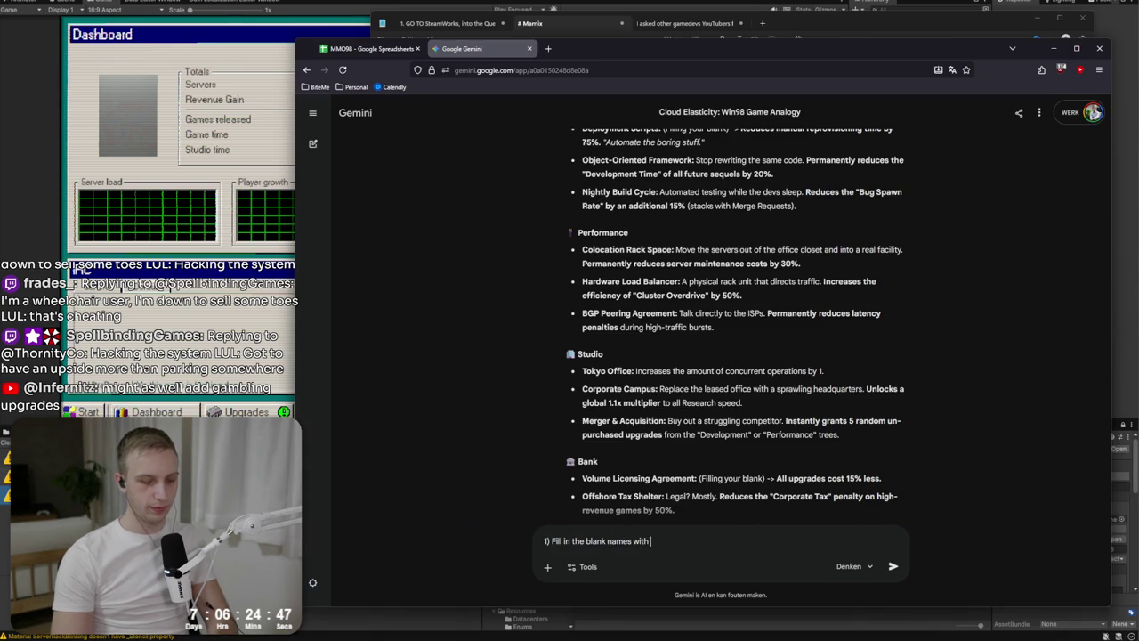
type("fitting oness")
key("shift+Return")
type("2)")
key("BackSpace")
key("BackSpace")
type("would you suggest better fitting names. they can")
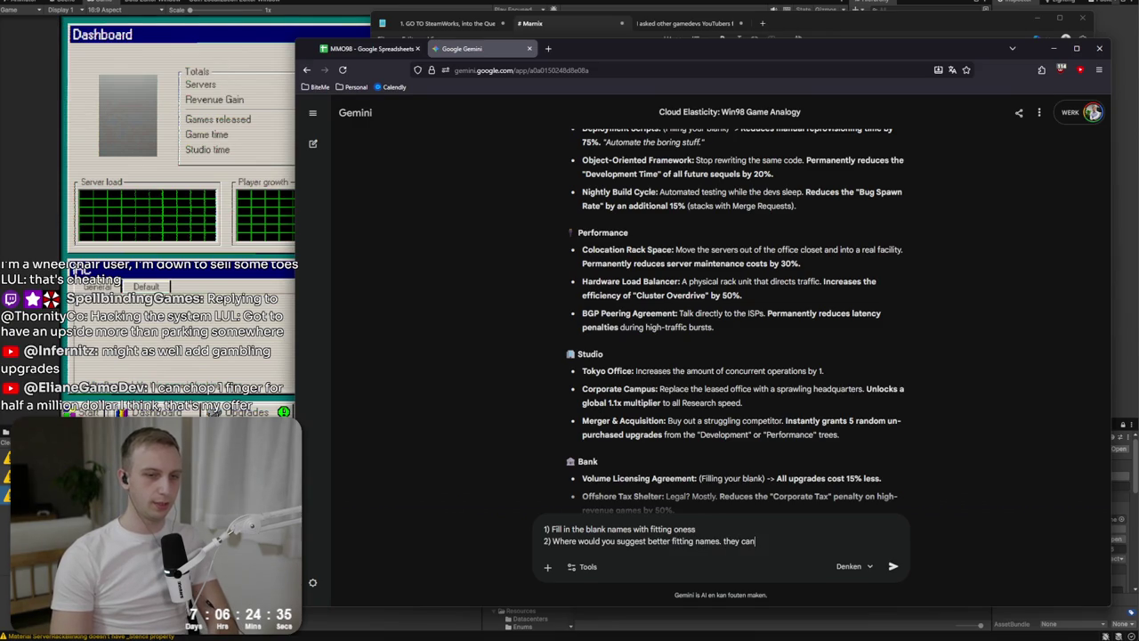
type("be 2 wo")
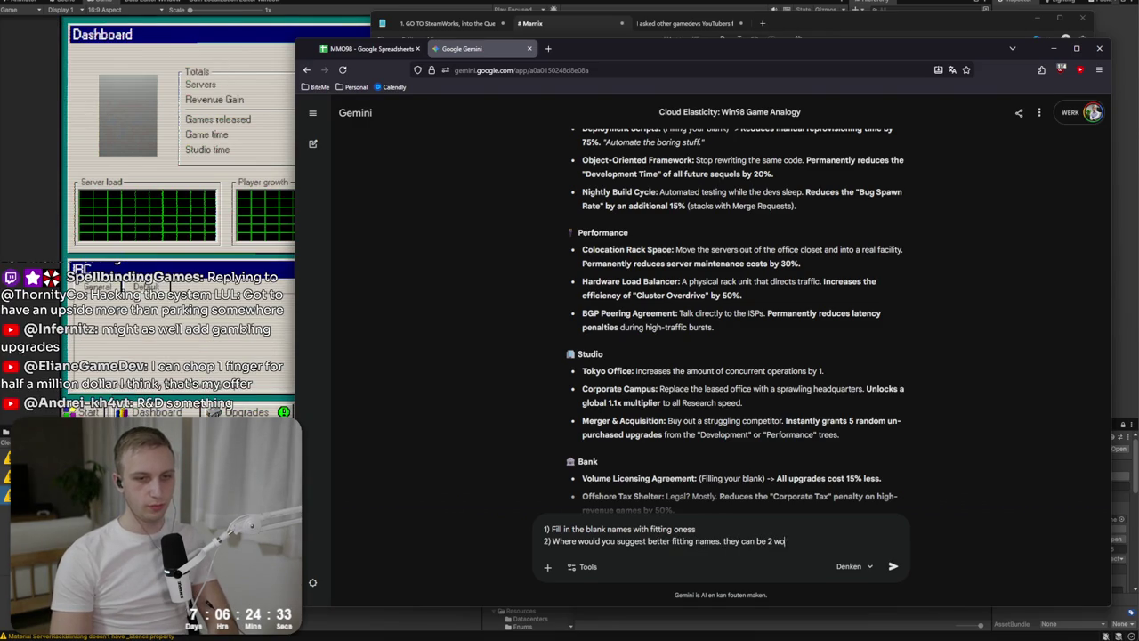
key("BackSpace")
key("BackSpace")
key("BackSpace")
type("s long at most.")
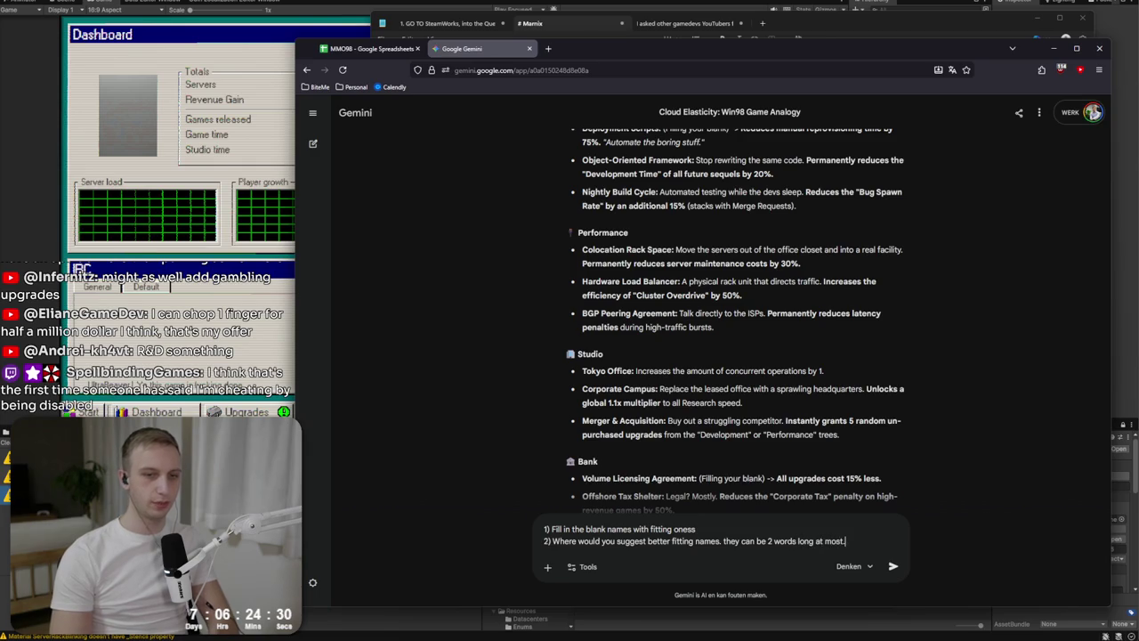
key("shift+Return")
key("shift+Return")
key("ctrl+v")
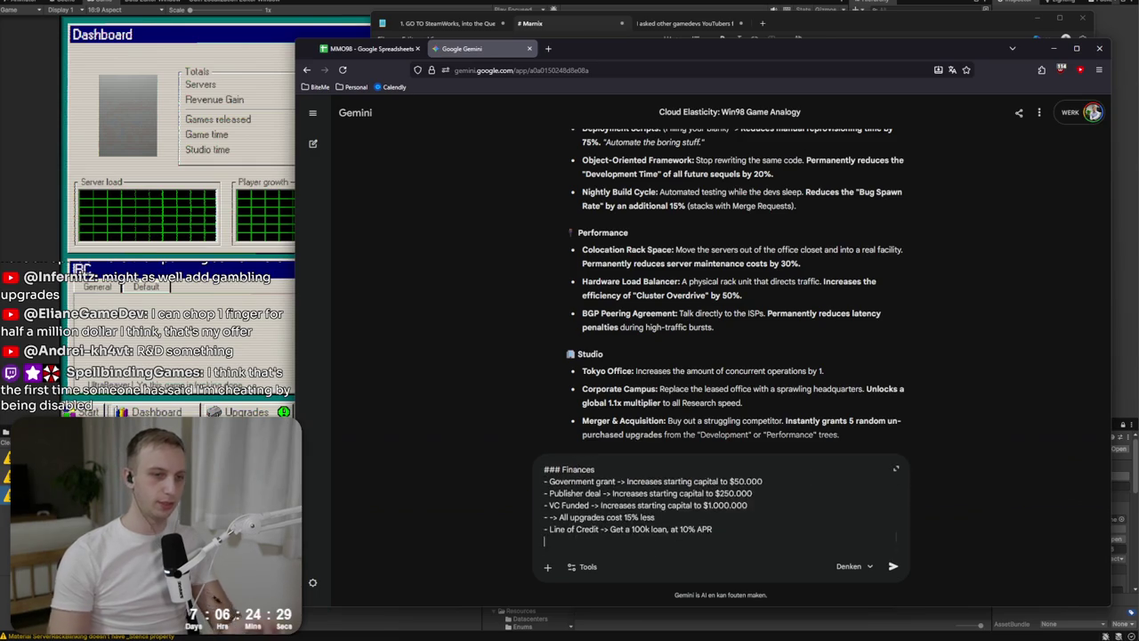
key("Return")
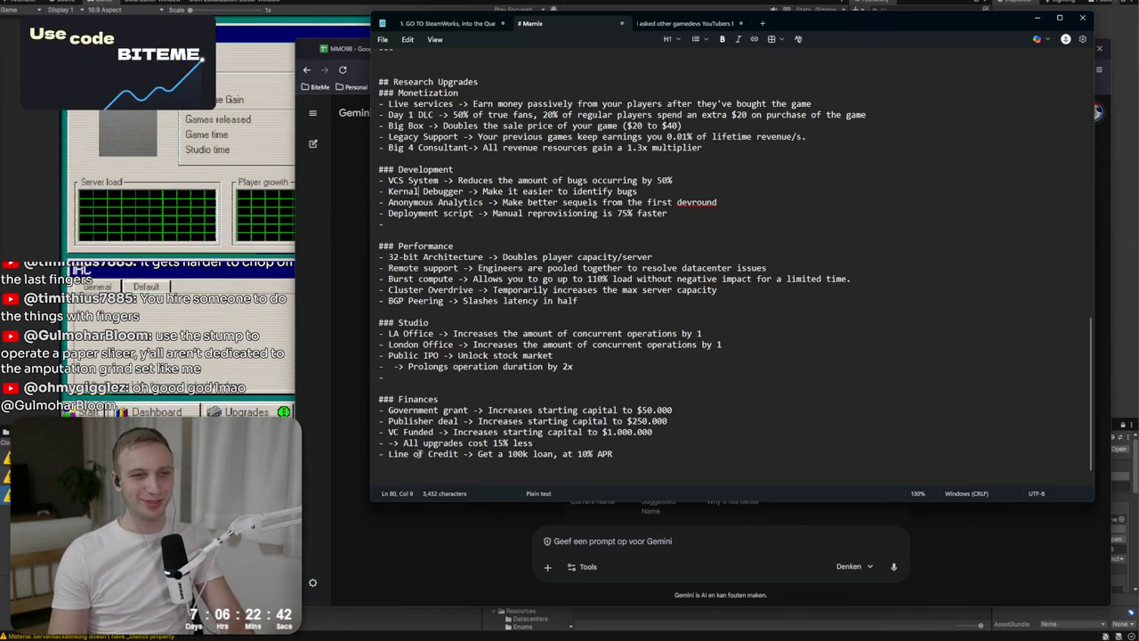
Review Gemini's suggested upgrade names, such as 32-bit Architecture, against the notes.
left_click(727, 561)
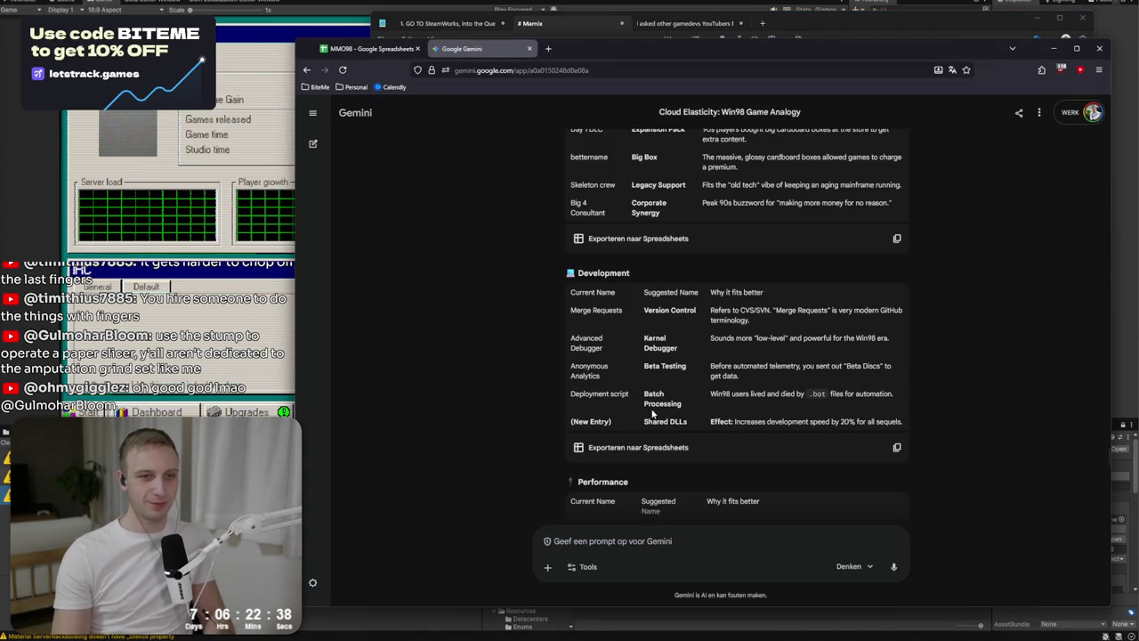
scroll(653, 412, "down", 1)
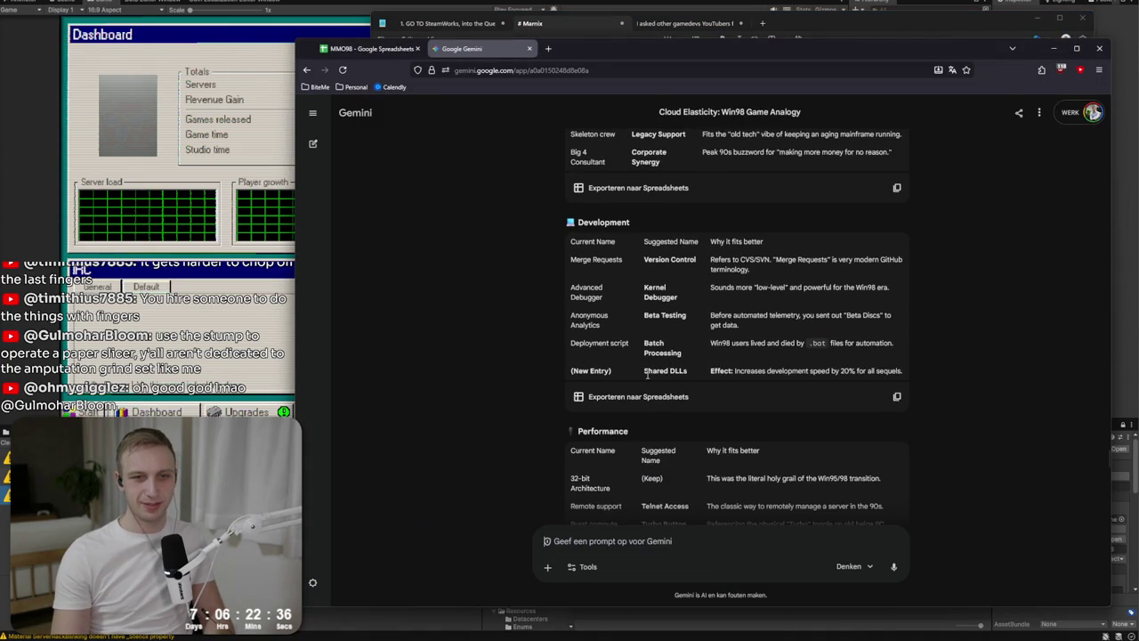
left_click(498, 24)
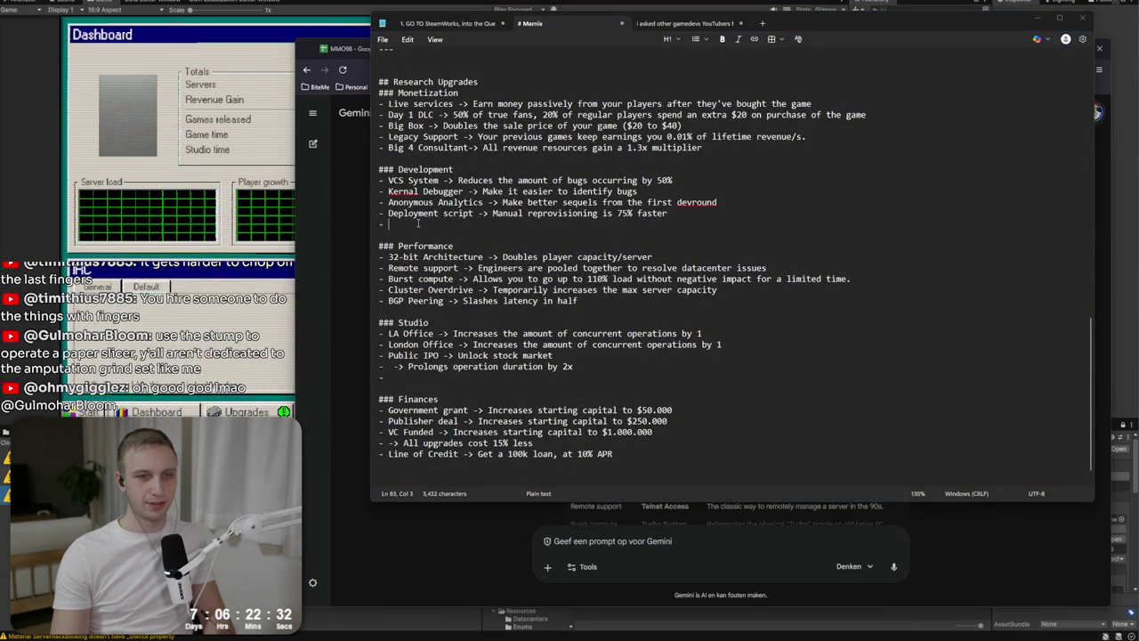
key("alt+Tab")
scroll(645, 372, "down", 4)
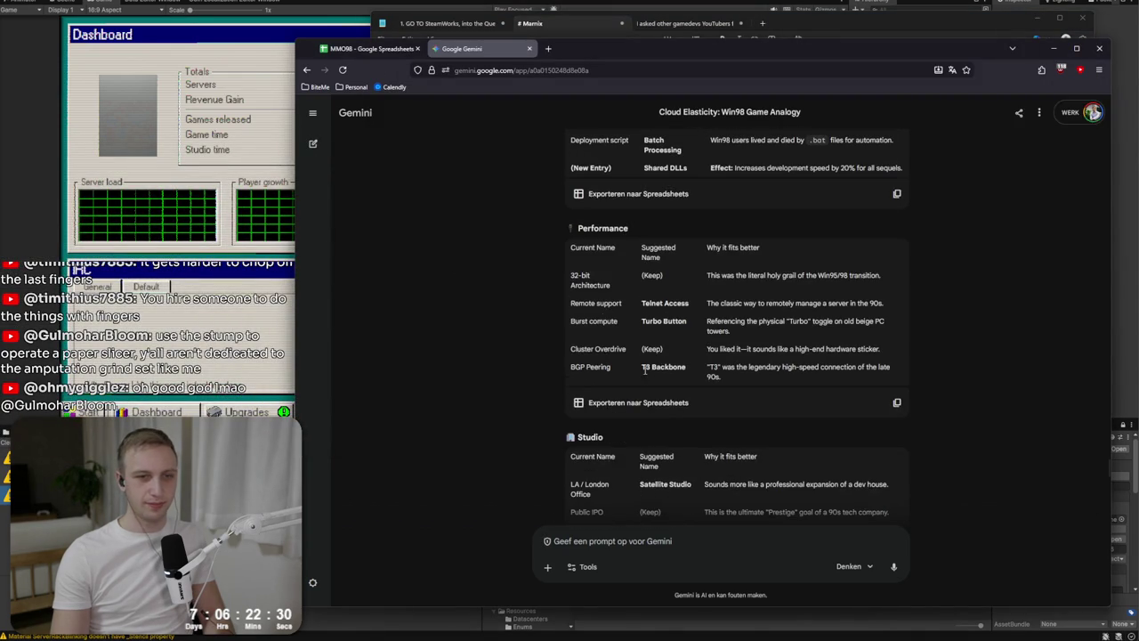
triple_click(570, 281)
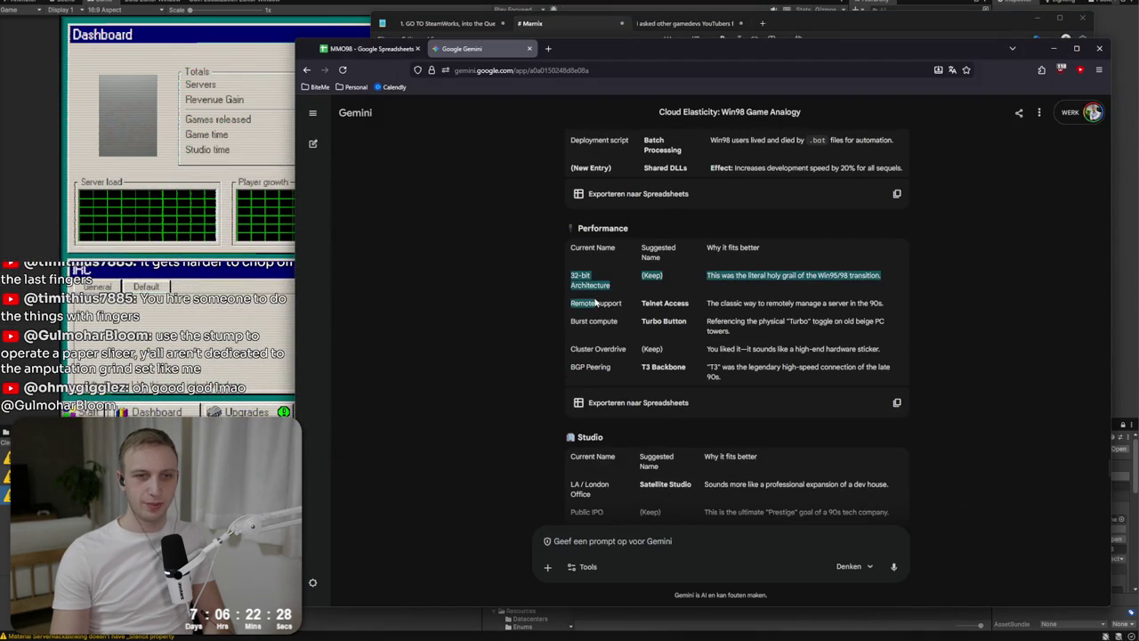
left_click(672, 285)
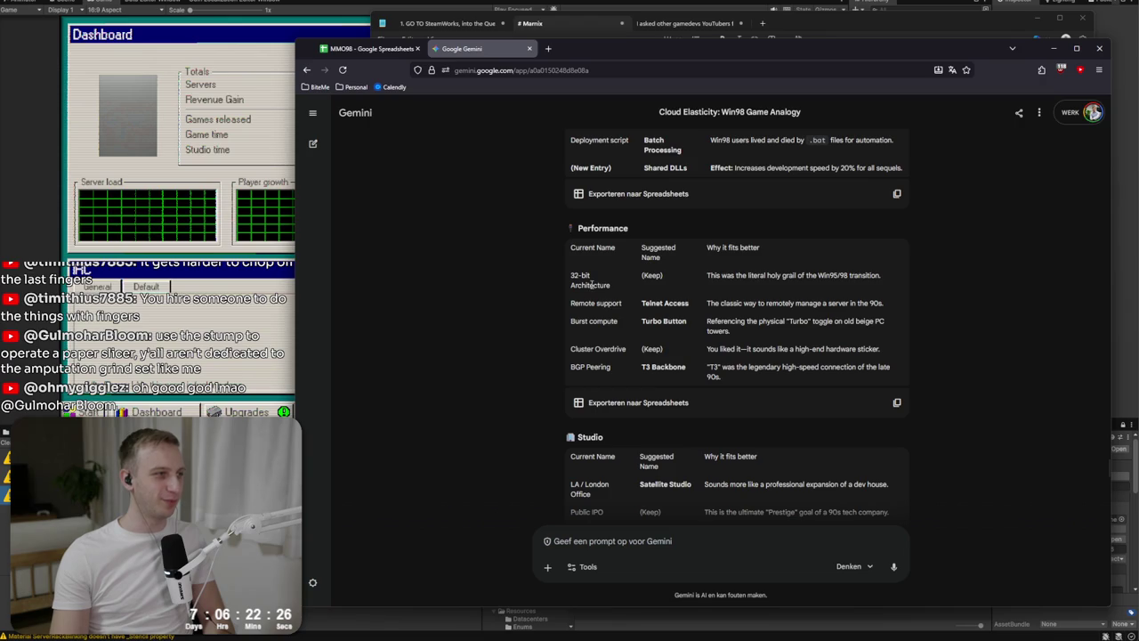
key("alt+Tab")
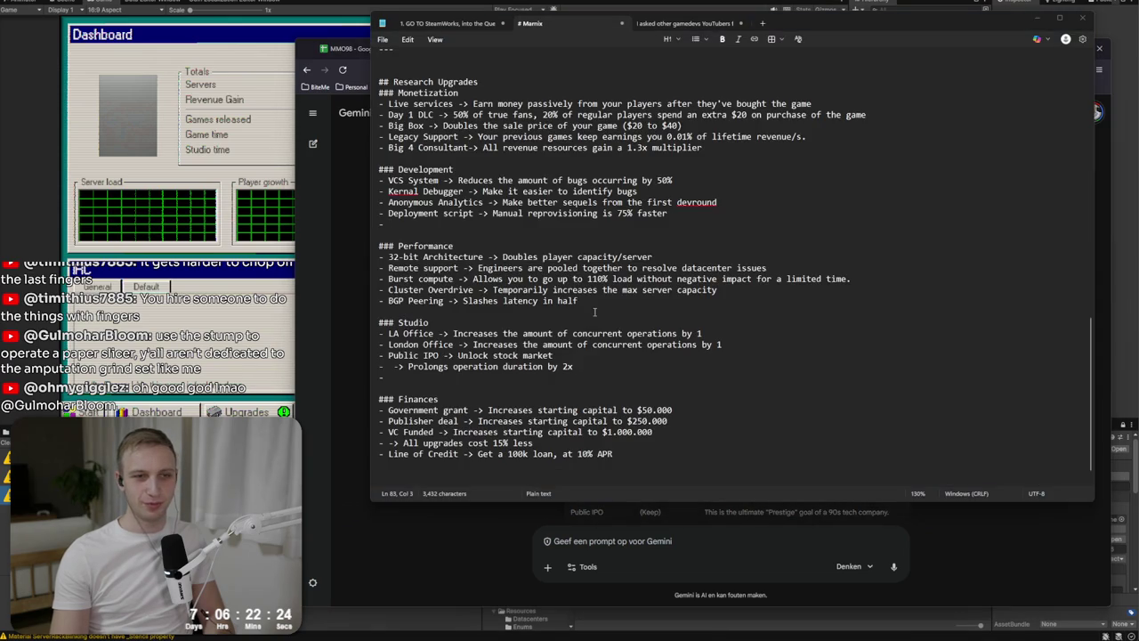
key("alt+Tab")
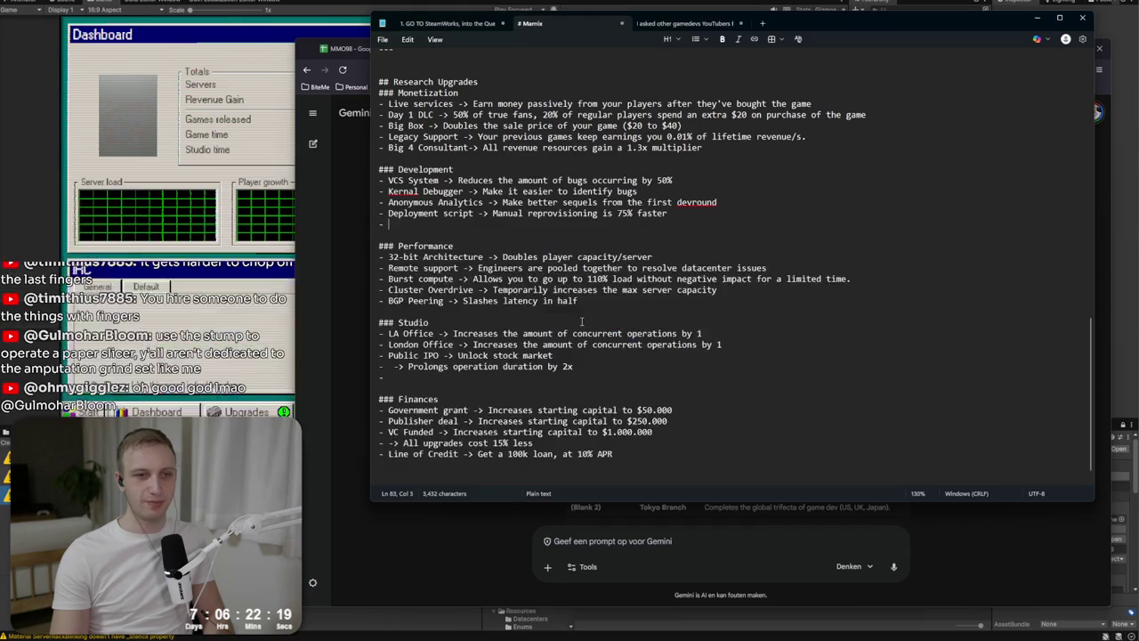
key("alt+Tab")
Replace 'BGP Peering' with 'T3 Backbone' in the notes.
left_click_drag(445, 300, 388, 300)
type("T3 Backbobe")
key("BackSpace")
key("BackSpace")
type("ne")
Pick 'Crunch culture' from Gemini's suggestions and type it on the blank Studio line.
key("alt+Tab")
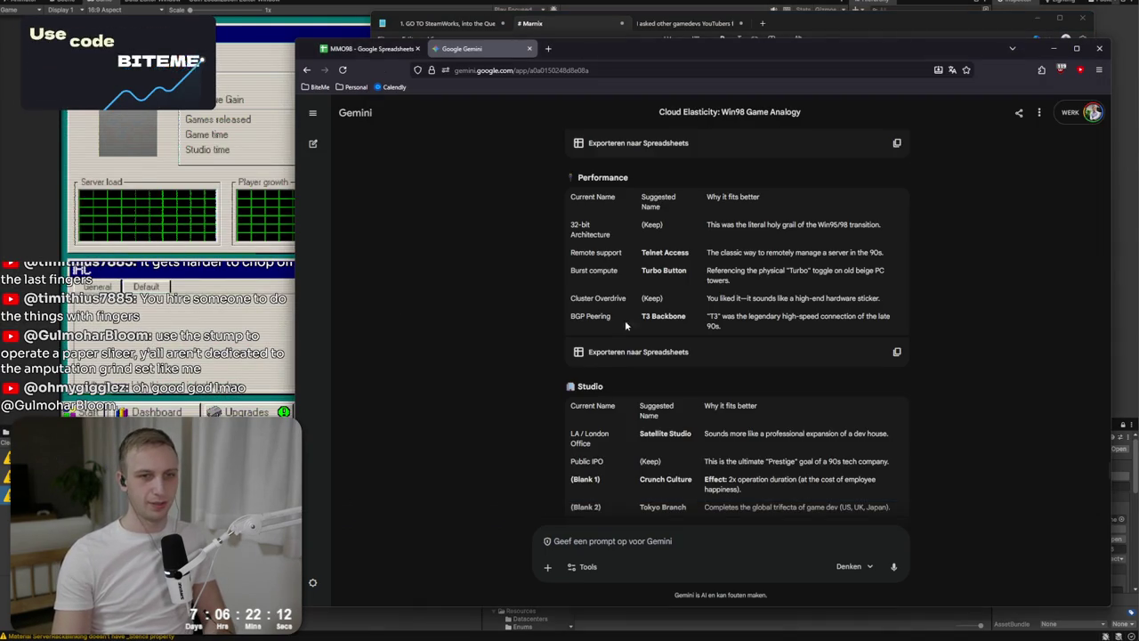
scroll(625, 326, "down", 1)
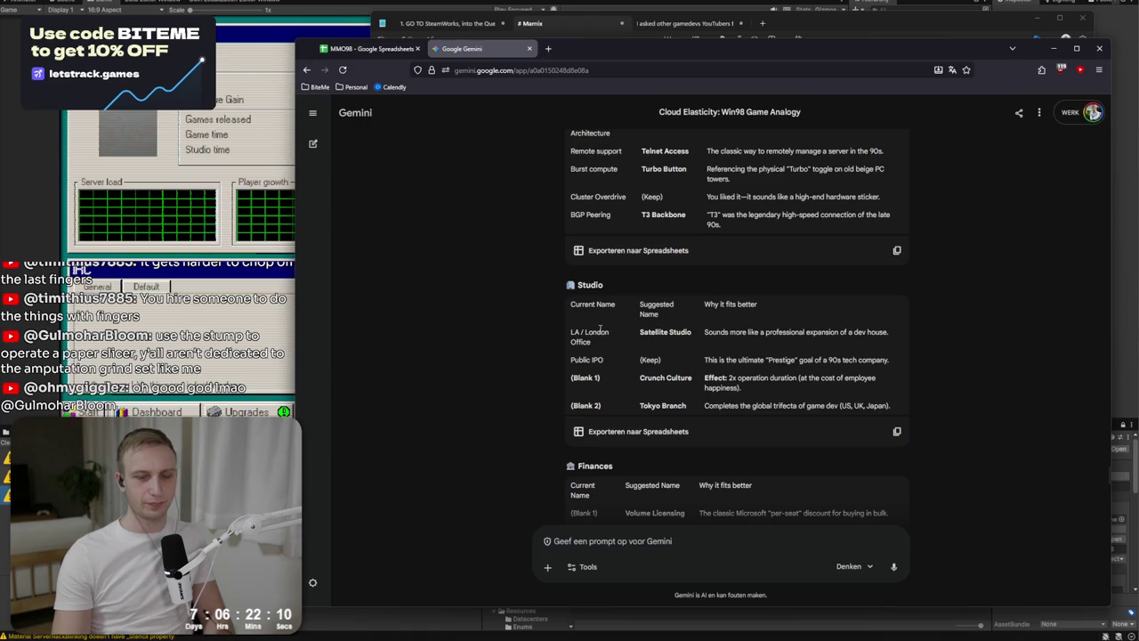
left_click_drag(574, 335, 730, 338)
left_click(731, 338)
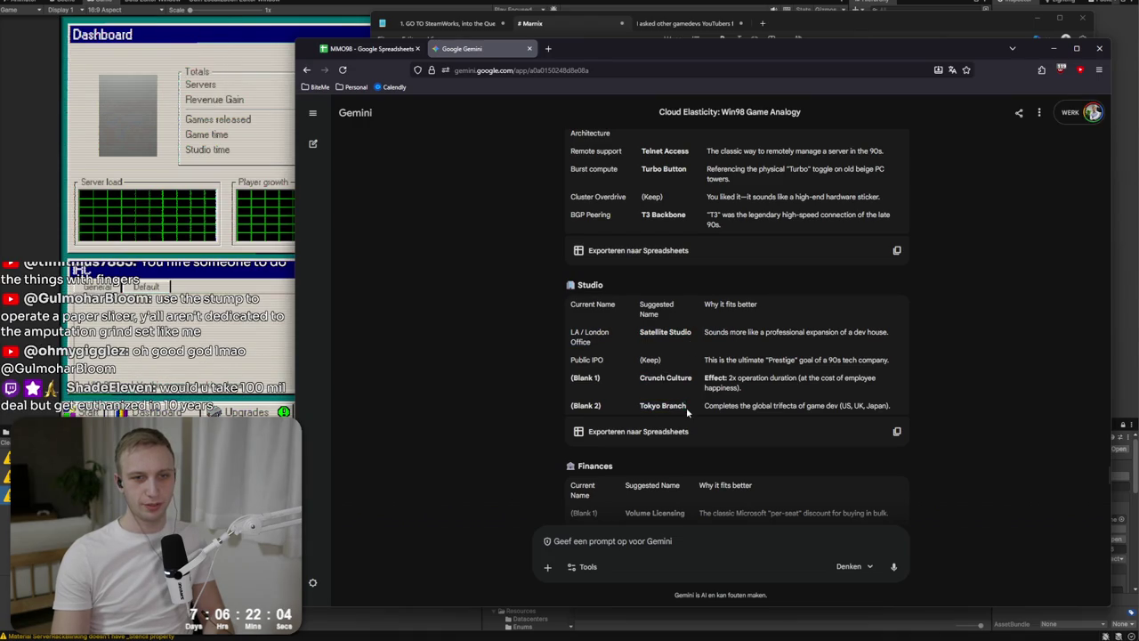
mouse_move(684, 411)
left_mouse_down()
mouse_move(636, 411)
mouse_move(746, 381)
left_mouse_up()
left_click(635, 412)
left_click(712, 375)
left_click(534, 23)
left_click(394, 365)
type("Crunch cultu")
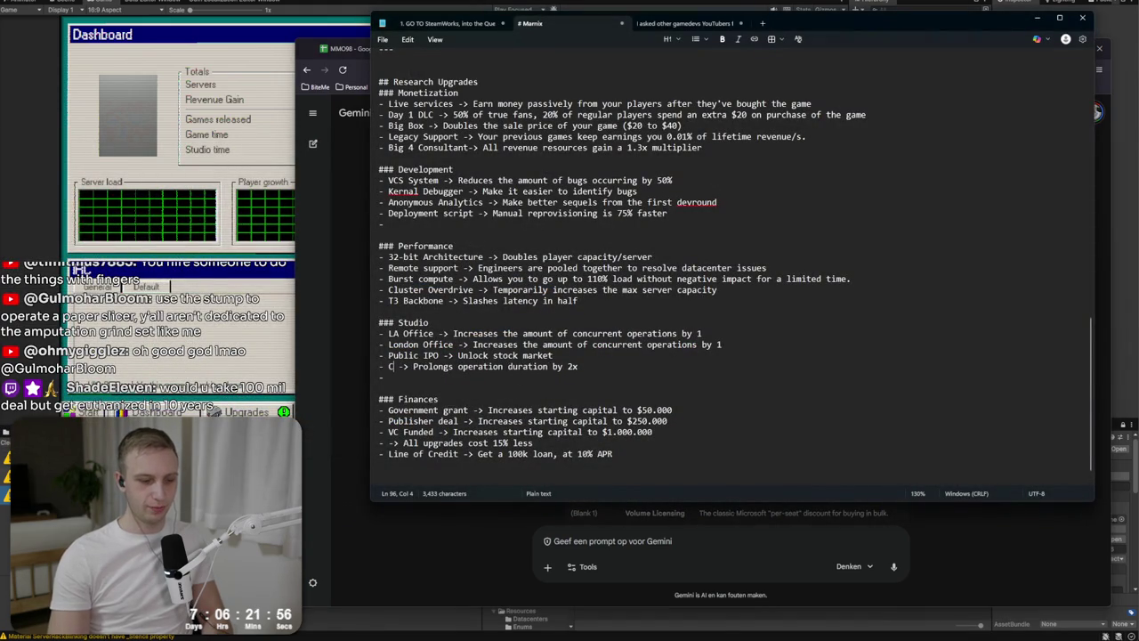
type("re")
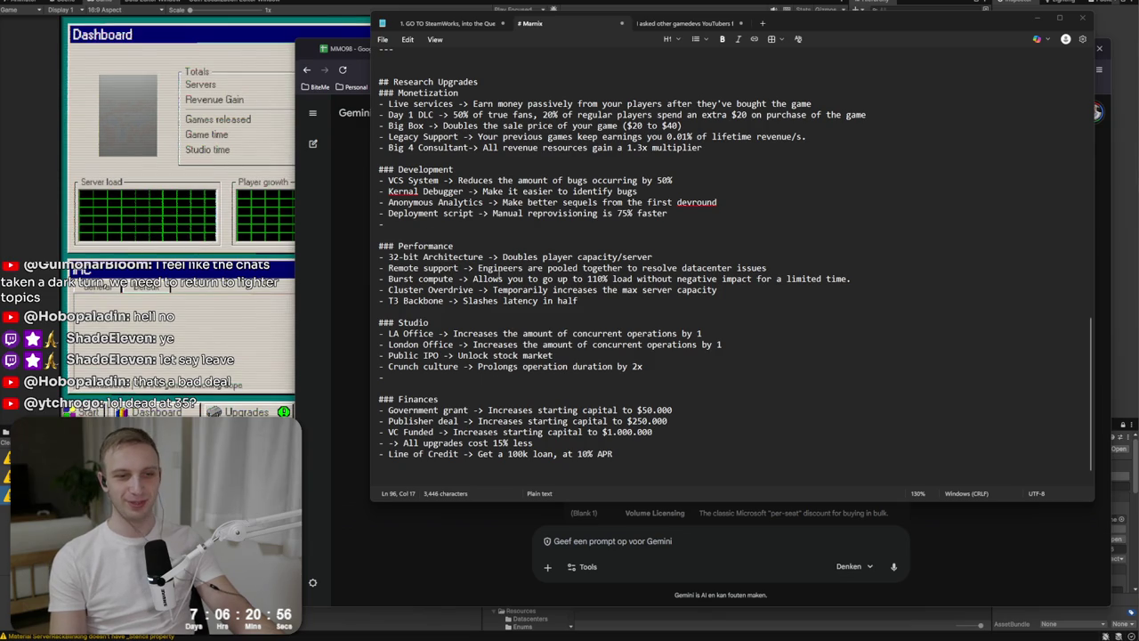
Look over the Studio and Finances entries, ending at the end of the discount upgrade line.
left_click(489, 300)
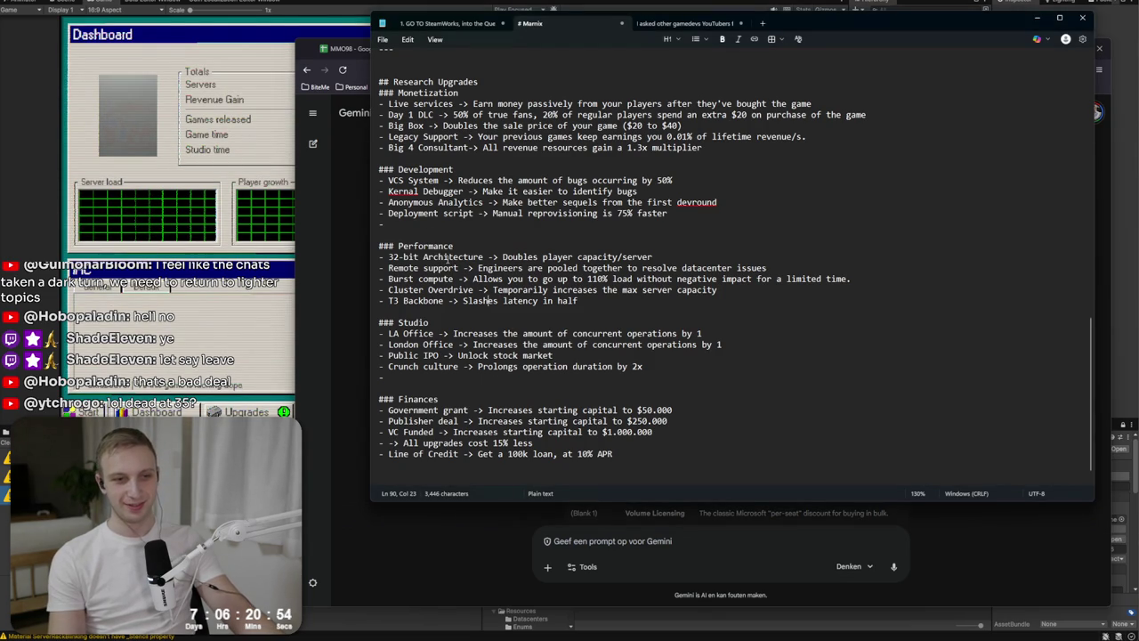
left_click(526, 400)
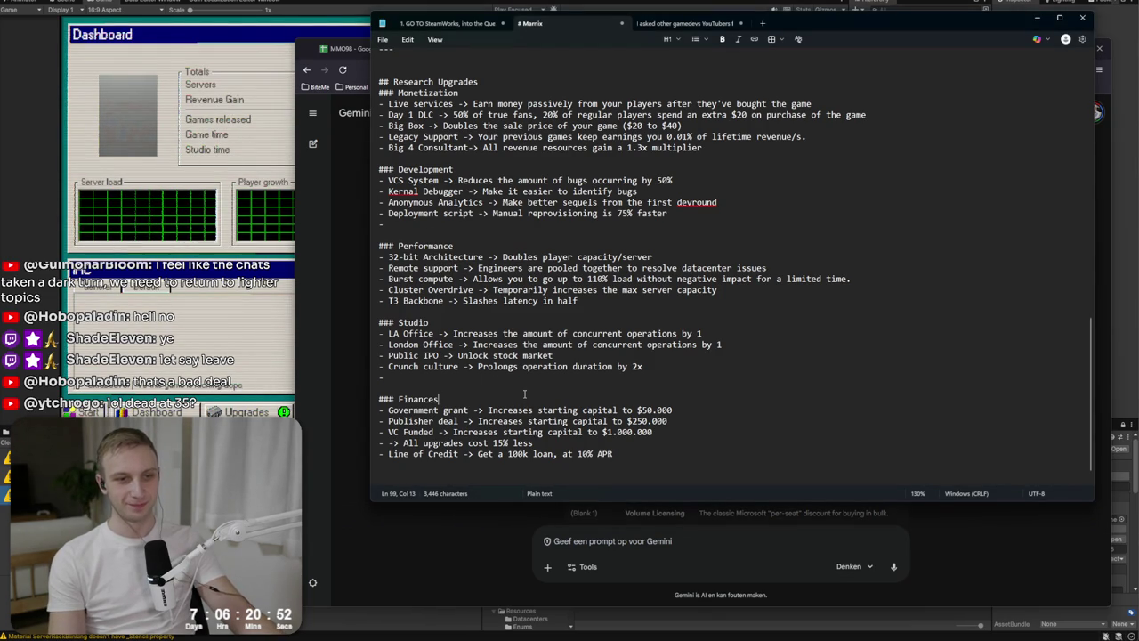
left_click(524, 379)
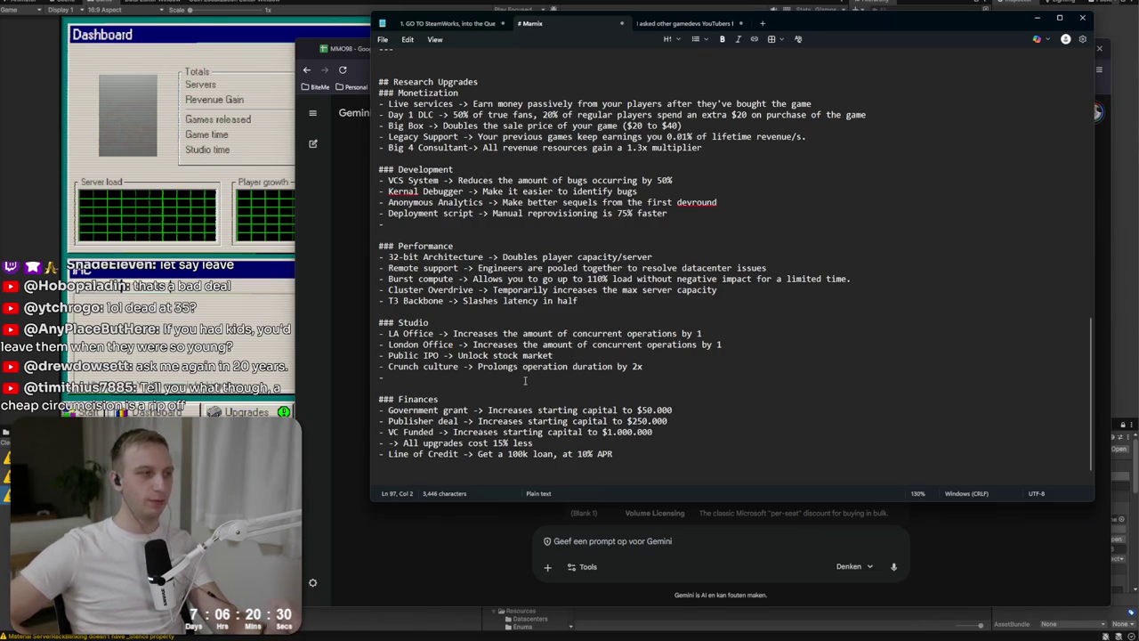
left_click_drag(677, 445, 380, 398)
left_click(710, 464)
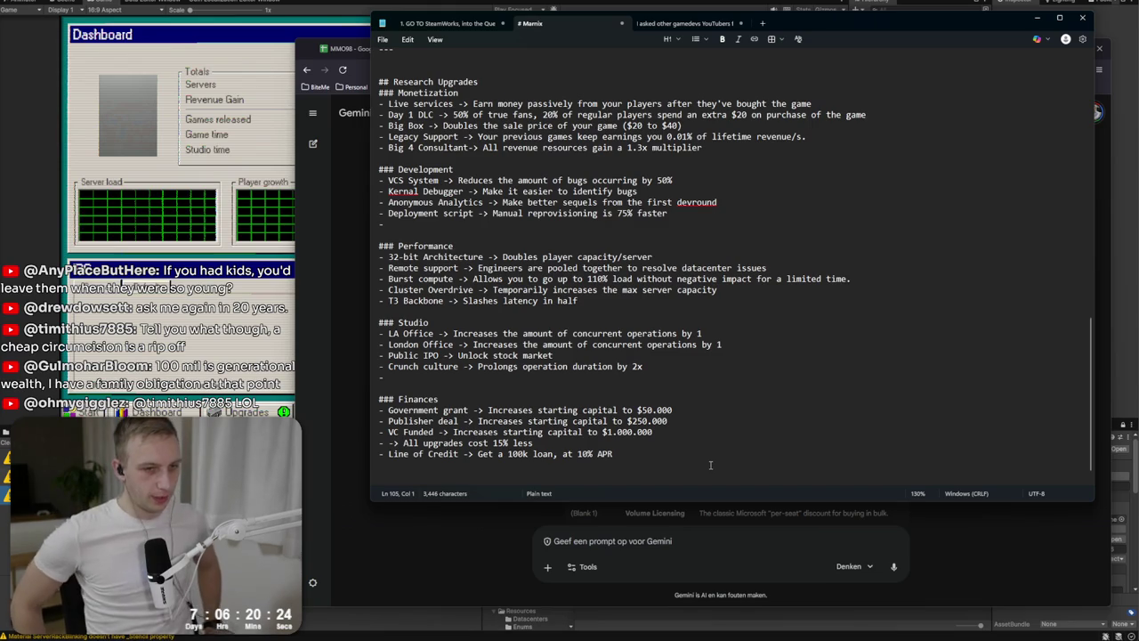
left_click(524, 442)
key("Right")
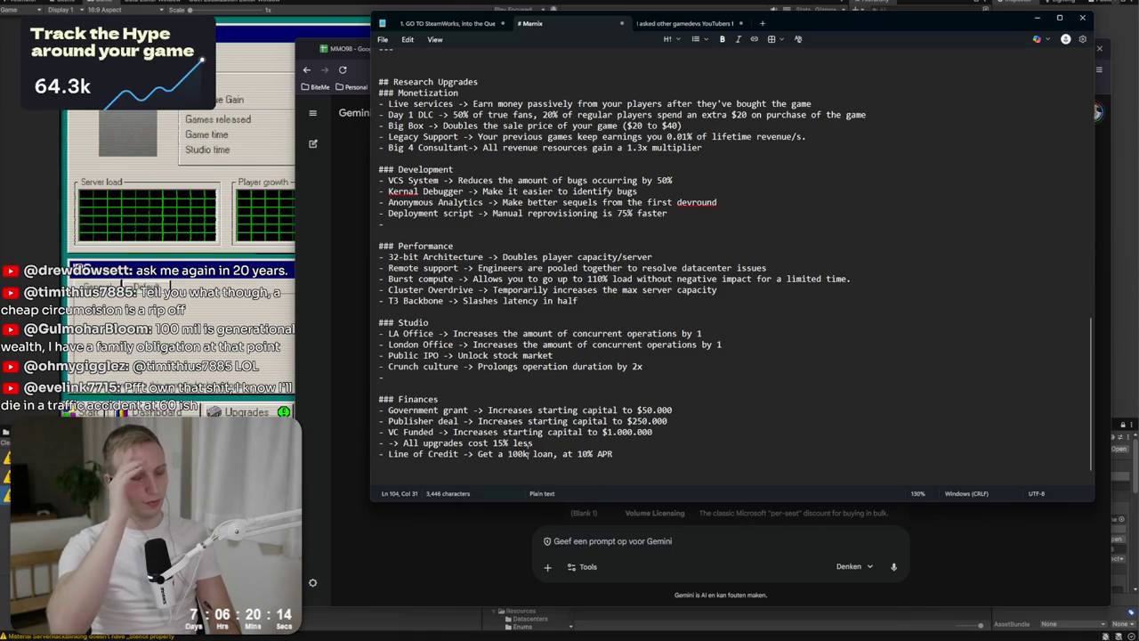
Reword the Line of Credit upgrade to 'Loan 50% of your lifetime game earnings, at 10% APR'.
key("BackSpace")
key("BackSpace")
key("BackSpace")
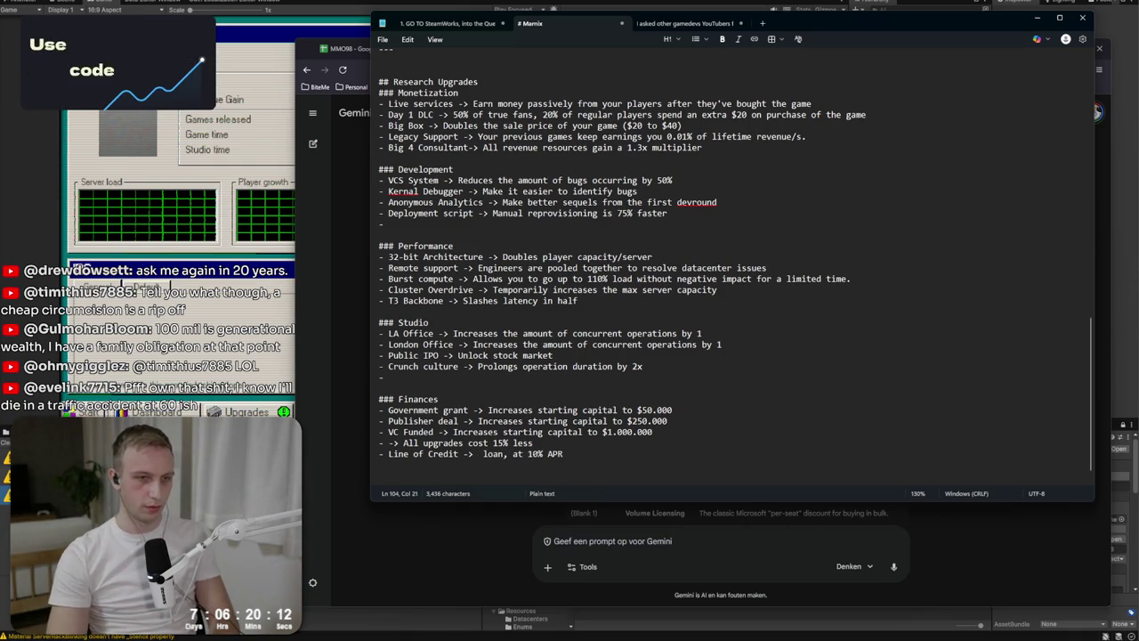
key("Delete")
key("Delete")
type("Loan")
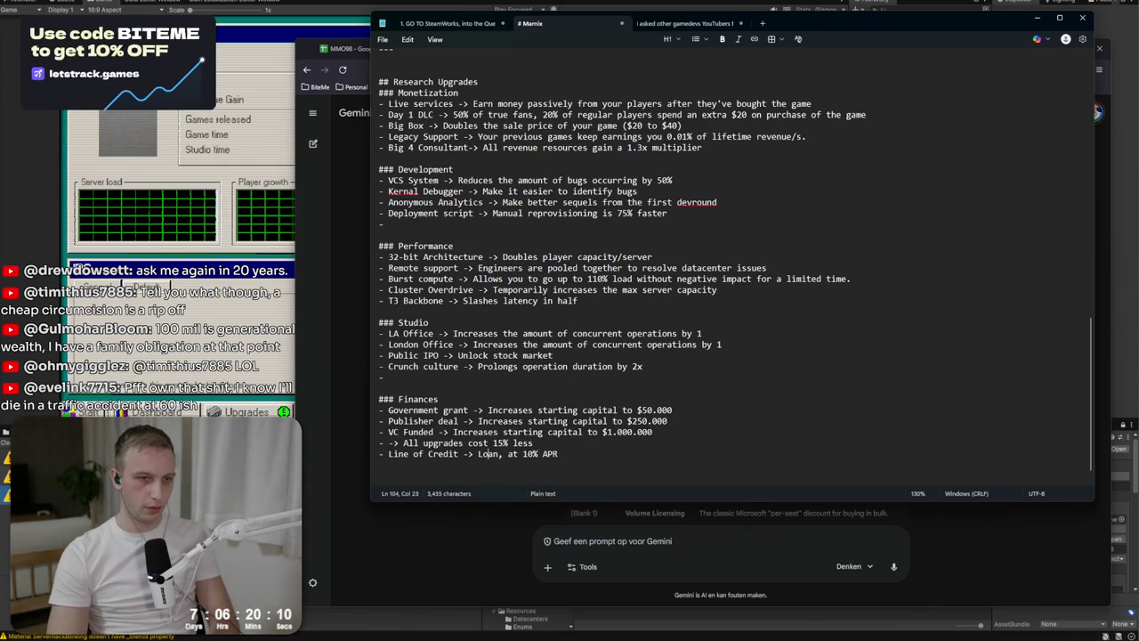
type(" 50% of ")
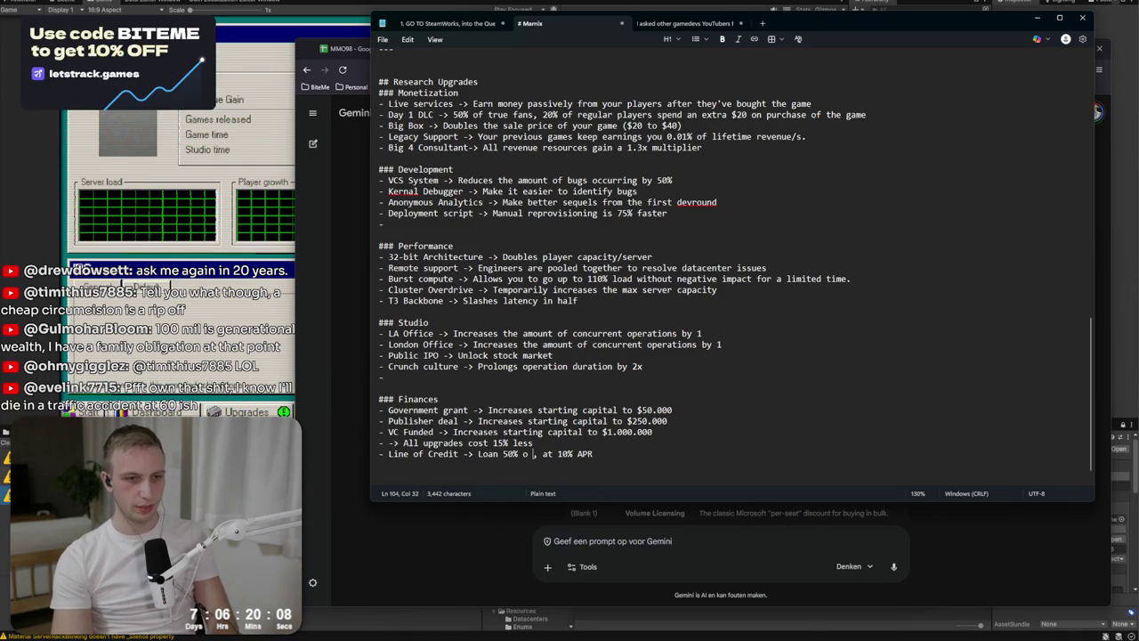
type("your lifetime g")
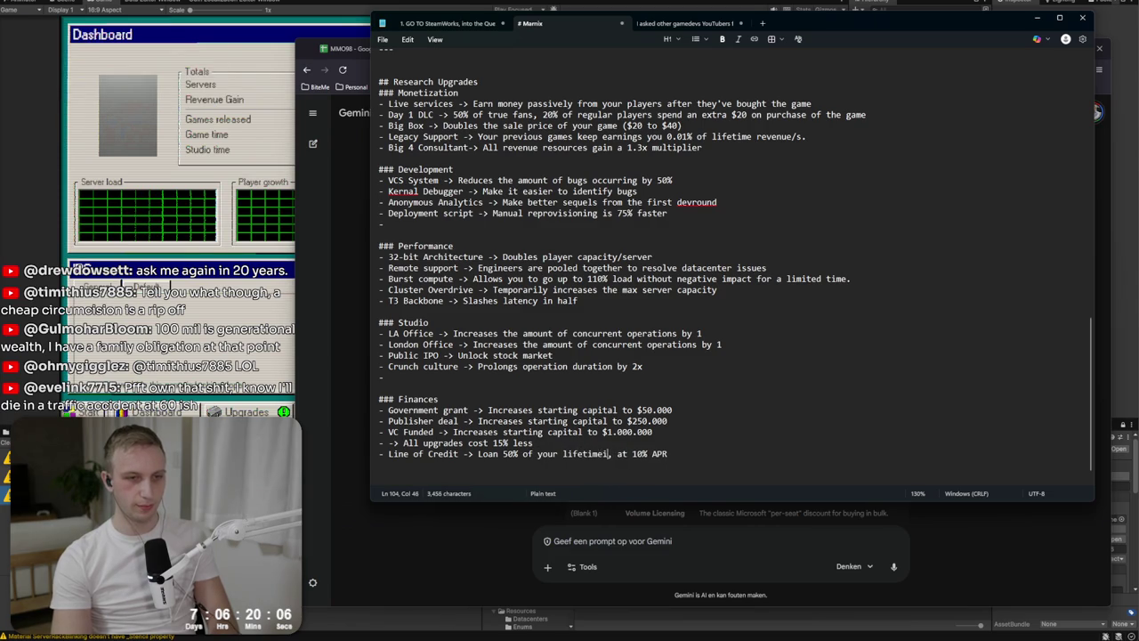
type("ame earnings")
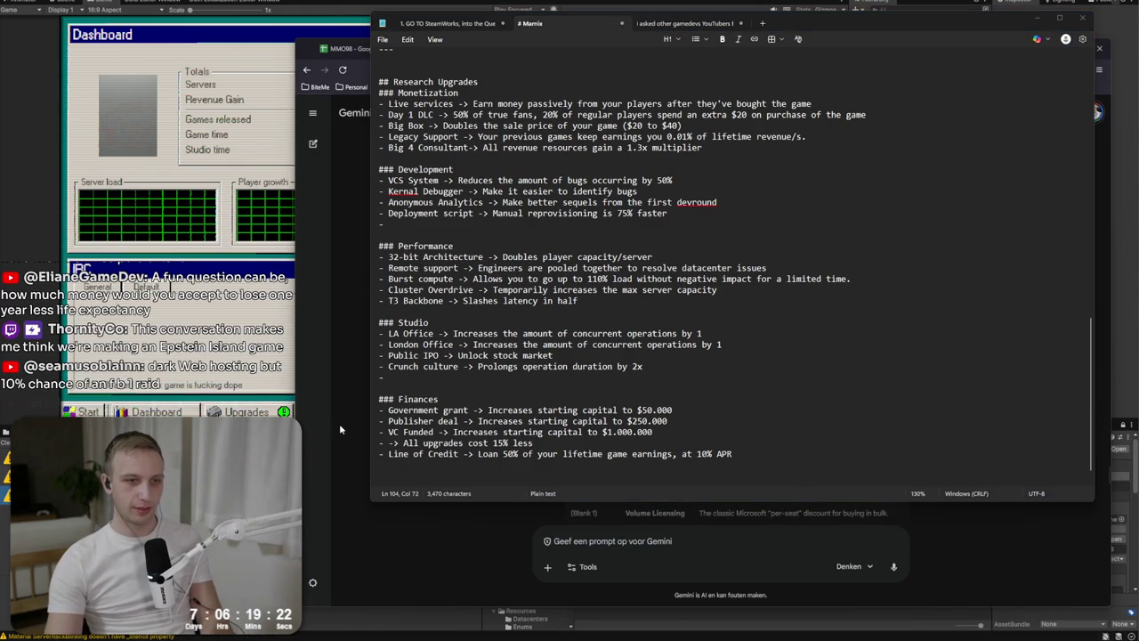
Take 'Volume Licensing' from Gemini as the name for the 15%-discount Finances upgrade.
left_click(392, 443)
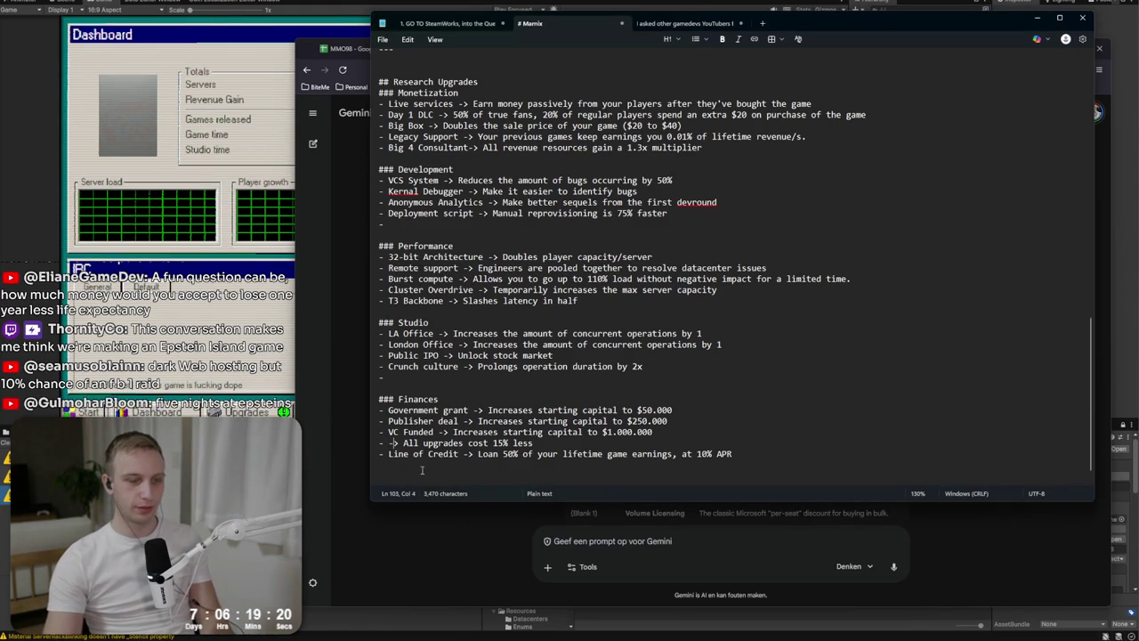
left_click(462, 539)
scroll(651, 401, "down", 2)
mouse_move(651, 443)
left_mouse_down()
mouse_move(630, 411)
mouse_move(712, 411)
left_mouse_up()
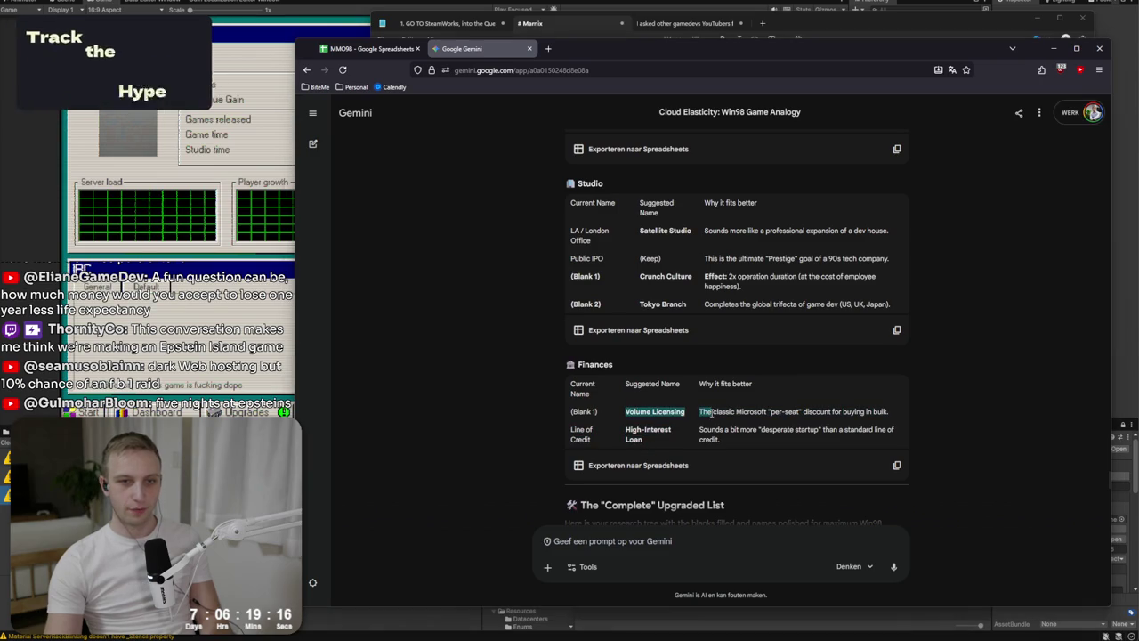
key("alt+Tab")
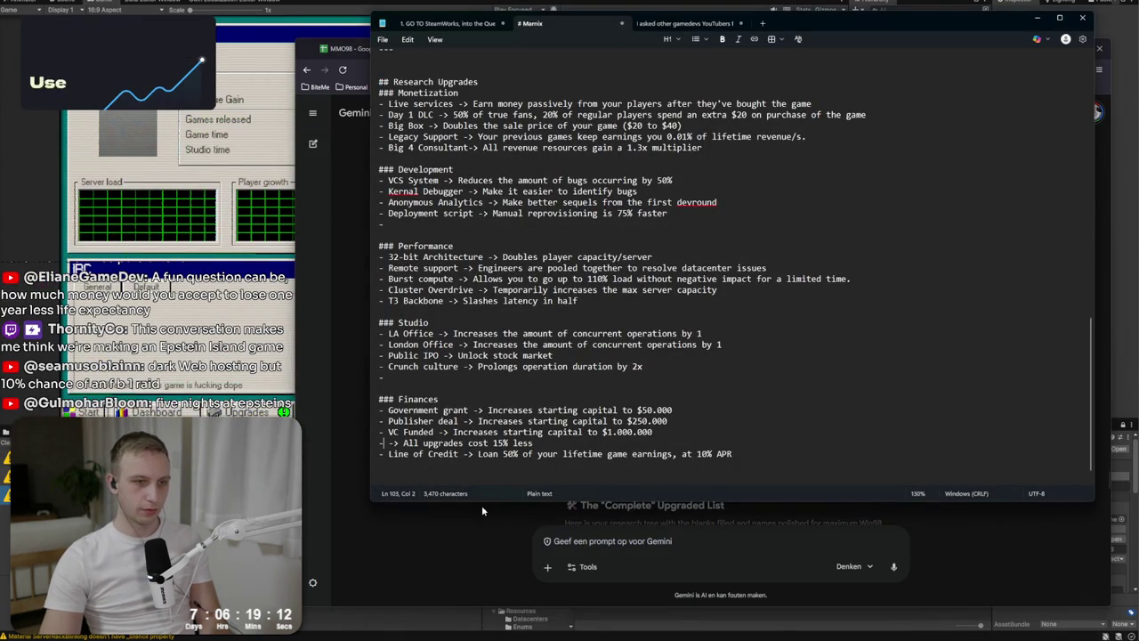
key("Right")
type("Volume Licensing")
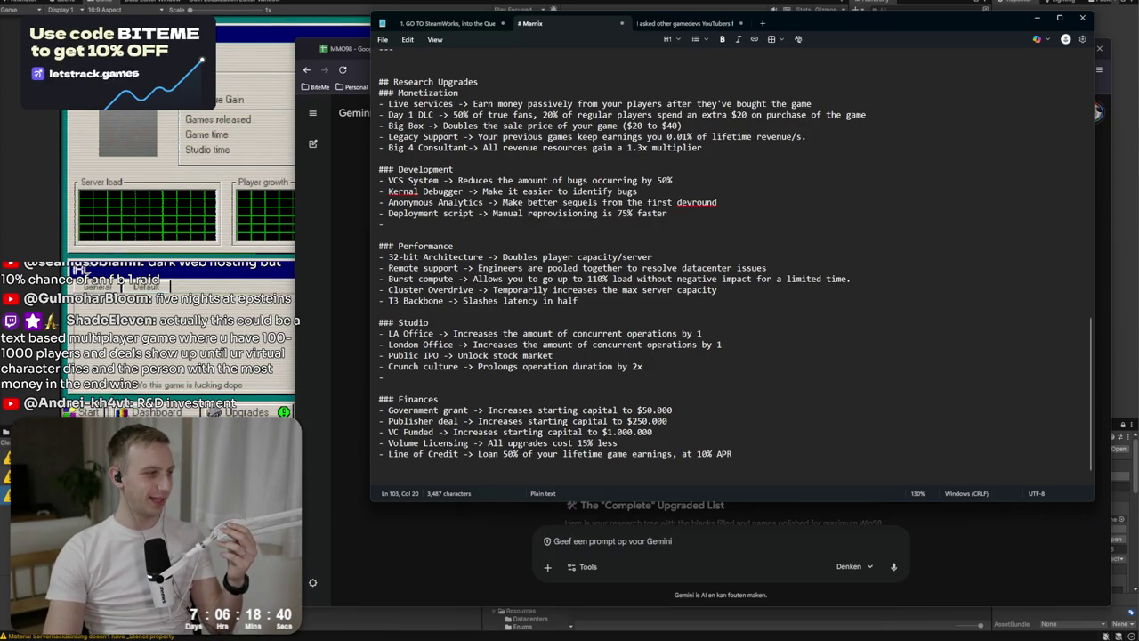
Look over the Publisher deal, Finances and Studio lines, then return to Unity.
left_click(855, 426)
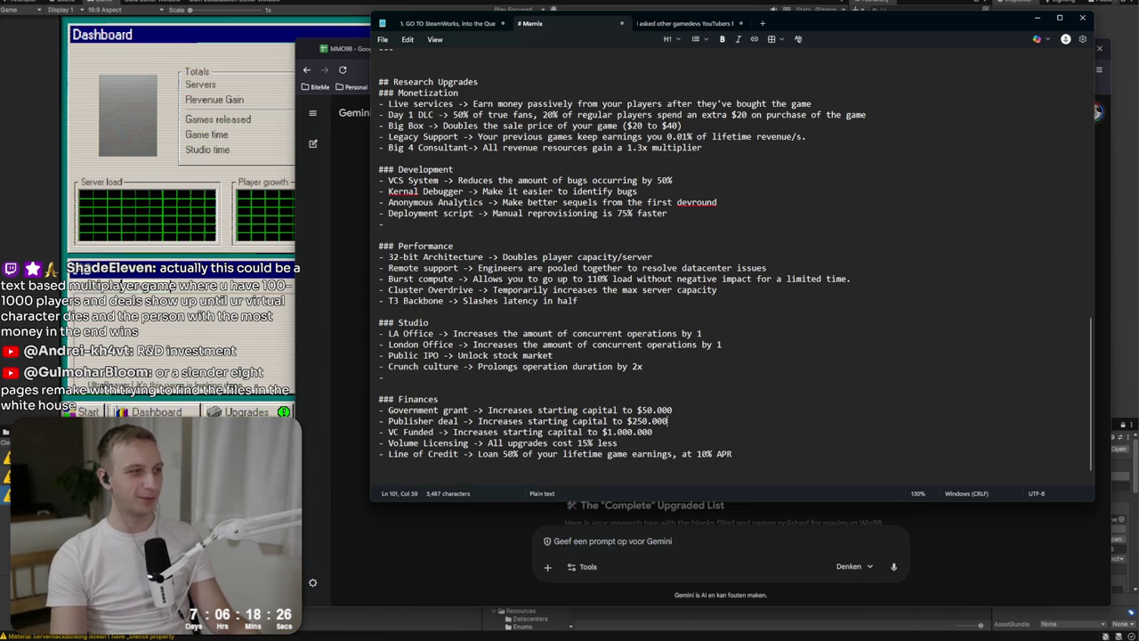
left_click(438, 398)
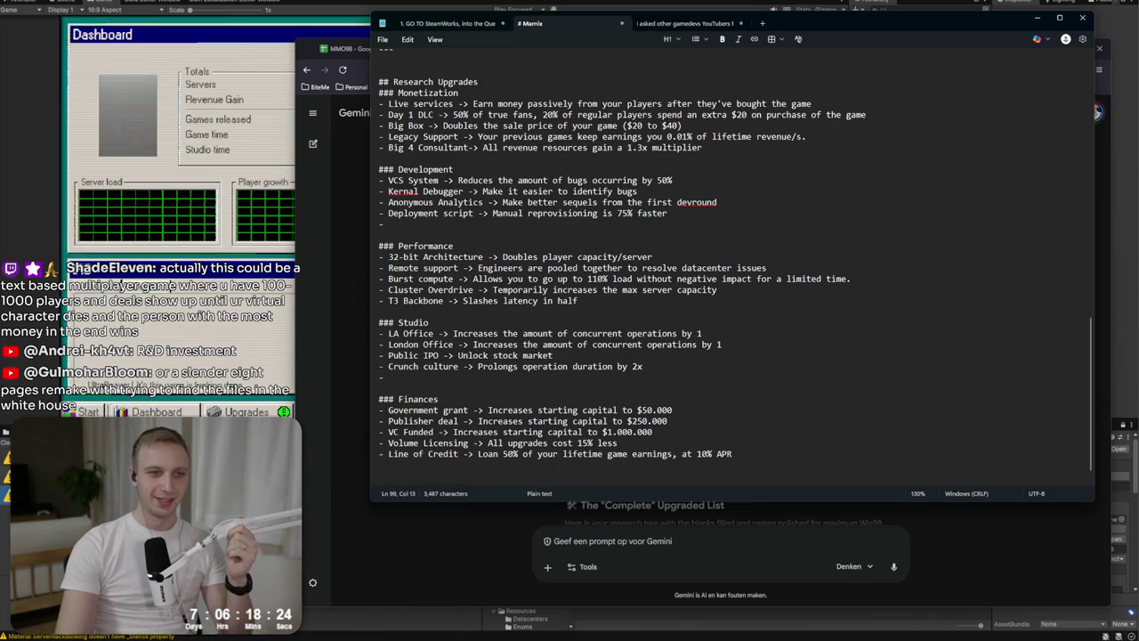
scroll(802, 227, "up", 6)
scroll(701, 329, "down", 15)
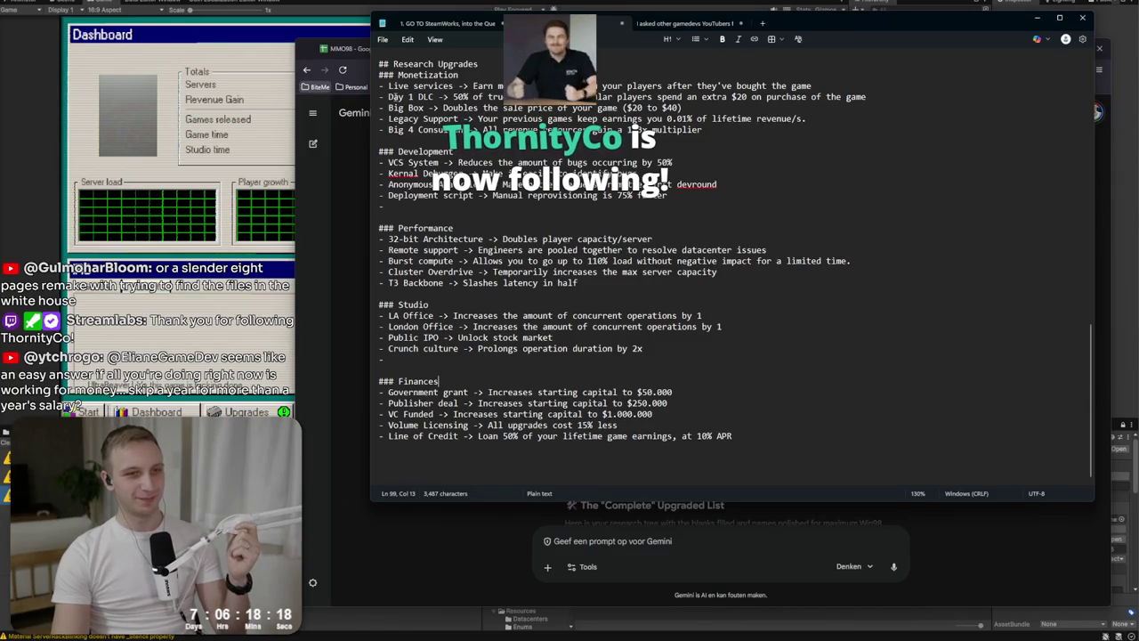
left_click(596, 367)
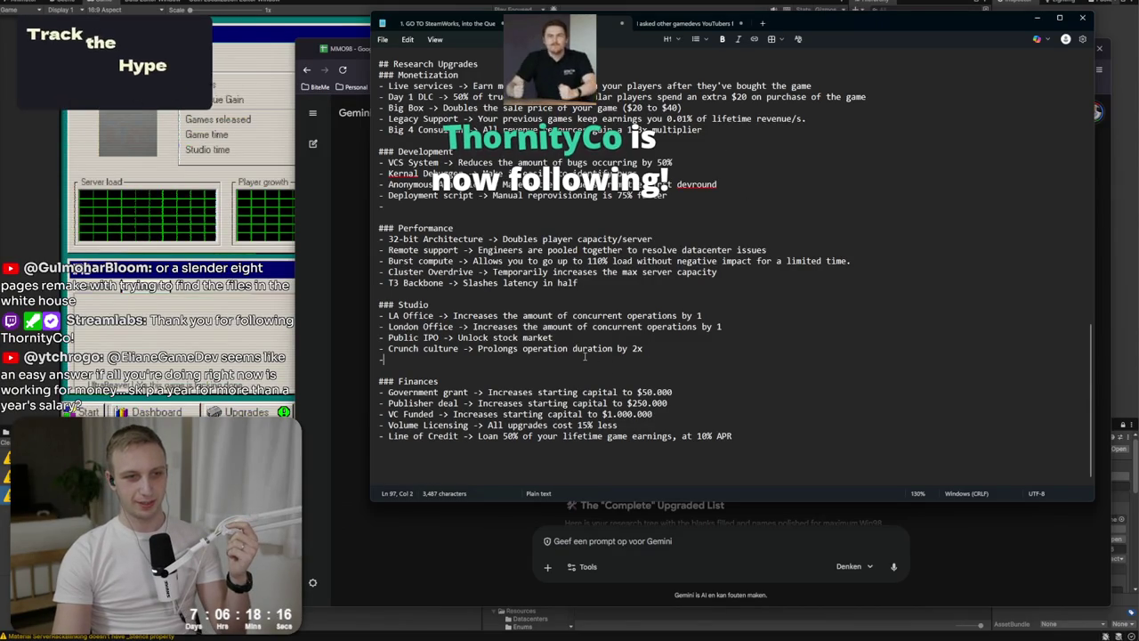
left_click(438, 361)
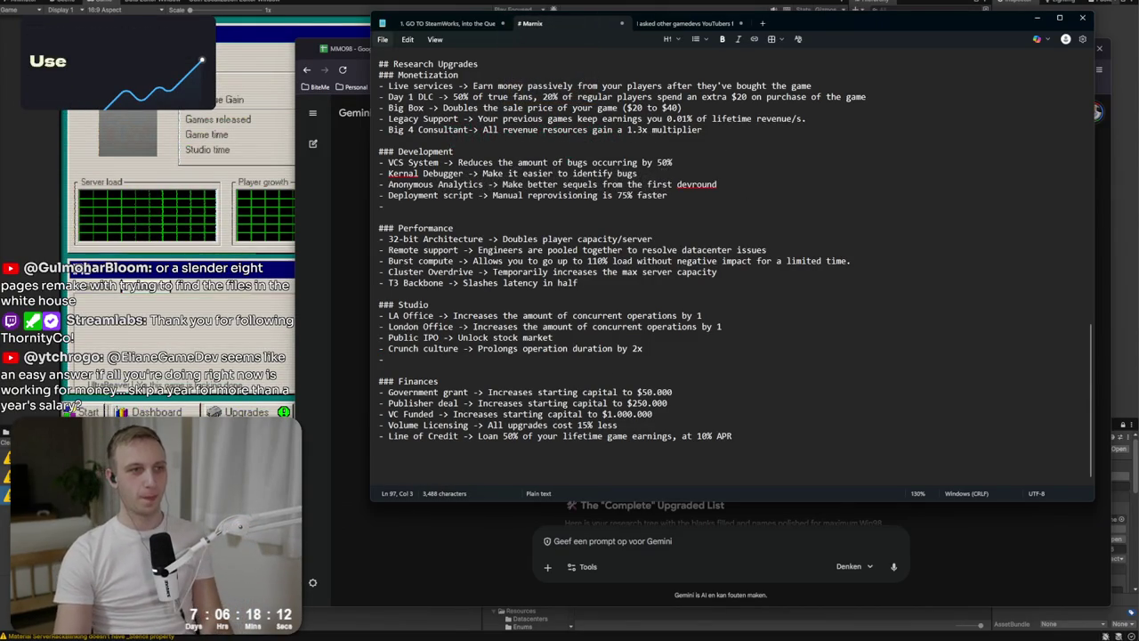
key("alt+Tab")
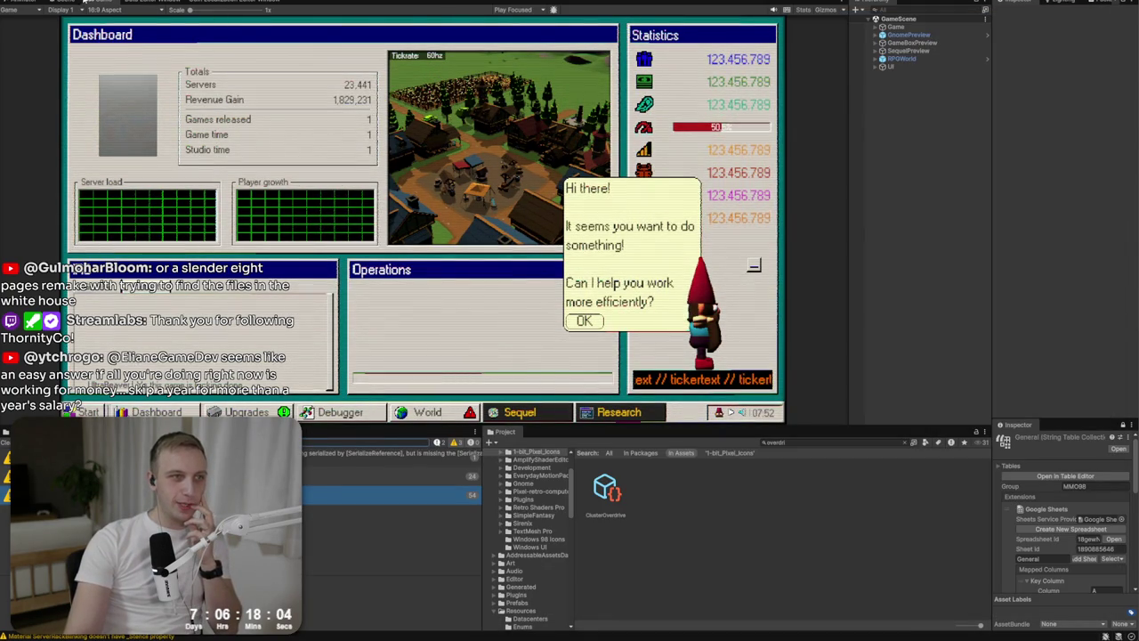
Check the Directory dropdown choices in the Data Editor's Research table.
left_click(86, 3)
left_click(169, 3)
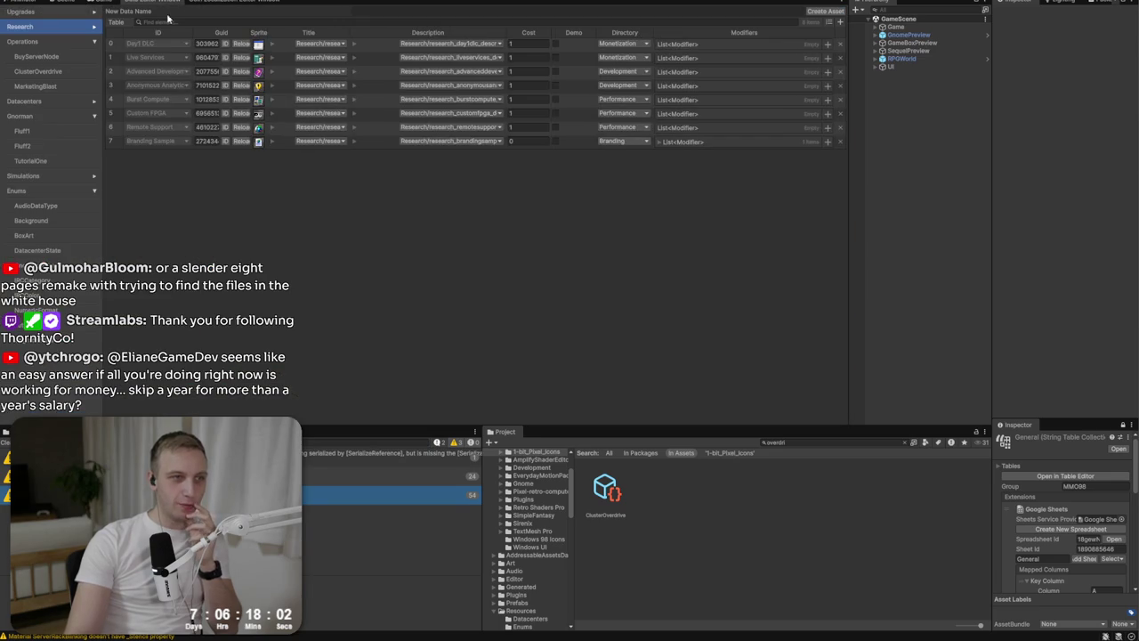
left_click(70, 56)
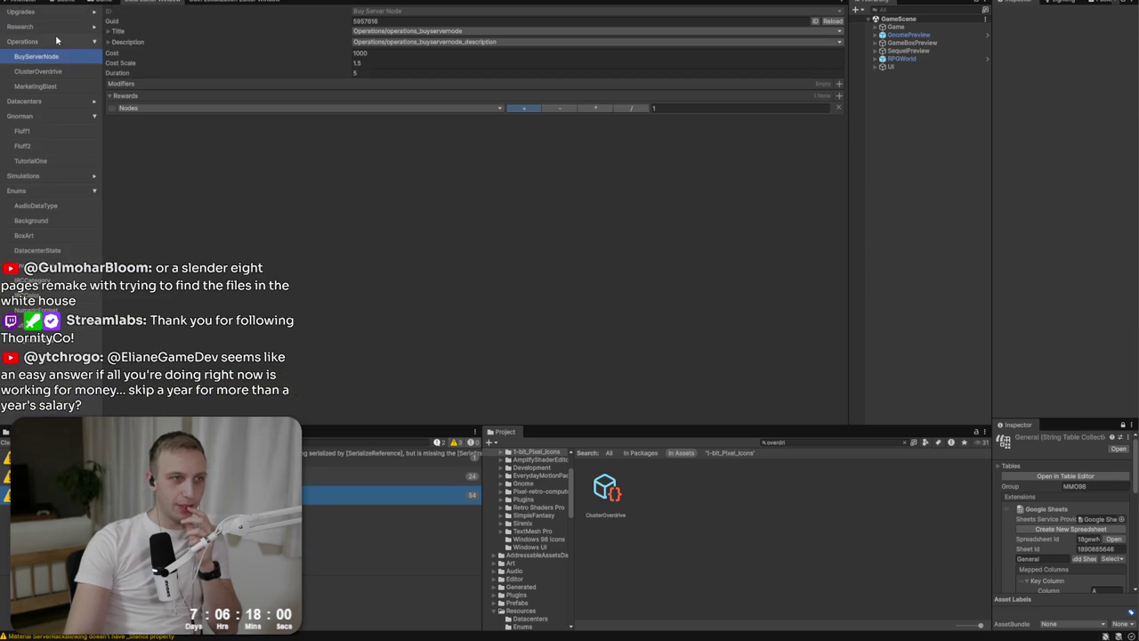
left_click(54, 27)
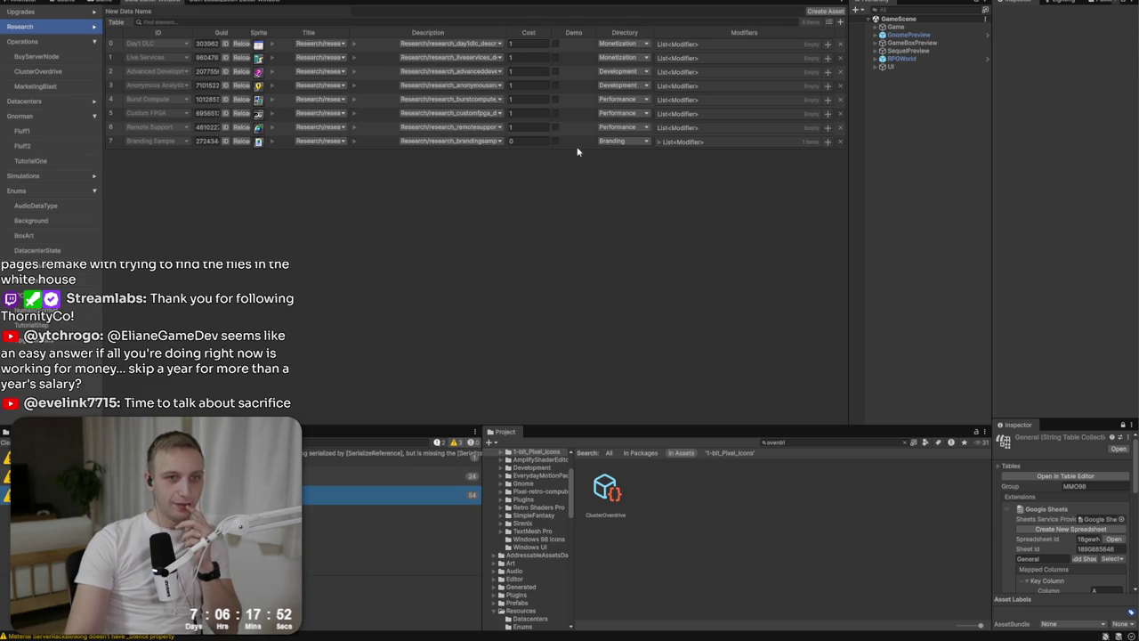
left_click(641, 147)
left_click(641, 145)
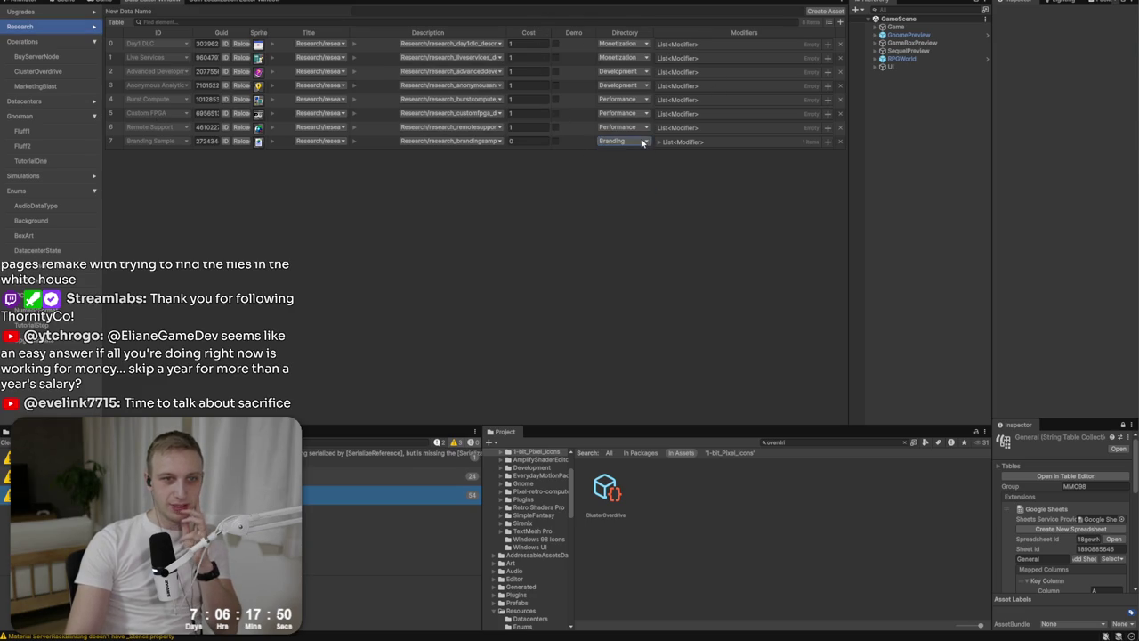
left_click(641, 130)
left_click(641, 130)
left_click(642, 130)
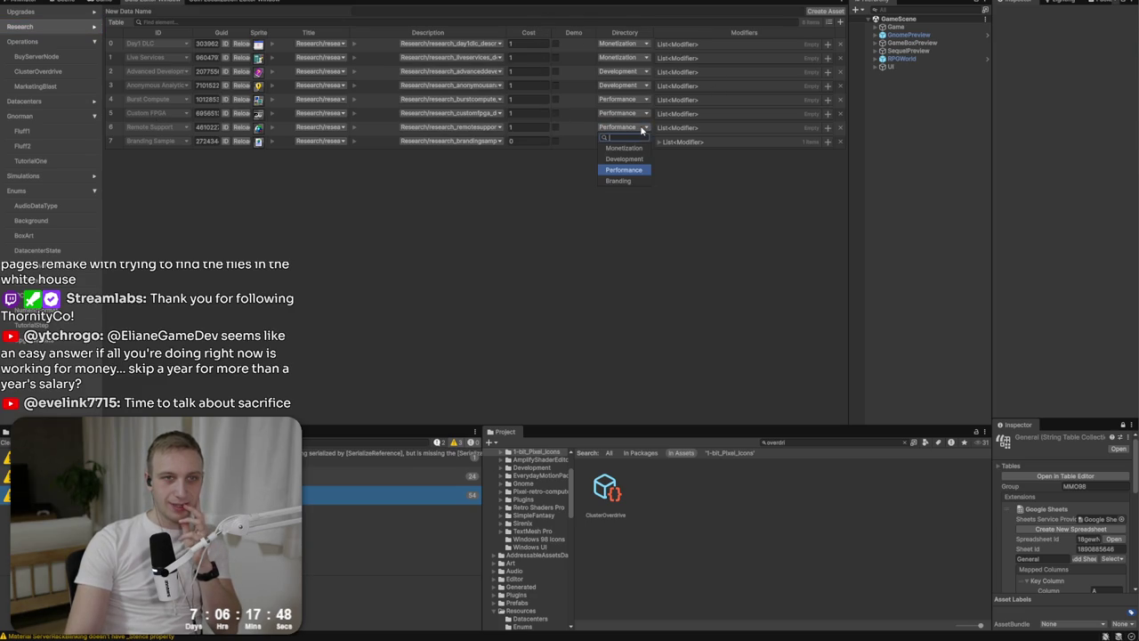
Search the Project for 'directory', inspect ResearchDirectory.cs, then switch to Rider.
left_click(860, 438)
type("directory")
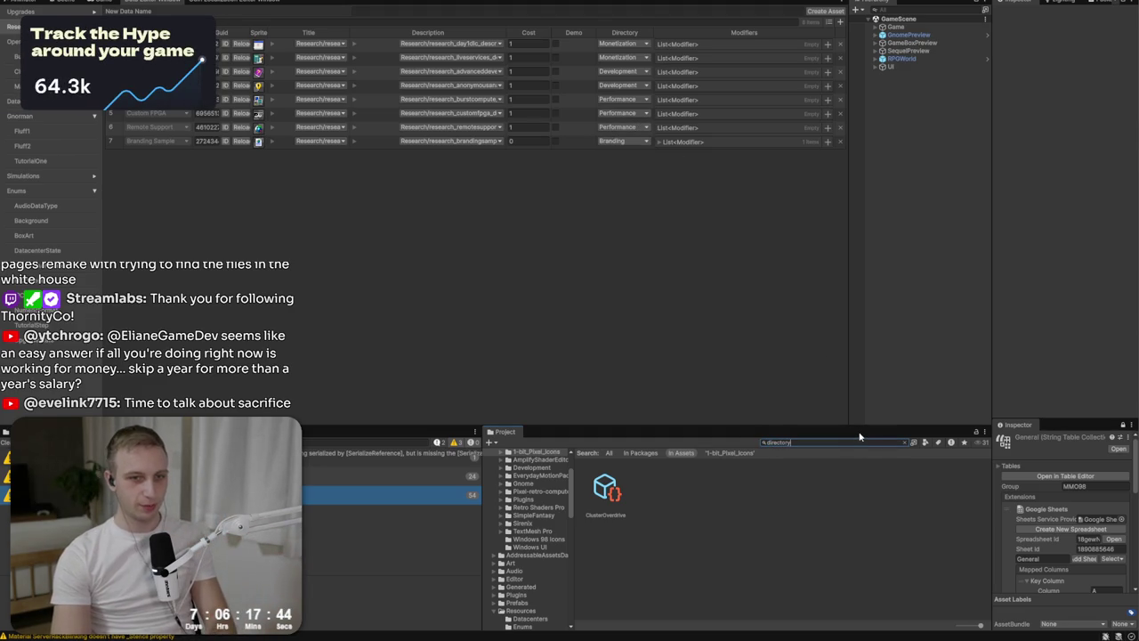
left_click(725, 485)
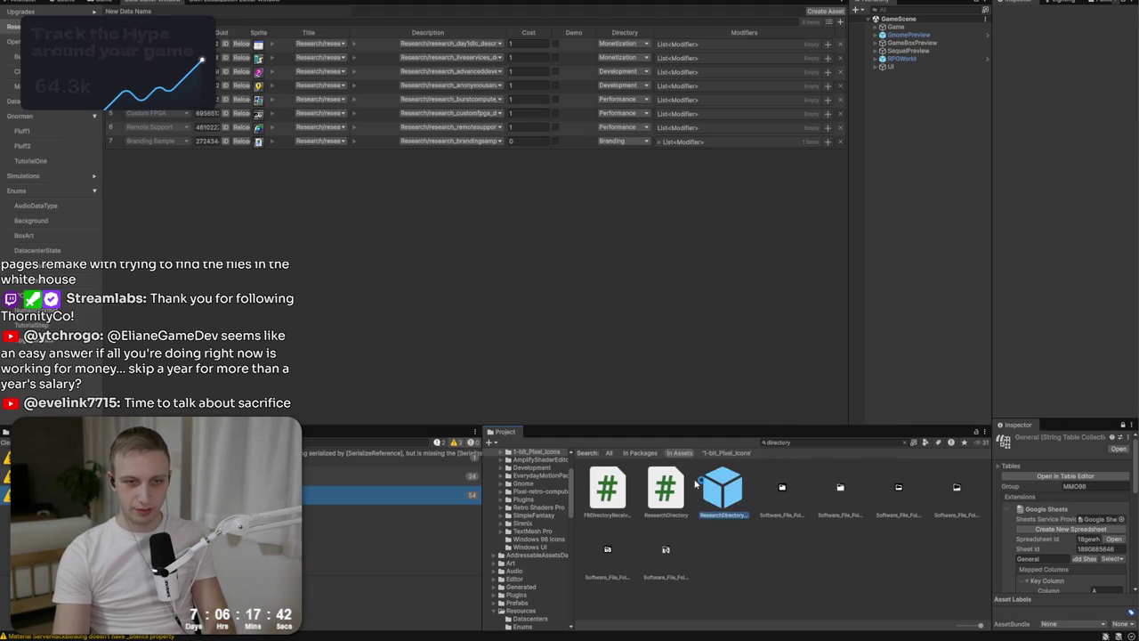
left_click(667, 485)
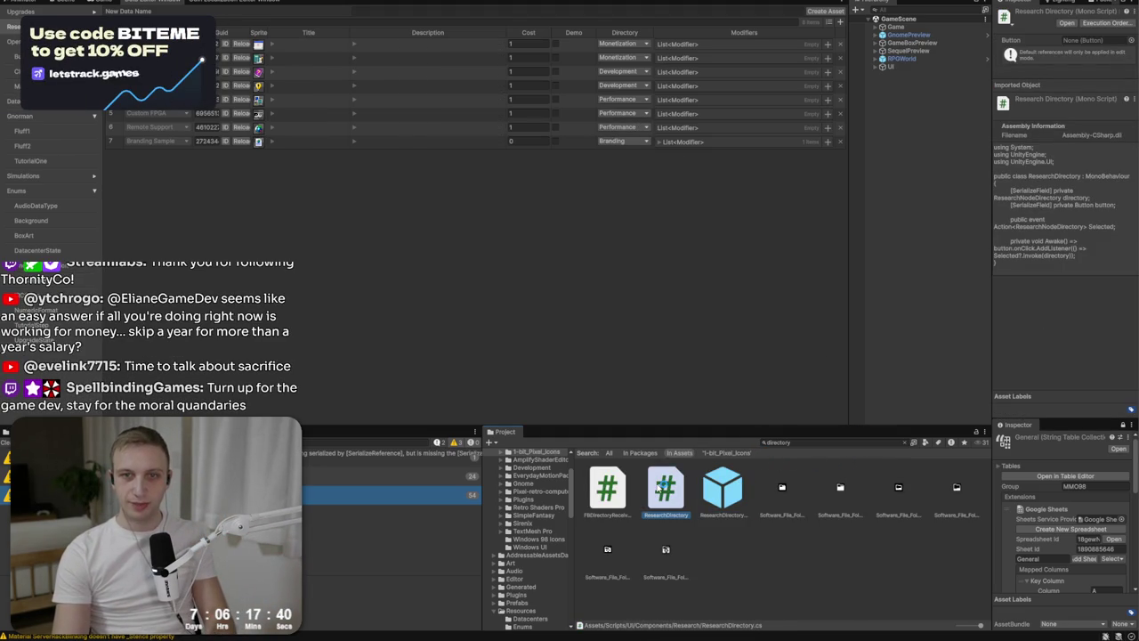
left_click(613, 488)
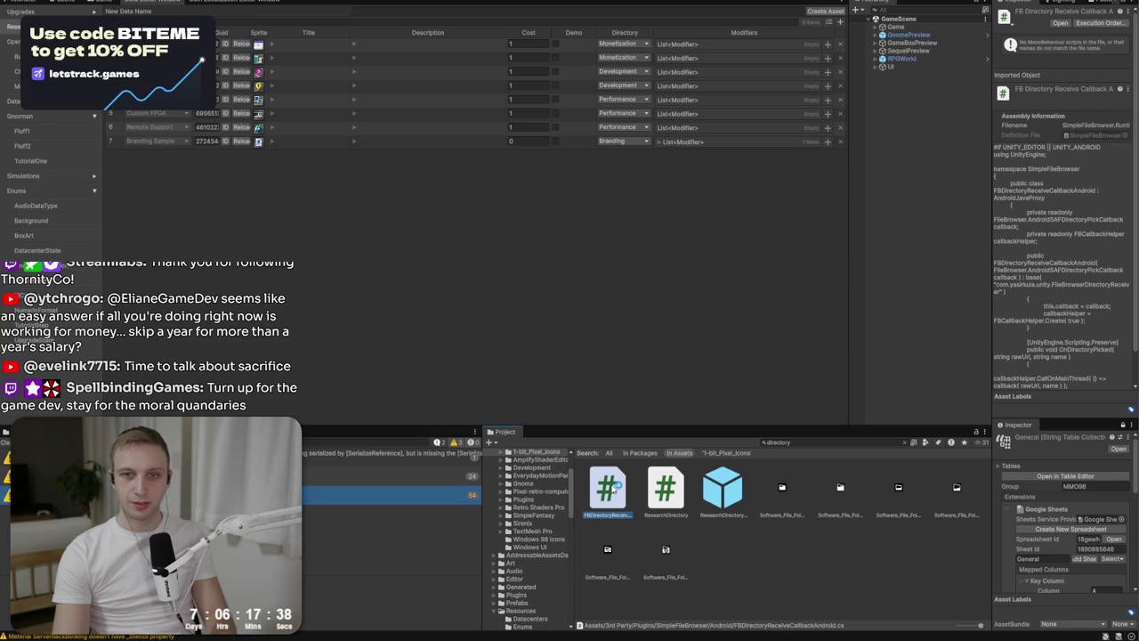
left_click(664, 488)
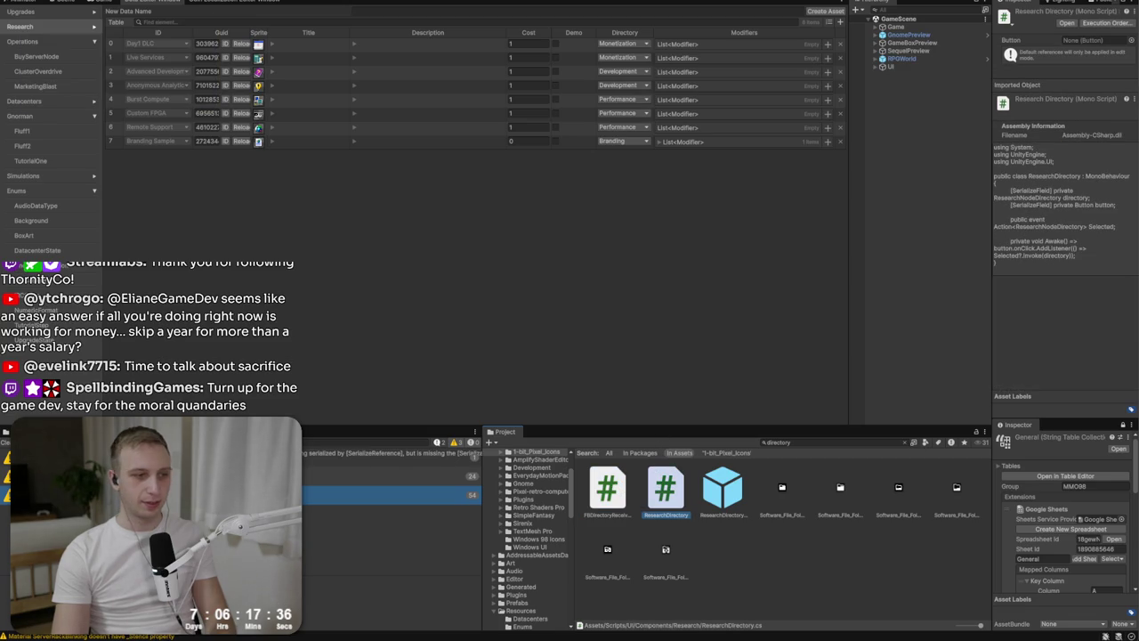
left_click(623, 141)
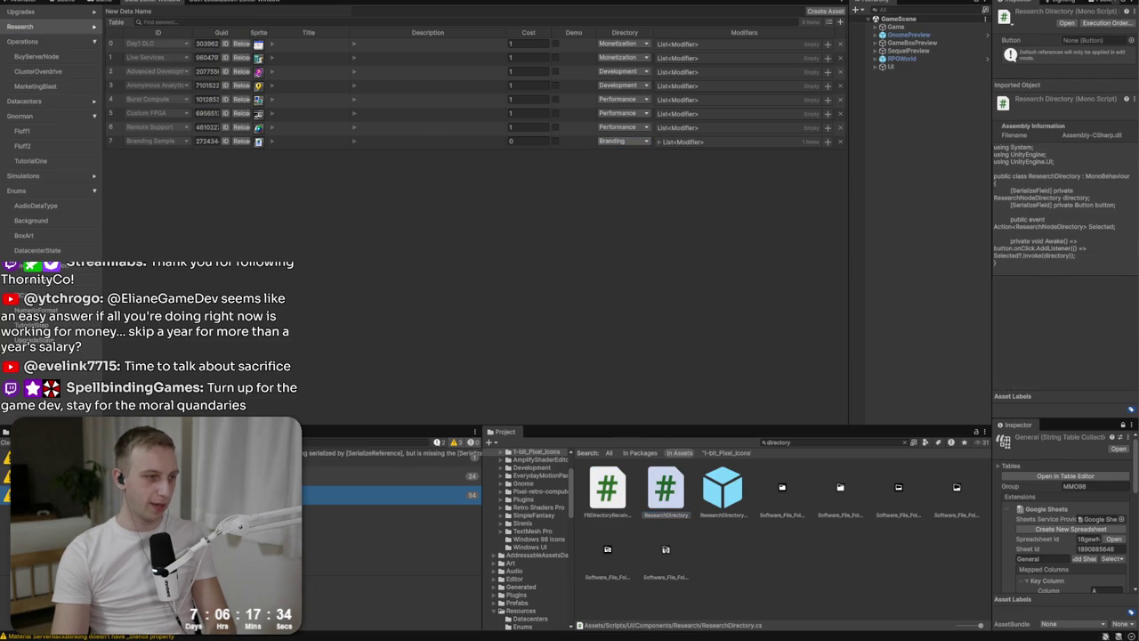
key("alt+Tab")
left_click(671, 282)
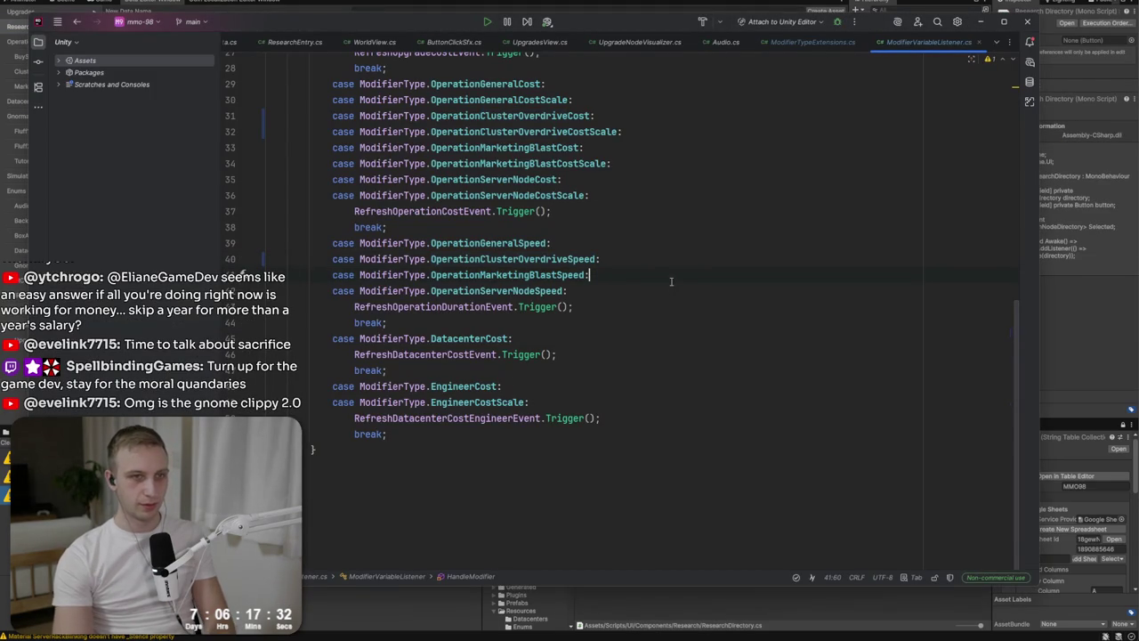
Open ResearchNodeData.cs from Rider's Recent Files after checking Unity and the notes.
key("ctrl+t")
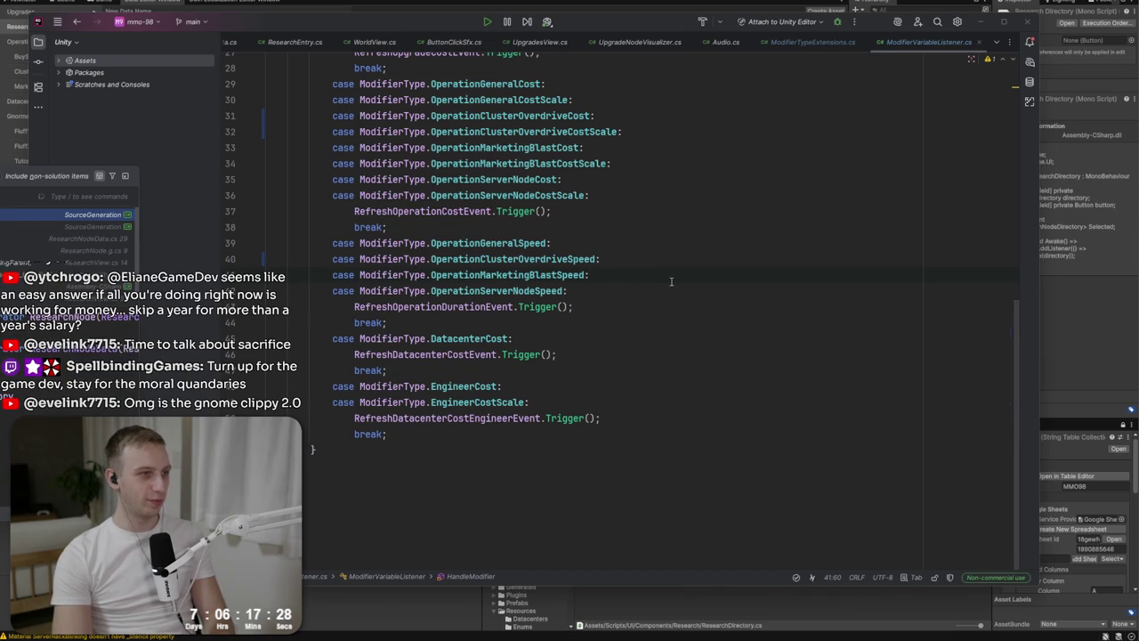
key("Down")
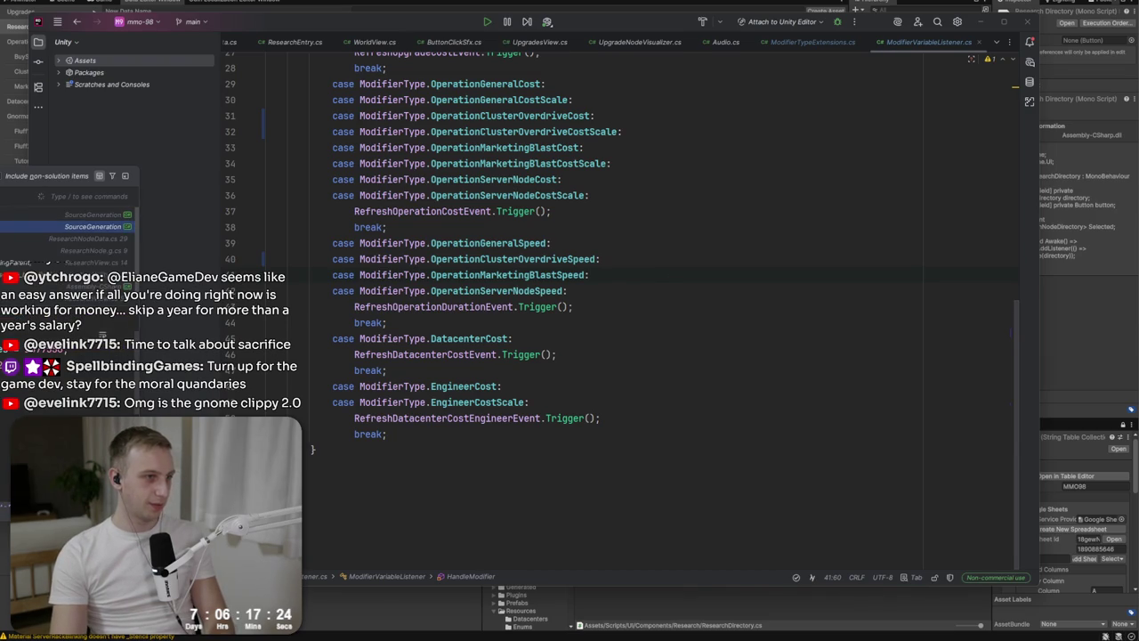
key("Down")
key("Down")
key("Down")
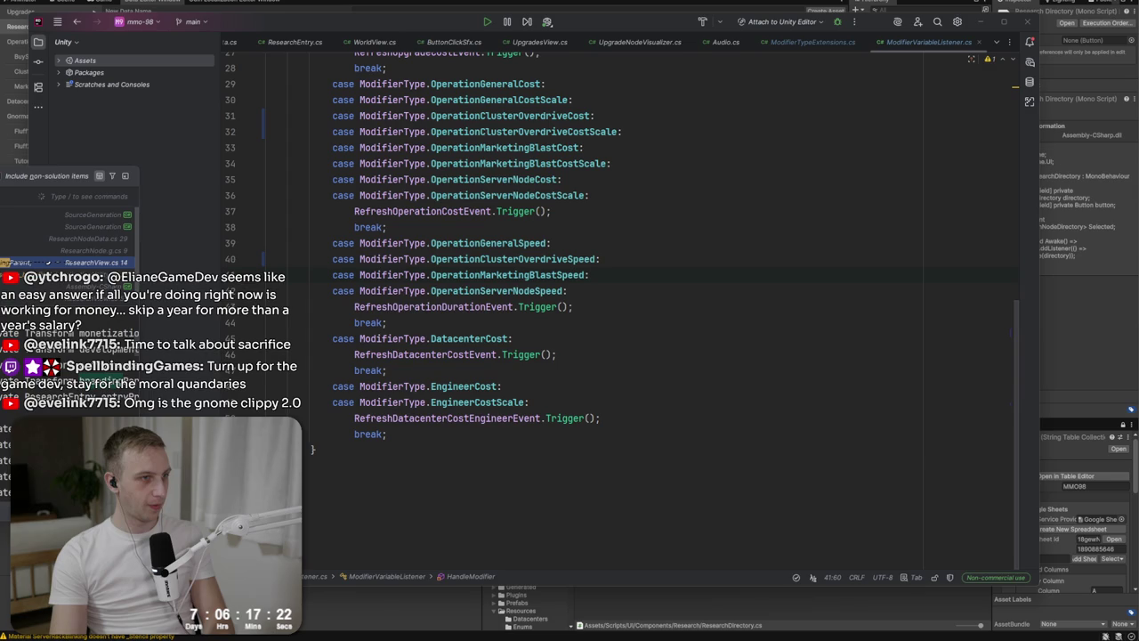
key("Down")
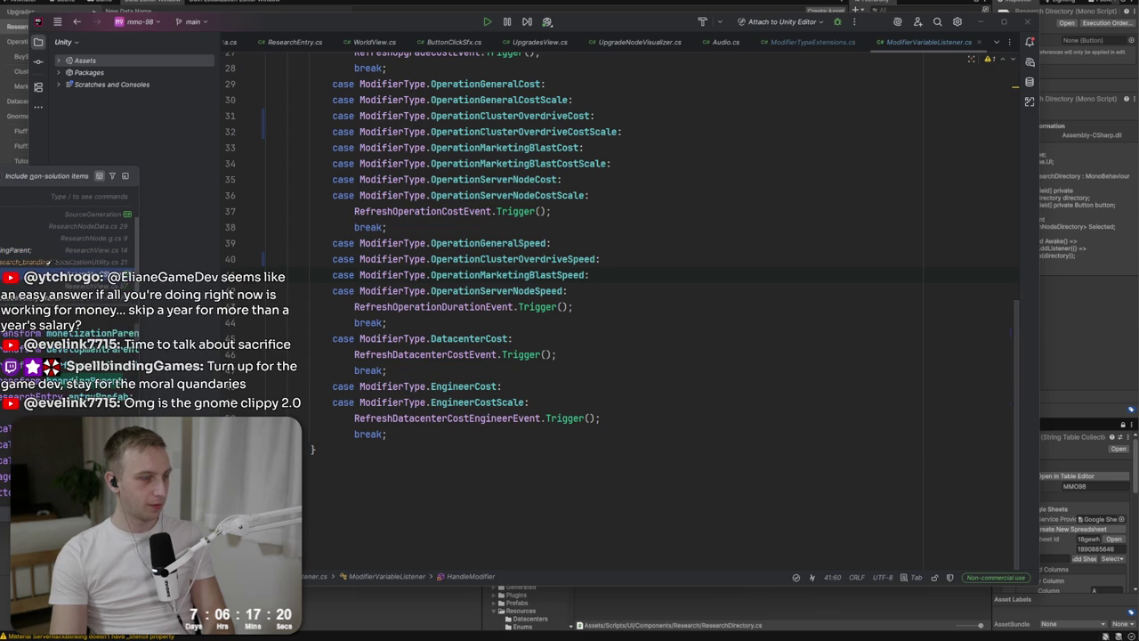
key("alt+Tab")
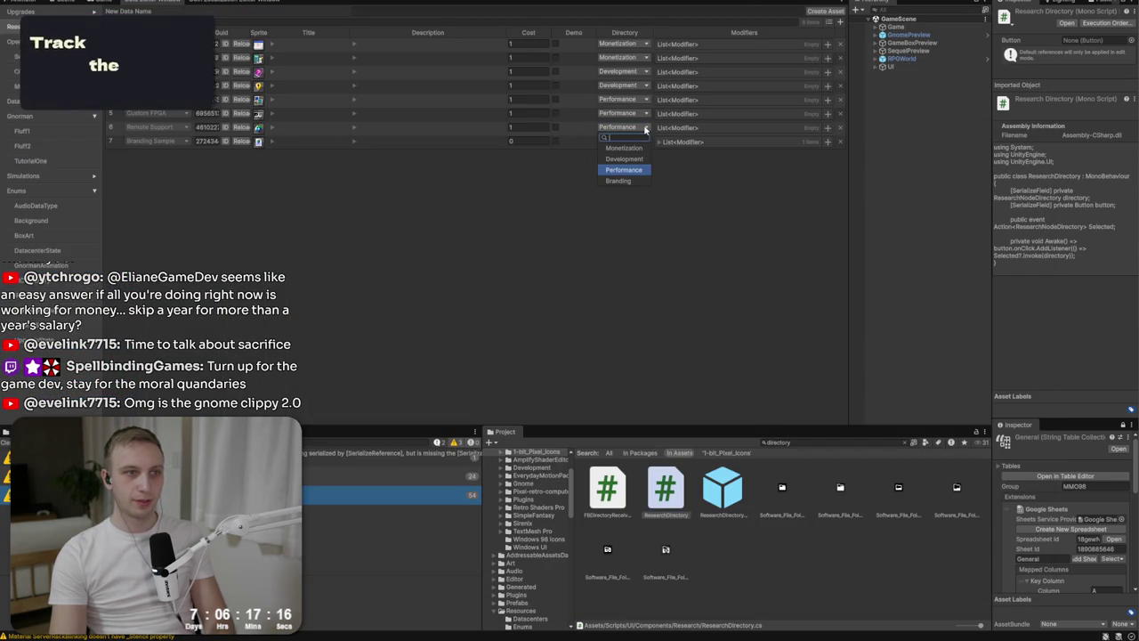
key("alt+Tab")
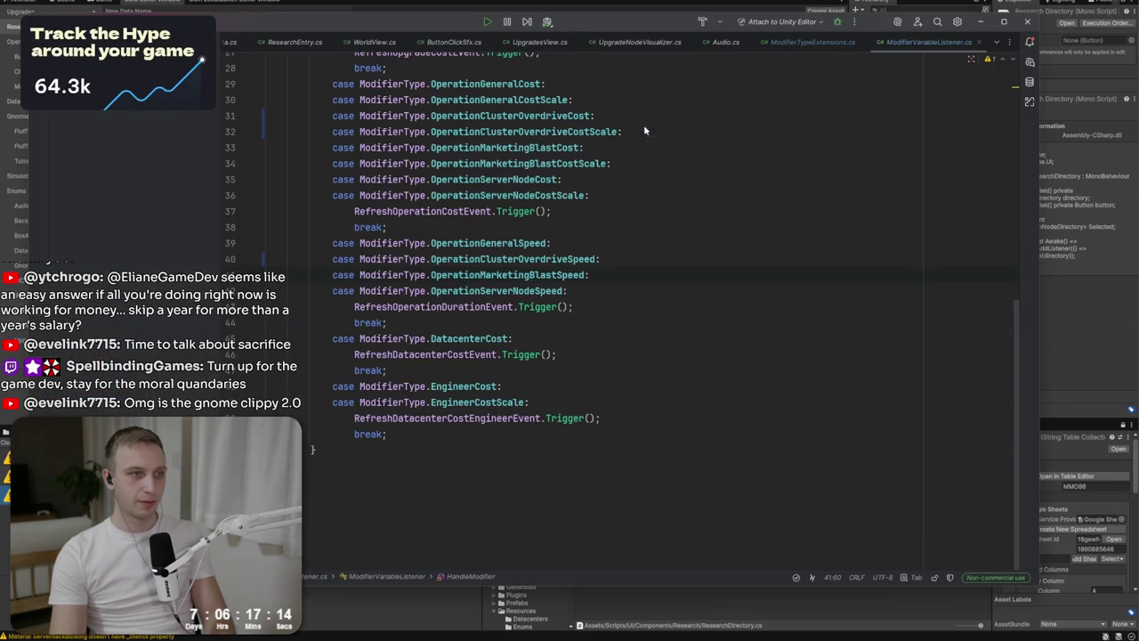
key("alt+Tab")
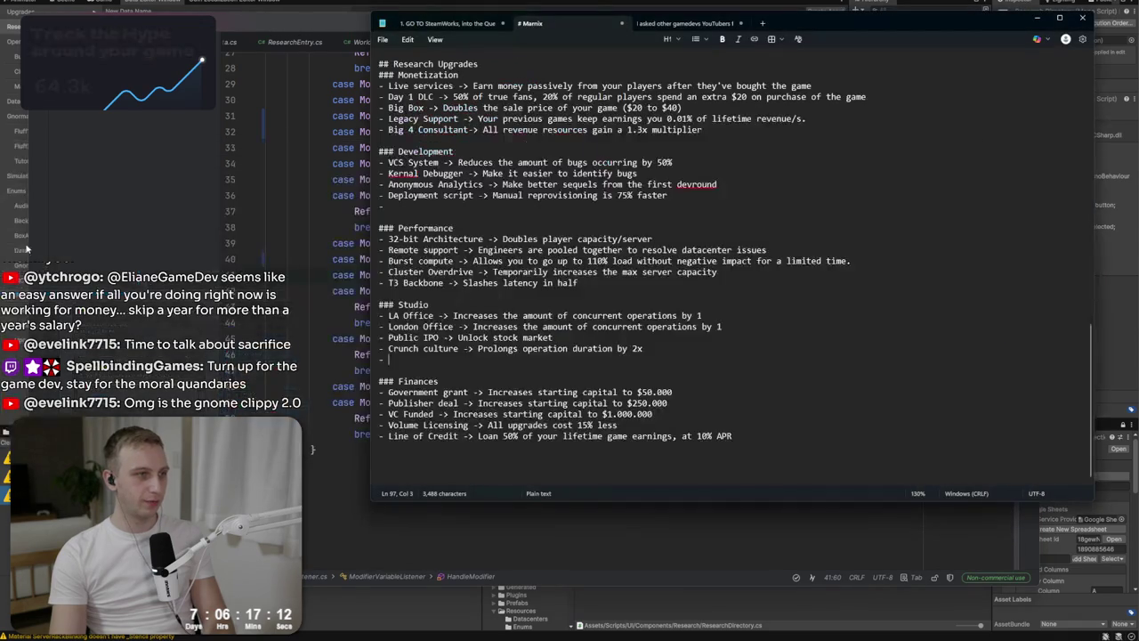
key("alt+Tab")
left_click(311, 511)
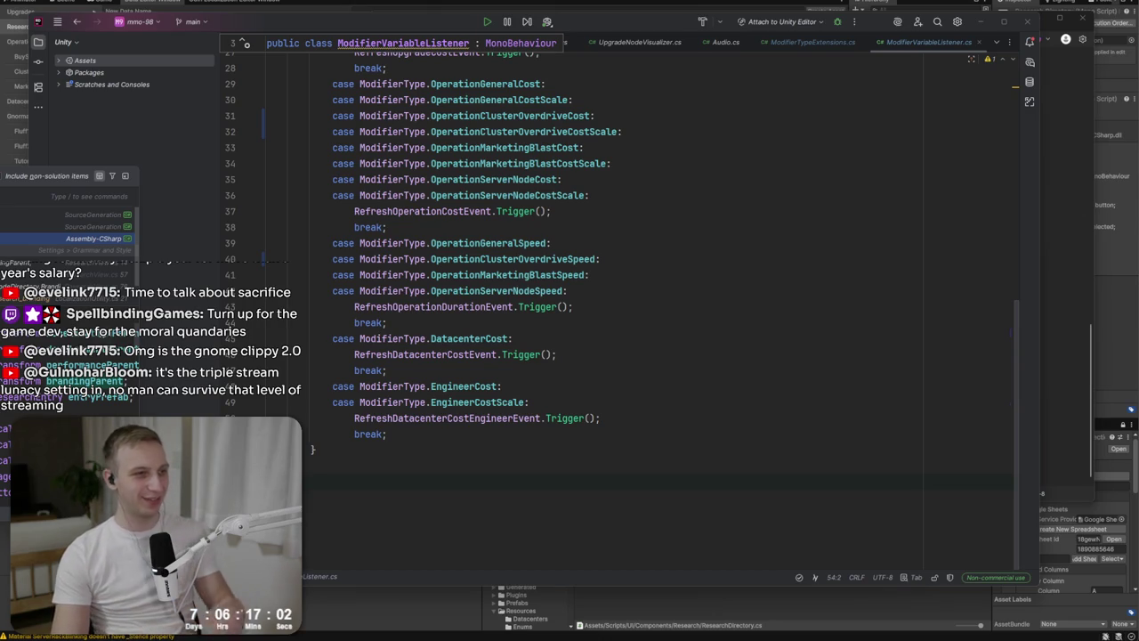
left_click(93, 214)
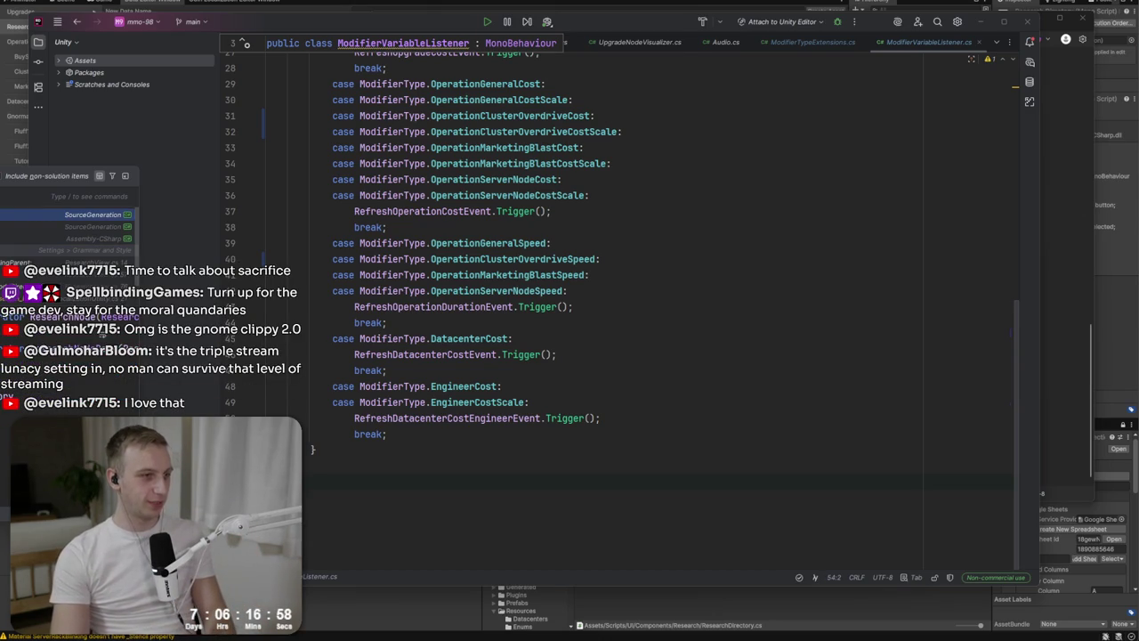
key("Return")
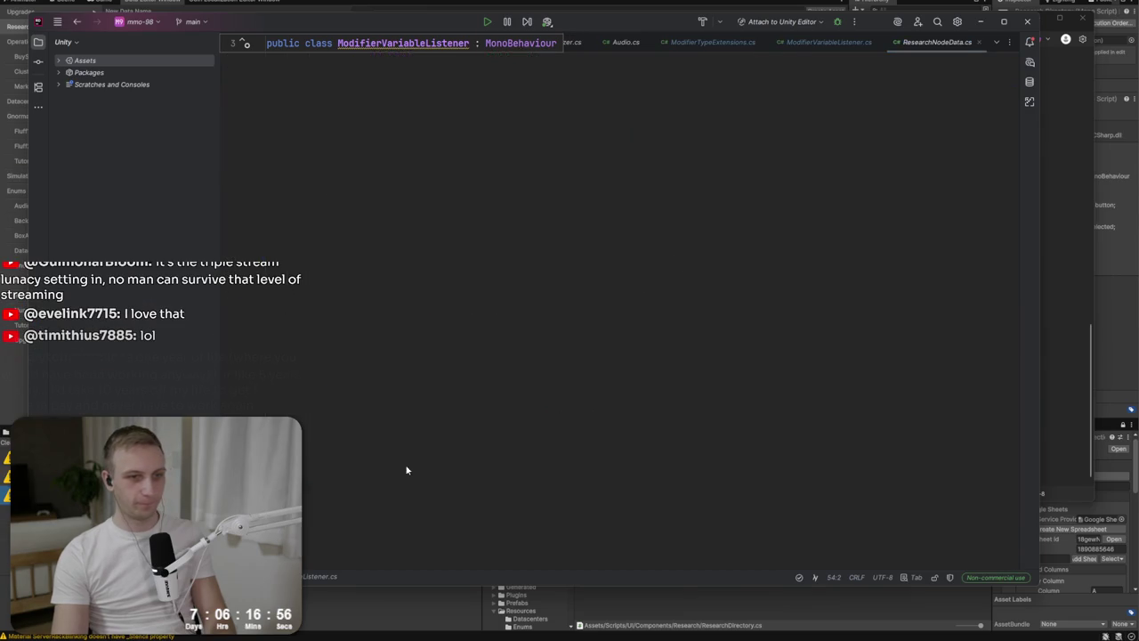
Review the ResearchNodeDirectory enum entries against the upgrade notes and Unity's research table.
left_click(398, 460)
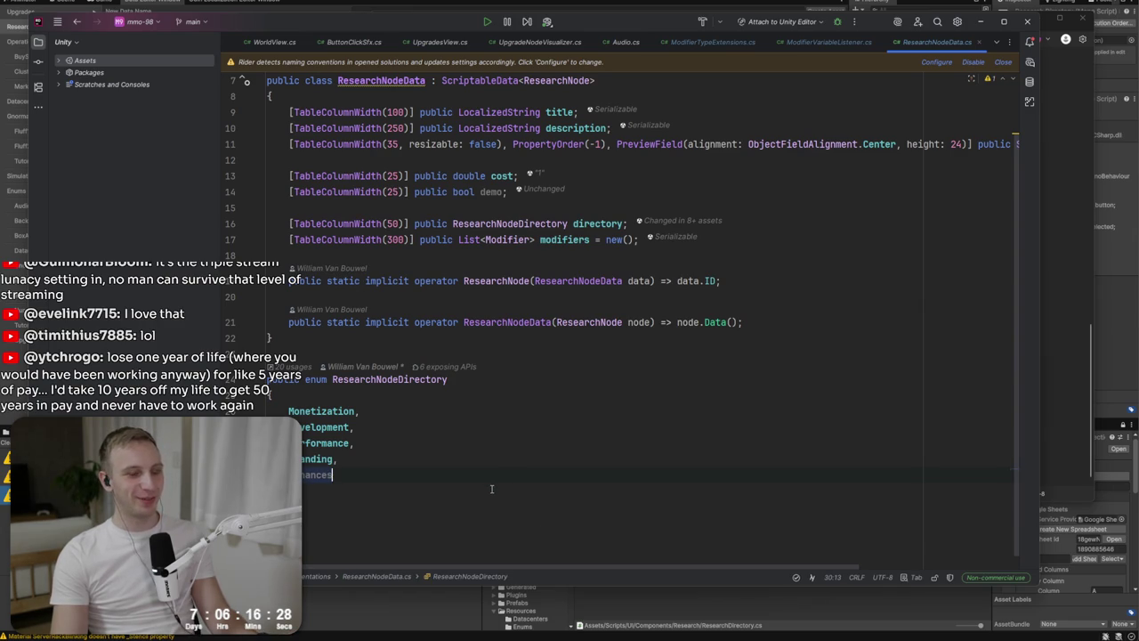
left_click_drag(491, 489, 466, 391)
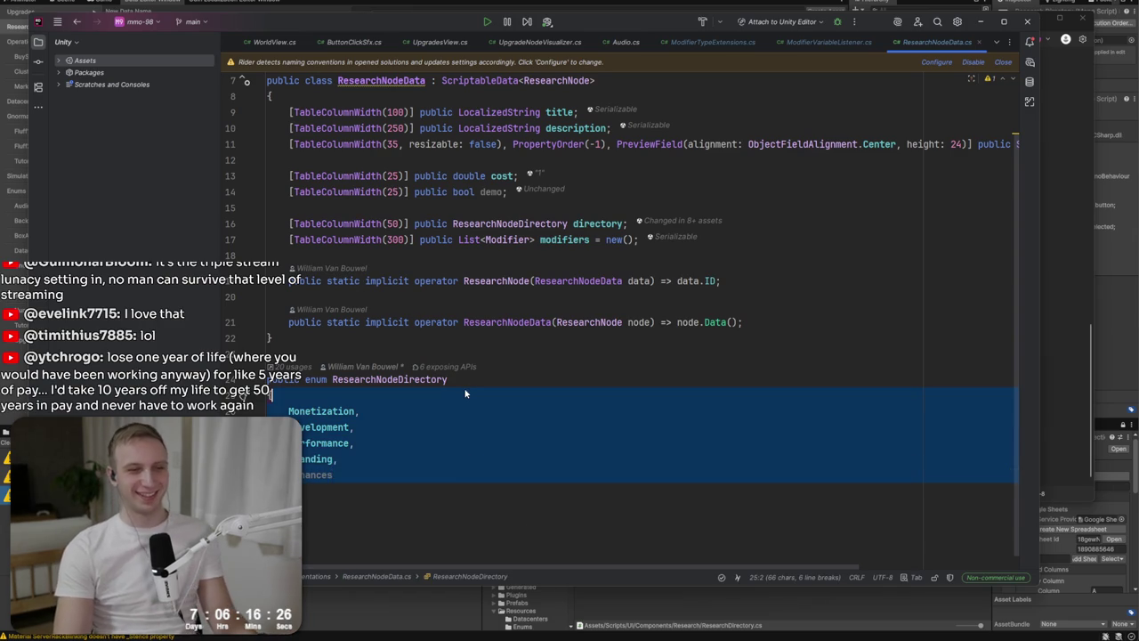
left_click(465, 393)
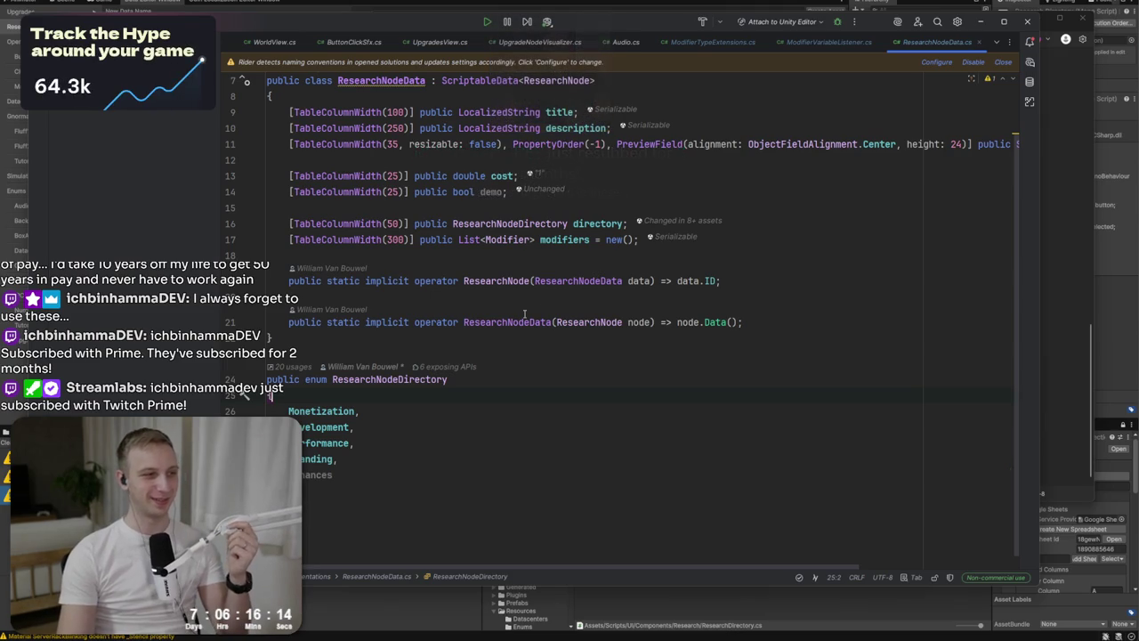
key("alt+Tab")
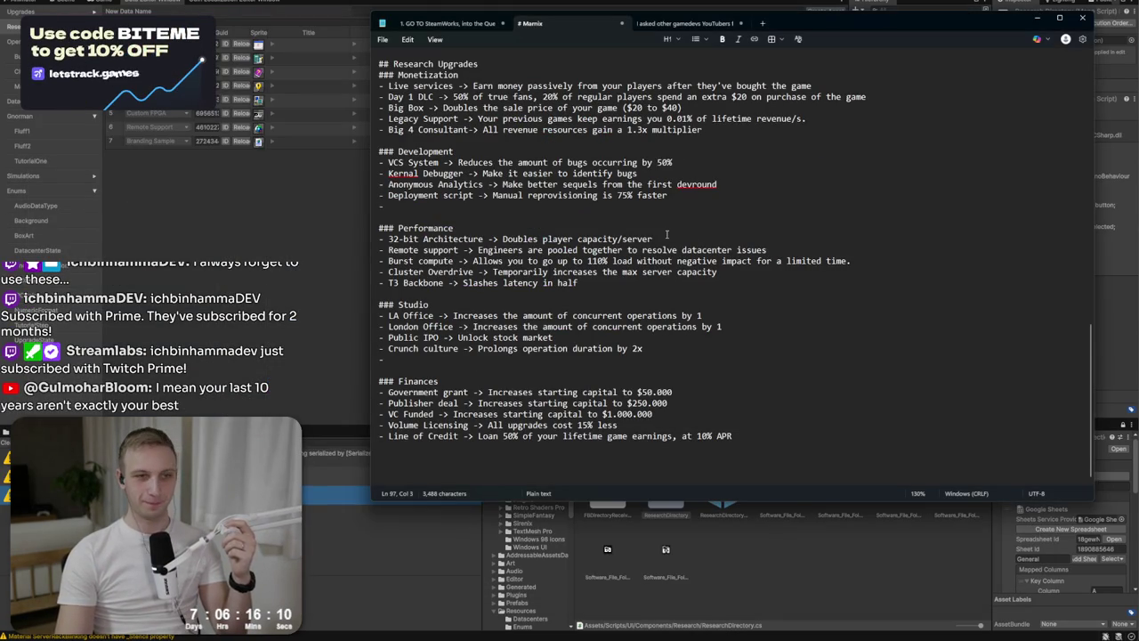
left_click(225, 216)
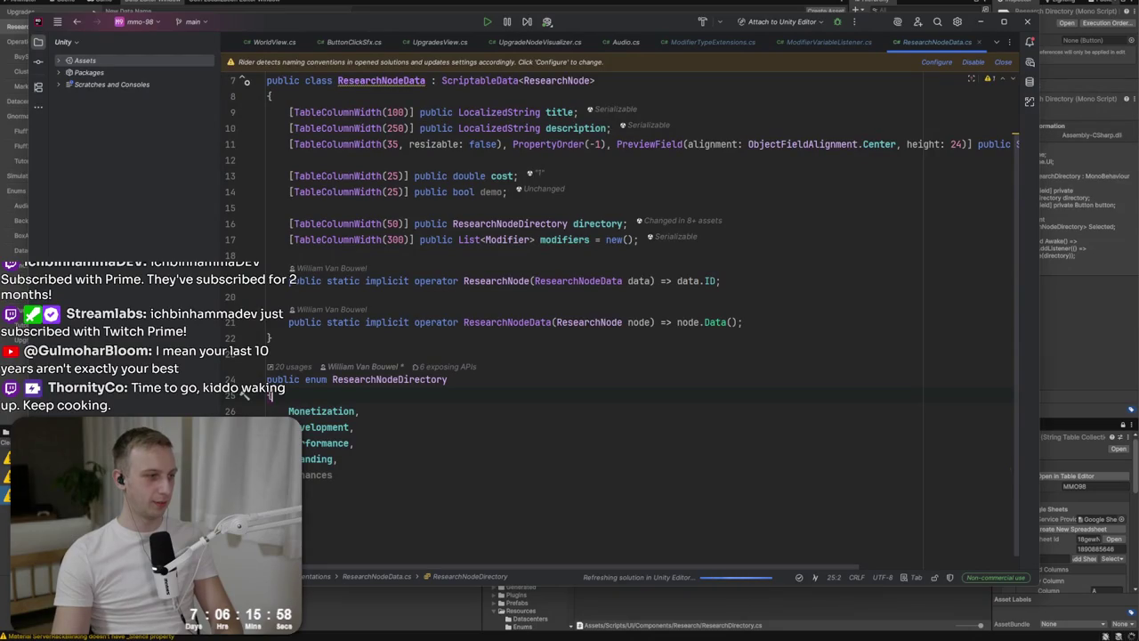
key("alt+Tab")
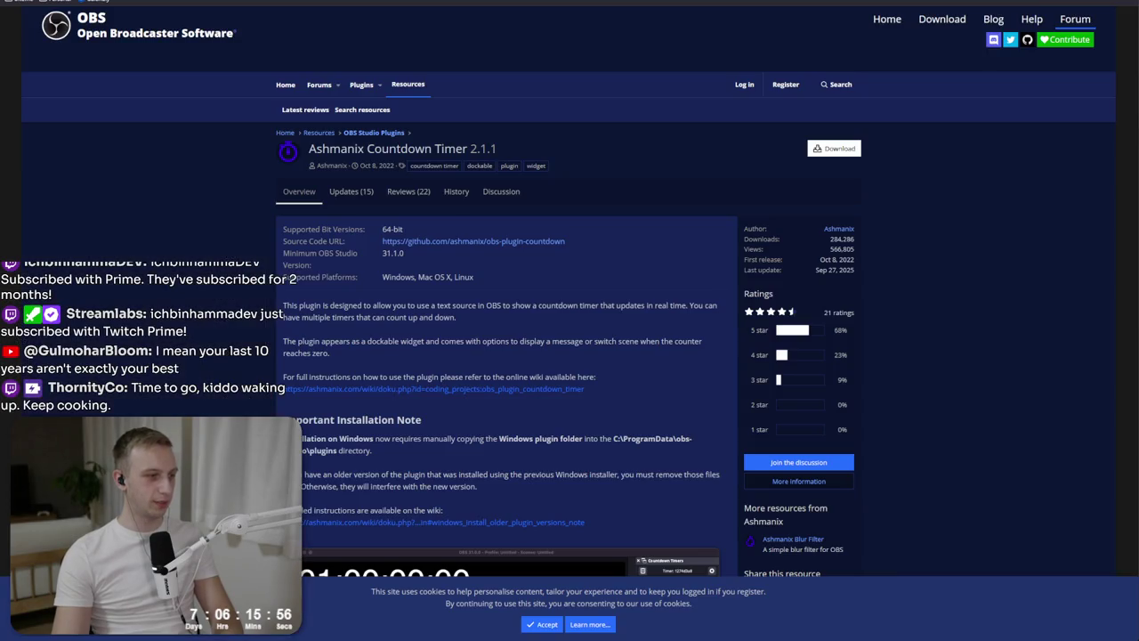
Search 'canada time' in a new tab and check the Canadian time zone times, including Vancouver.
key("ctrl+t")
type("canada time")
key("Return")
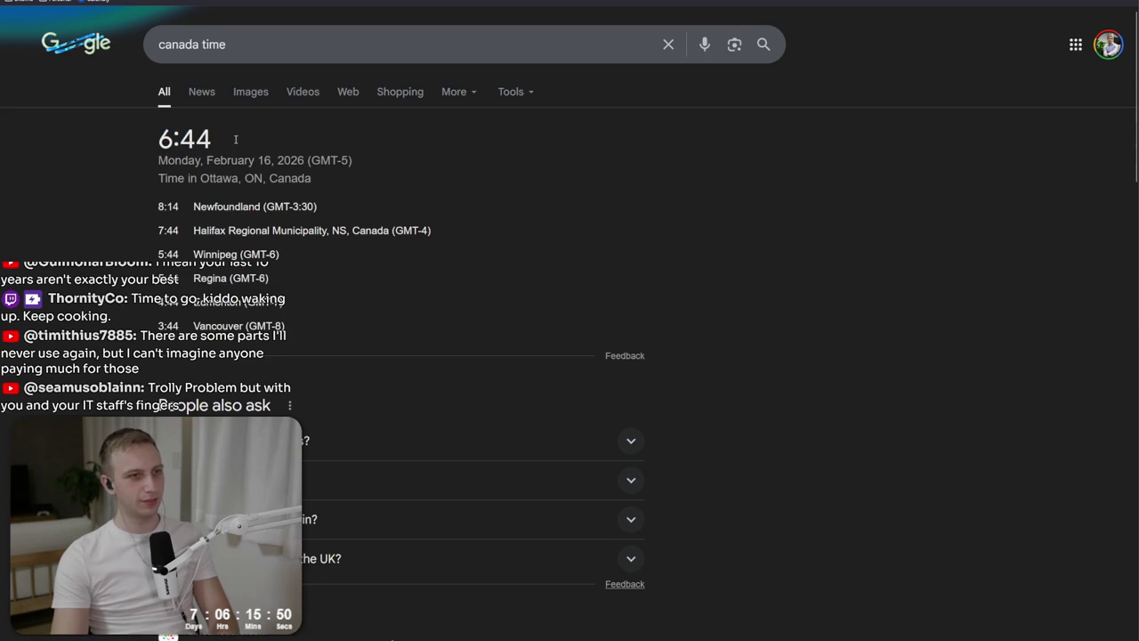
left_click_drag(287, 277, 192, 230)
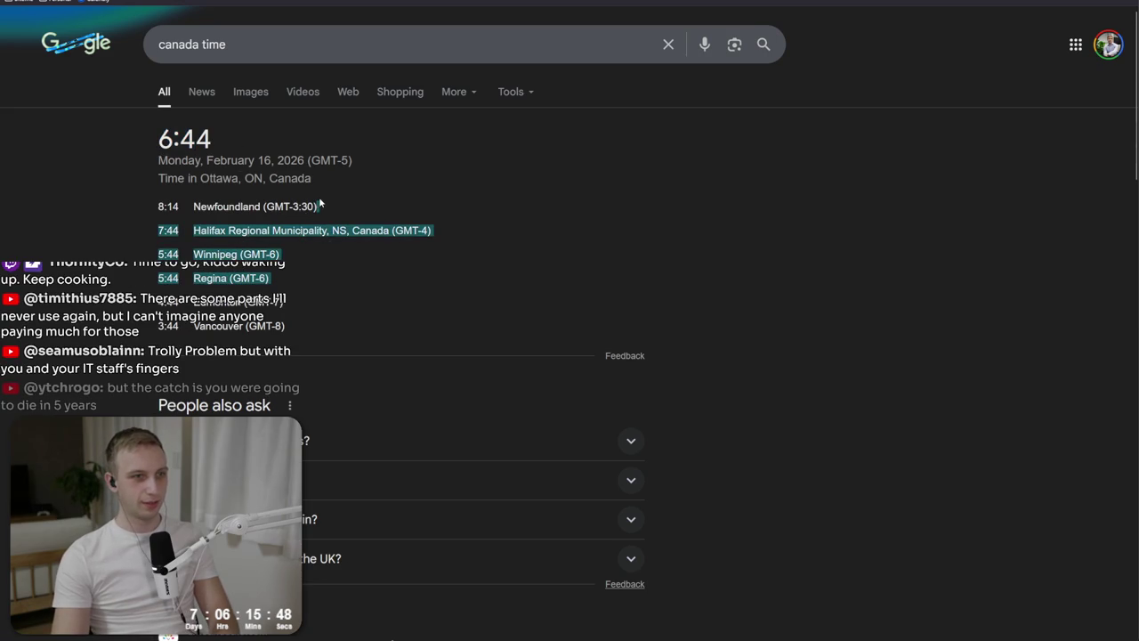
mouse_move(348, 310)
left_mouse_down()
mouse_move(334, 322)
mouse_move(200, 325)
left_mouse_up()
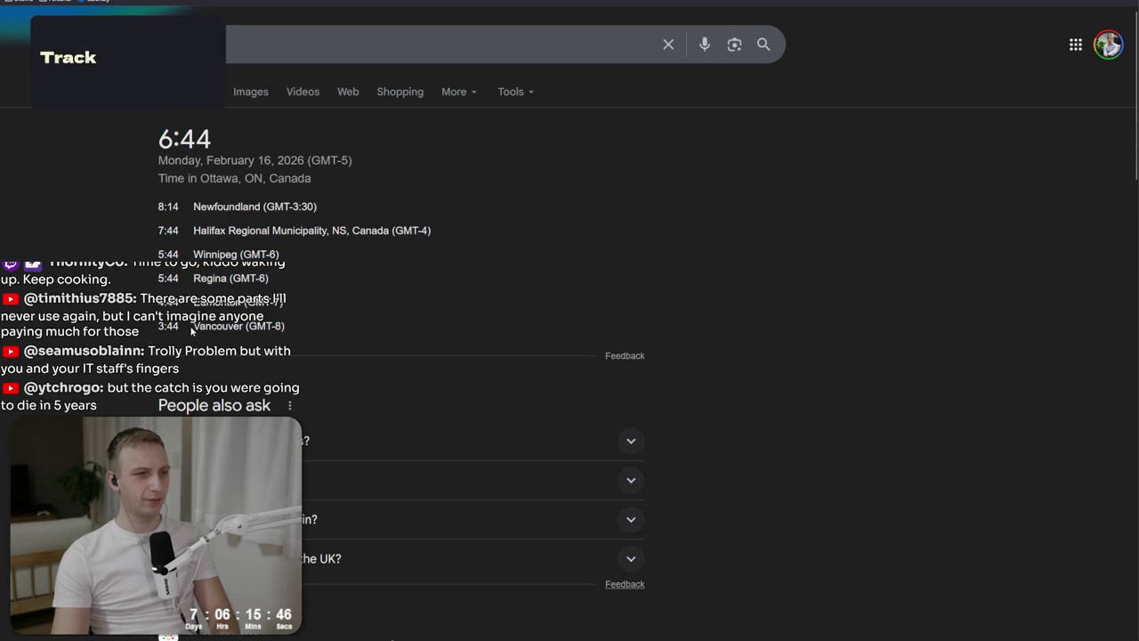
left_click(291, 330)
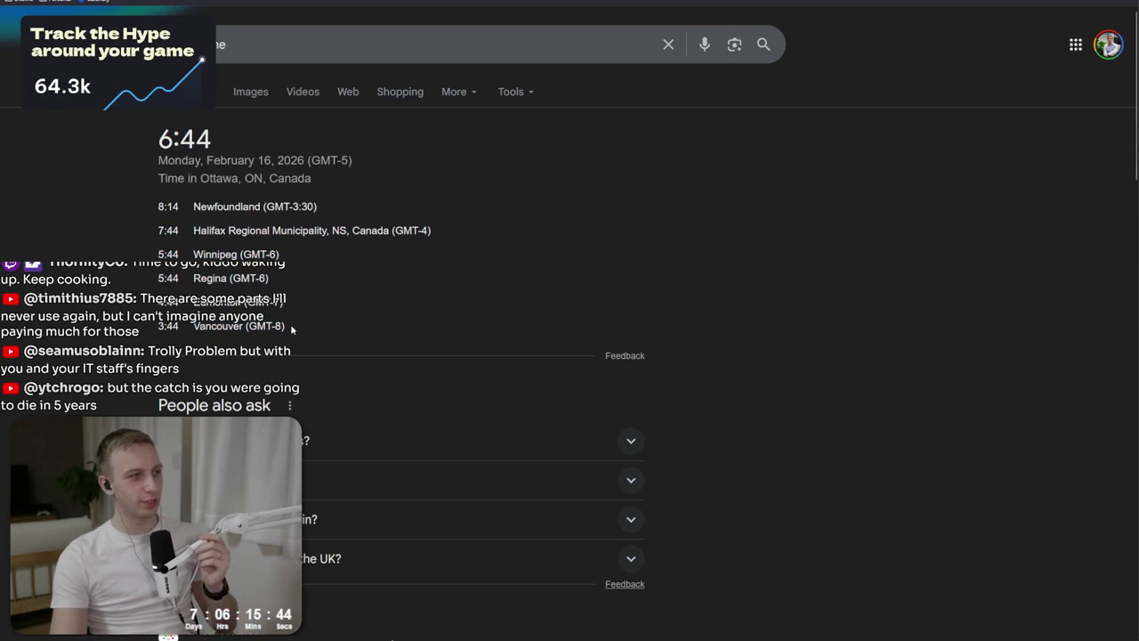
left_click_drag(291, 327, 201, 326)
left_click(201, 326)
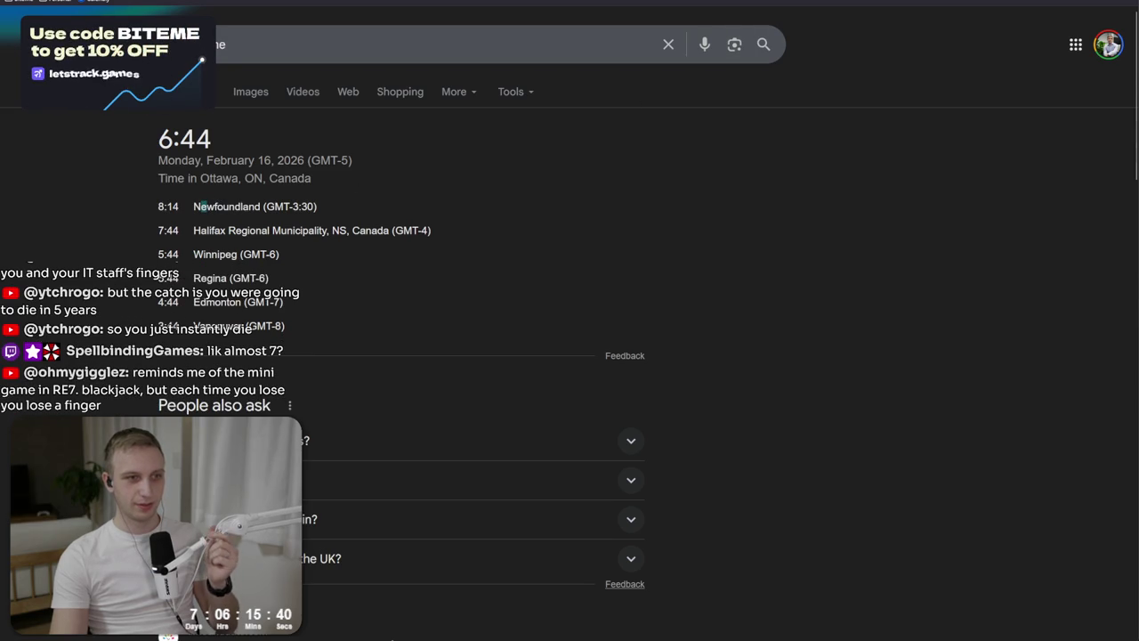
Cycle through the open tabs, then load the Steam store in the blank tab.
key("ctrl+Tab")
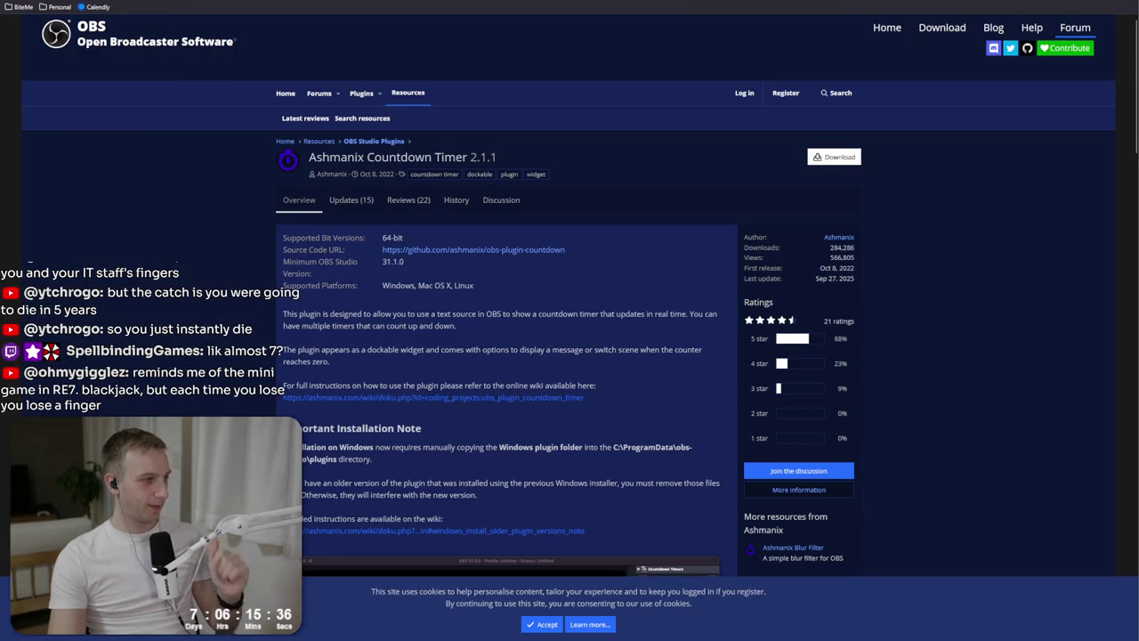
key("ctrl+Tab")
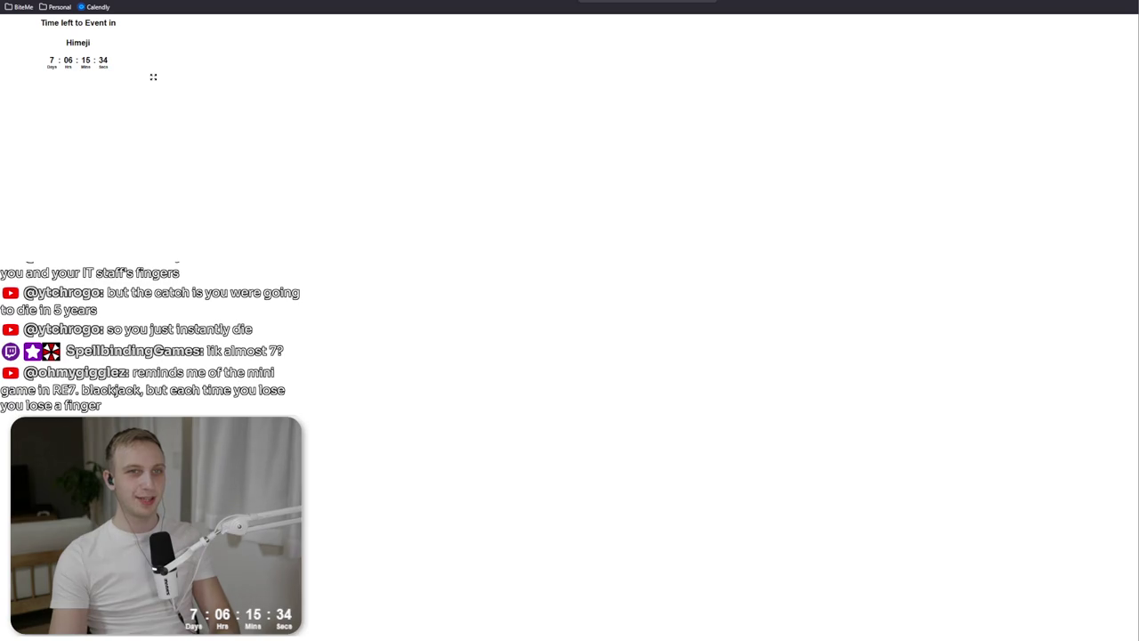
key("ctrl+Tab")
type("steam")
key("Return")
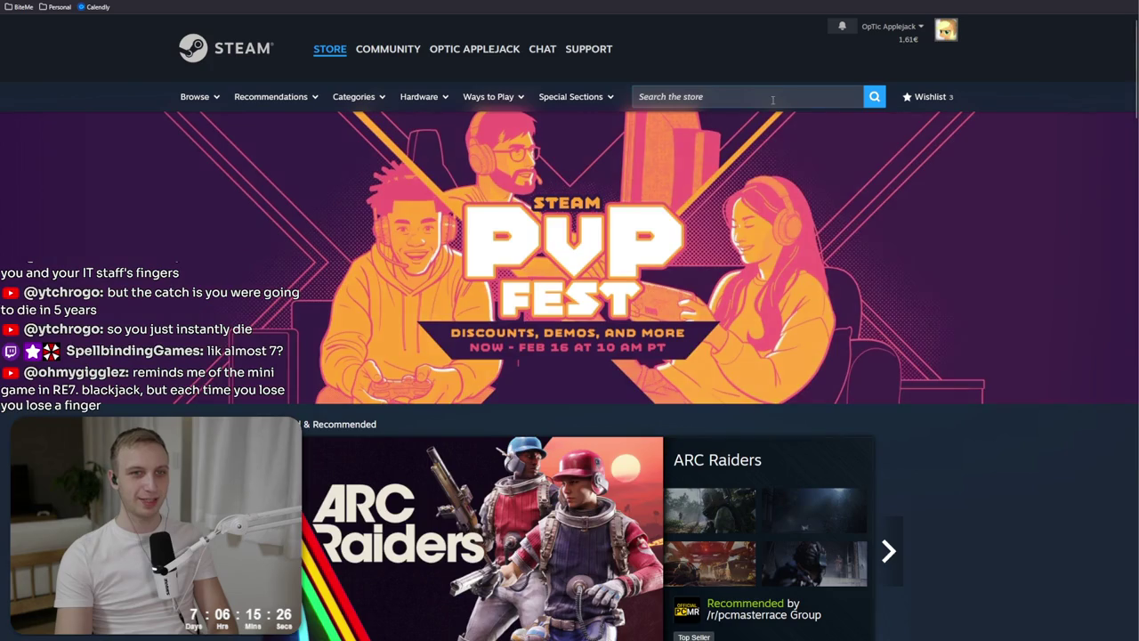
Search the store for 'bonesaw' and open the Bonesaw game page.
left_click(658, 102)
type("bonesaw")
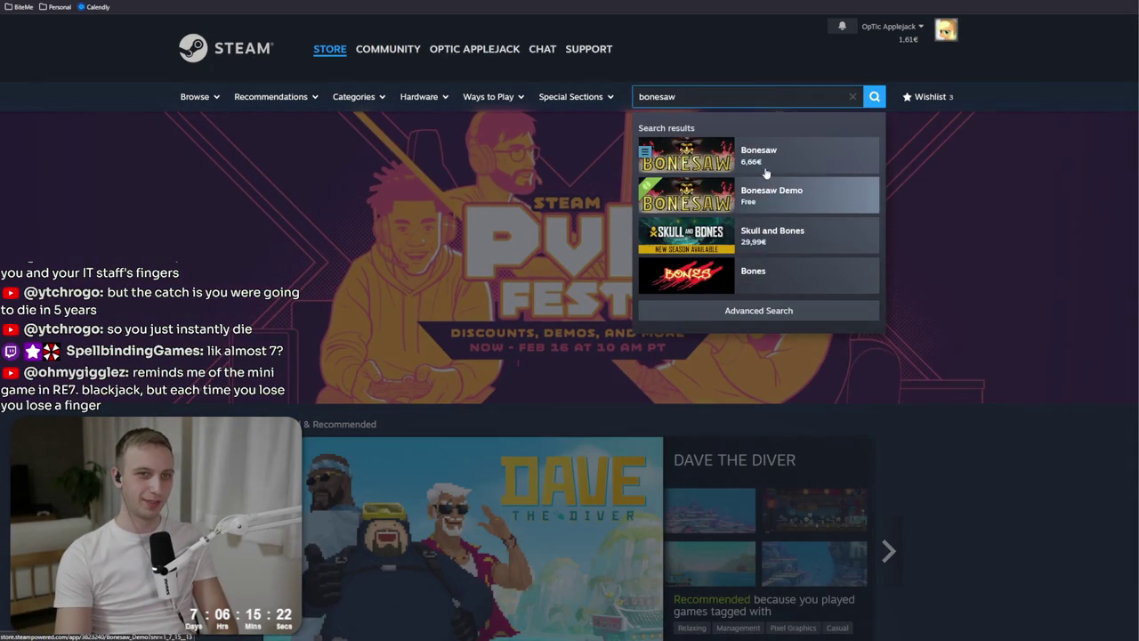
left_click(761, 153)
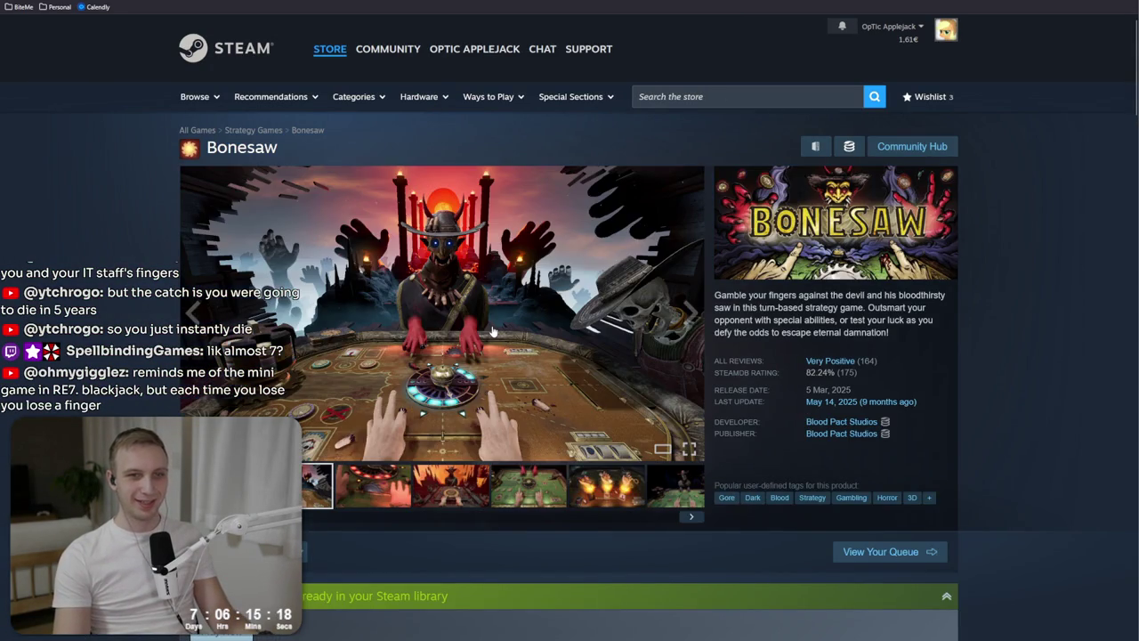
Browse the Bonesaw screenshots: masked dealer, green table and fire hands.
left_click(360, 492)
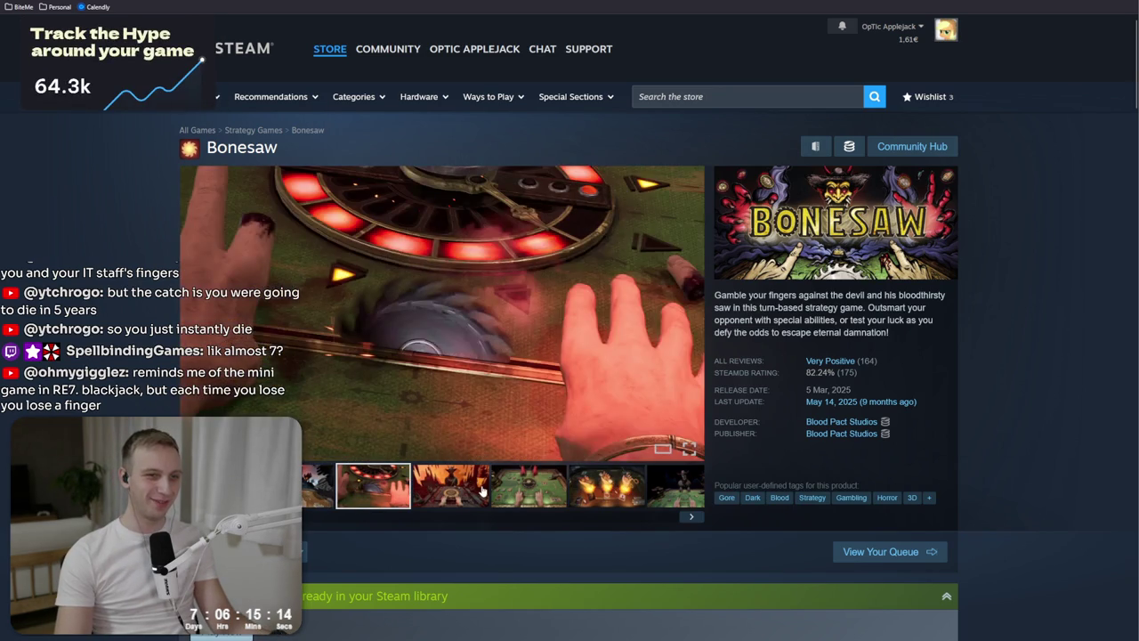
left_click(469, 487)
left_click(521, 495)
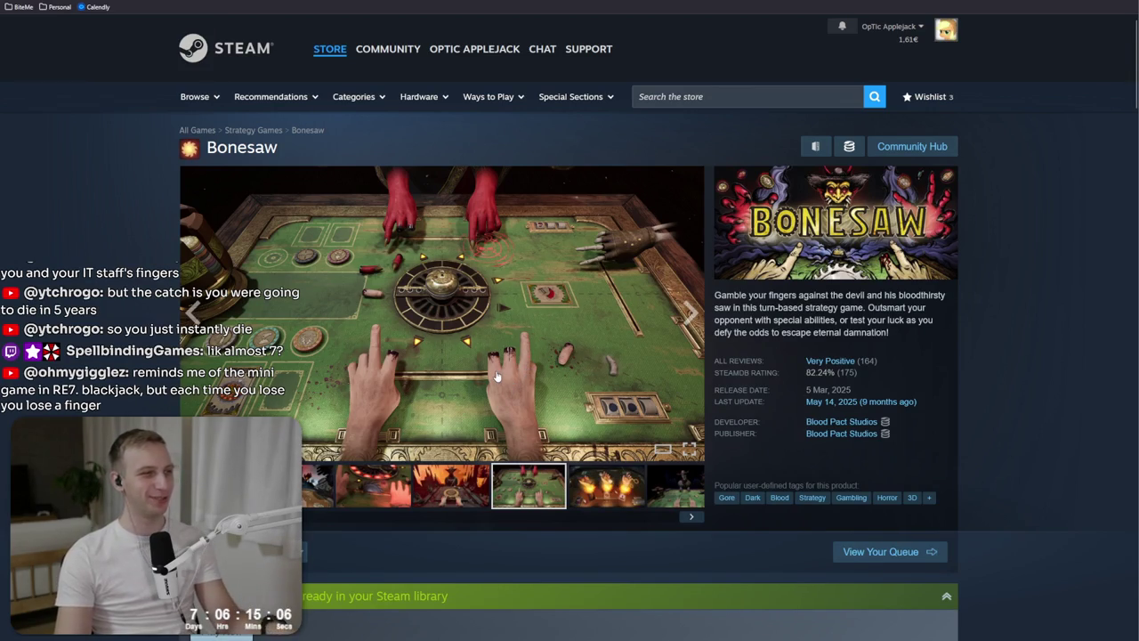
left_click(627, 481)
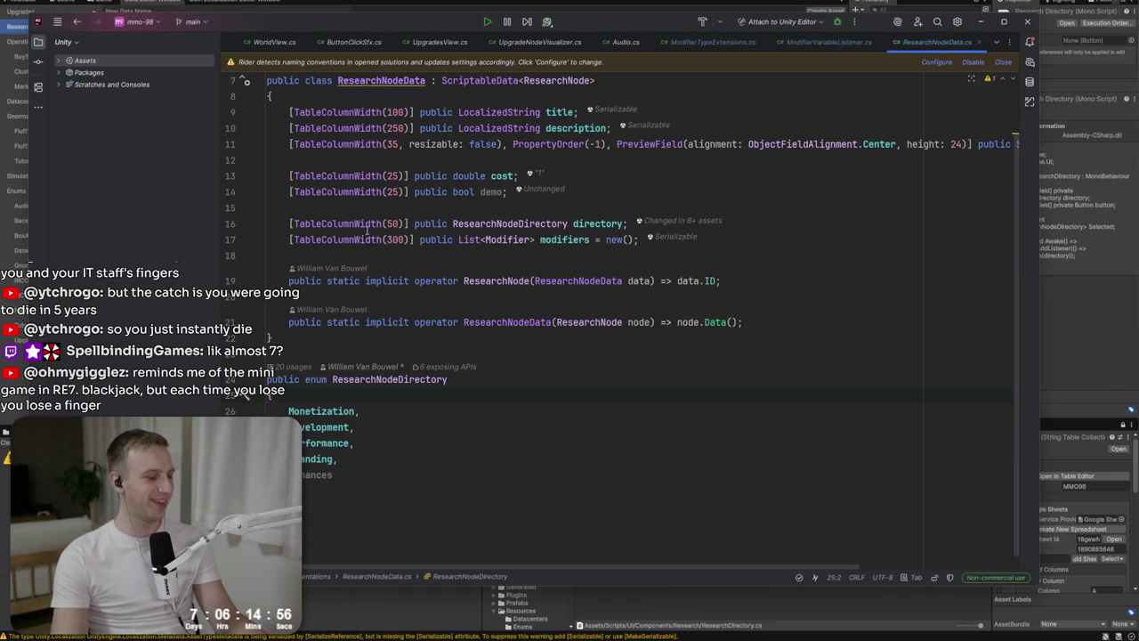
Read Rider's quick documentation for TableColumnWidth, then return to the Unity Research data table.
mouse_move(366, 233)
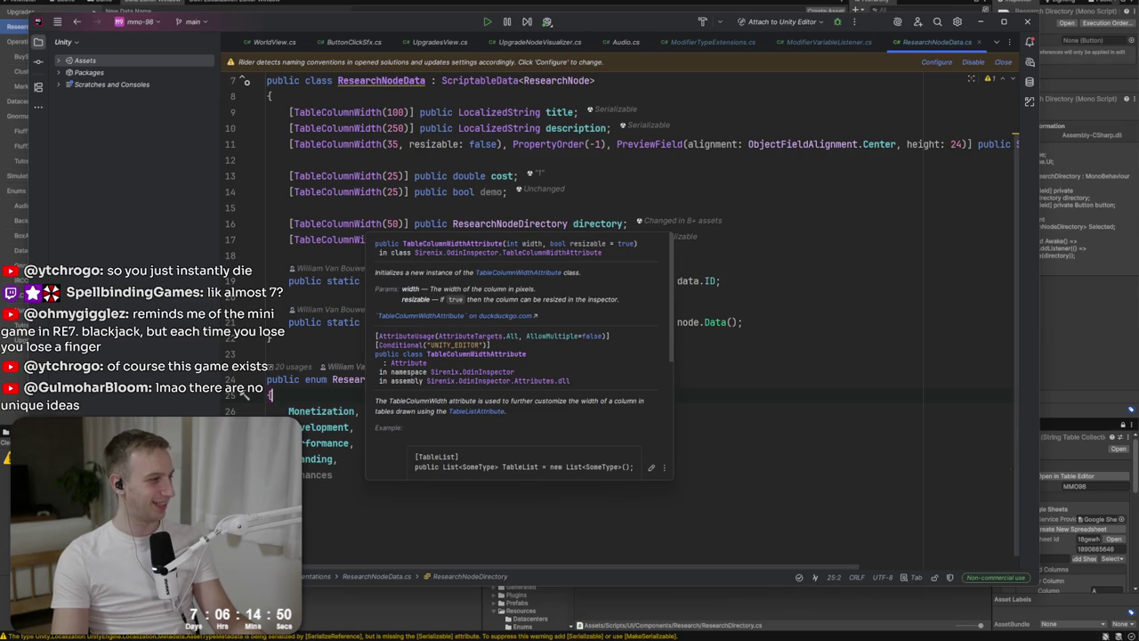
left_click(637, 175)
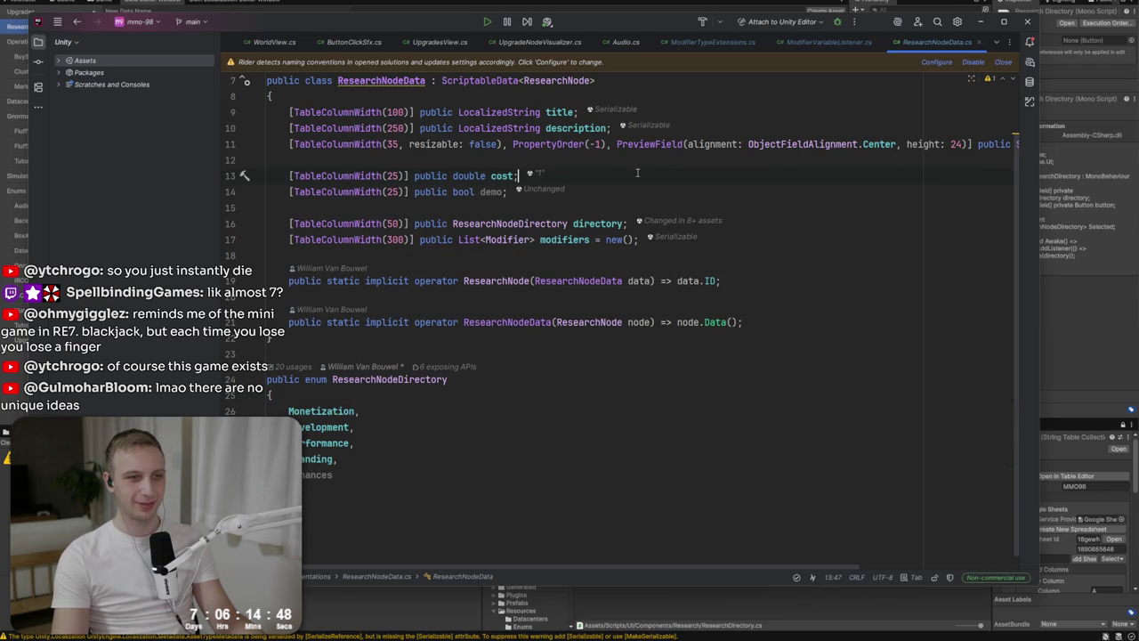
left_click(561, 449)
key("alt+Tab")
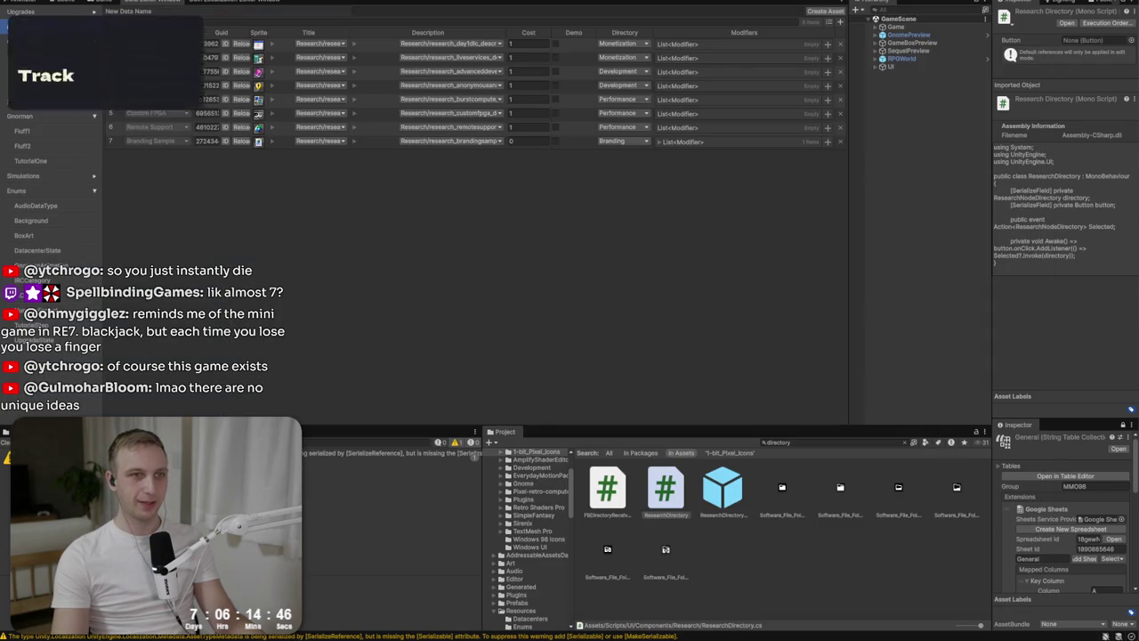
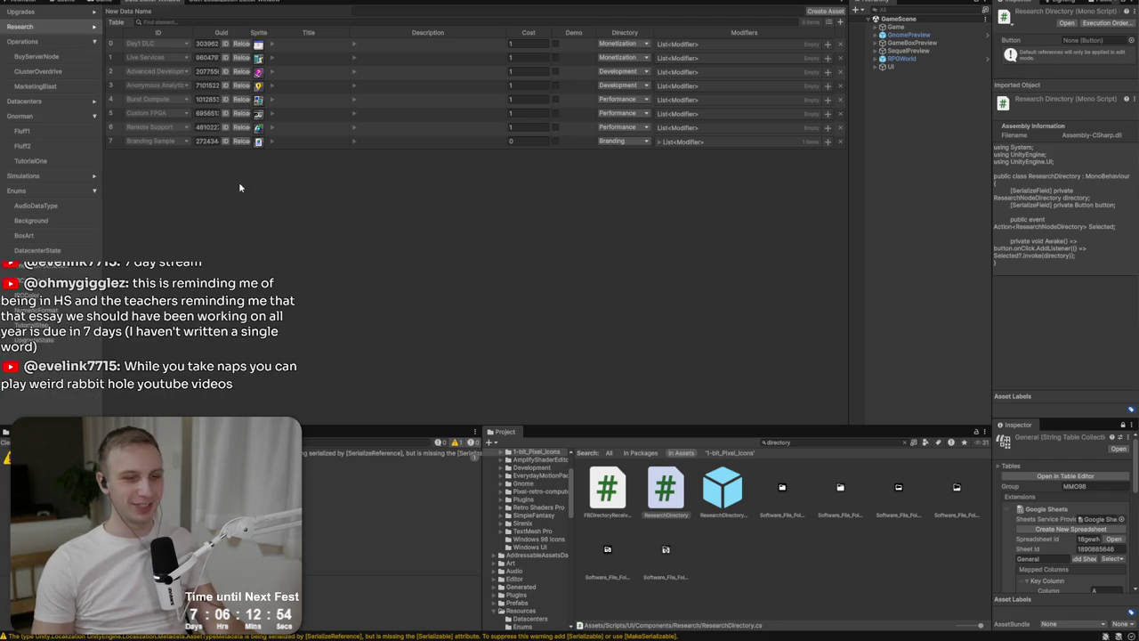
Focus the Unity Research data table, then switch to the File Explorer music files window.
left_click(298, 256)
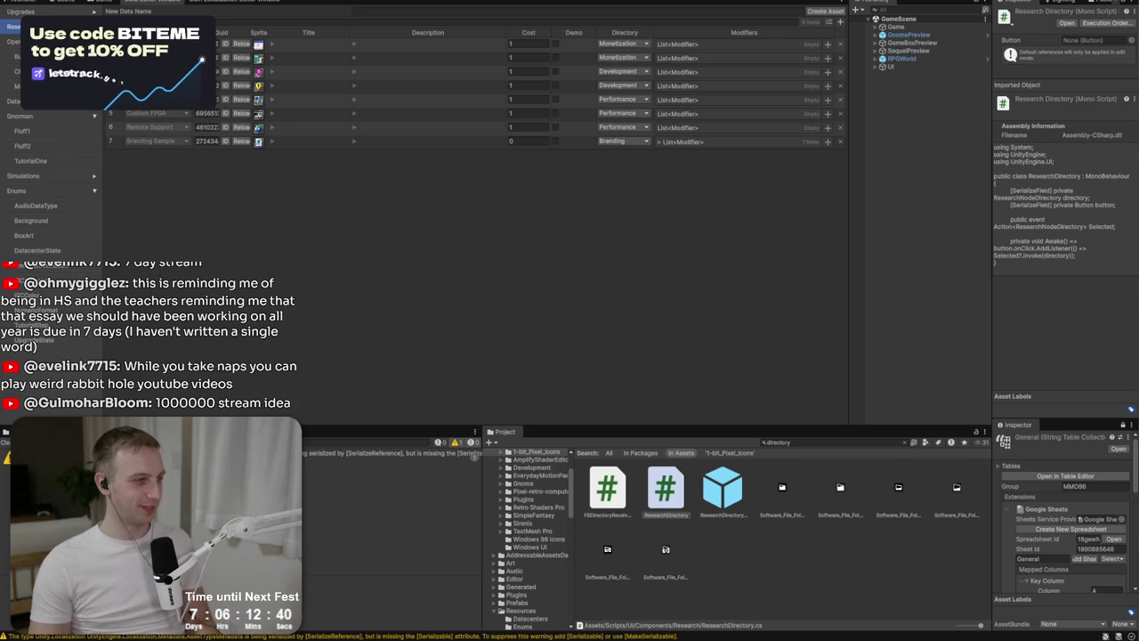
key("alt+Tab")
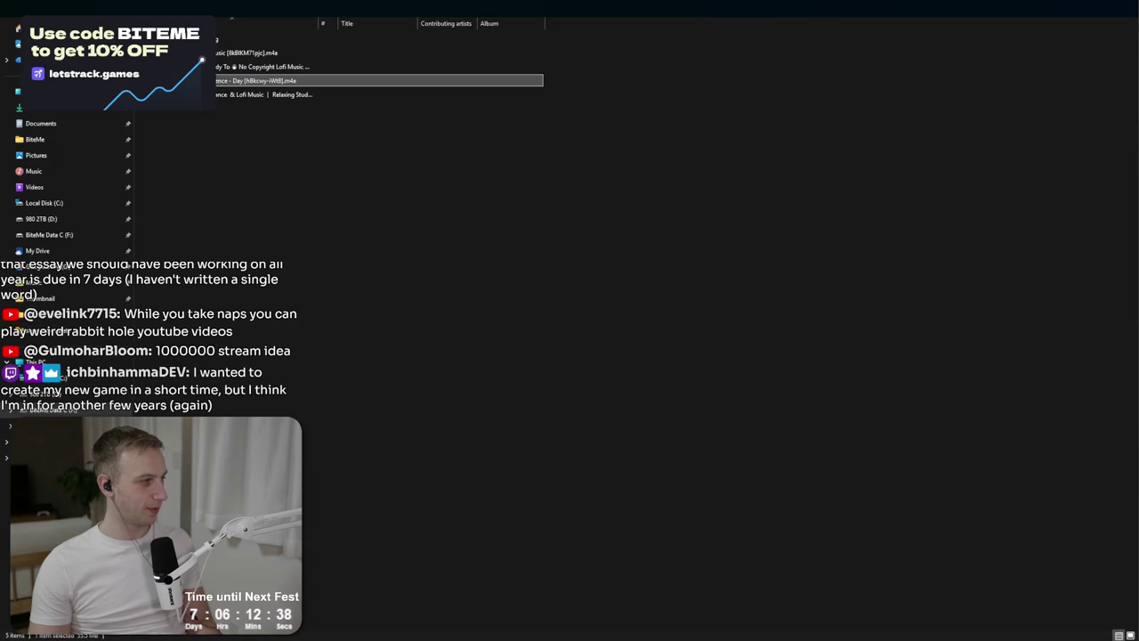
Return from the music files to the Unity editor showing the Research data table.
key("alt+Tab")
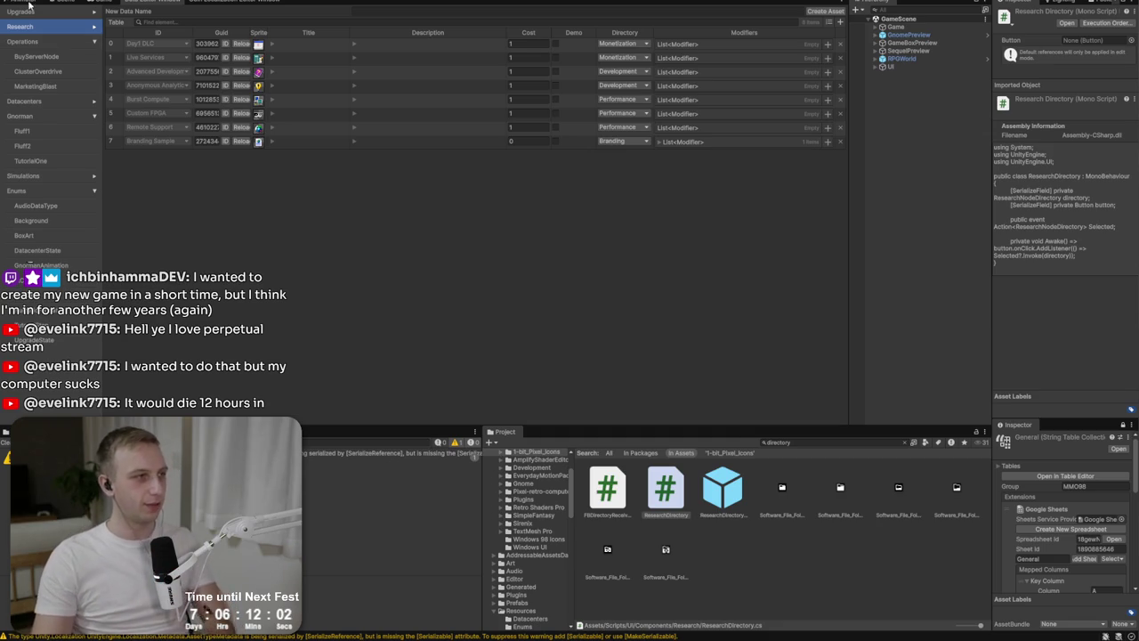
Clear the Unity console warnings, then bring up the MMO98 spreadsheet's Research sheet.
left_click(5, 442)
left_click(53, 431)
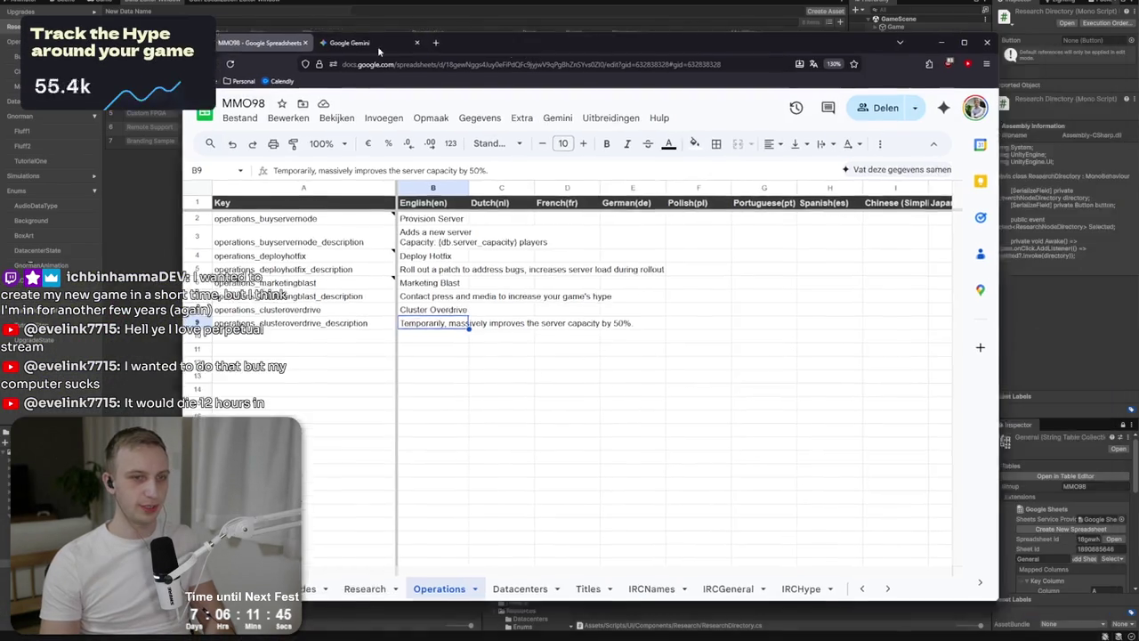
left_click_drag(378, 45, 196, 42)
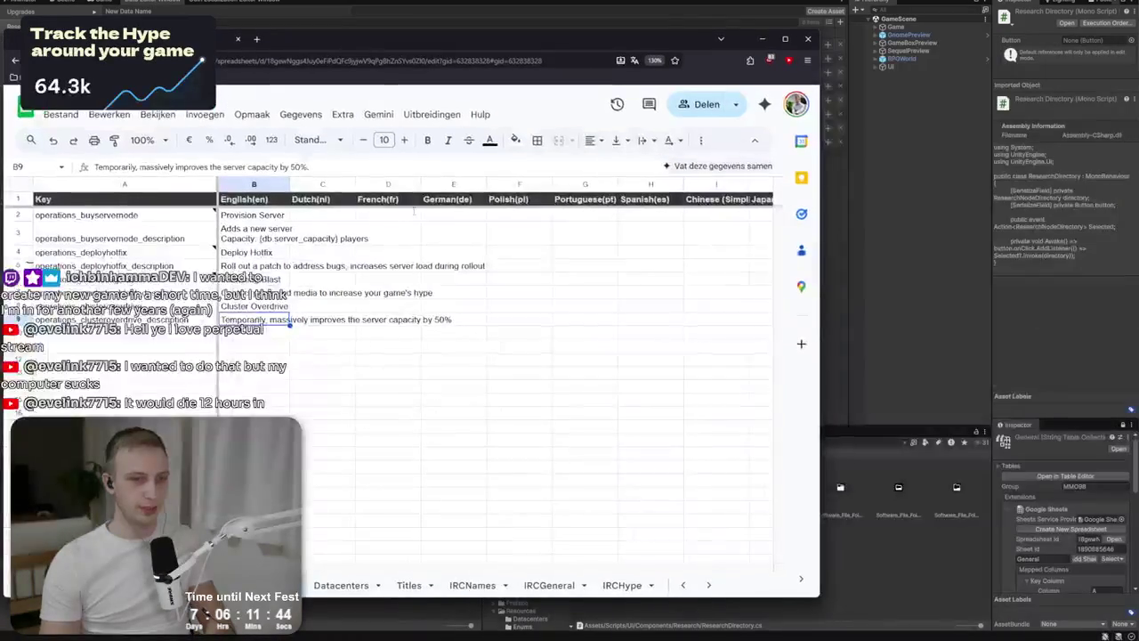
scroll(423, 575, "right", 5)
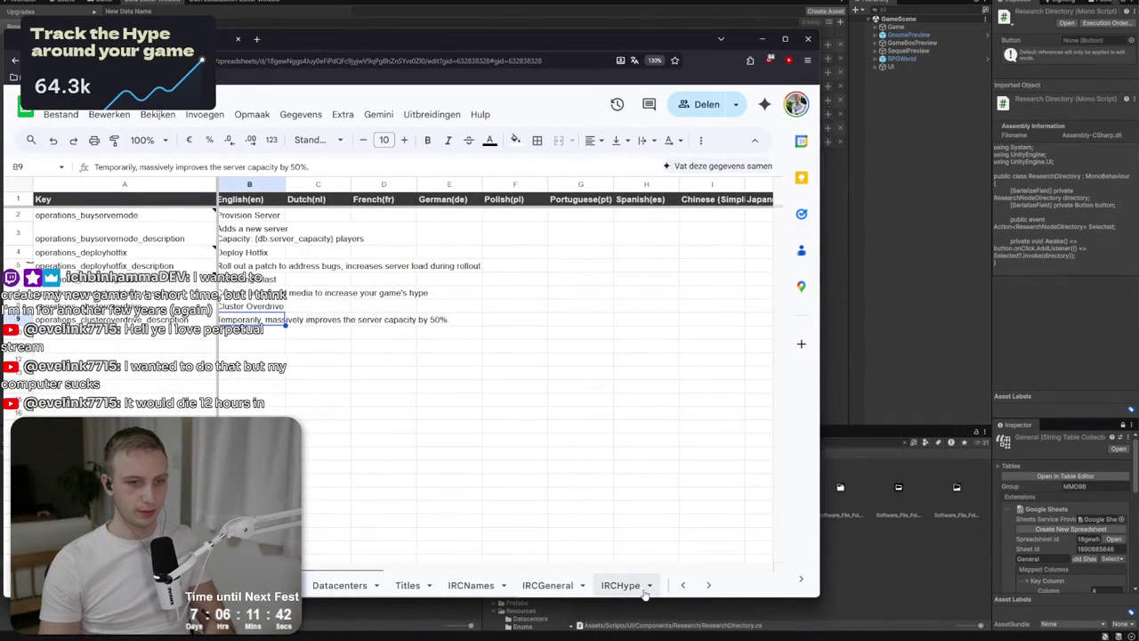
scroll(498, 584, "left", 5)
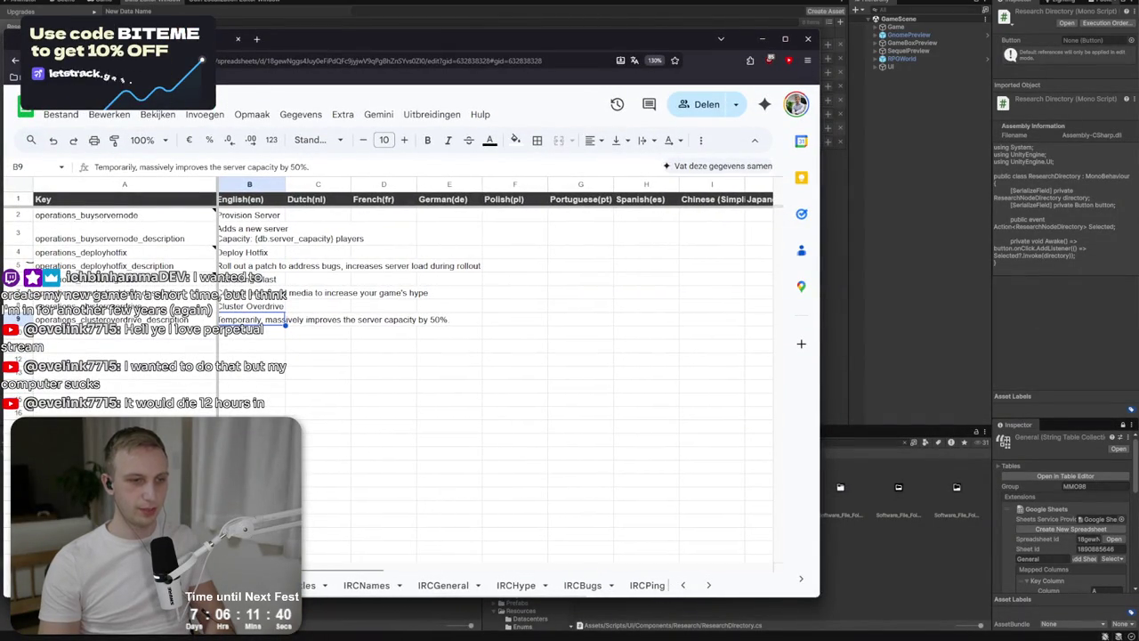
scroll(498, 585, "left", 3)
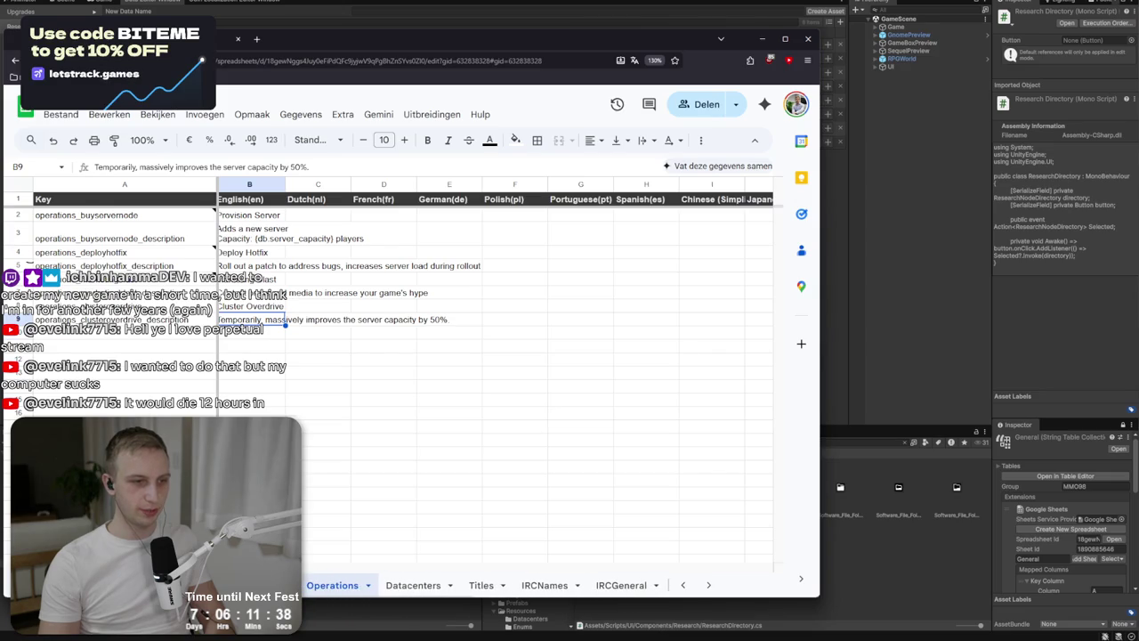
left_click(307, 585)
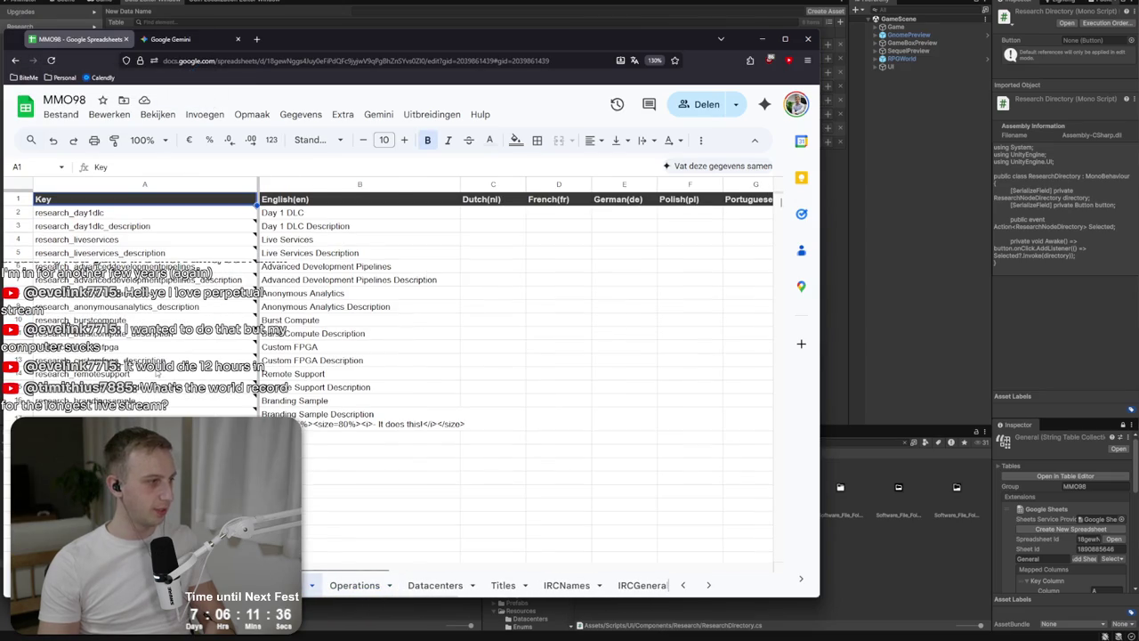
Review the Research sheet's existing keys and names, from A2 down to empty row 18.
mouse_move(156, 374)
left_click(147, 414)
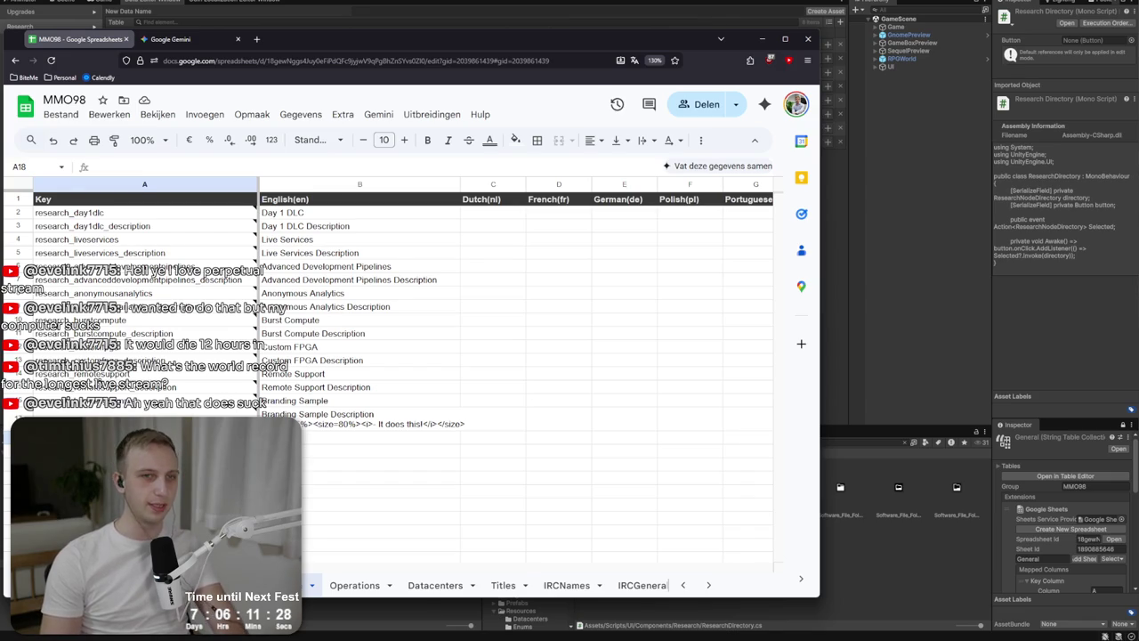
mouse_move(441, 31)
left_mouse_down()
mouse_move(581, 35)
mouse_move(661, 15)
mouse_move(779, 29)
left_mouse_up()
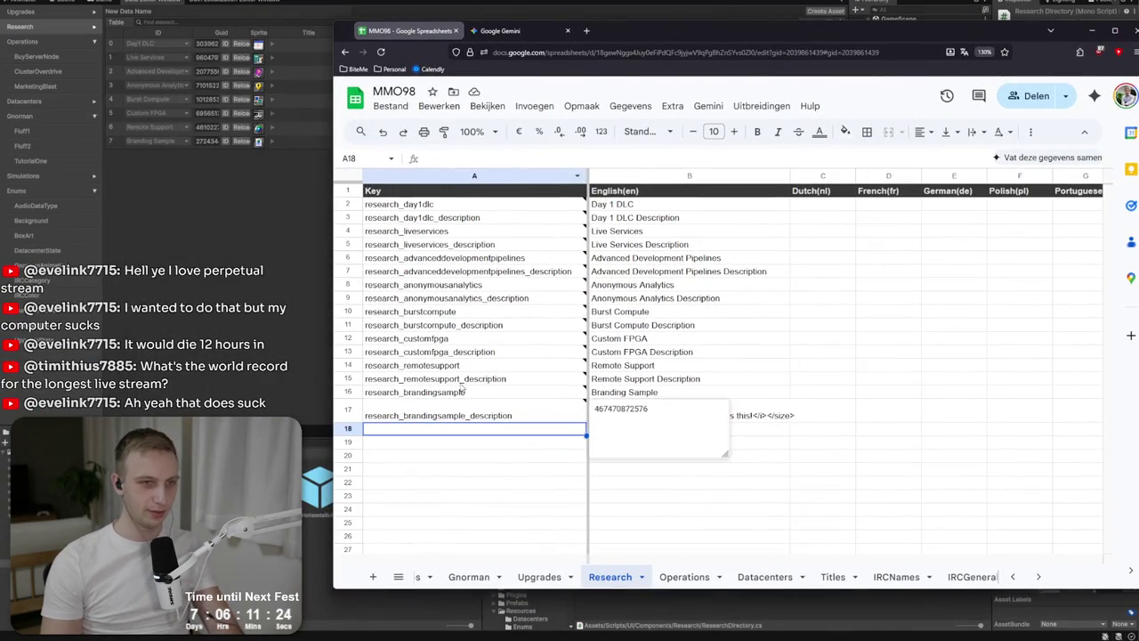
left_click(656, 429)
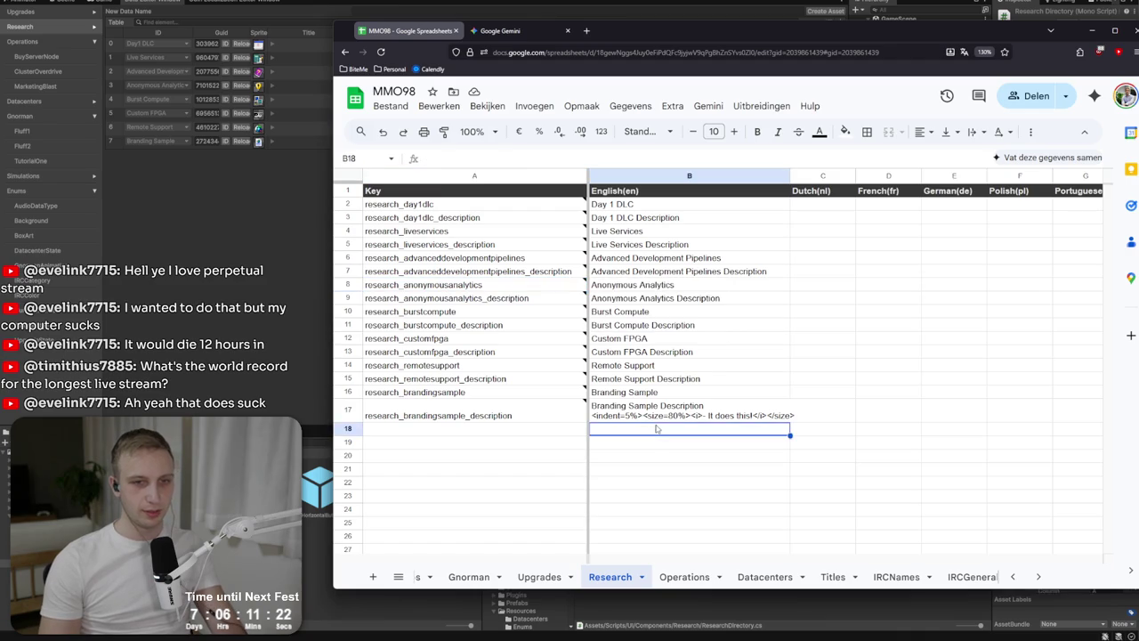
left_click(654, 409)
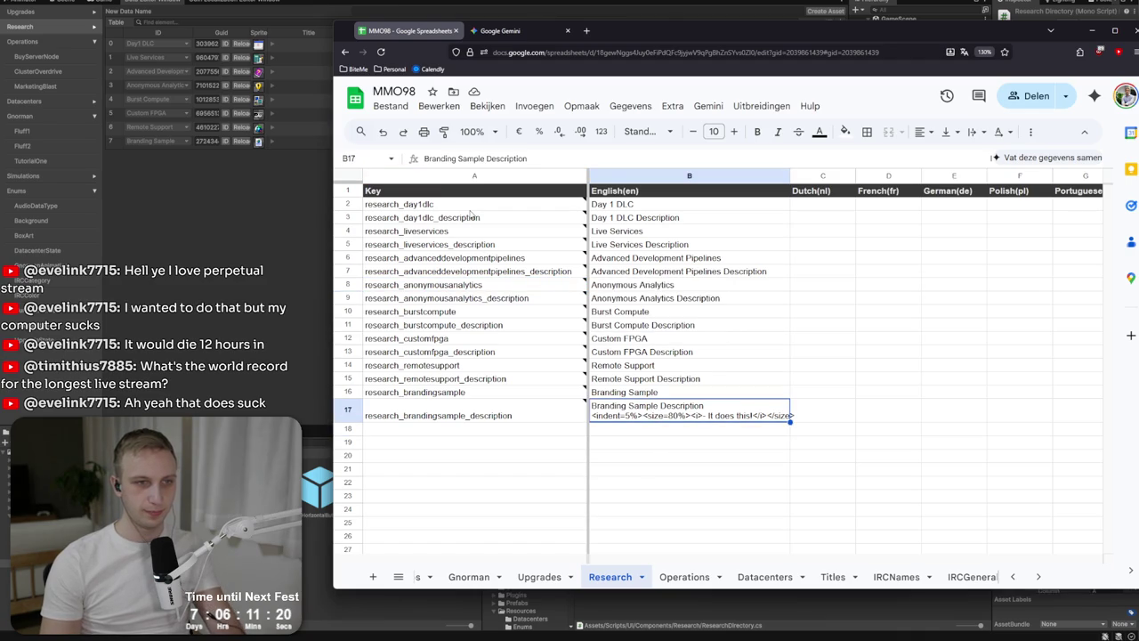
left_click(471, 210)
left_click(504, 354)
left_click(635, 254)
mouse_move(534, 353)
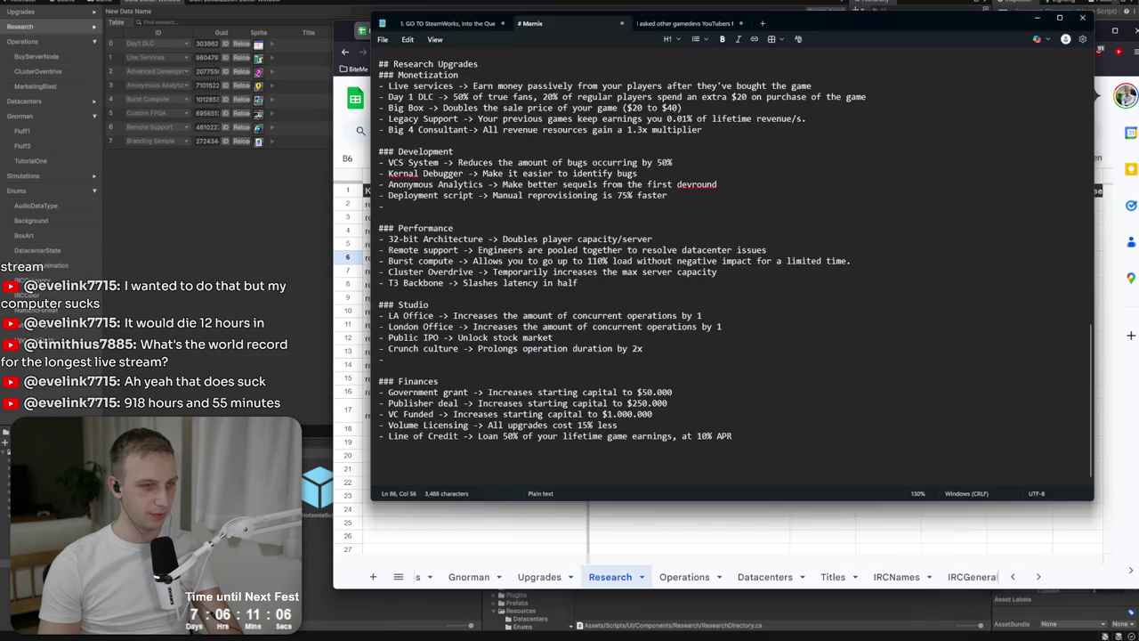
Snap the research upgrade notes to the left half and the spreadsheet to the right.
key("alt+Tab")
mouse_move(923, 32)
left_mouse_down()
mouse_move(534, 111)
mouse_move(356, 226)
mouse_move(365, 233)
left_mouse_up()
mouse_move(788, 40)
left_mouse_down()
mouse_move(801, 60)
mouse_move(663, 209)
left_mouse_up()
key("shift+F10")
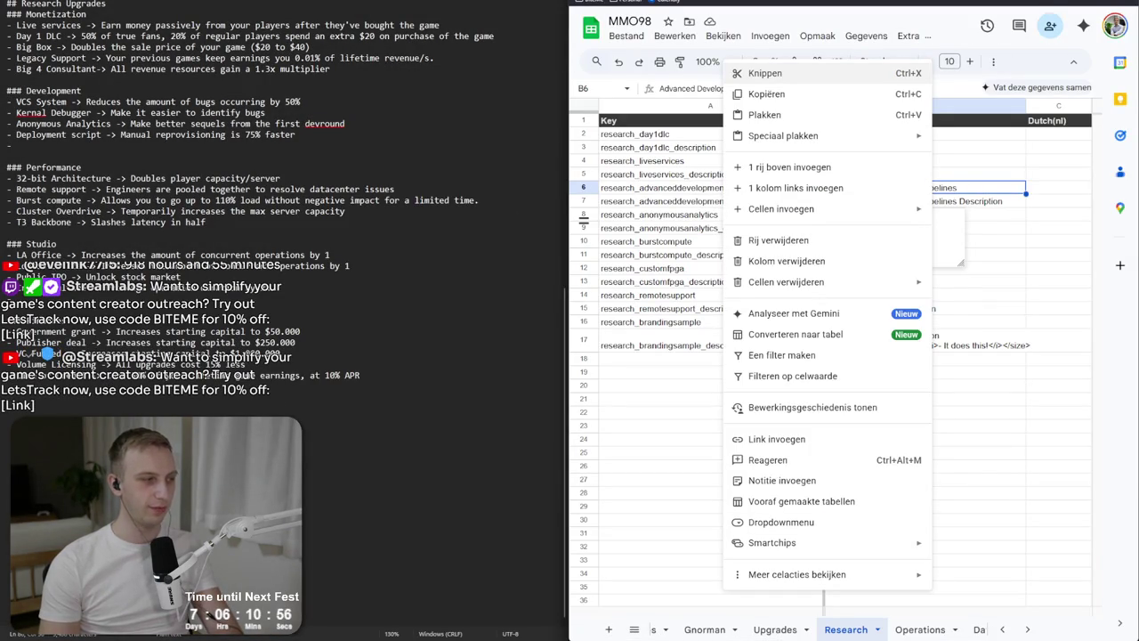
key("alt+Tab")
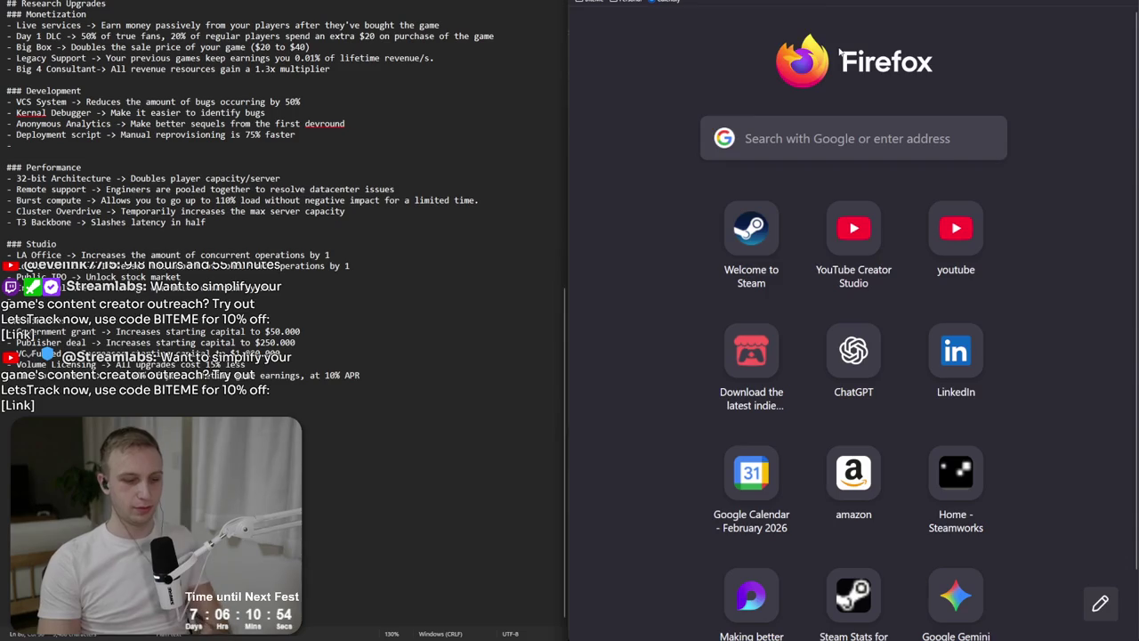
type("udwig streamathon")
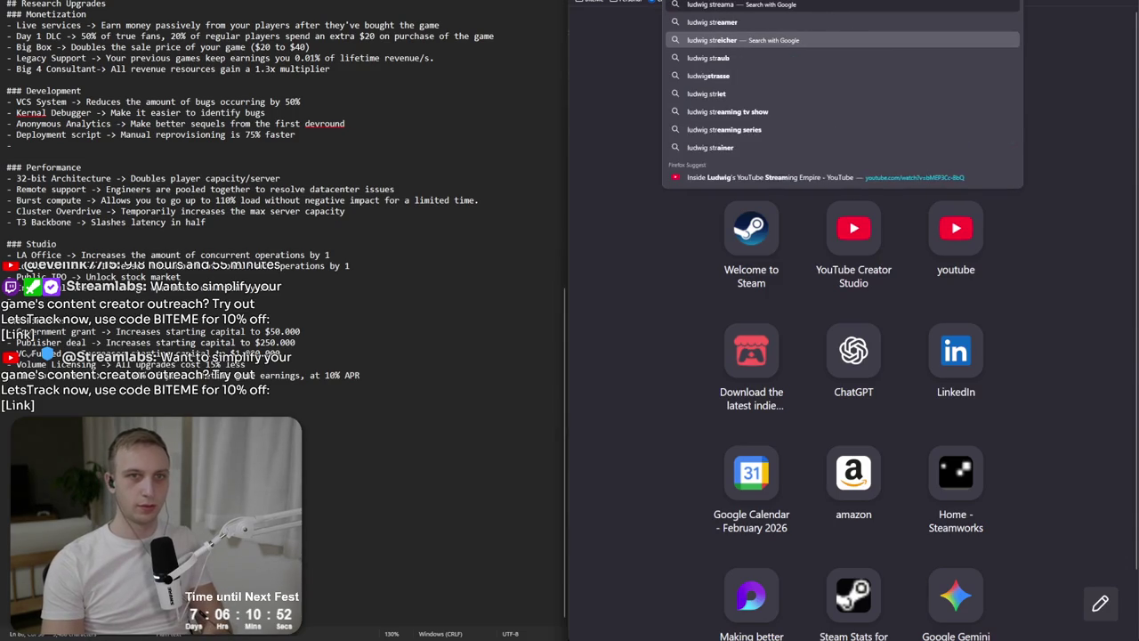
key("Return")
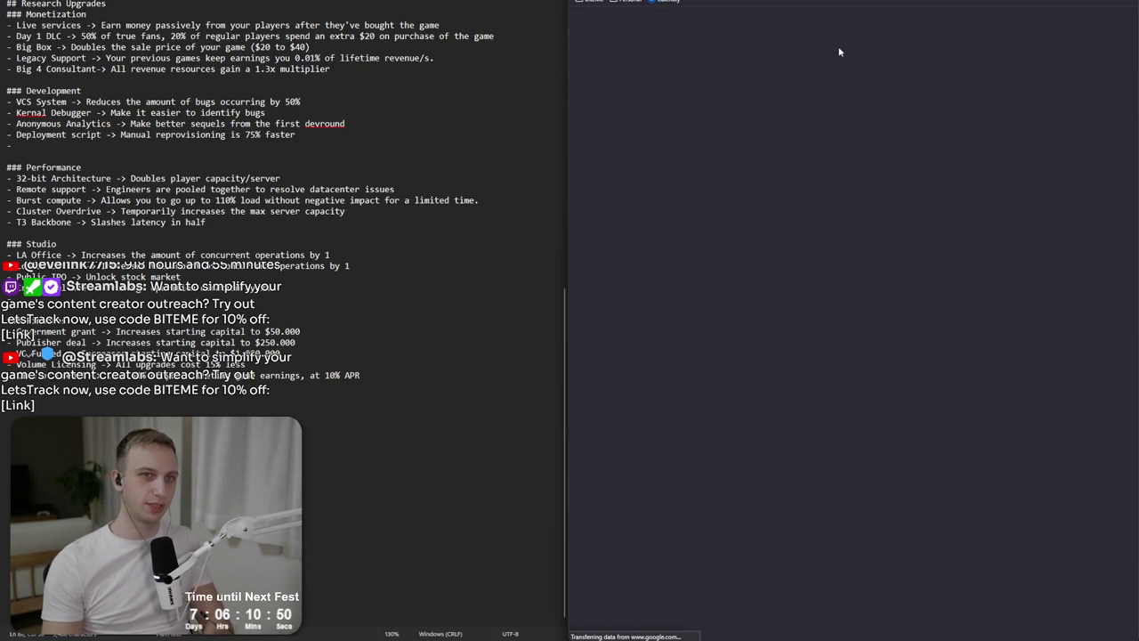
left_click(833, 42)
type("length")
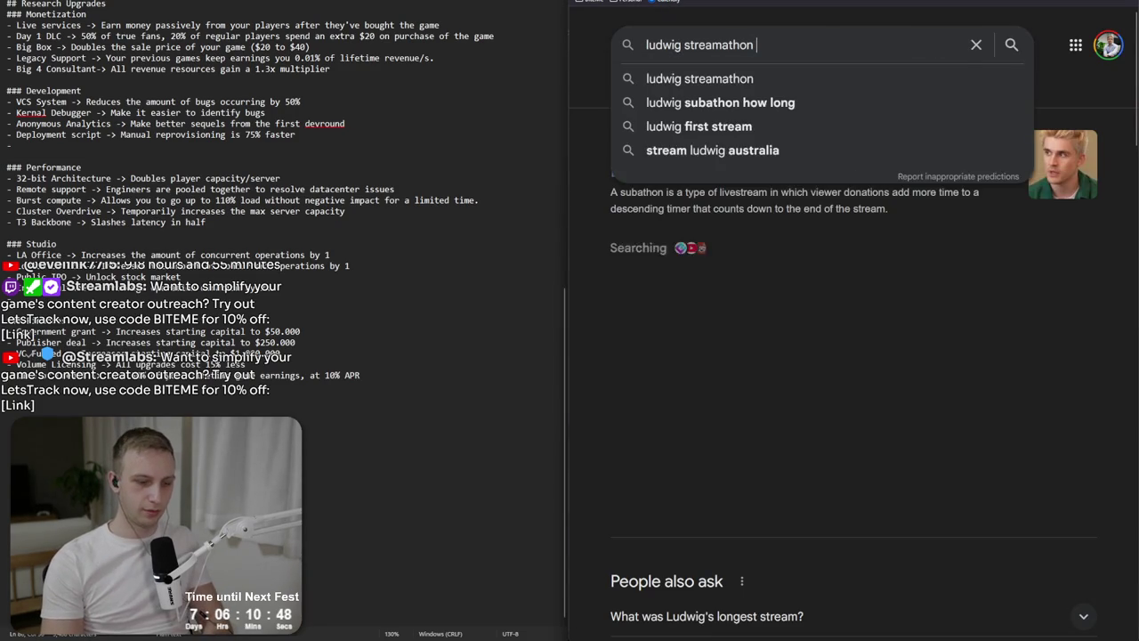
key("Return")
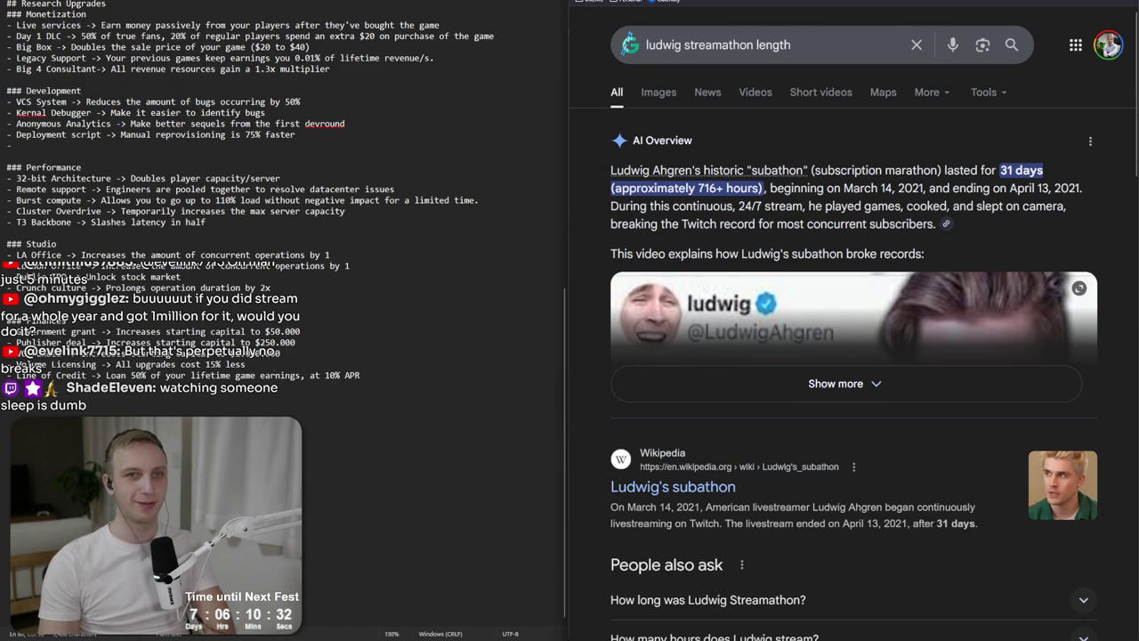
key("alt+Tab")
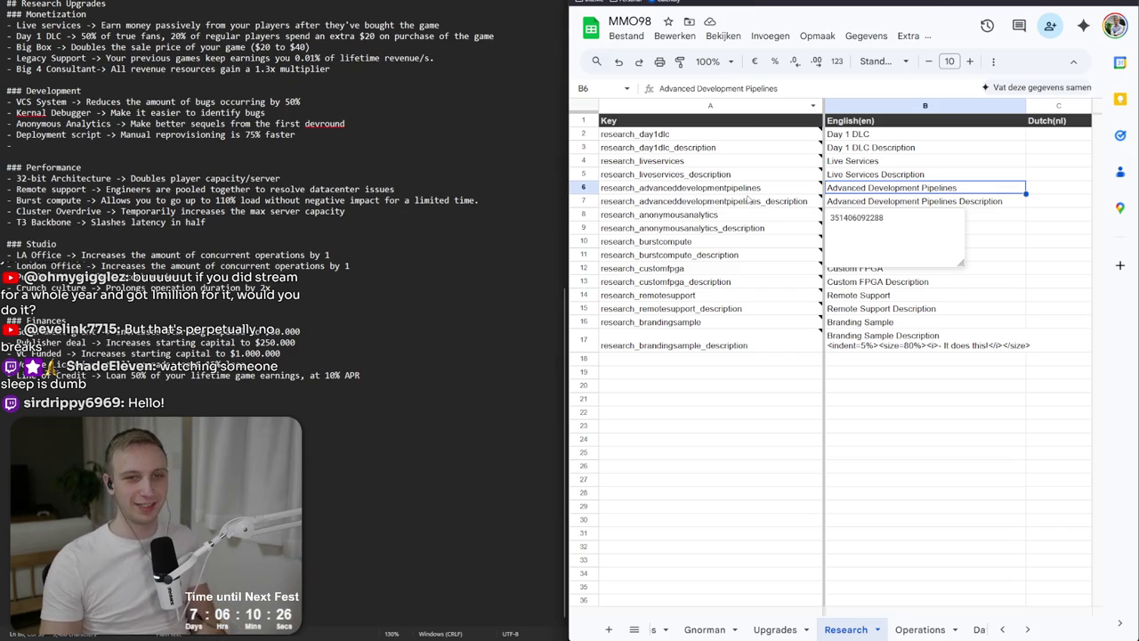
Dismiss the note popup and check the empty key cells below the research keys.
left_click(890, 308)
left_click(663, 348)
left_click(712, 382)
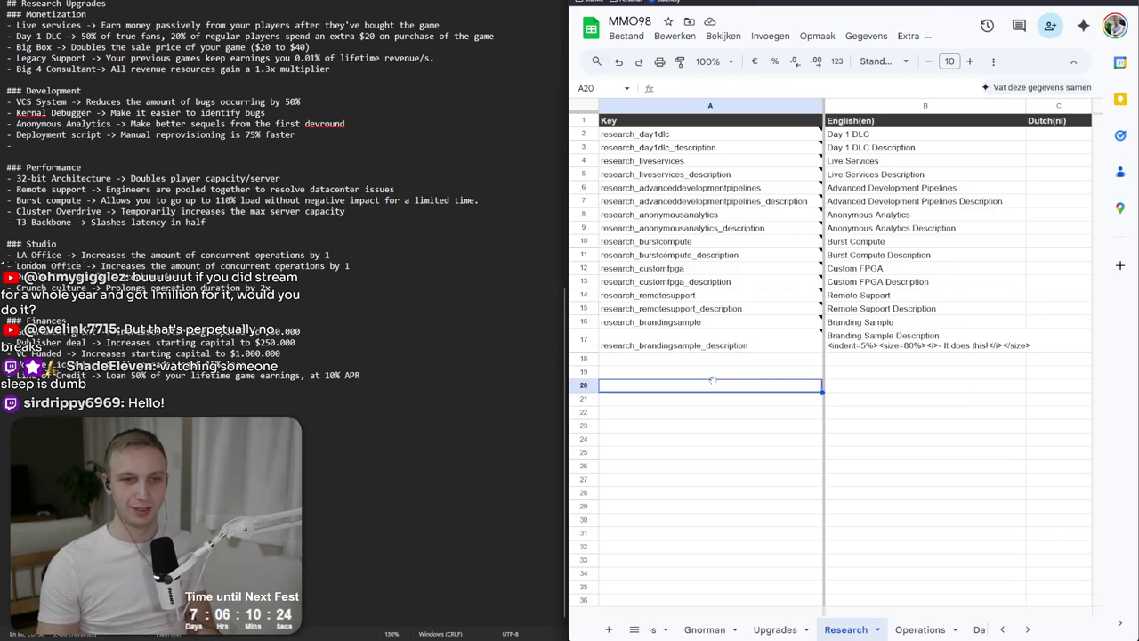
left_click(703, 361)
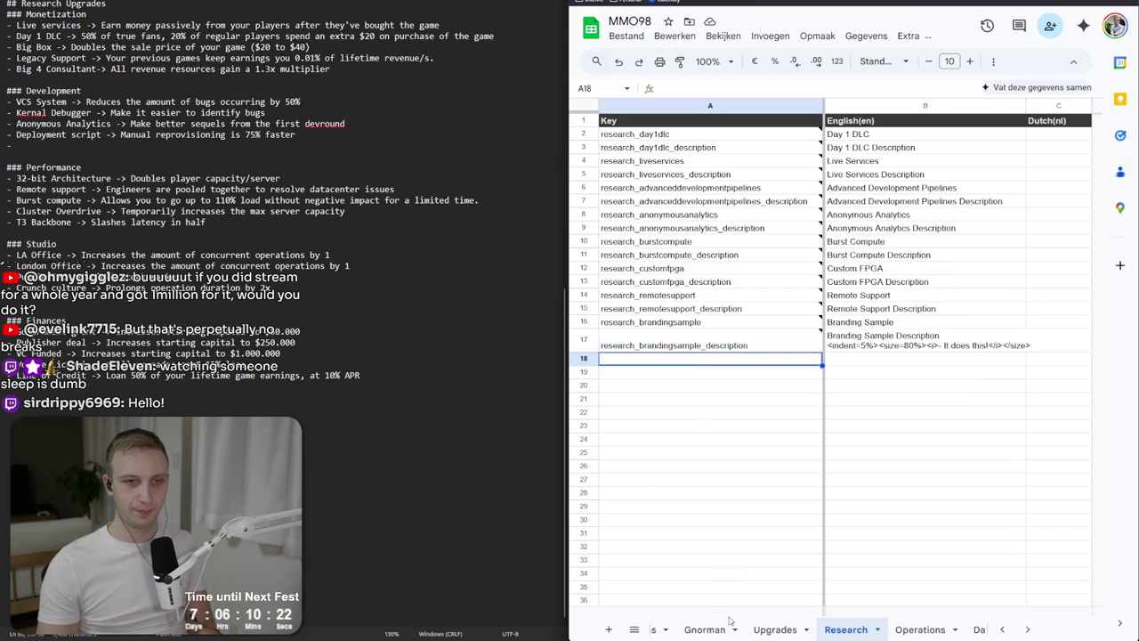
scroll(728, 623, "up", 3)
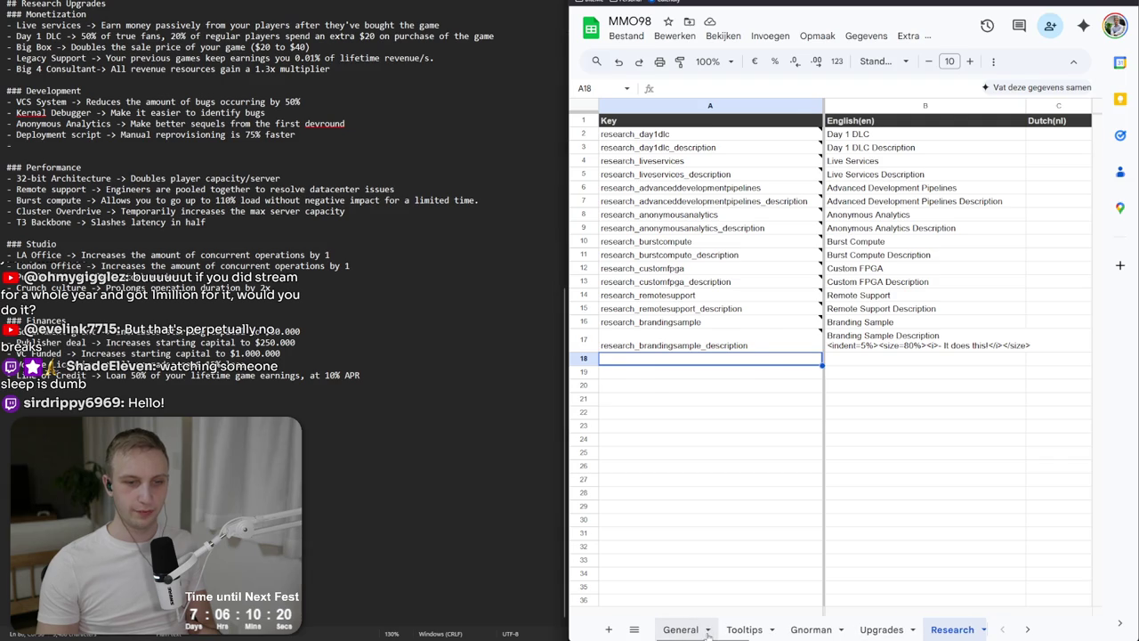
On the General sheet, insert an empty row 89 below research_category_branding.
left_click(681, 630)
scroll(691, 553, "down", 8)
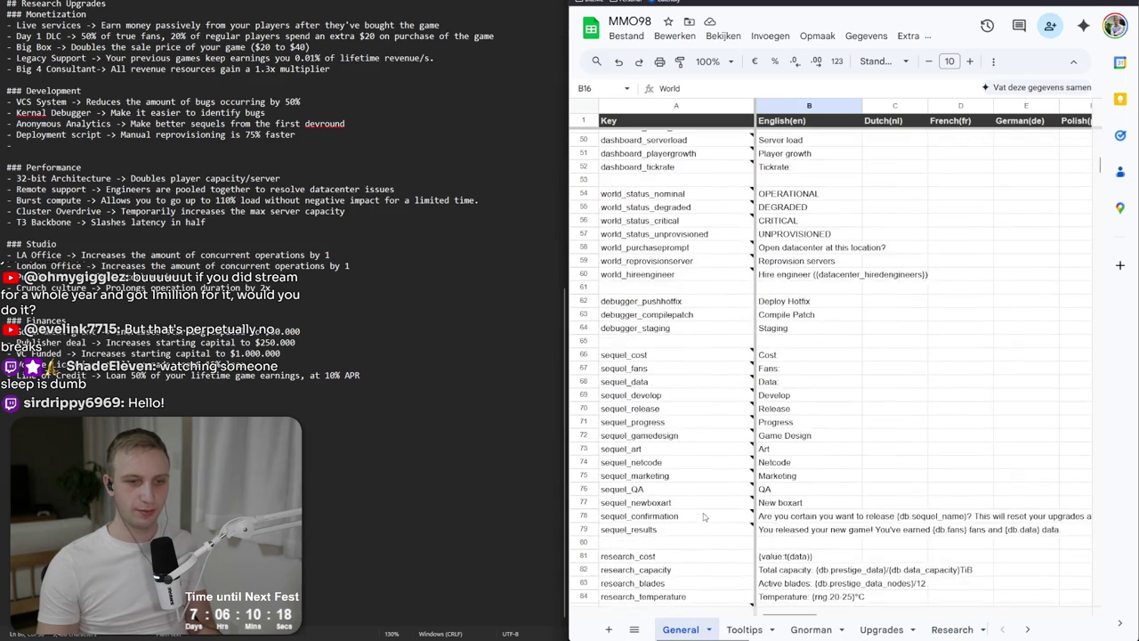
scroll(704, 516, "down", 3)
left_click(653, 475)
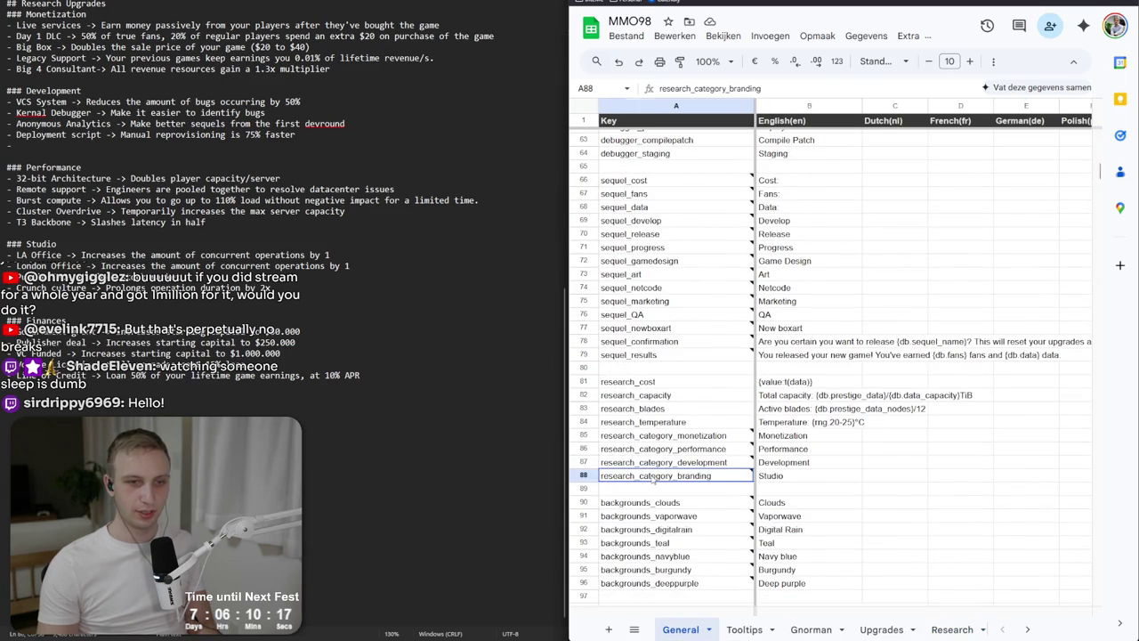
right_click(634, 489)
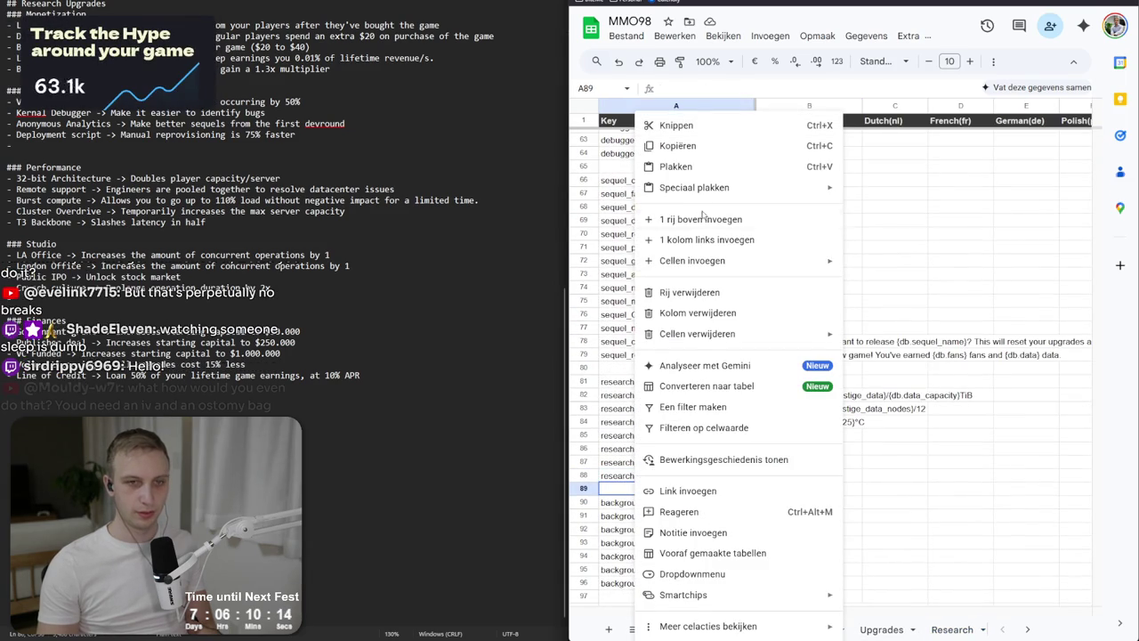
left_click(702, 219)
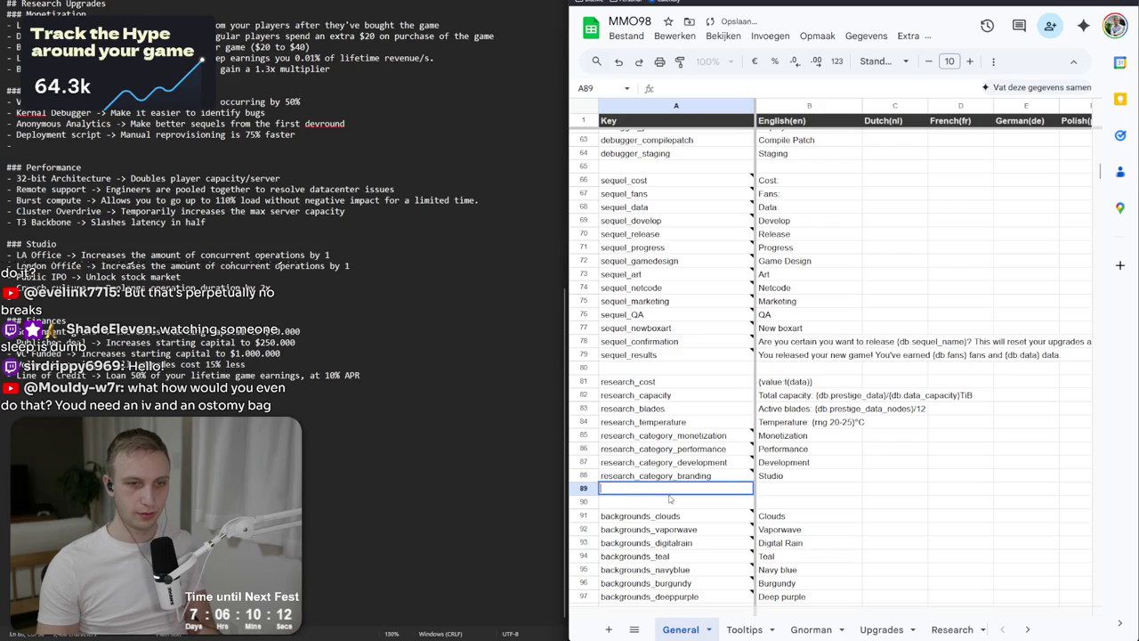
Enter key research_category_finances with English name Finances in row 89.
type("research_categor")
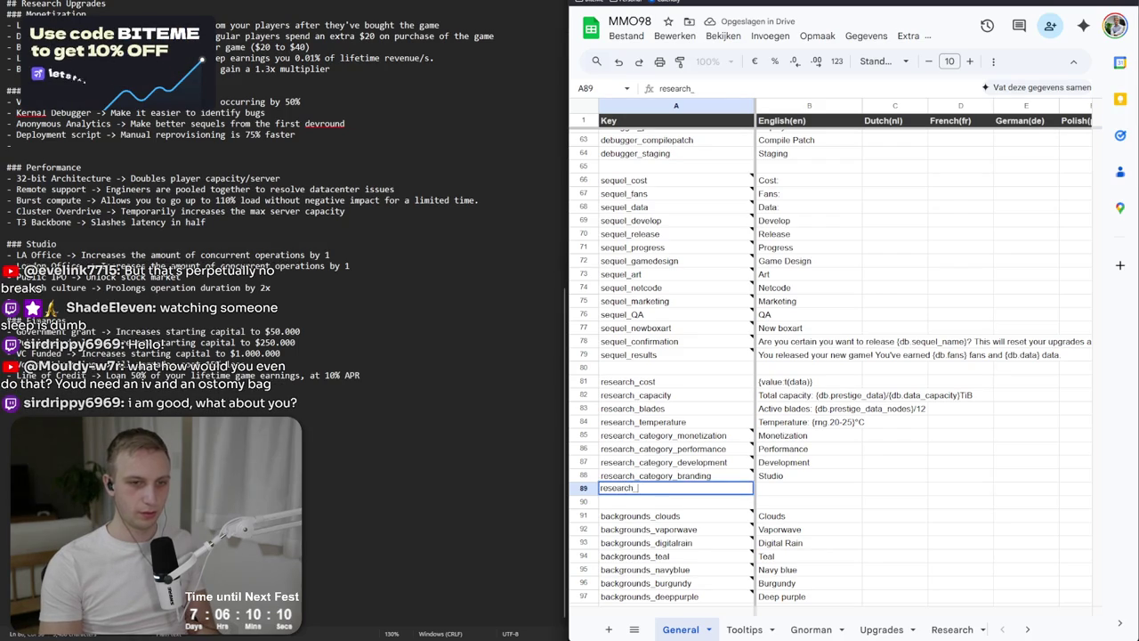
key("BackSpace")
key("BackSpace")
key("BackSpace")
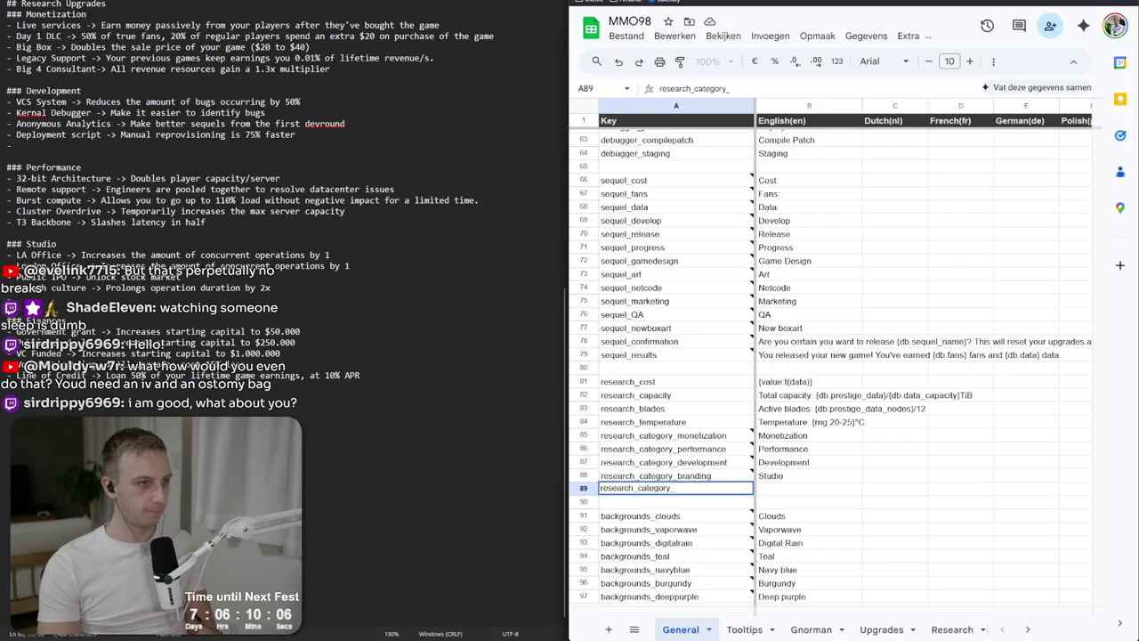
type("financesF")
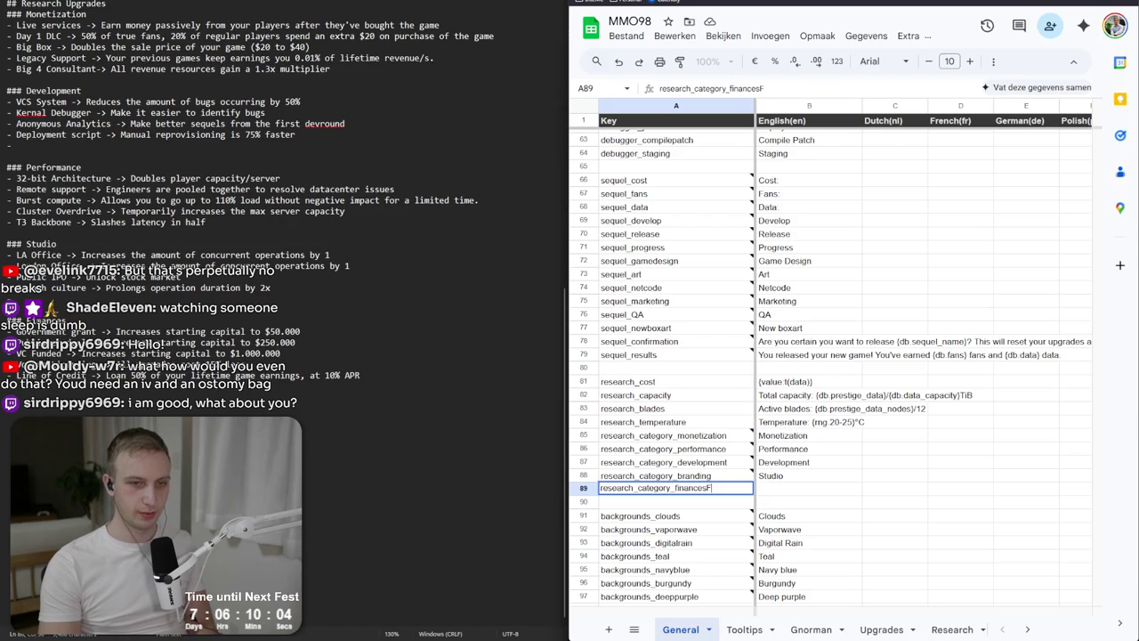
key("Tab")
type("Finances")
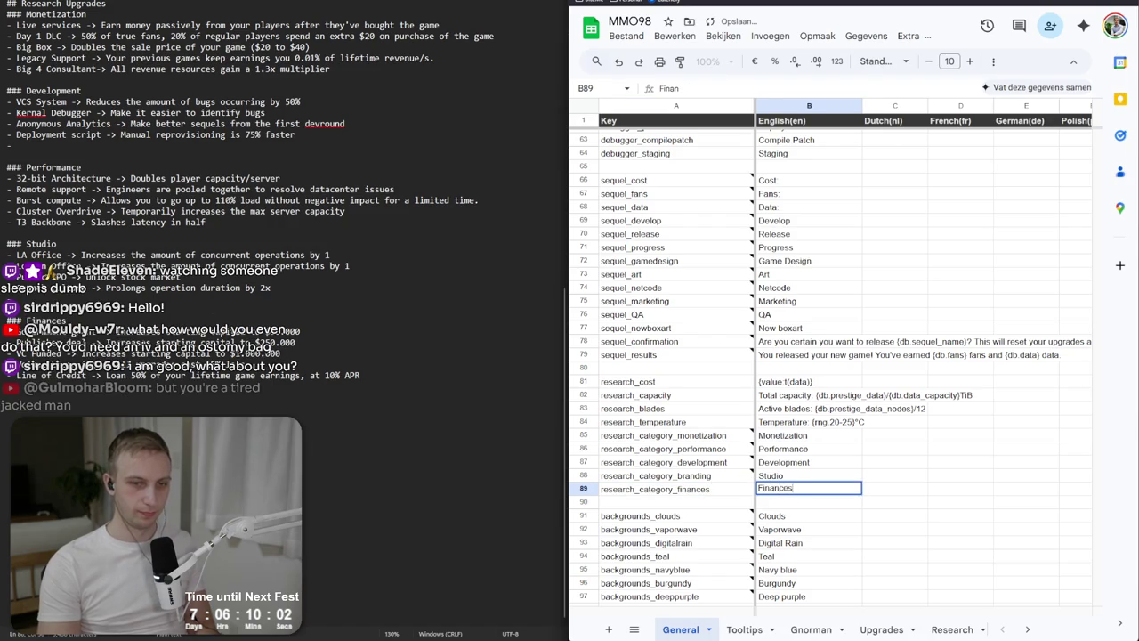
key("Return")
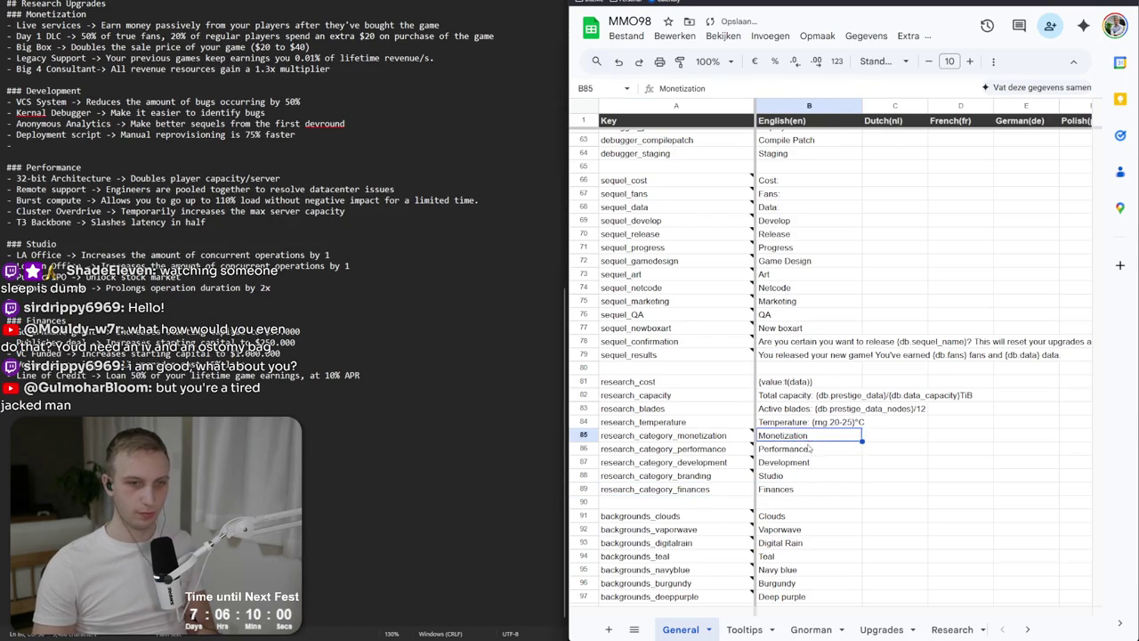
Check the Performance and Development category names, then go to the Research sheet.
left_click(808, 451)
left_click(808, 463)
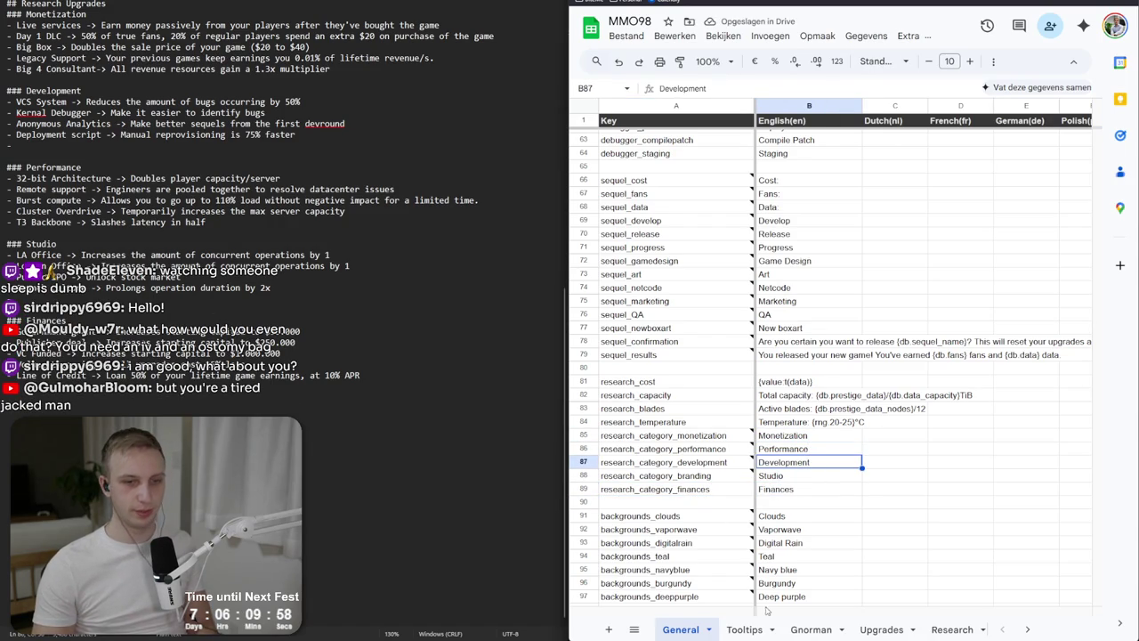
left_click(1027, 629)
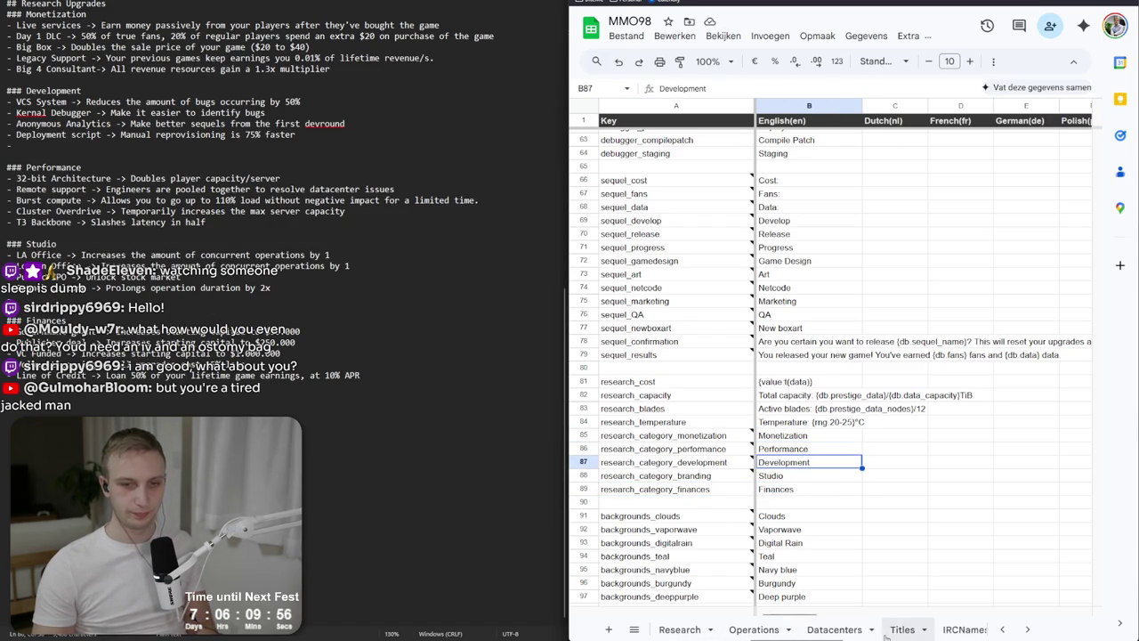
left_click(679, 629)
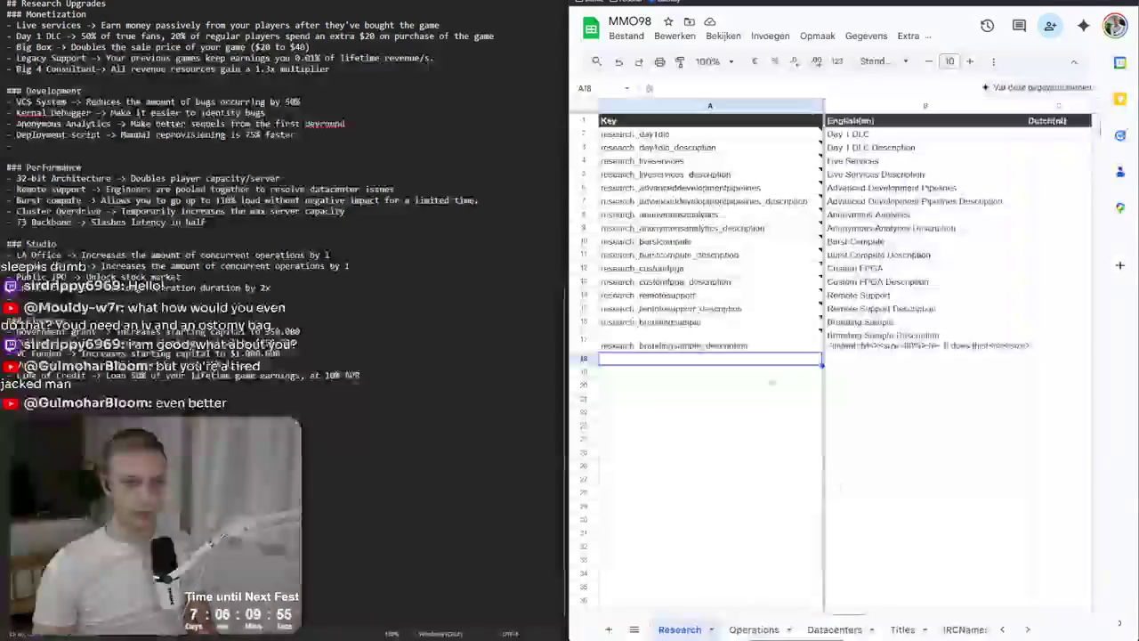
Insert two empty rows above the two branding sample key rows.
left_click(672, 350)
left_click(669, 325, "shift")
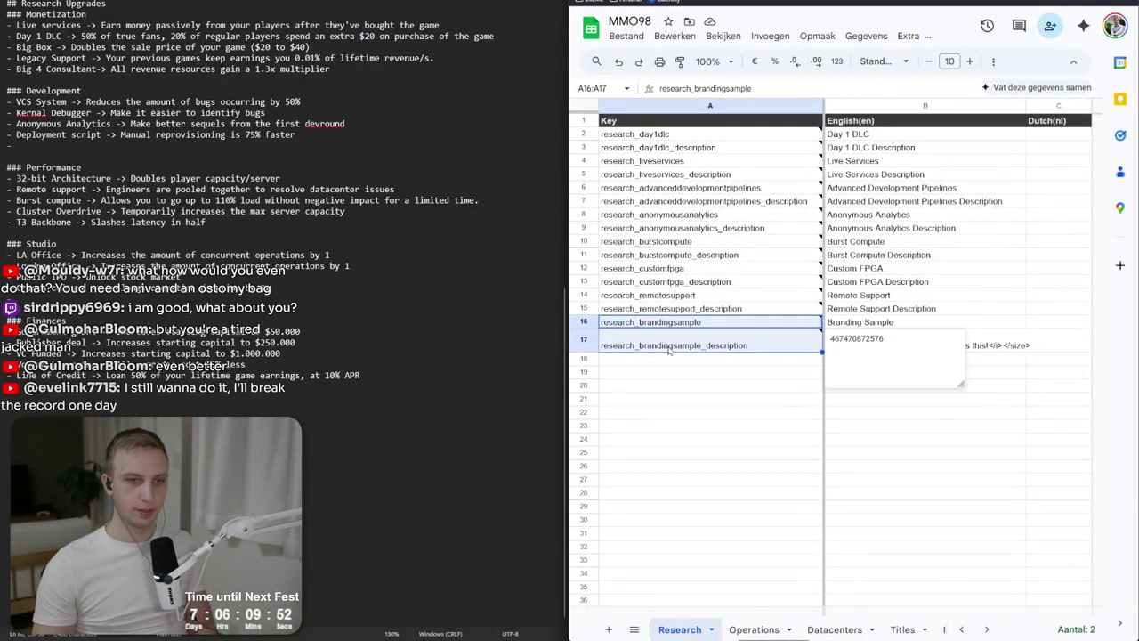
right_click(669, 351)
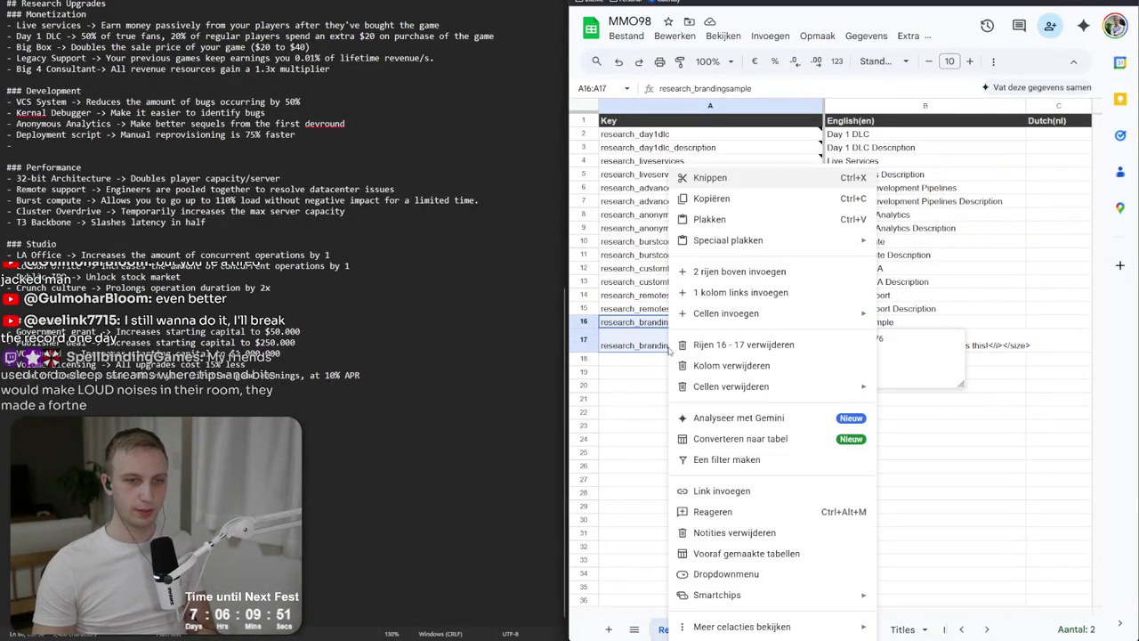
left_click(723, 271)
Rename the row 18 branding sample key to the laoffice key and copy it.
left_click(684, 351)
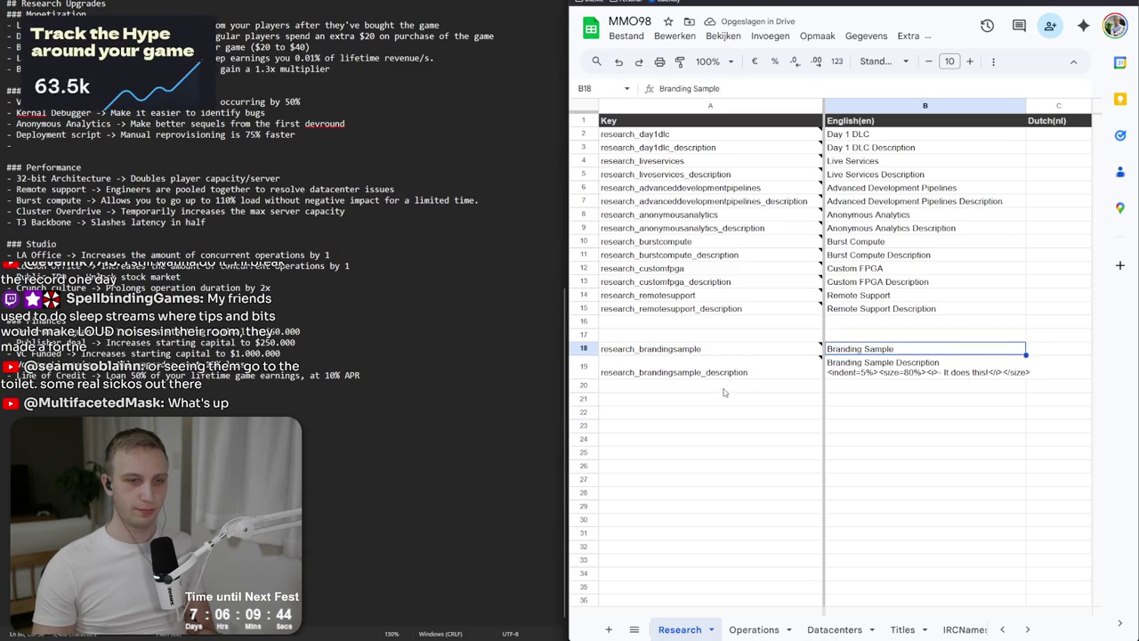
left_click(732, 362)
double_click(637, 348)
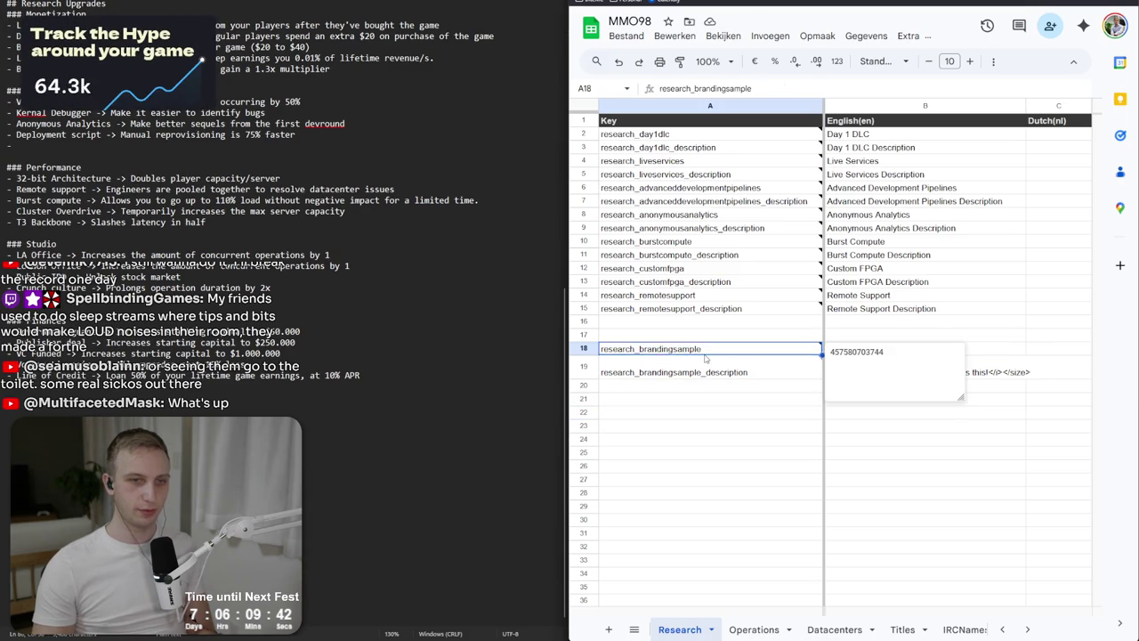
left_click_drag(637, 348, 909, 353)
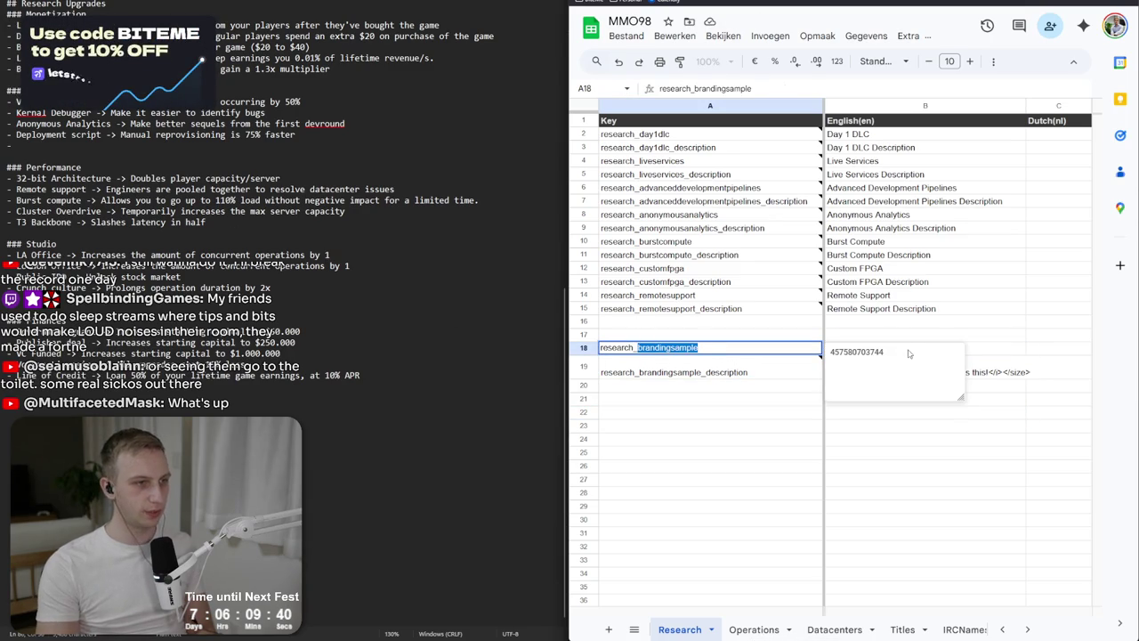
type("LA")
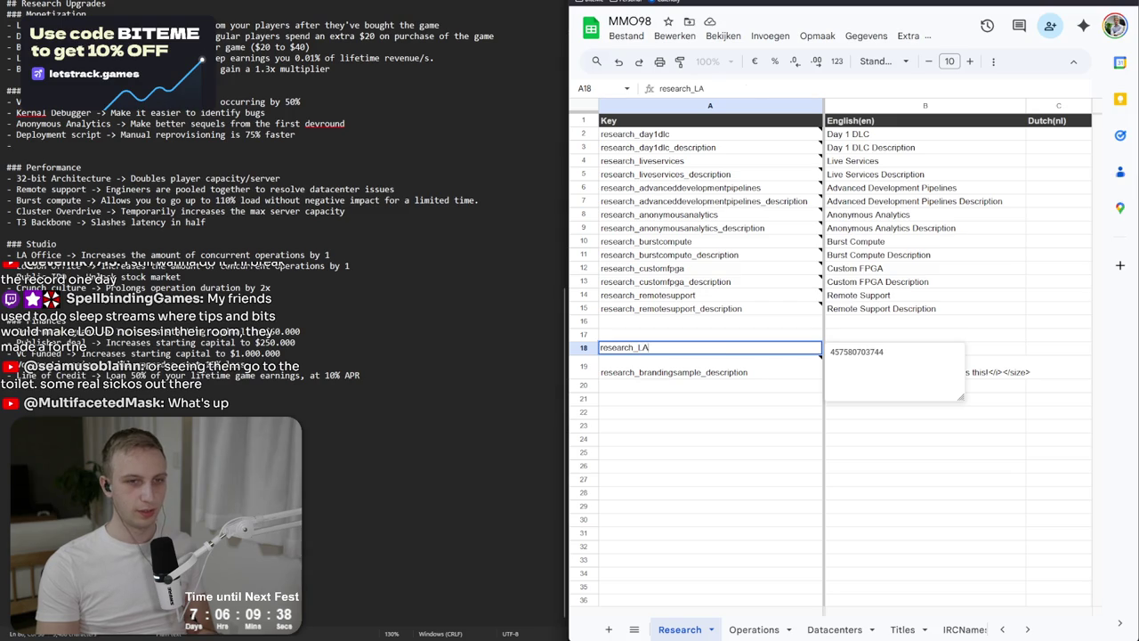
type("_")
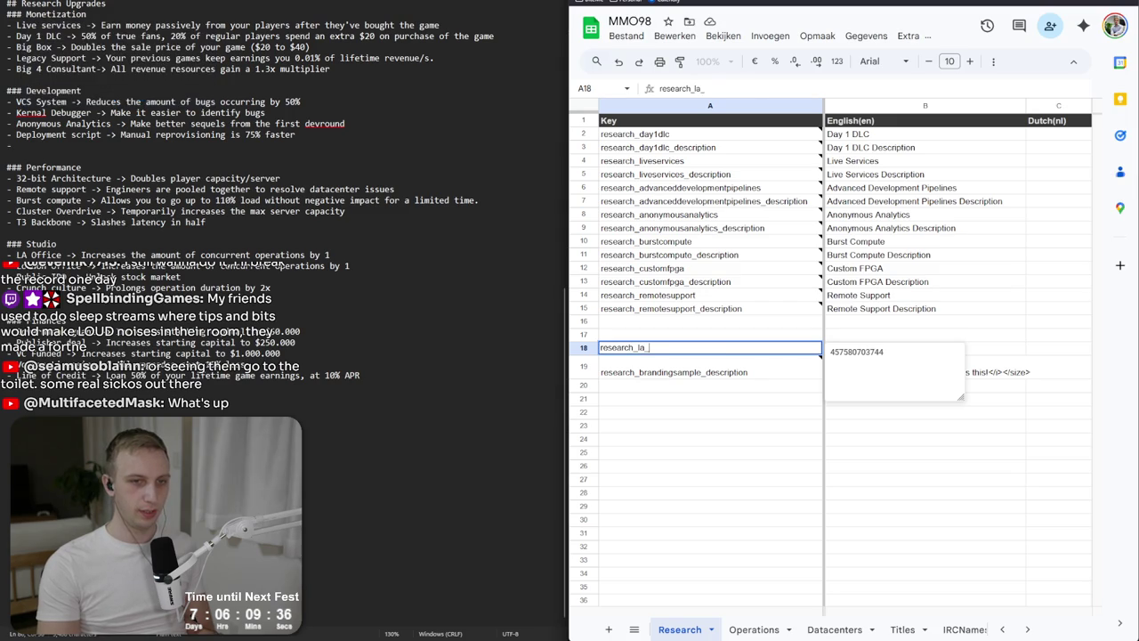
key("Return")
key("ctrl+c")
Paste the key into row 19 and append _description to make the laoffice description key.
left_click(770, 349)
key("ctrl+c")
left_click(657, 374)
key("ctrl+v")
double_click(697, 372)
type("_descr")
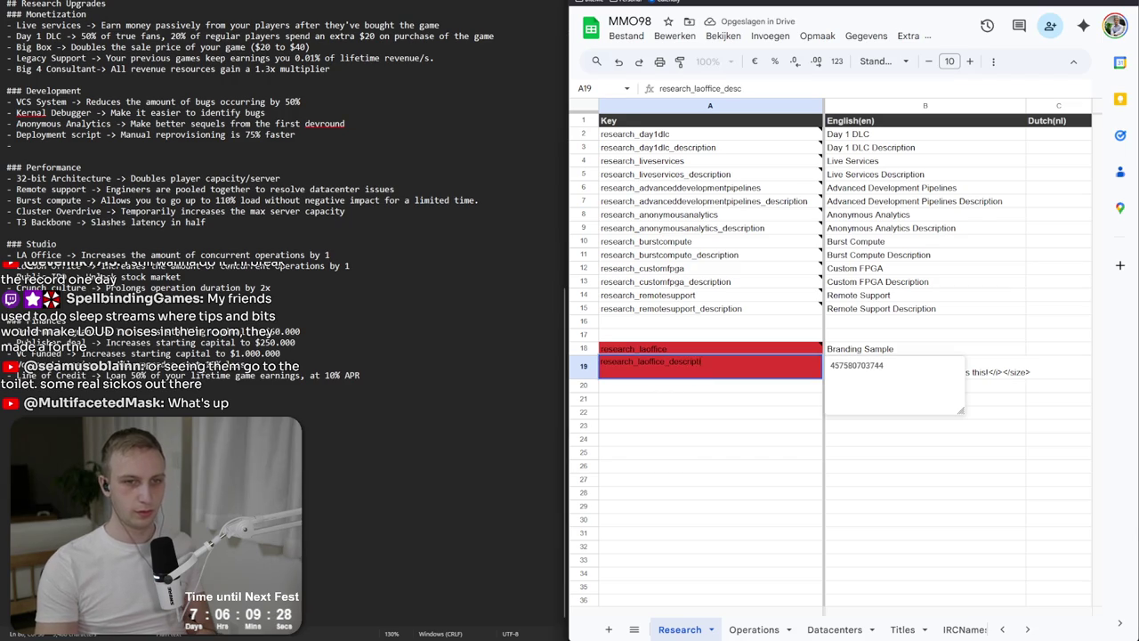
type("iption")
key("Return")
Set row 18's English name to London, renaming LA Office to London Office in the notes.
left_click(866, 349)
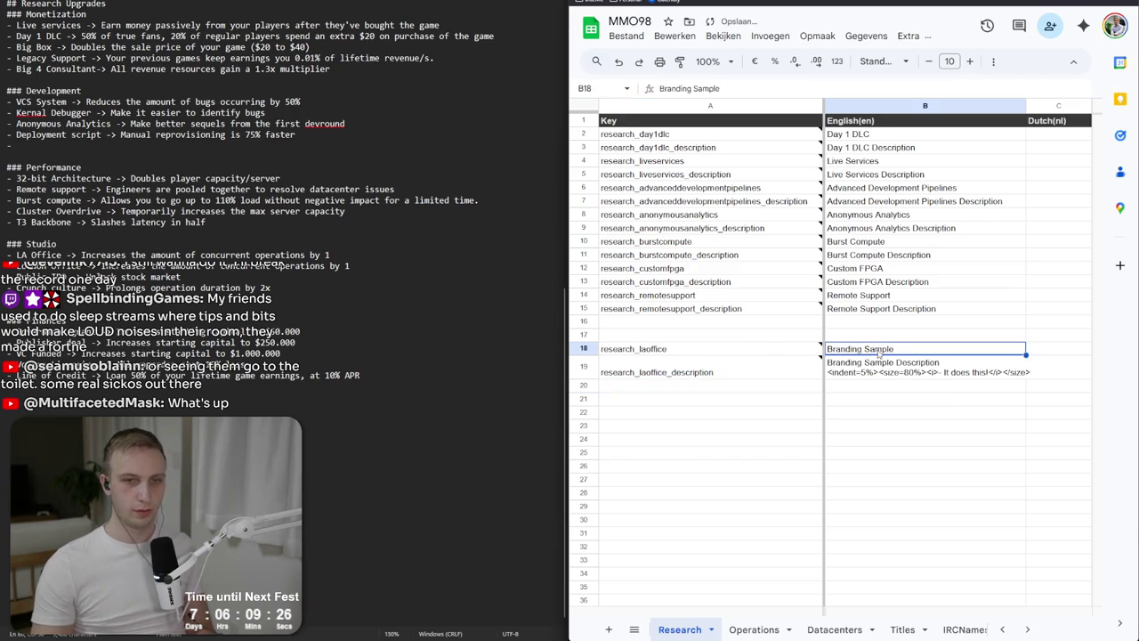
type("LA O")
key("BackSpace")
key("BackSpace")
key("BackSpace")
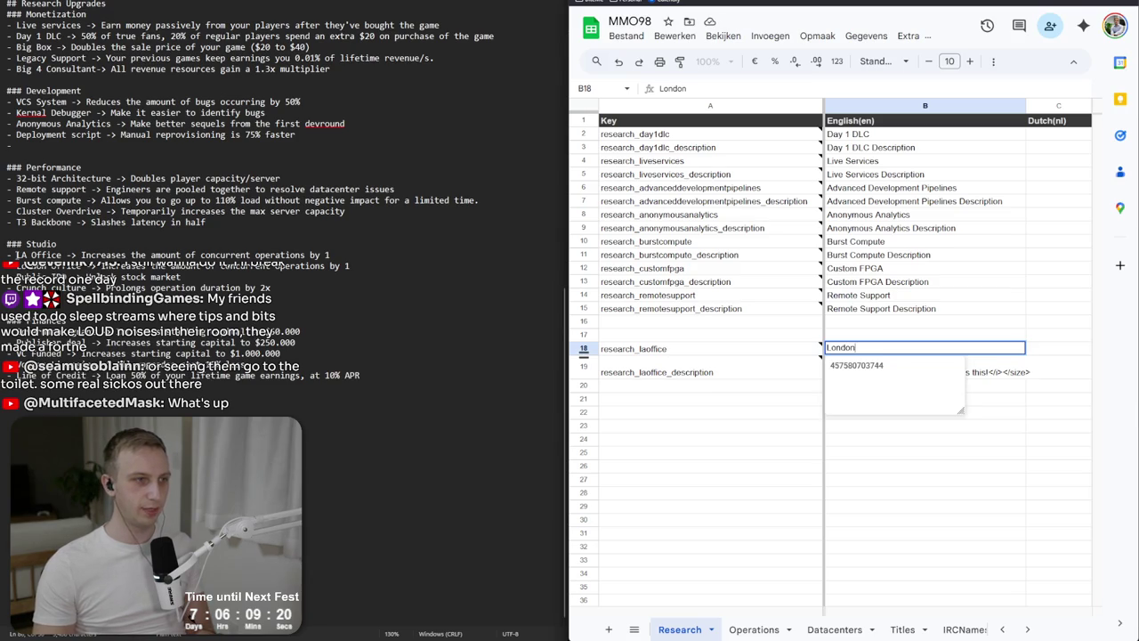
double_click(22, 254)
type("London")
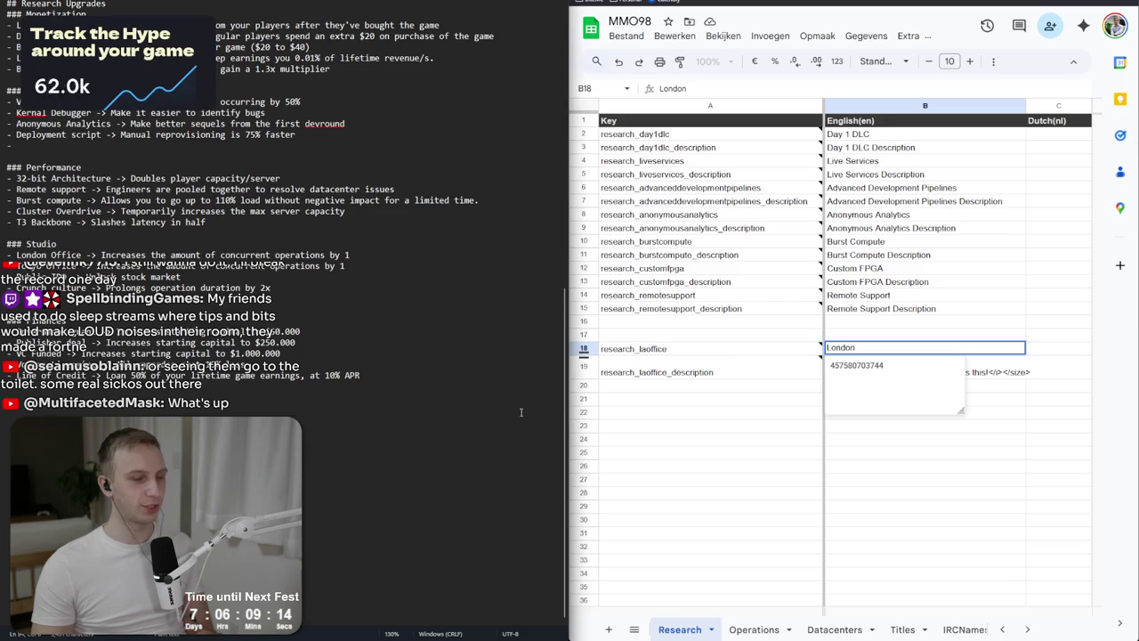
left_click(748, 349)
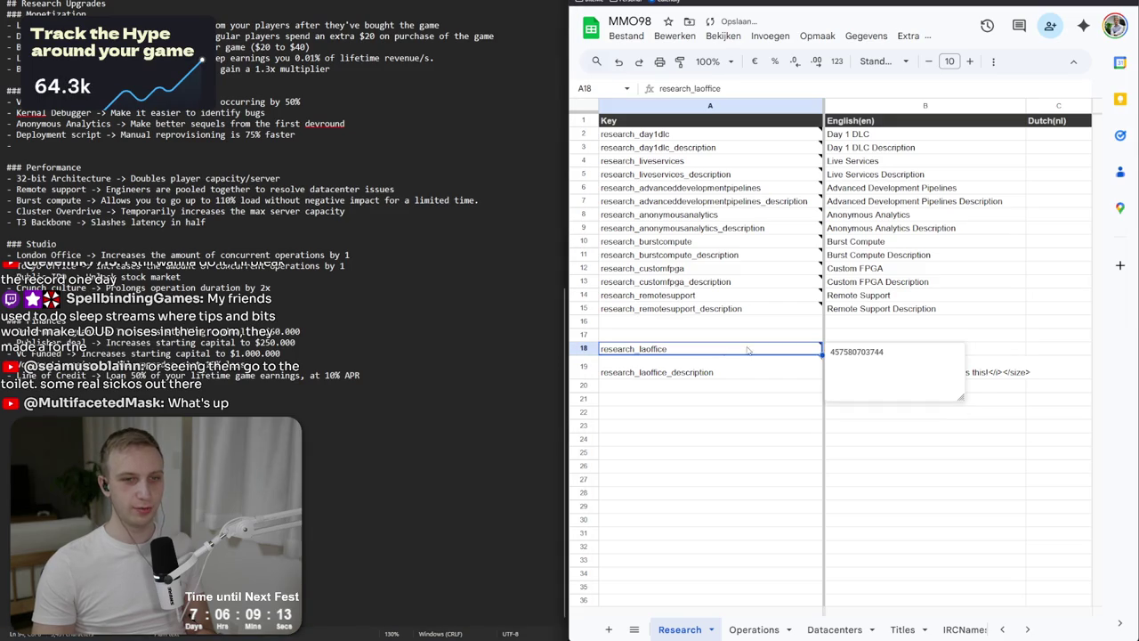
Change the row 18 key to research_londonoffice and start updating the row 19 key.
double_click(663, 354)
key("Left")
key("Left")
key("Left")
key("BackSpace")
type("ond")
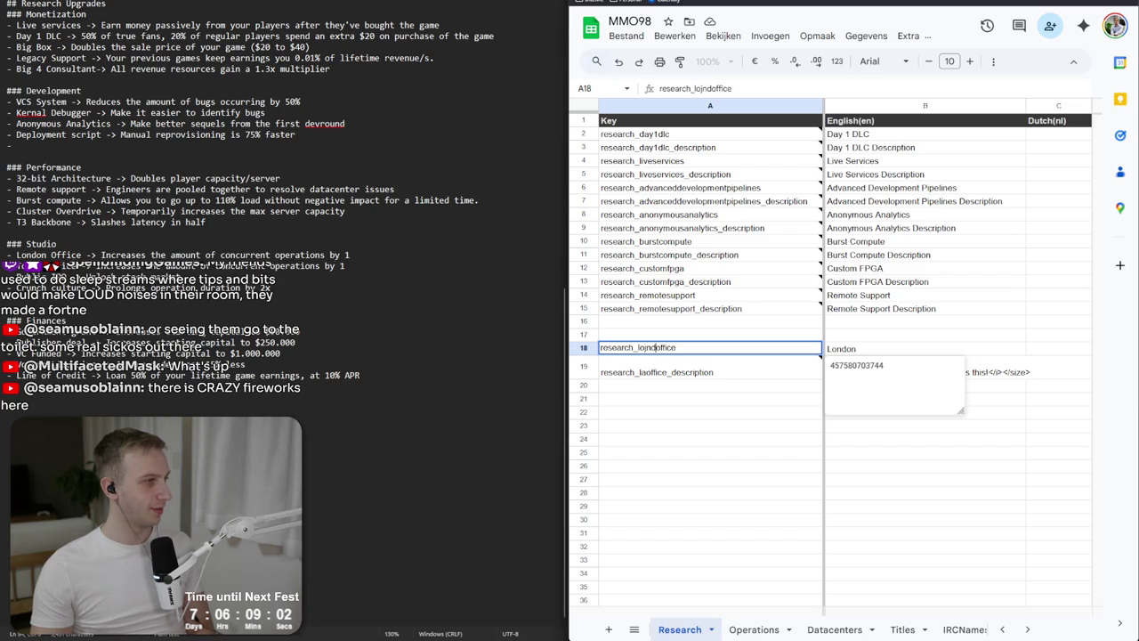
type("b")
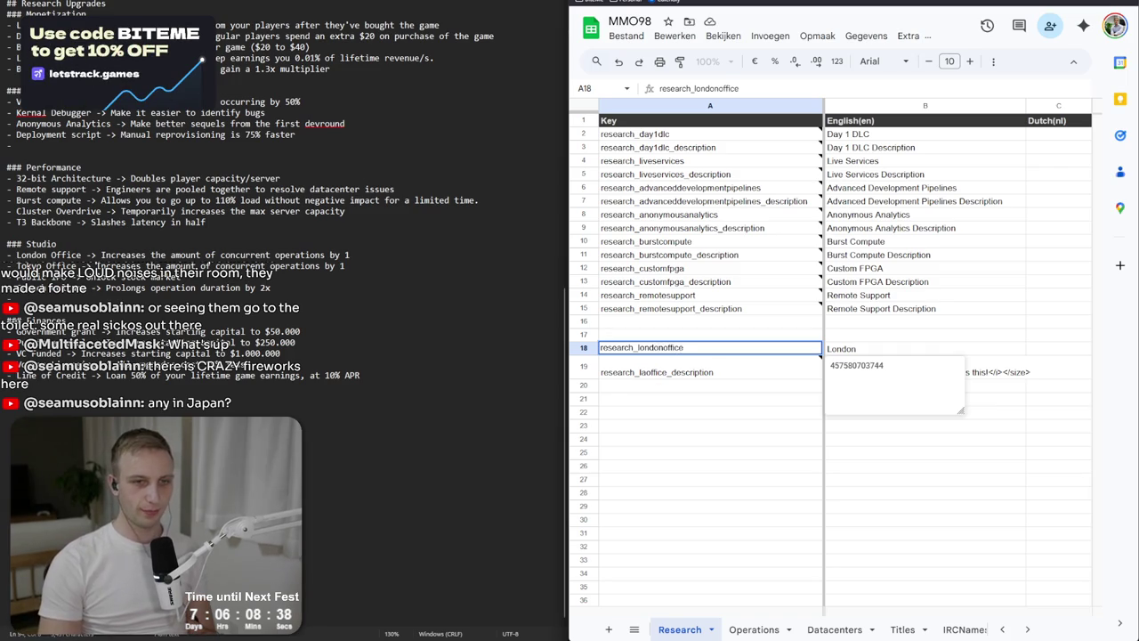
key("Return")
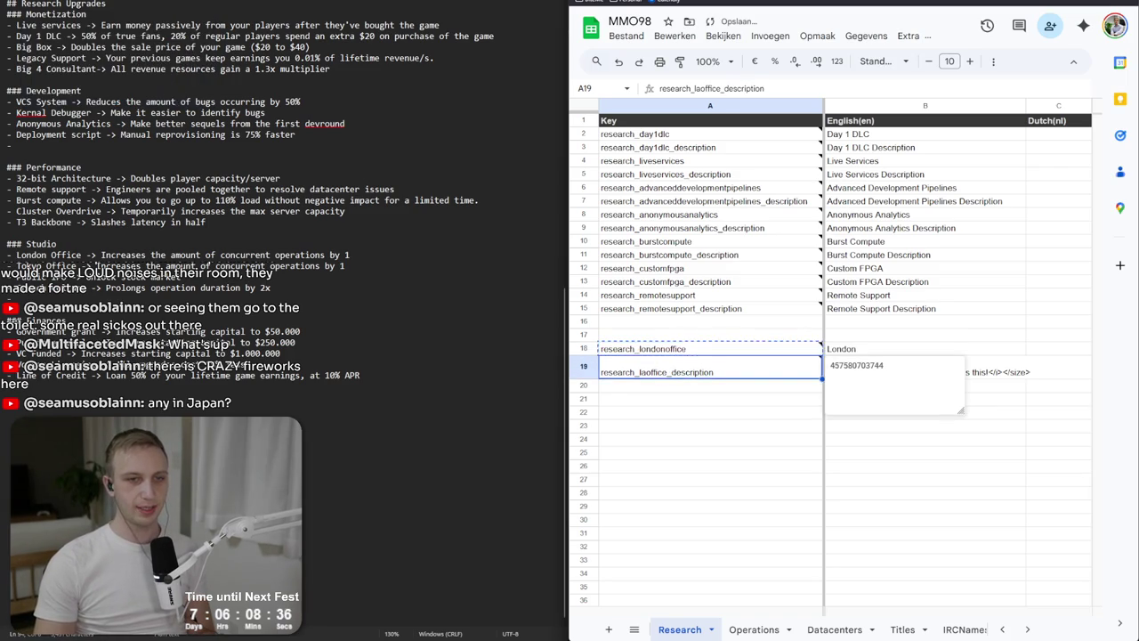
key("ctrl+v")
double_click(740, 361)
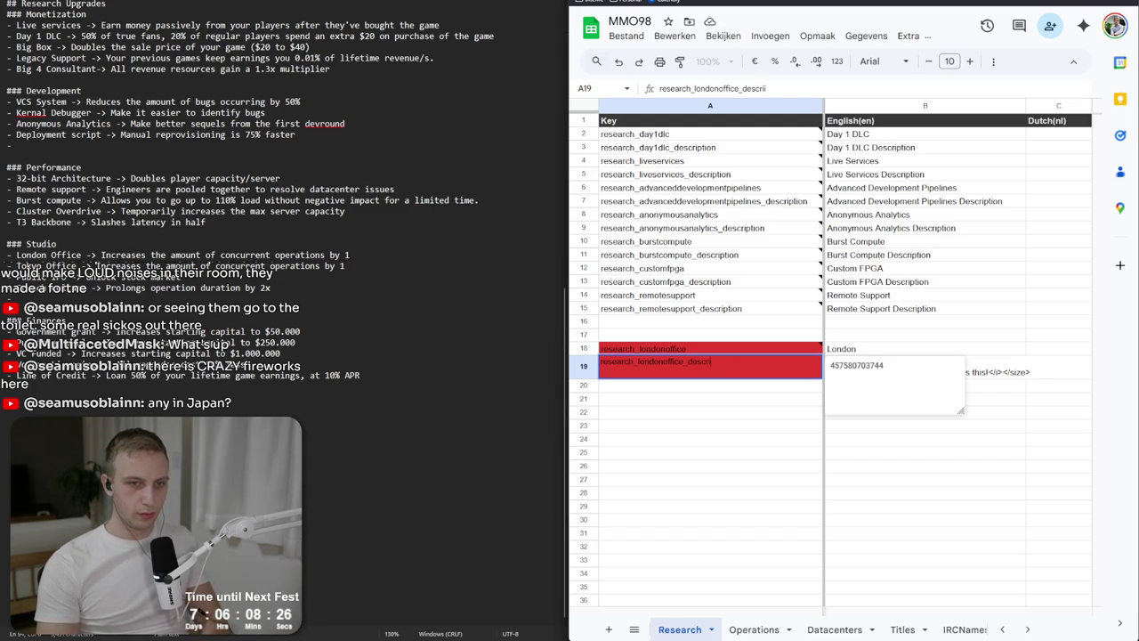
Finish the londonoffice description key and add the research_tokyooffice key.
type("ption")
key("Return")
type("research")
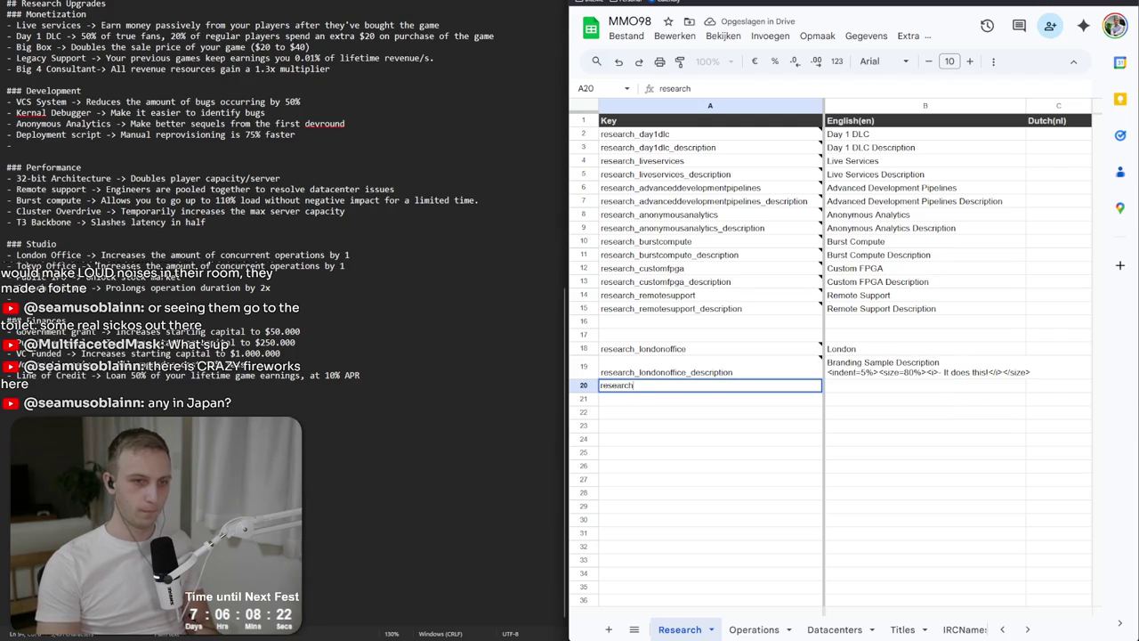
type("_tokyo")
key("Return")
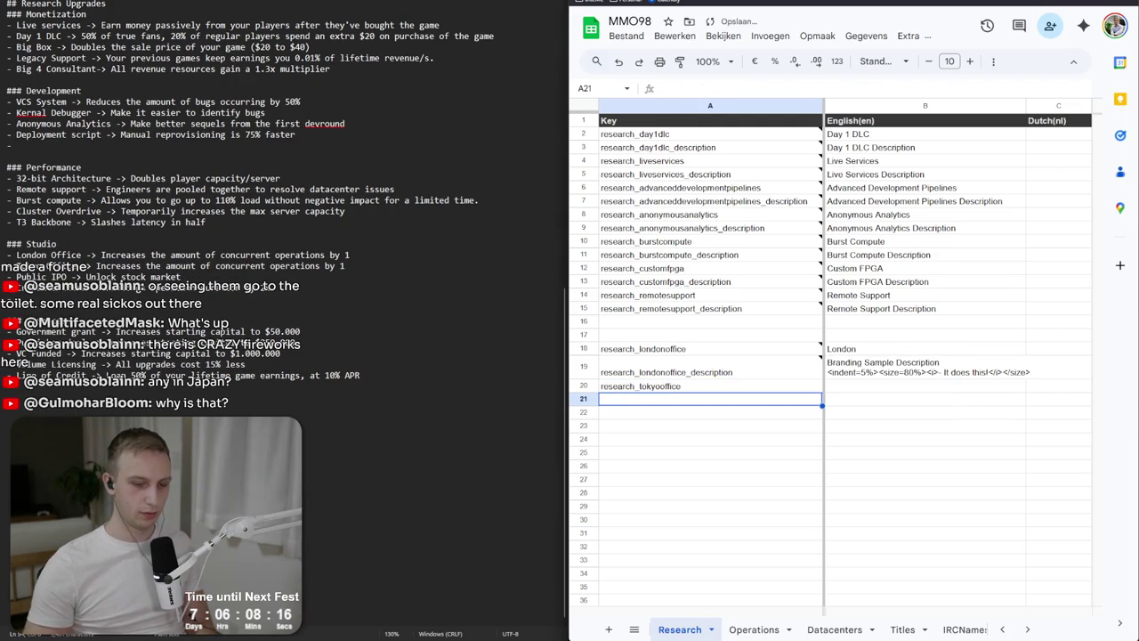
Add the research_publicipo key in row 22.
left_click(709, 411)
type("reseaarc")
key("BackSpace")
key("BackSpace")
key("BackSpace")
type("ar")
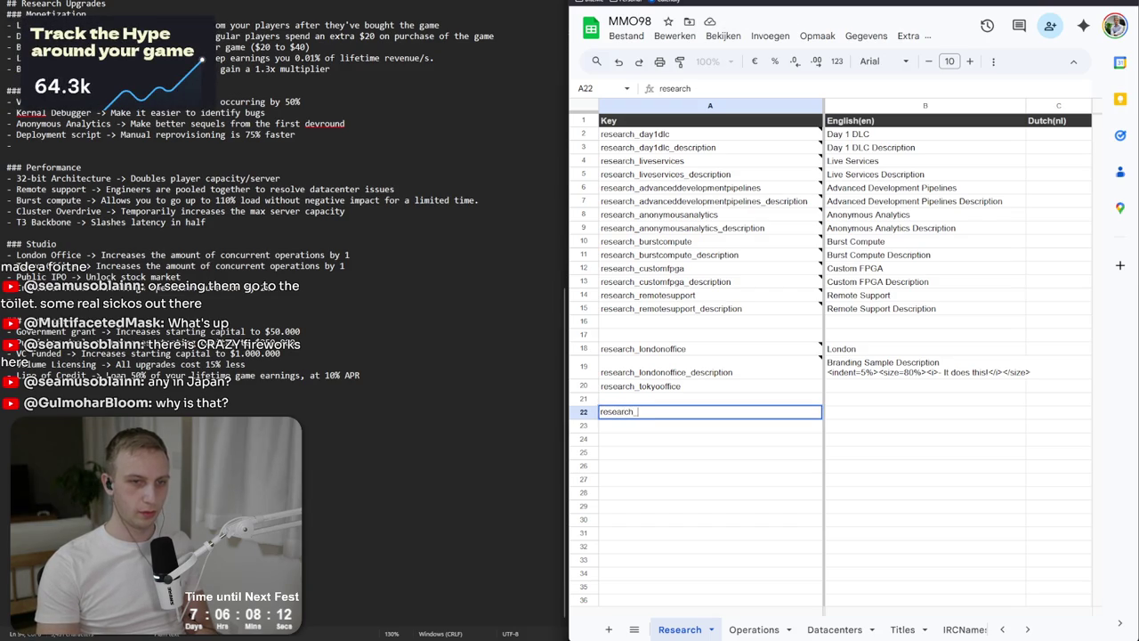
key("Tab")
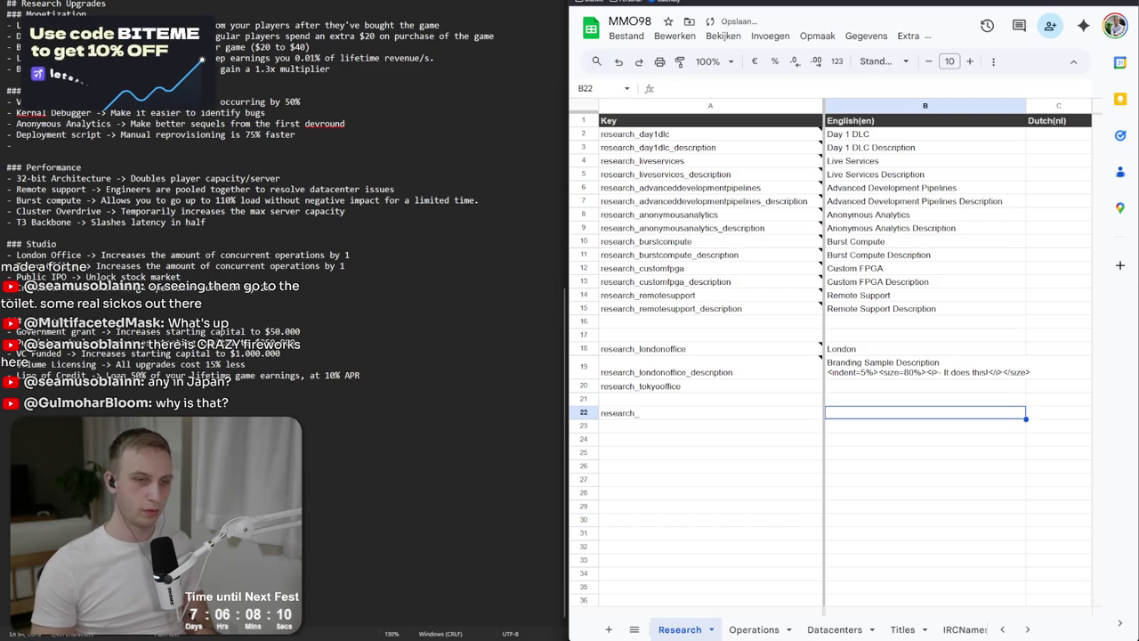
left_click(703, 414)
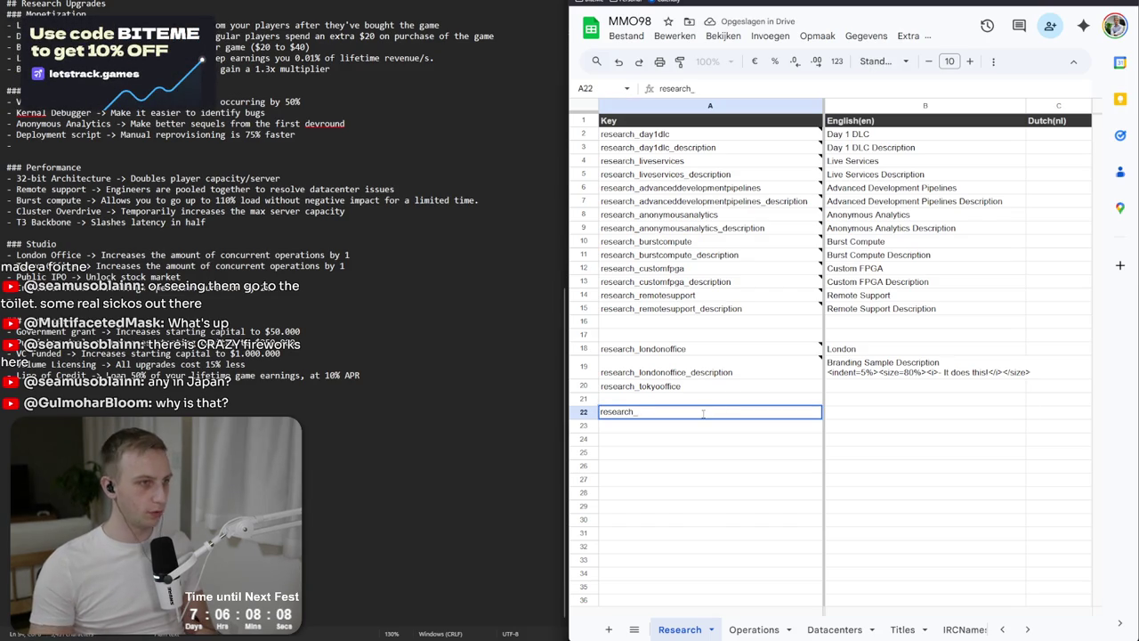
type("publicIP")
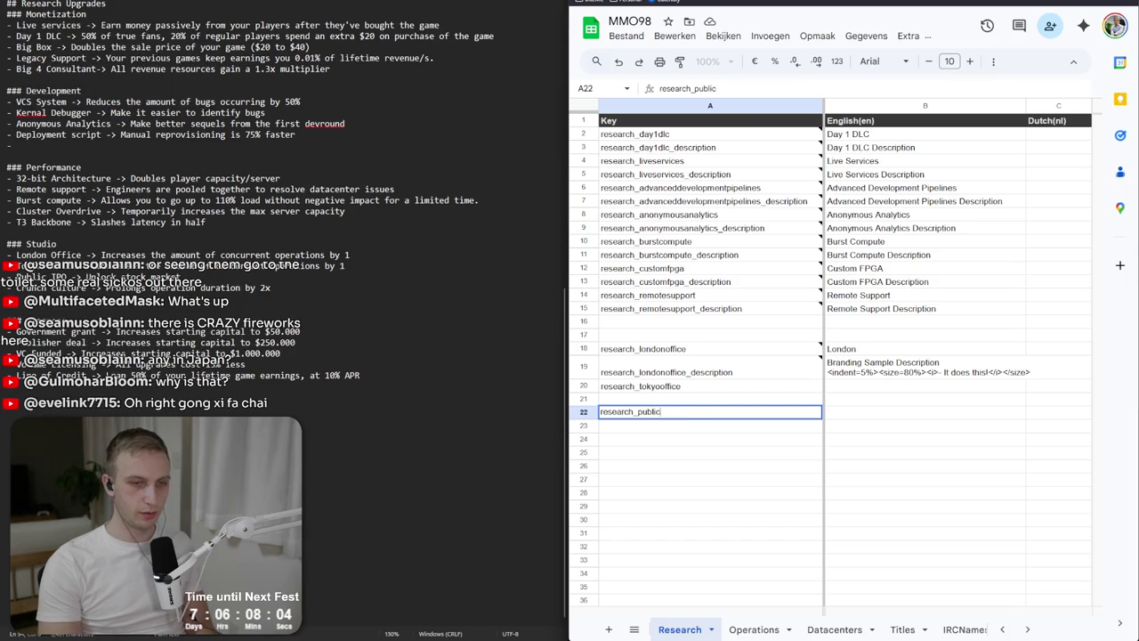
key("Return")
Add the research_crunchculture key in row 24.
left_click(650, 440)
type("research_")
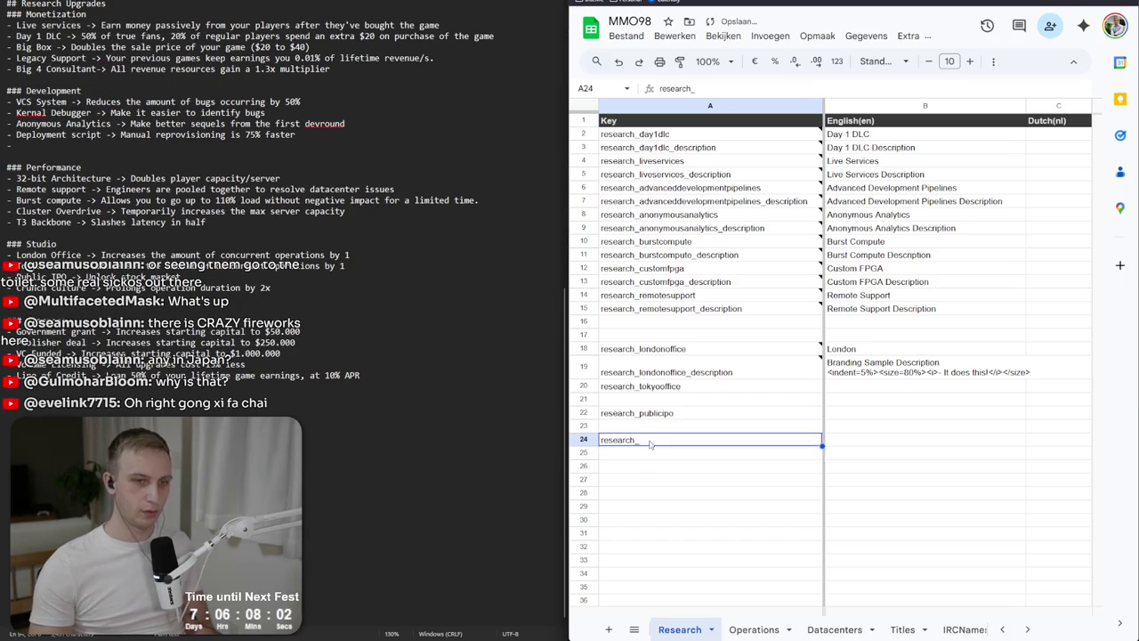
double_click(652, 443)
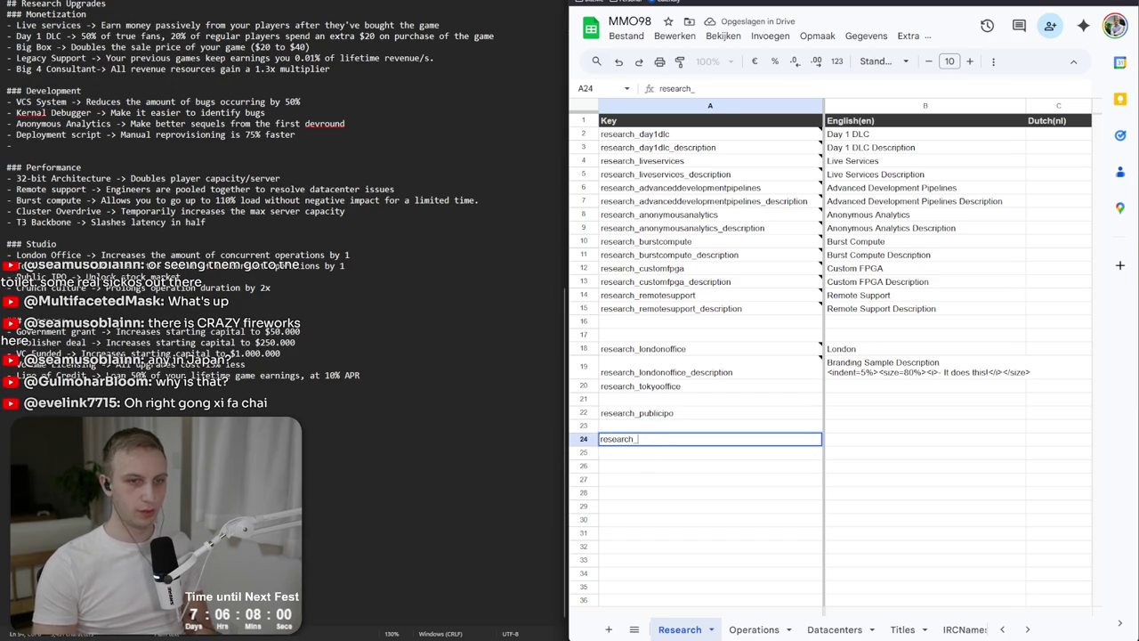
type("crunchculture")
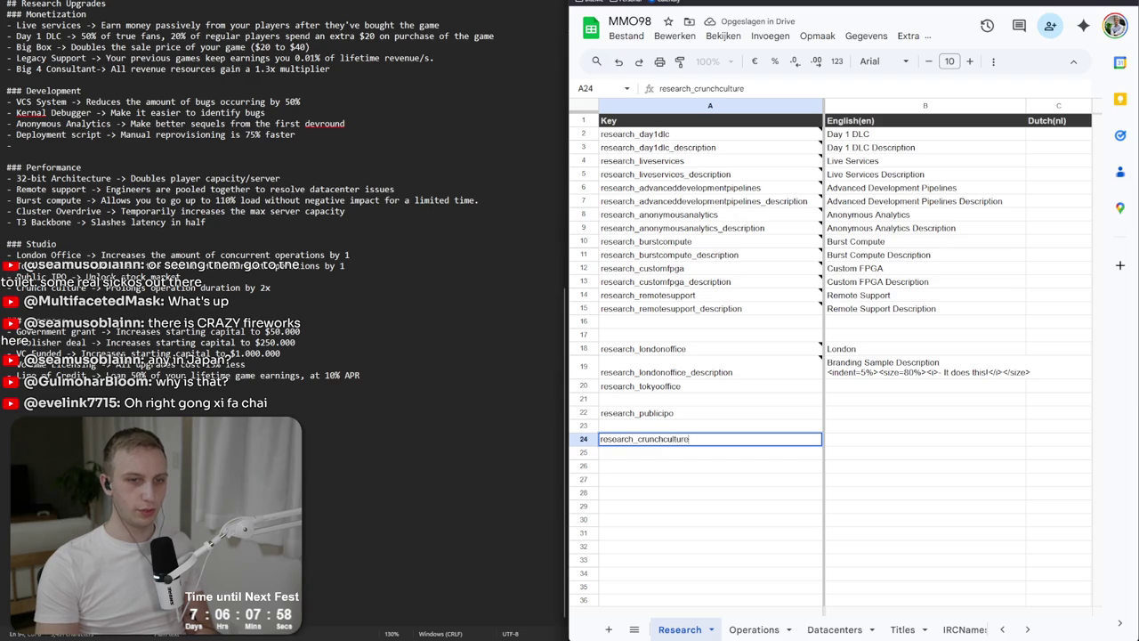
key("Return")
Duplicate it into row 25 as research_crunchculture_description, then move down to row 29.
key("Down")
key("Down")
key("Up")
key("Up")
key("Up")
key("ctrl+c")
key("Down")
key("ctrl+v")
key("F2")
type("_d")
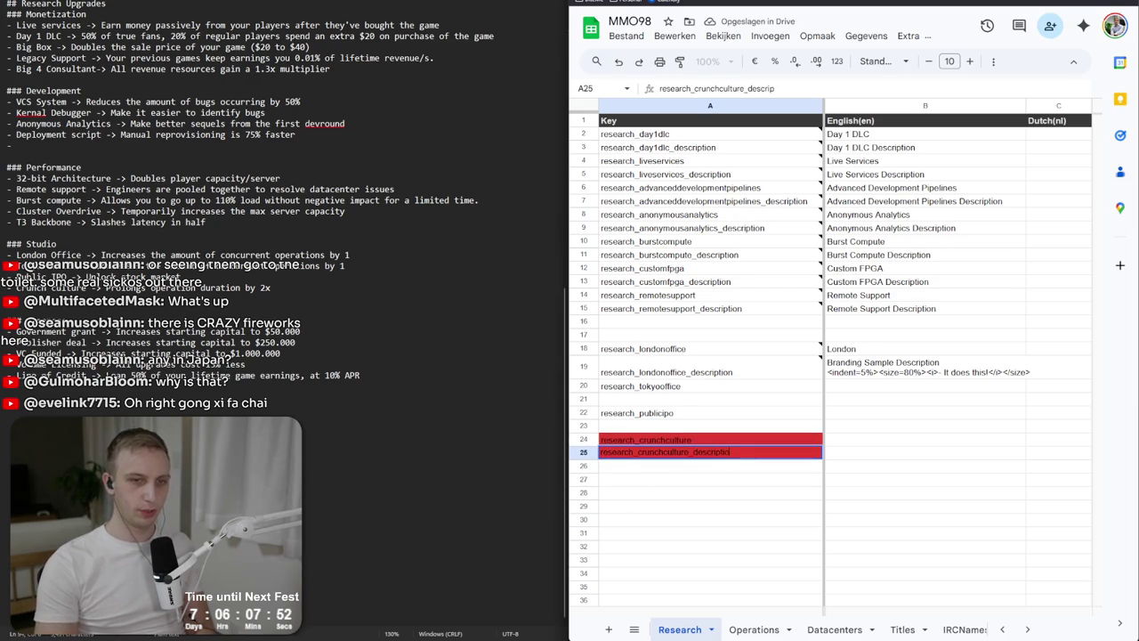
type("n")
key("Return")
key("Down")
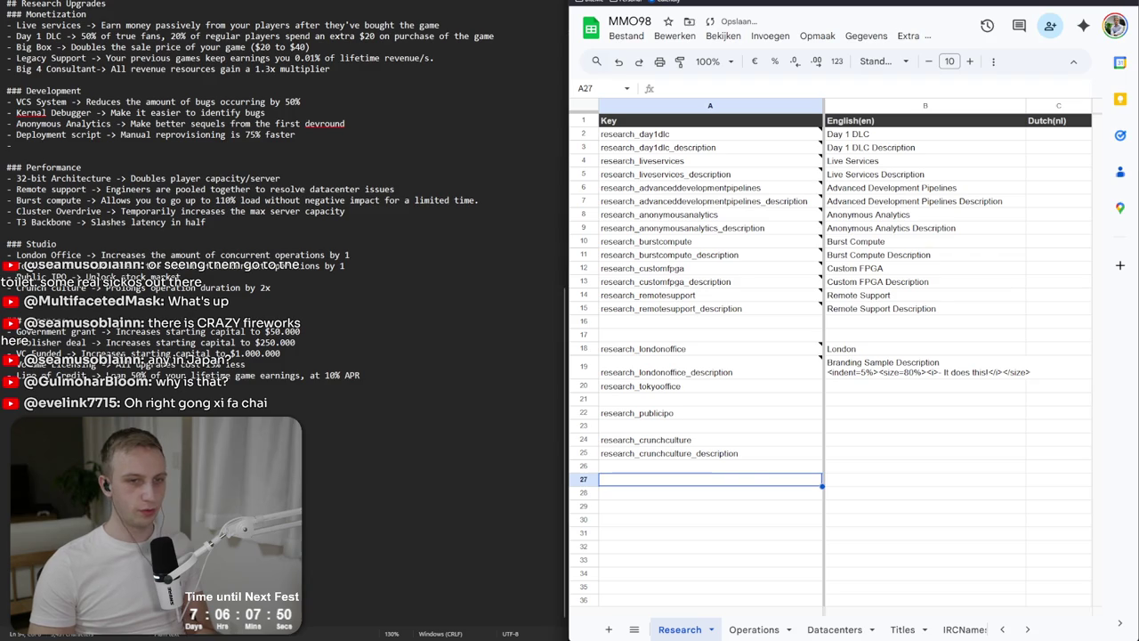
key("Down")
key("Down")
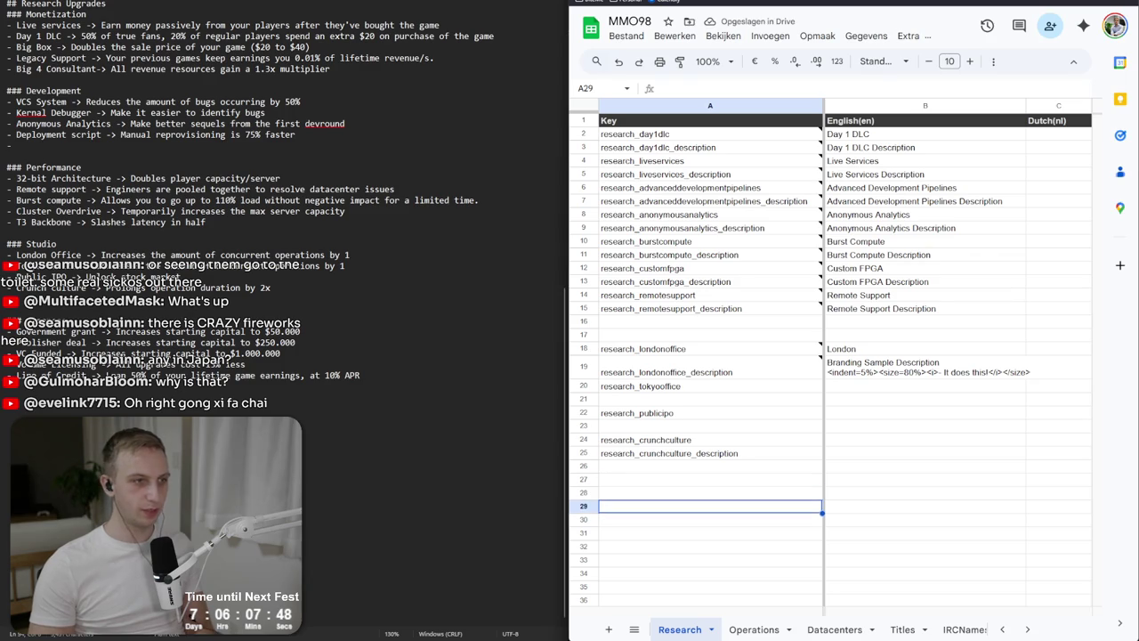
Add the research_governmentgrant key and its research_governmentgrant_description key below it.
type("res")
key("BackSpace")
key("BackSpace")
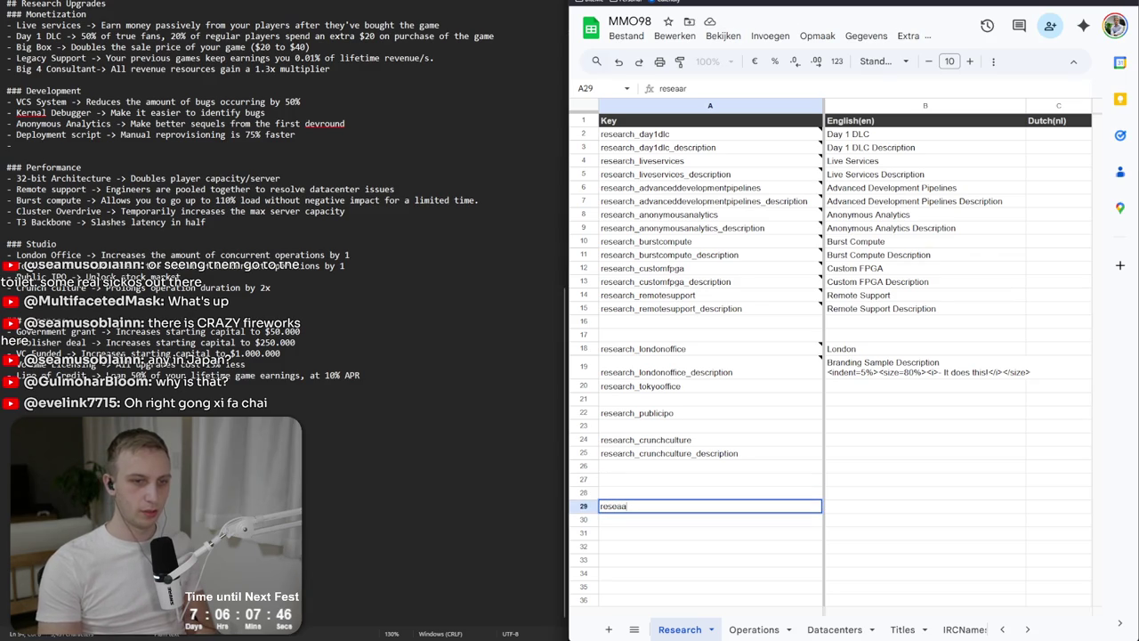
type("rch_governmen")
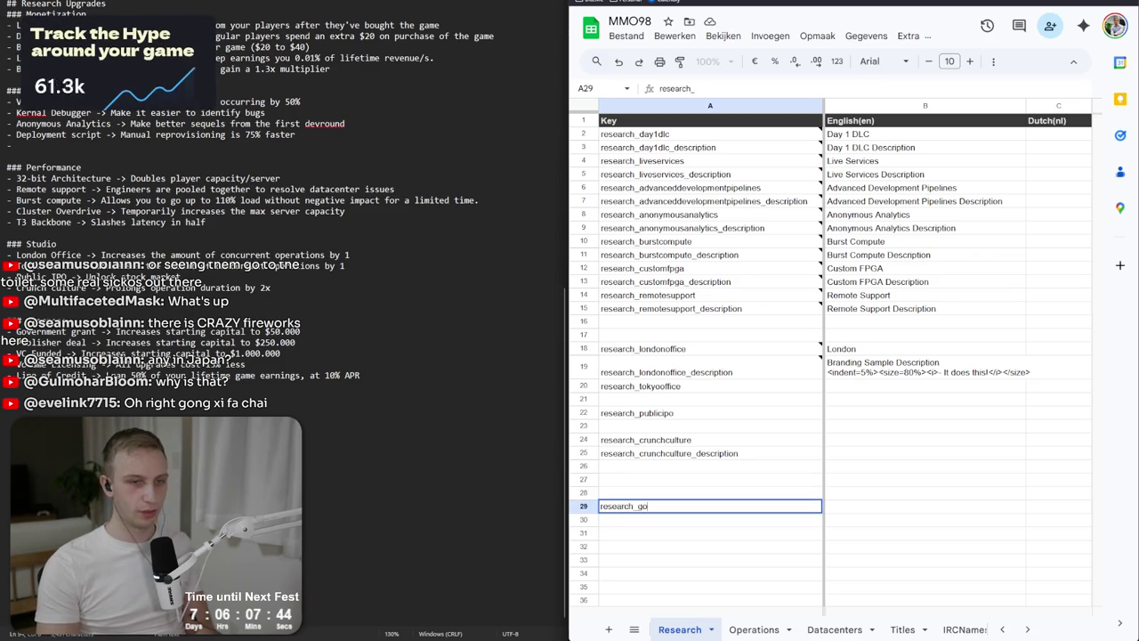
type("t")
key("Return")
key("Up")
key("ctrl+c")
key("Down")
key("ctrl+v")
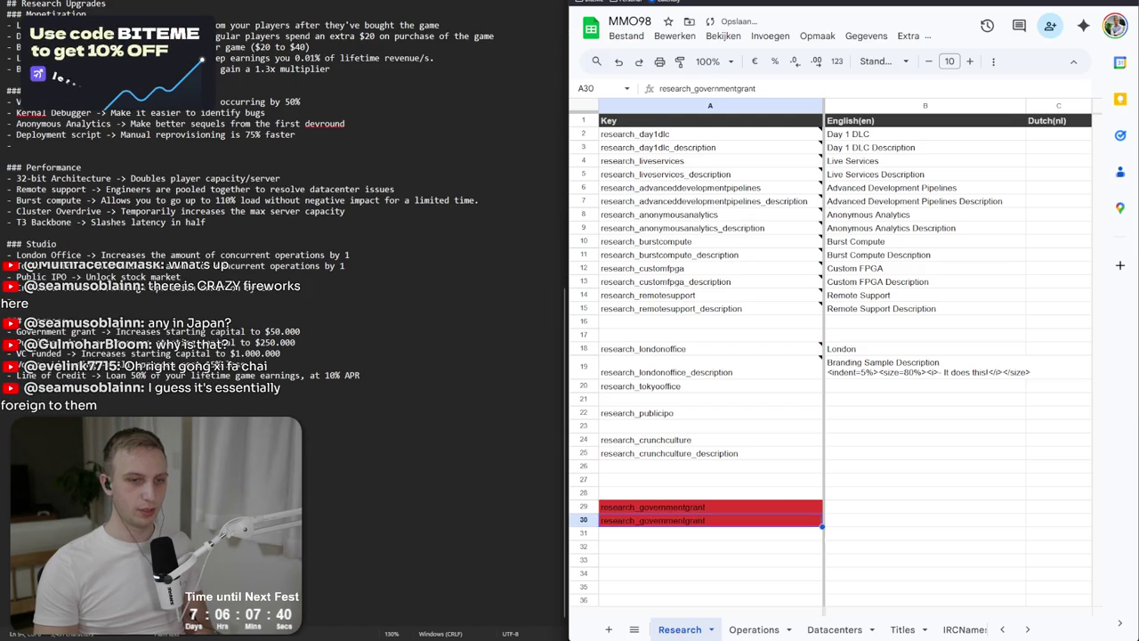
key("Down")
key("ctrl+v")
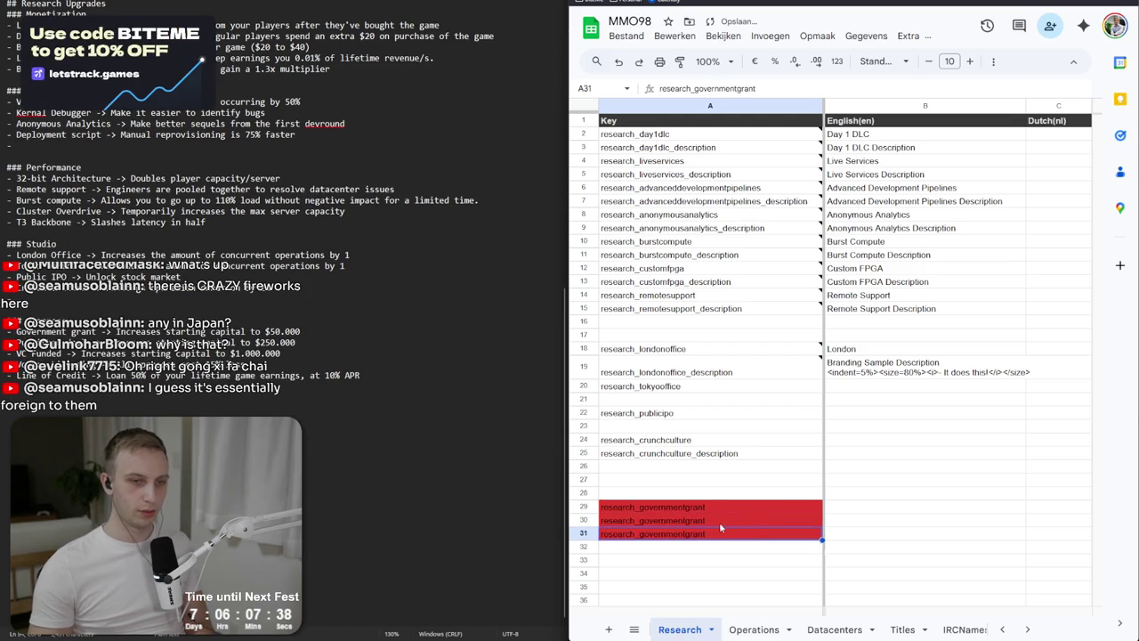
double_click(720, 524)
type("_description")
key("Return")
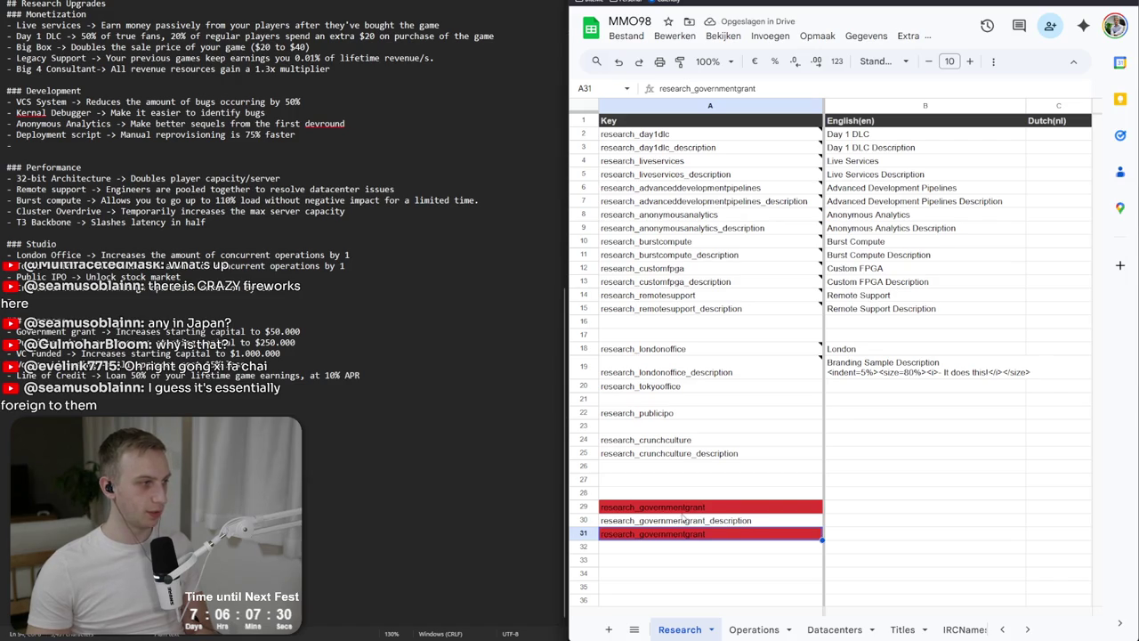
Add the research_publishingdeal, research_vcfunding and research_volumelicensing keys, leaving a row under each.
double_click(722, 533)
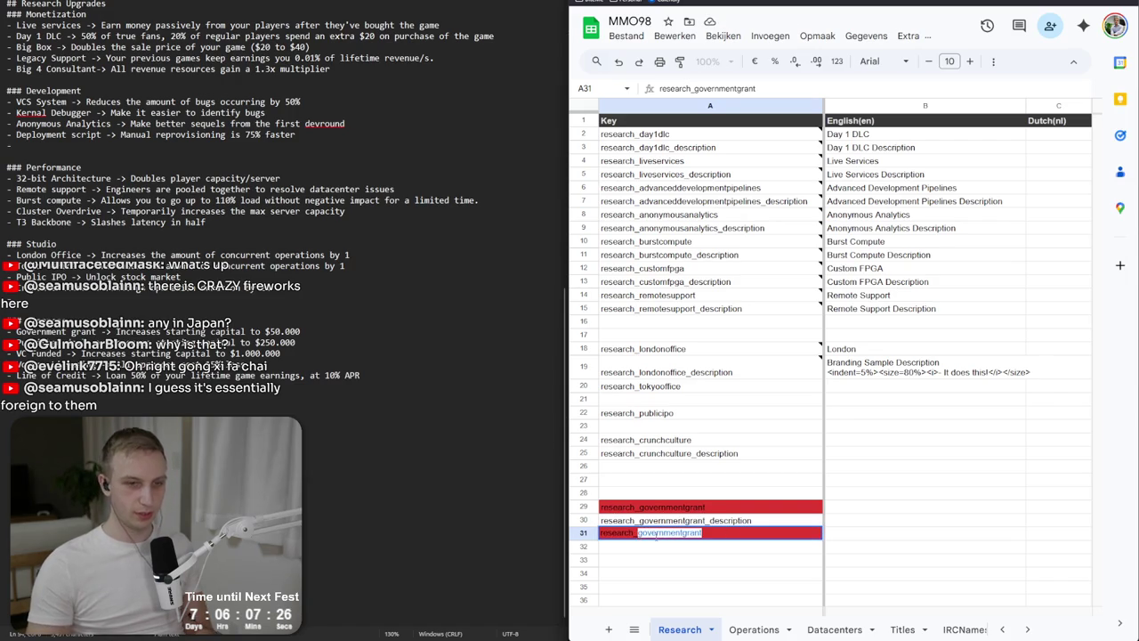
type("publishingdeal")
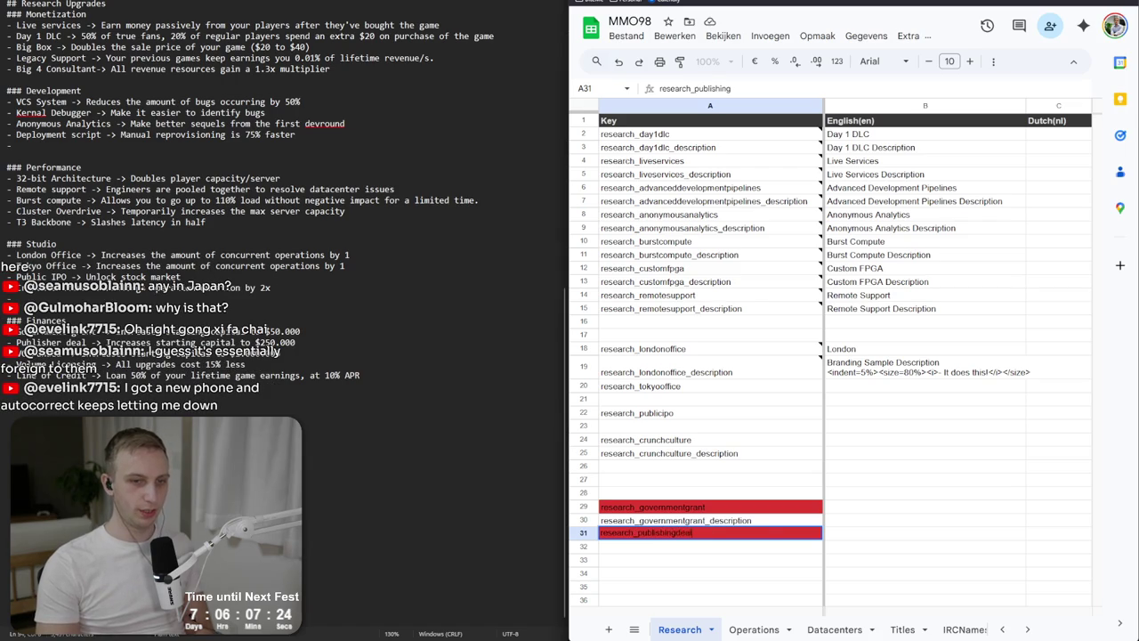
key("Return")
key("Down")
type("research_vc")
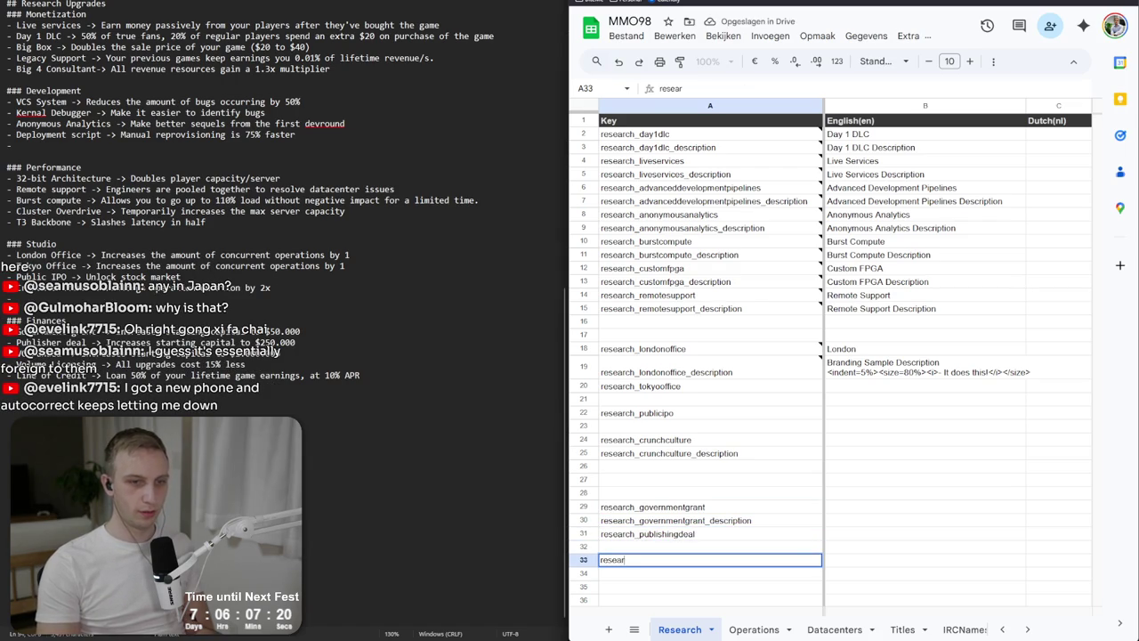
type("func")
key("Return")
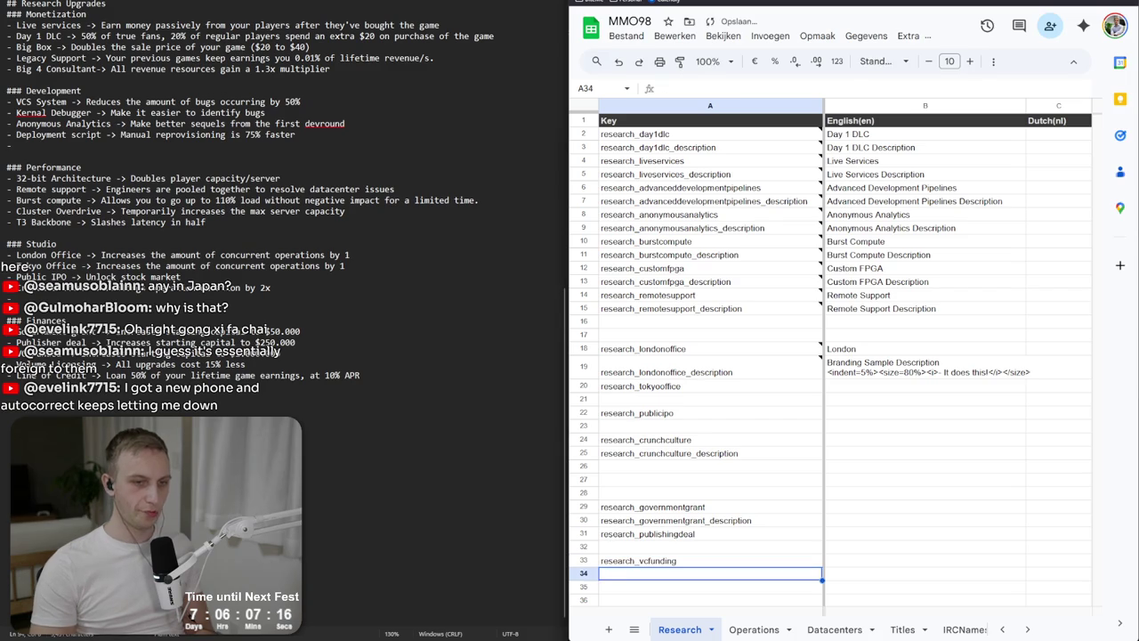
key("Down")
type("research_vo")
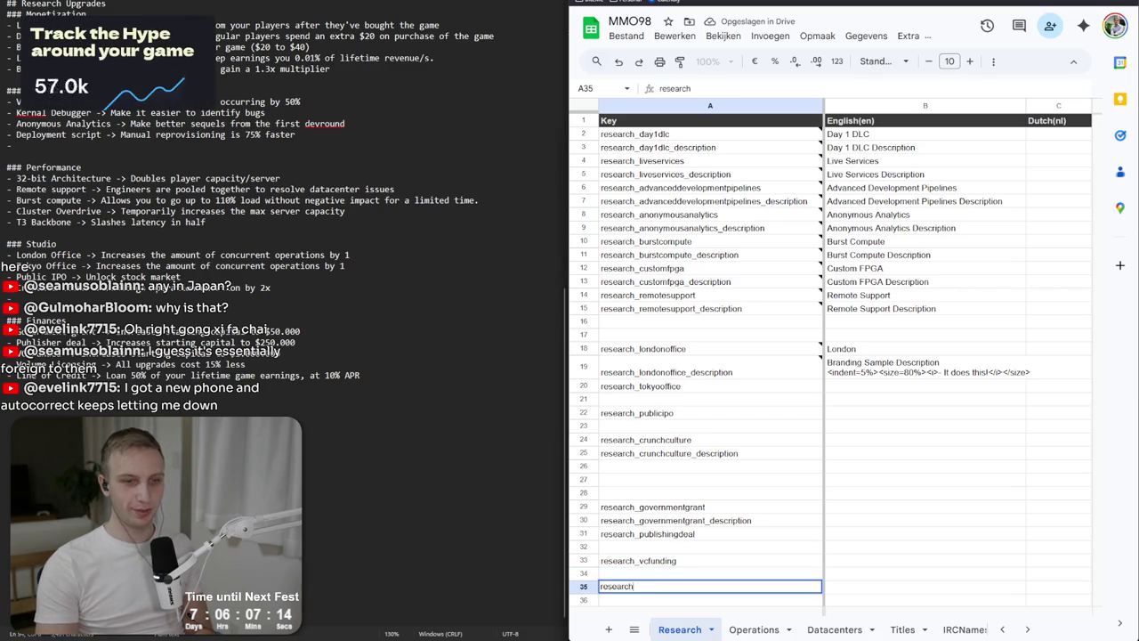
type("lumelicensing")
key("Return")
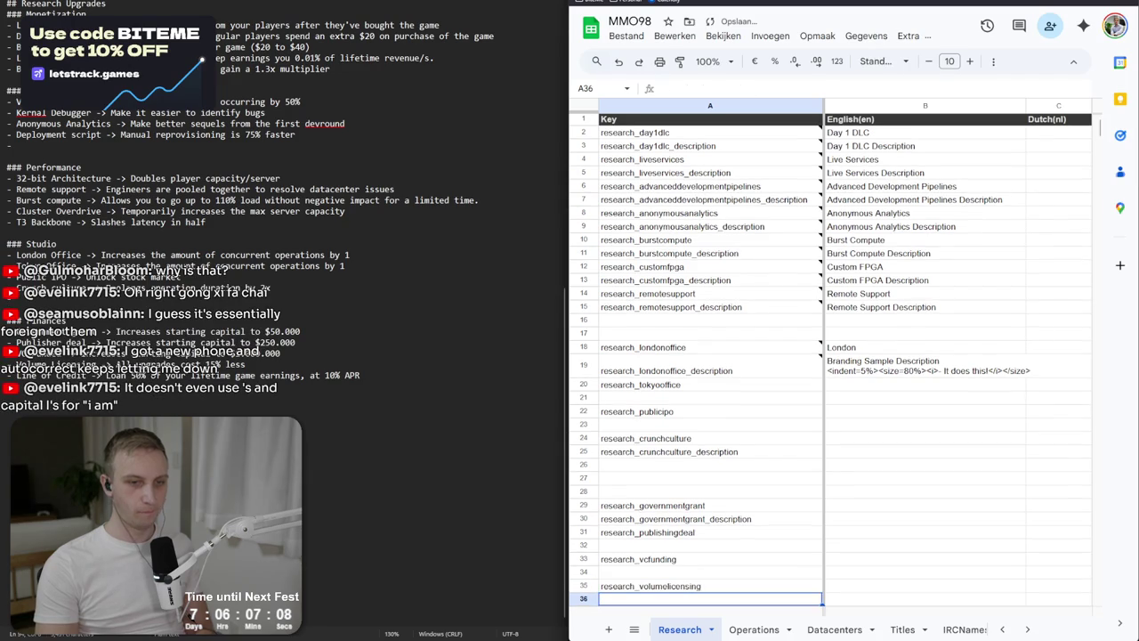
Add research_lineofcredit with its _description key, and research_volumelicensing_description in row 36.
key("Down")
type("research_")
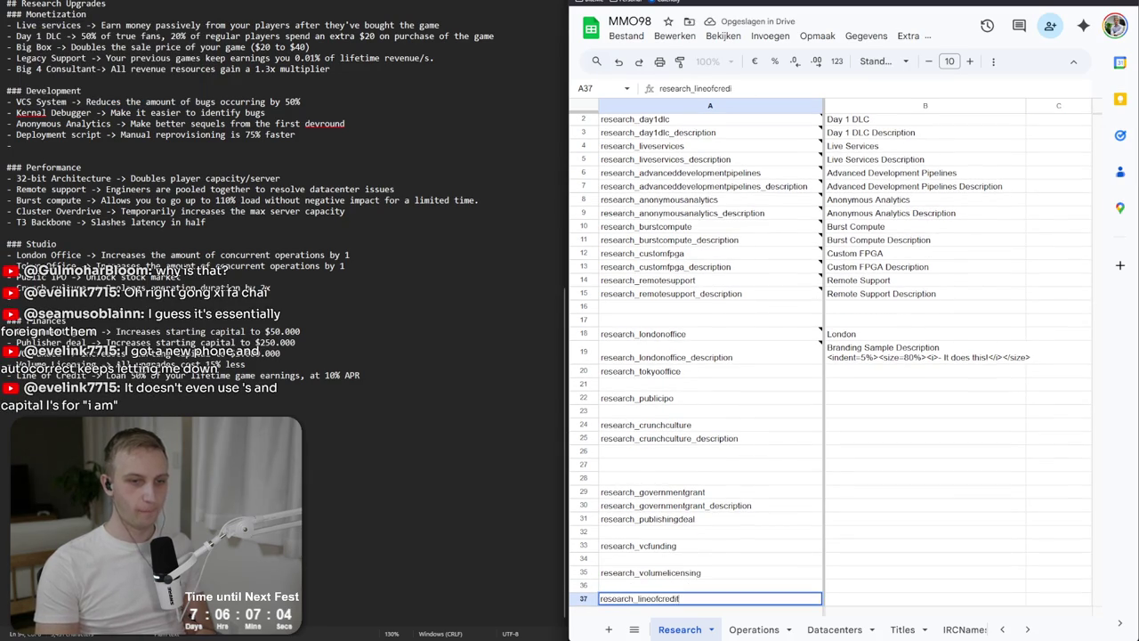
key("Return")
key("ctrl+v")
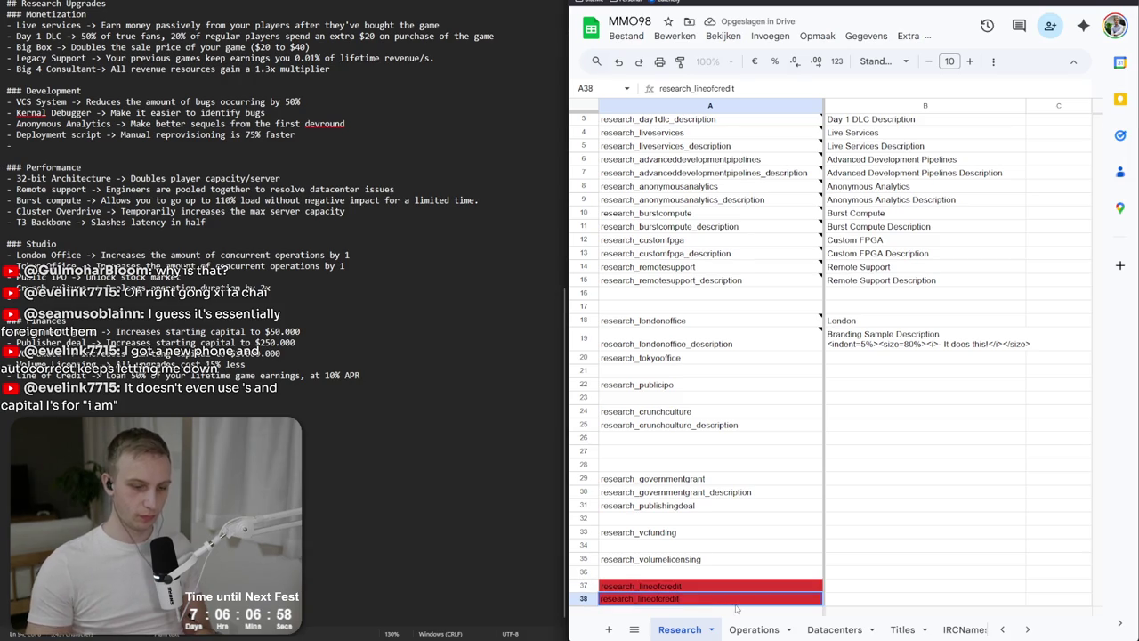
type("_description")
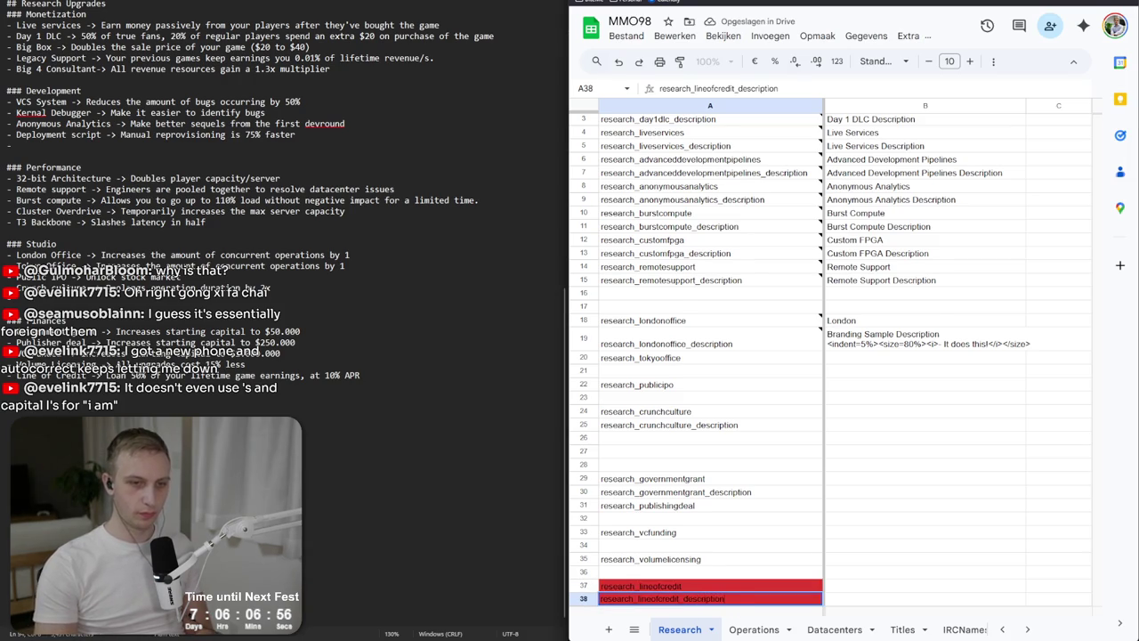
key("Return")
left_click(712, 550)
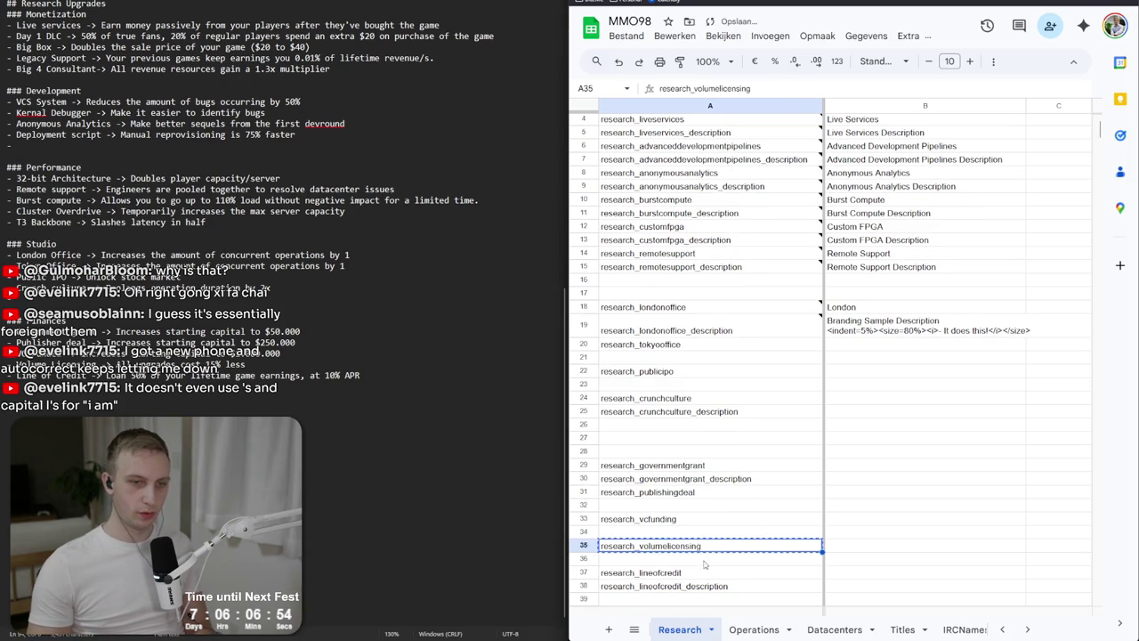
left_click(703, 562)
key("ctrl+v")
type("_d")
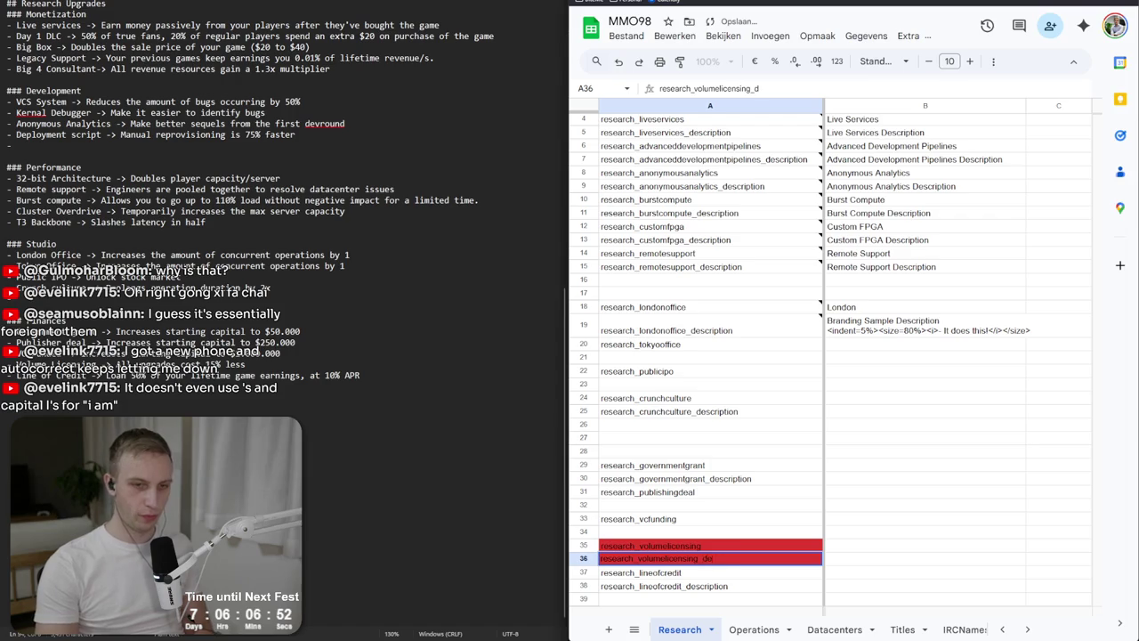
type("escription")
key("Return")
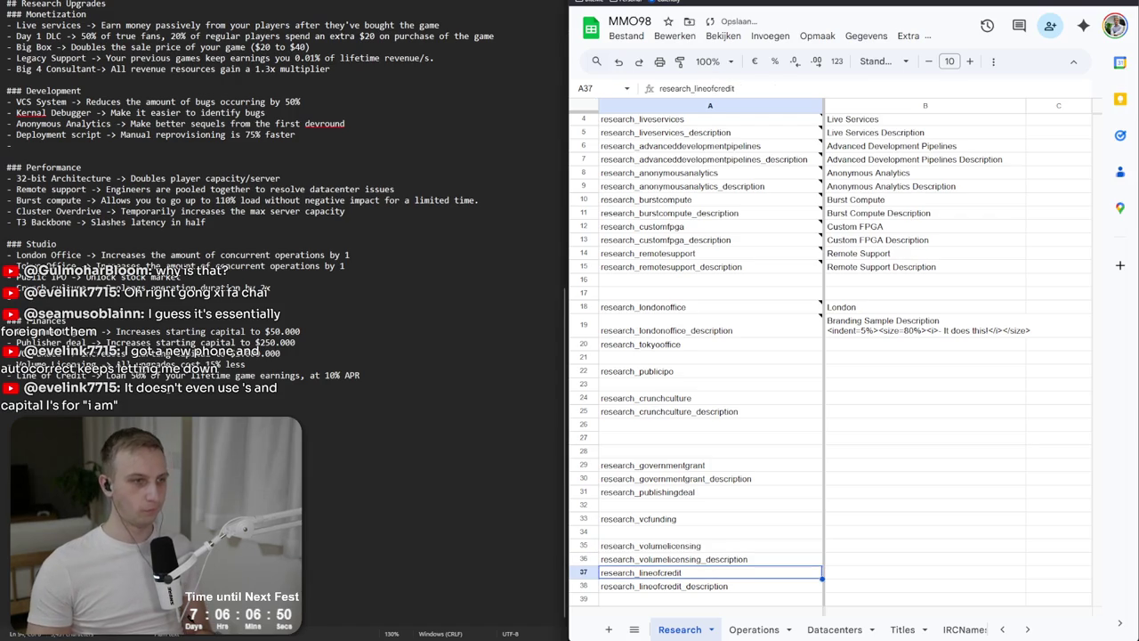
Paste the Line of Credit loan text into B38, reword the interest wording, and end it with a period.
mouse_move(360, 375)
left_mouse_down()
mouse_move(91, 375)
mouse_move(106, 375)
left_mouse_up()
double_click(884, 586)
key("ctrl+v")
type("current")
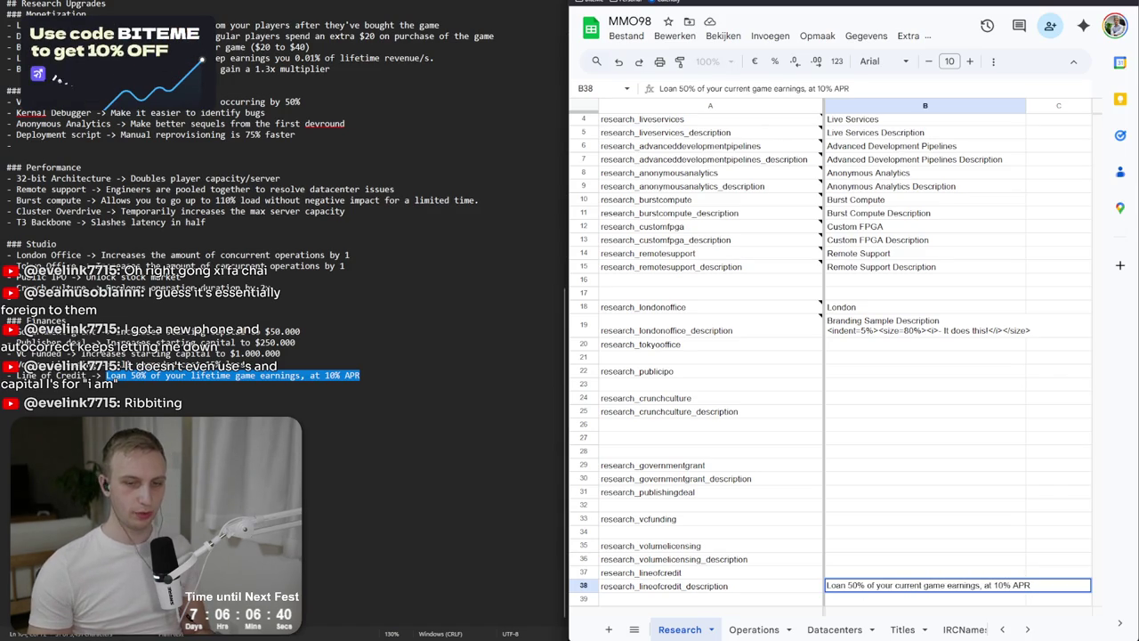
left_click(985, 574)
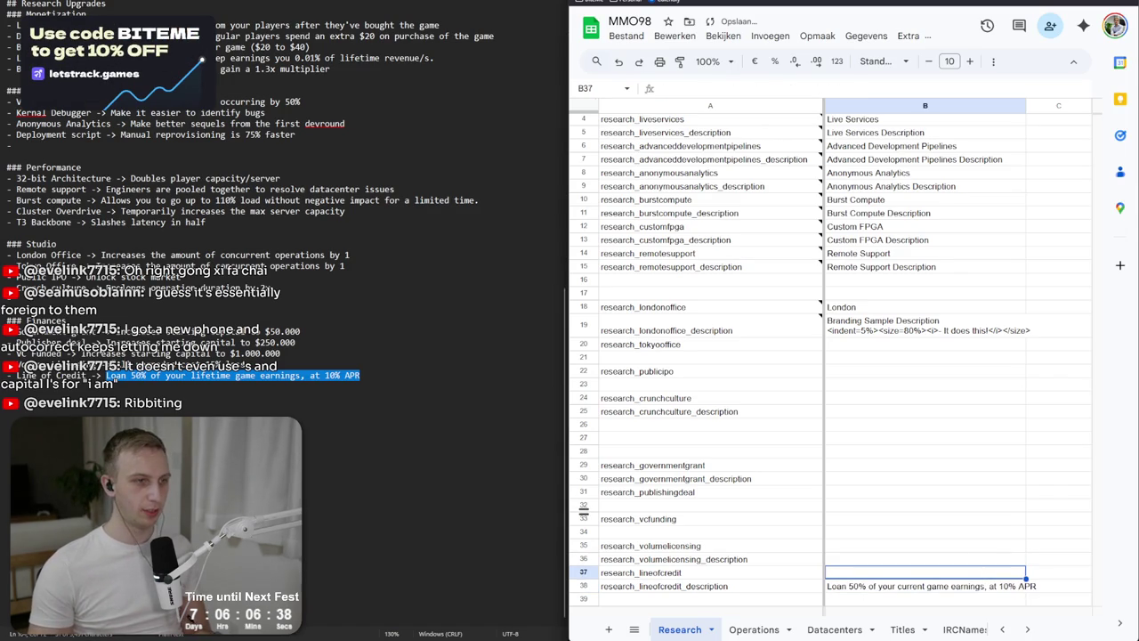
left_click(1016, 587)
left_click(846, 88)
type("intrest")
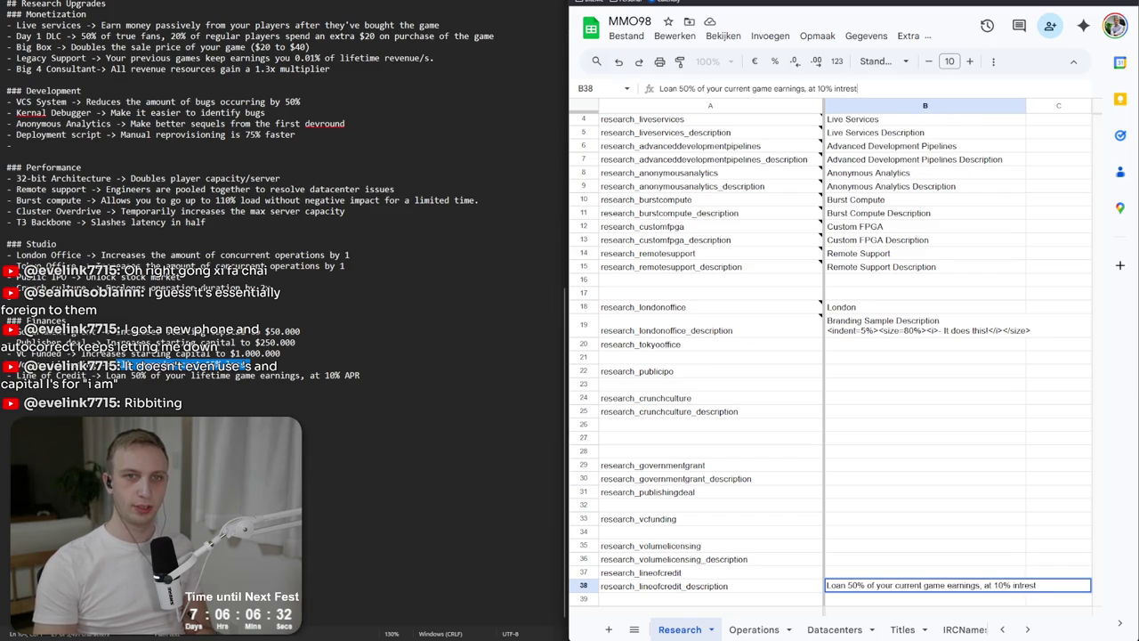
key("Return")
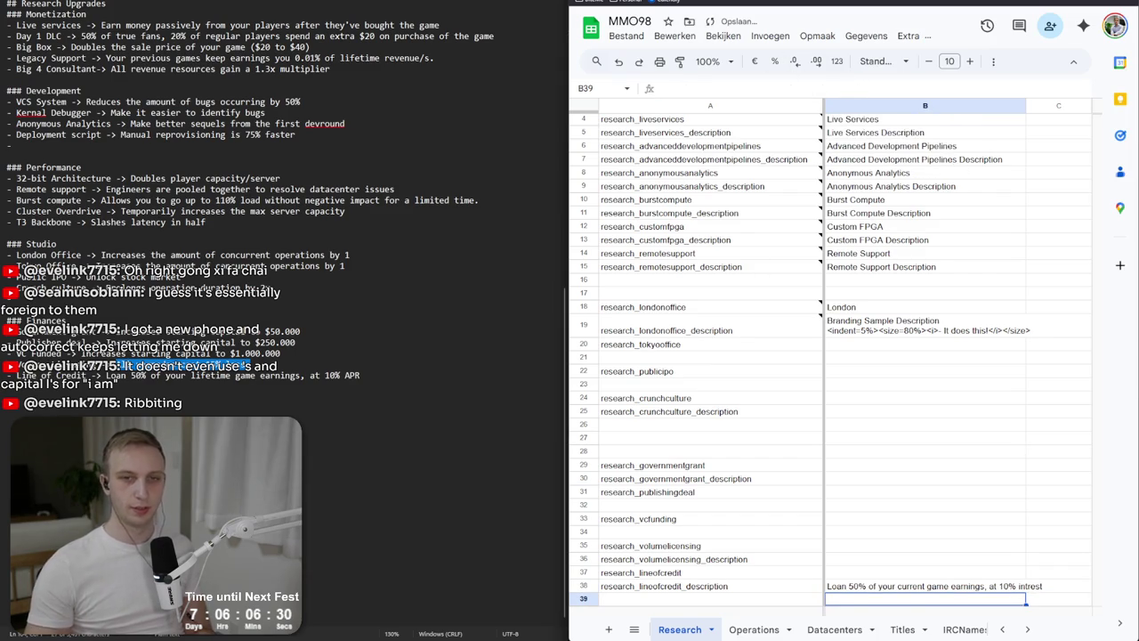
left_click(926, 585)
left_click(936, 86)
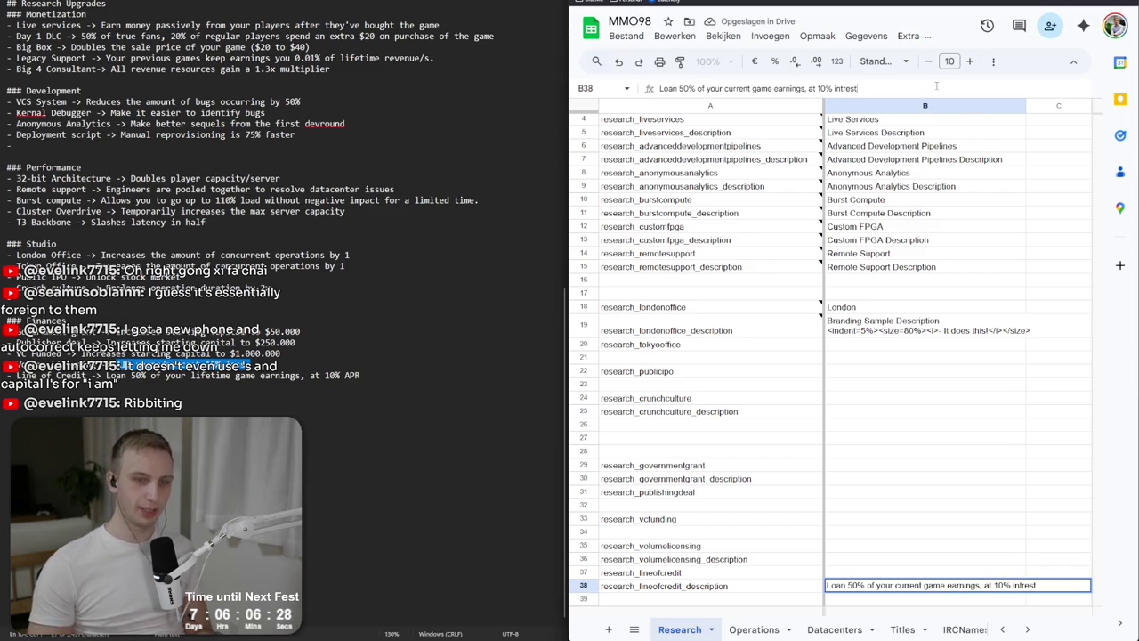
type(".")
key("Return")
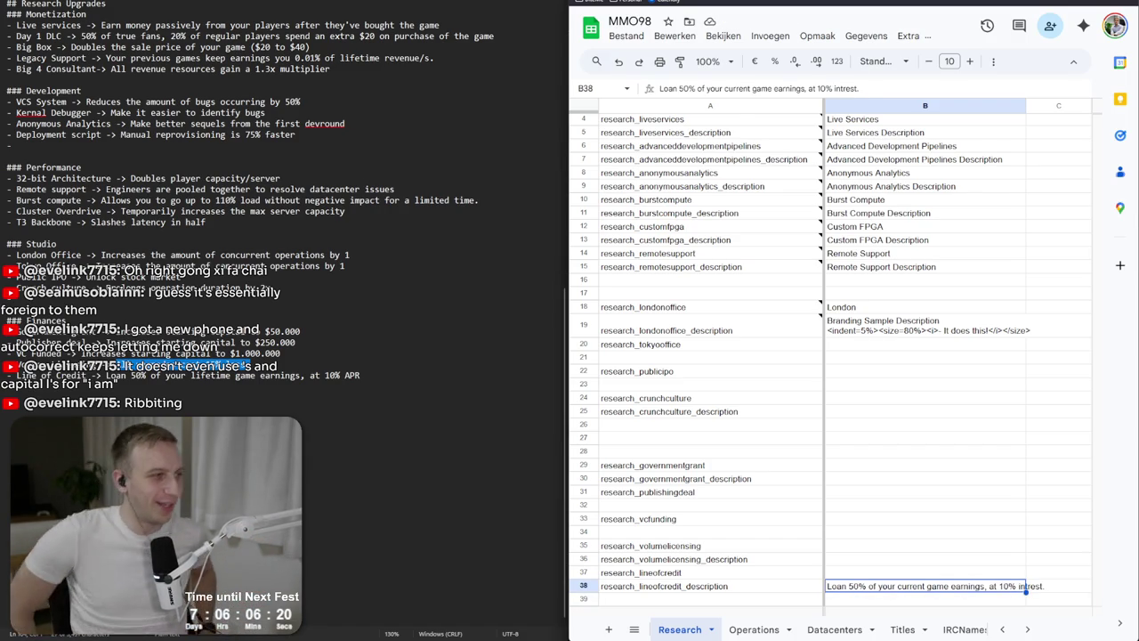
Add research_publicipo_description in row 23 under research_publicipo.
key("ctrl+z")
key("ctrl+z")
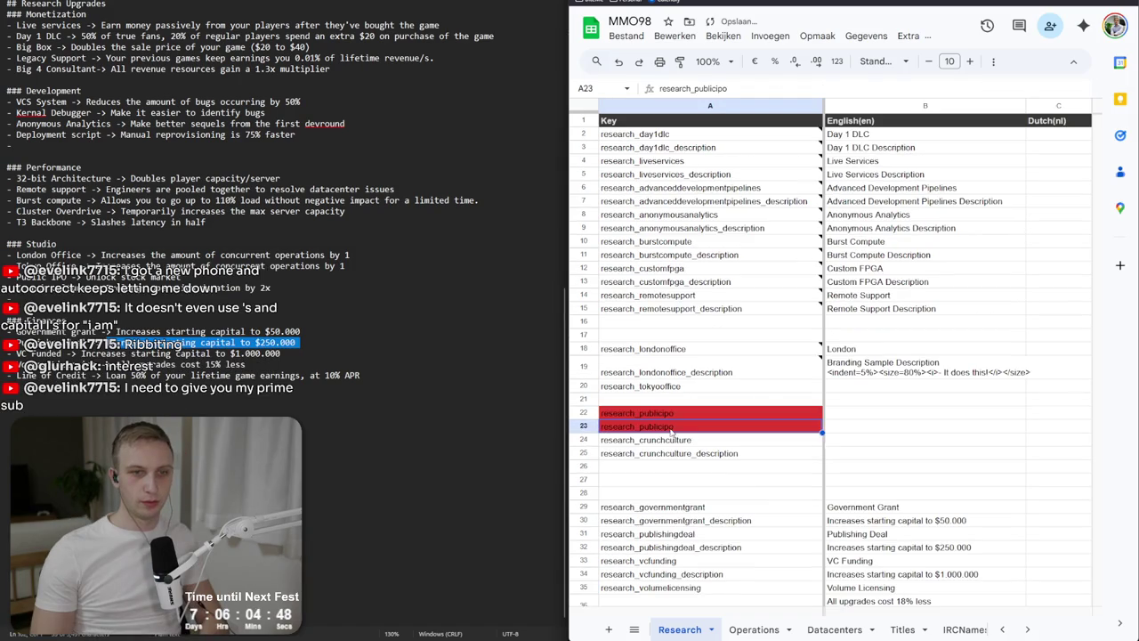
double_click(698, 433)
type("_")
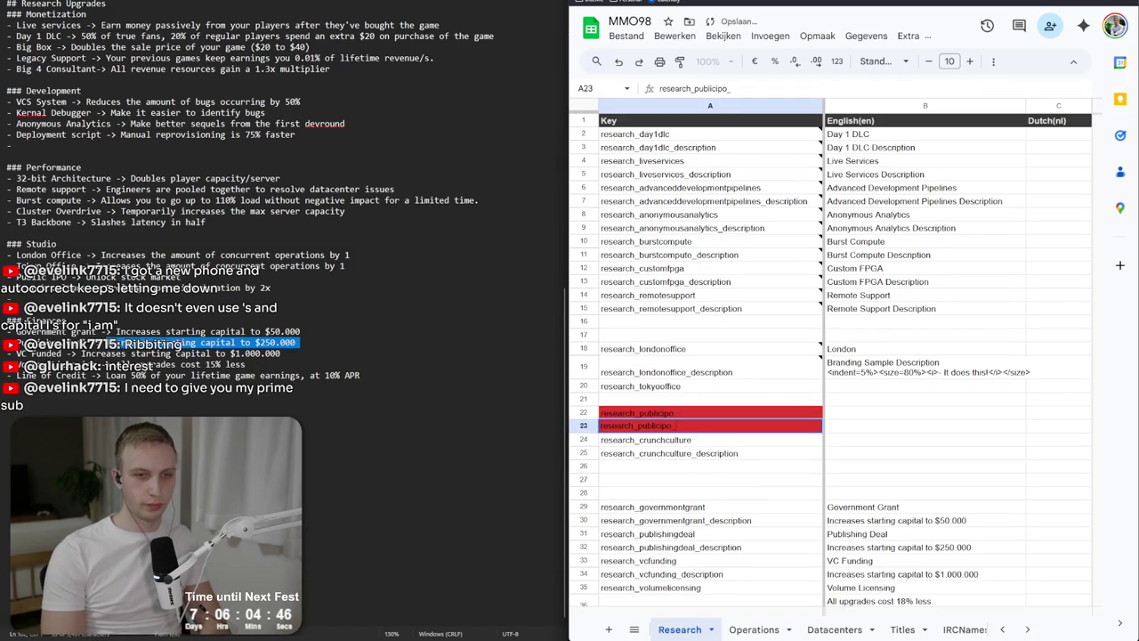
type("re_des")
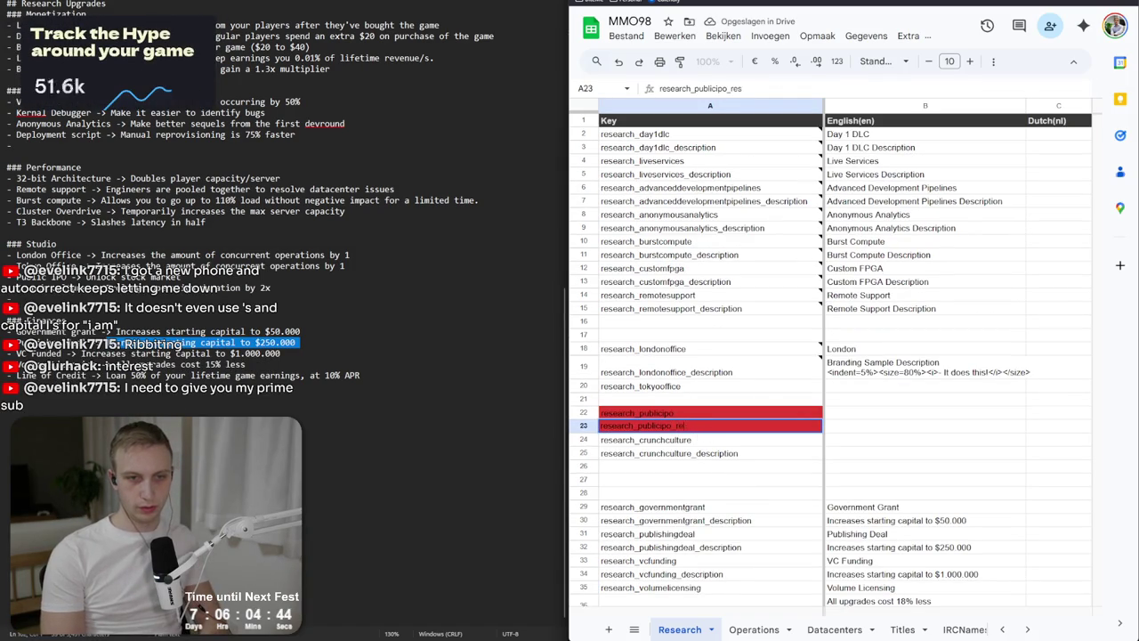
type("criptio")
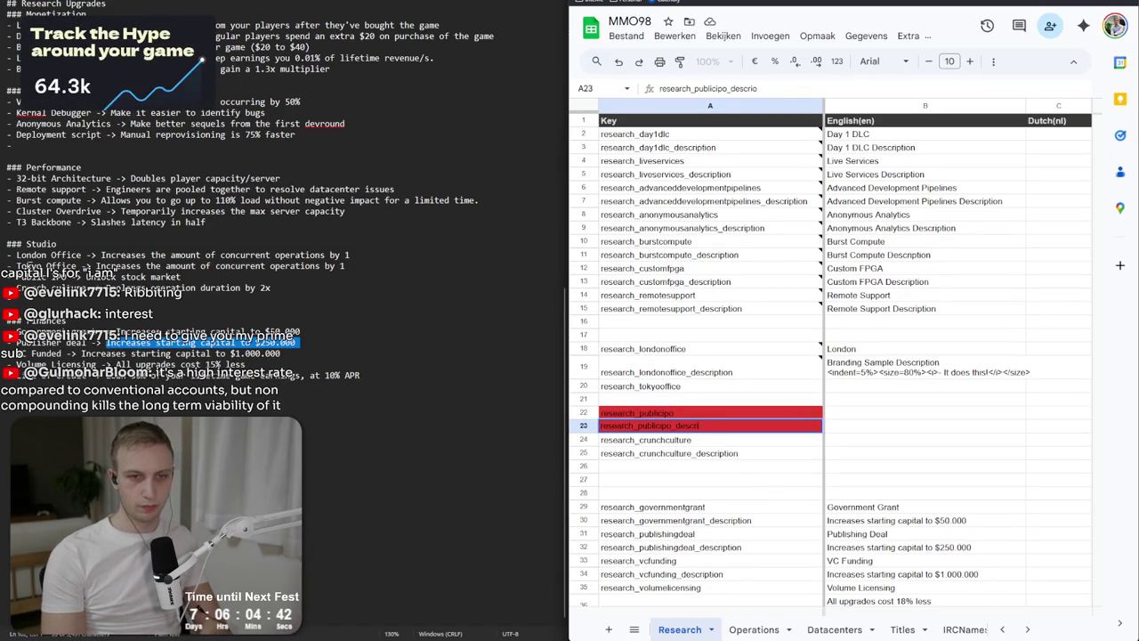
type("n")
key("Return")
Enter research_tokyooffice_description in row 21 under research_tokyooffice.
double_click(622, 399)
mouse_move(678, 374)
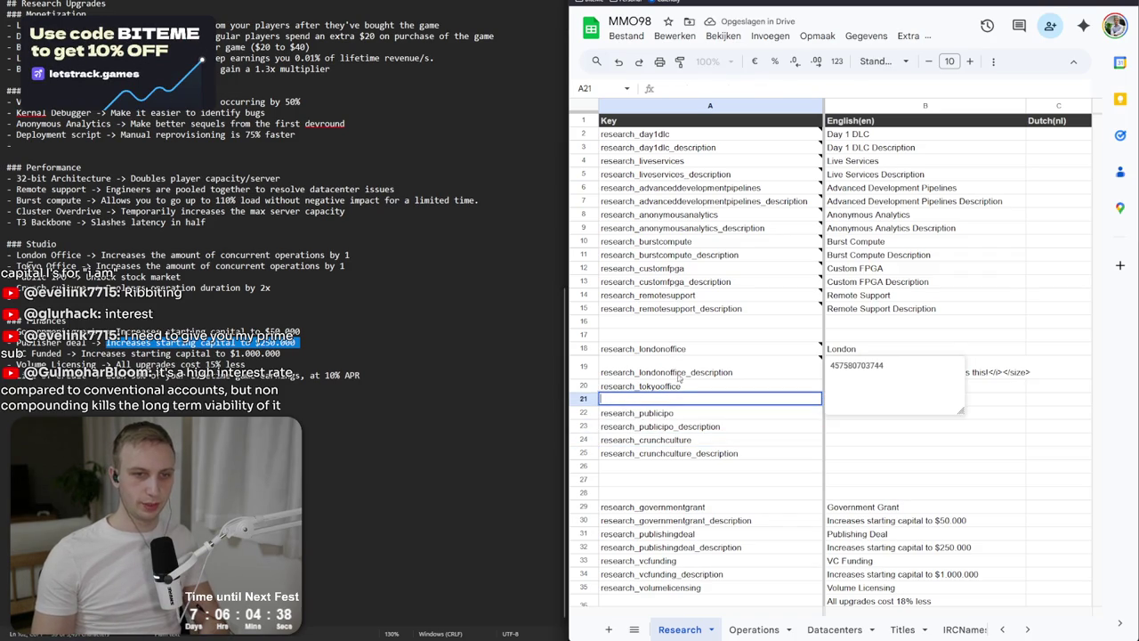
type("research_tokyooffice")
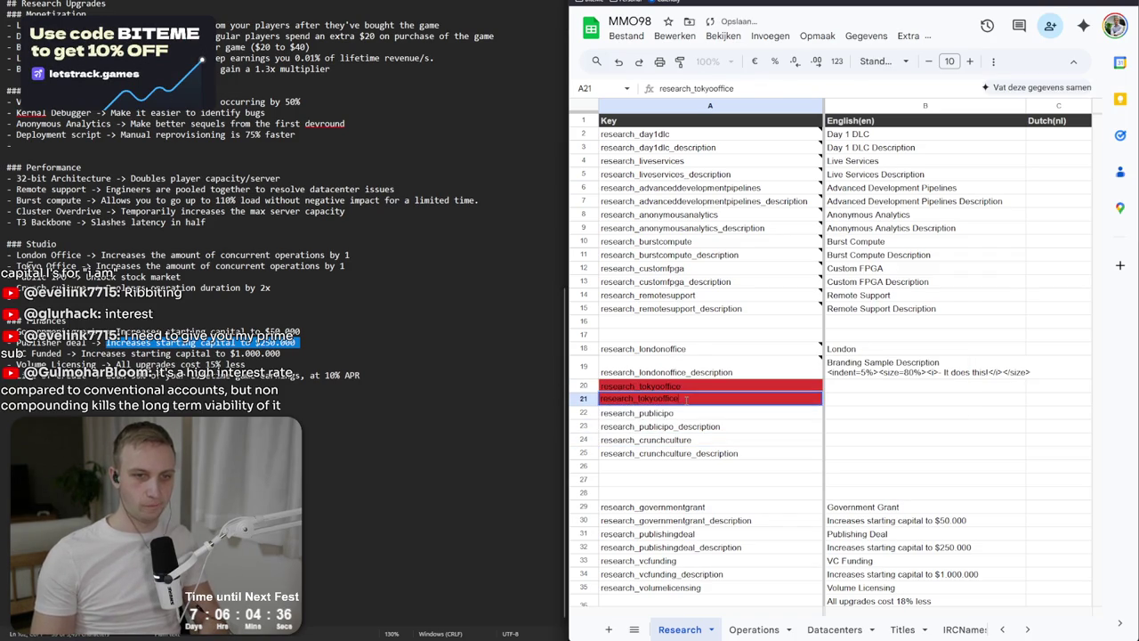
type("_description")
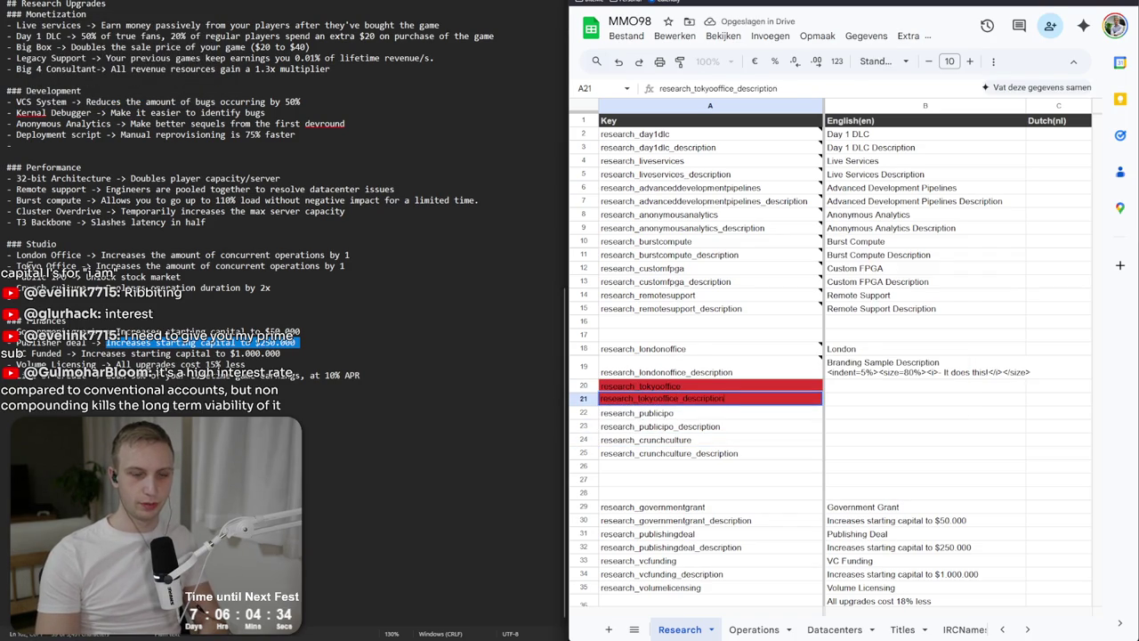
key("Tab")
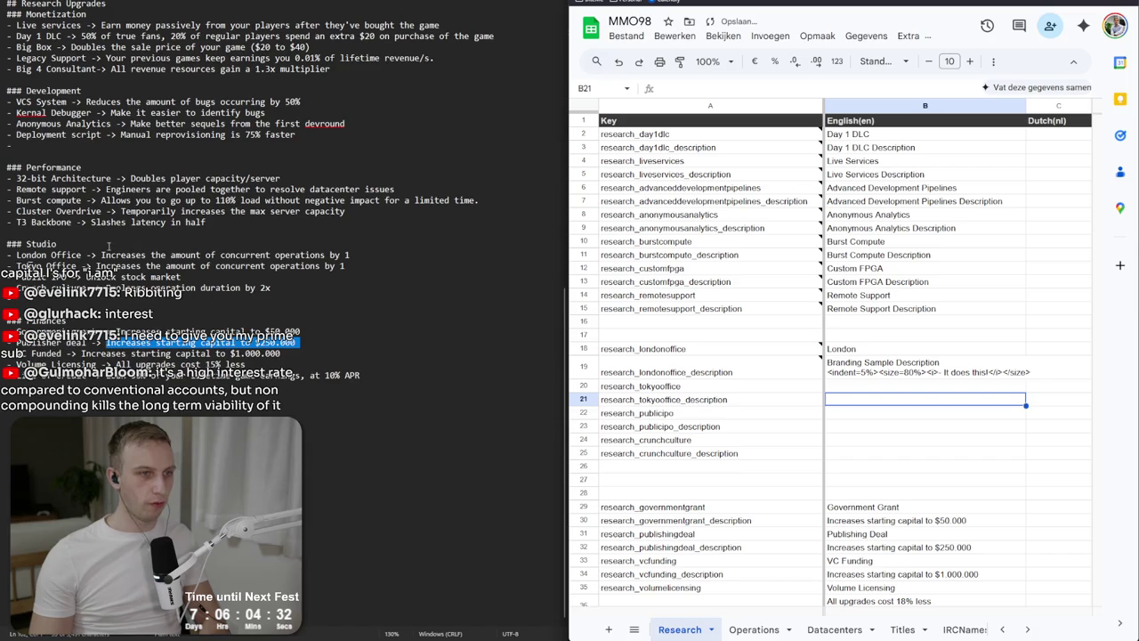
Paste the concurrent operations description from the notes into B20 and B21.
left_click_drag(102, 254, 418, 255)
key("ctrl+c")
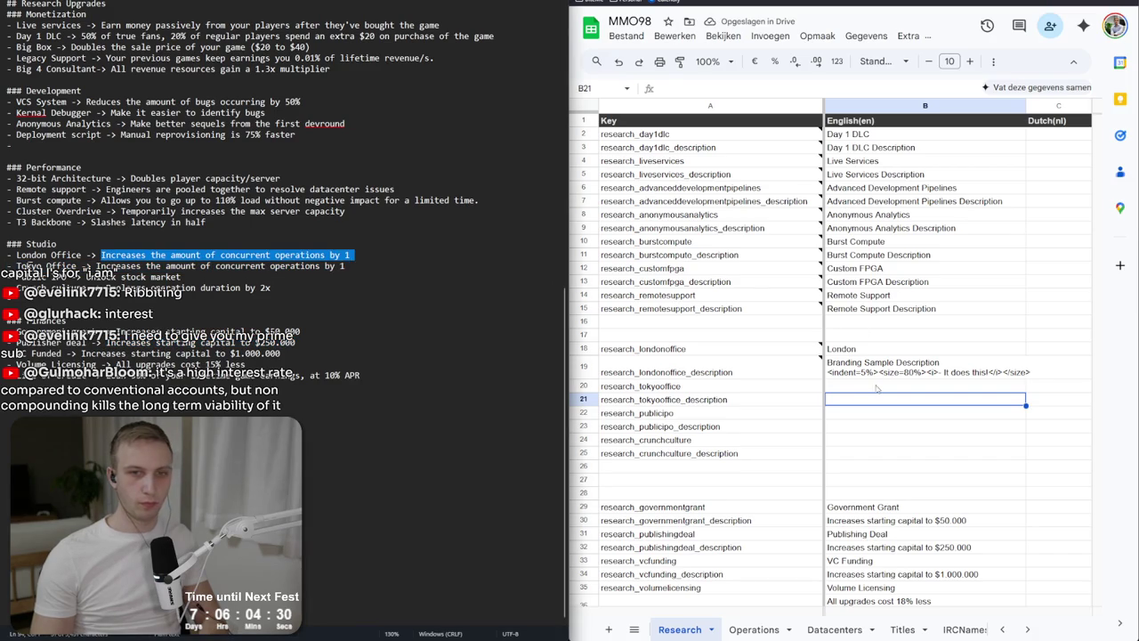
left_click(867, 390)
key("ctrl+v")
key("Down")
key("ctrl+v")
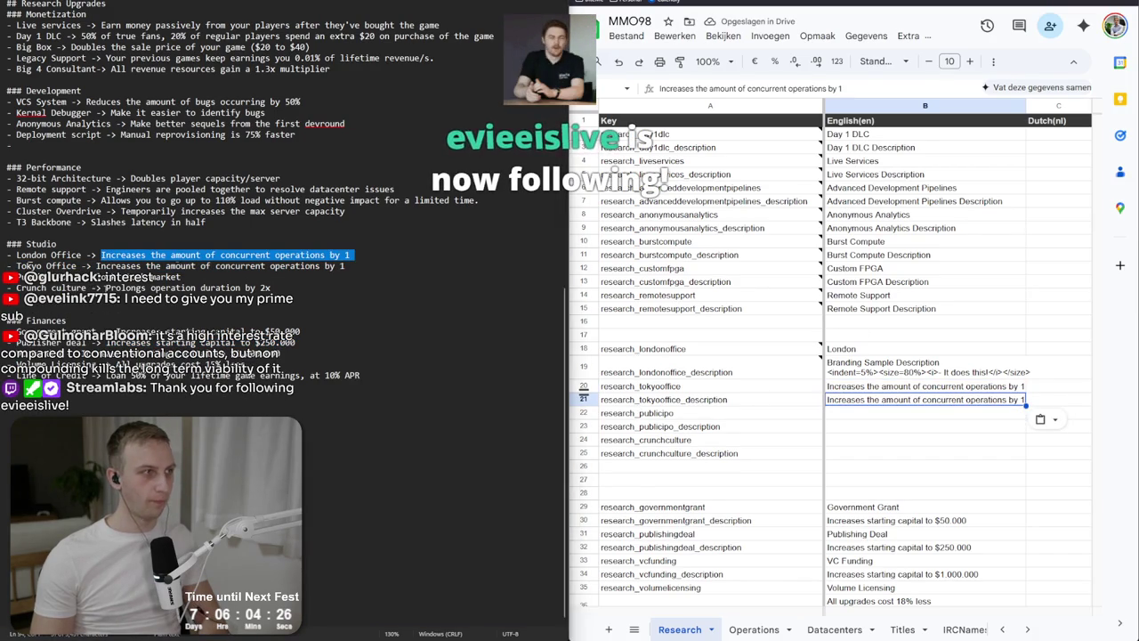
Paste the Crunch Culture description from the notes into its English cell.
left_click_drag(106, 288, 279, 287)
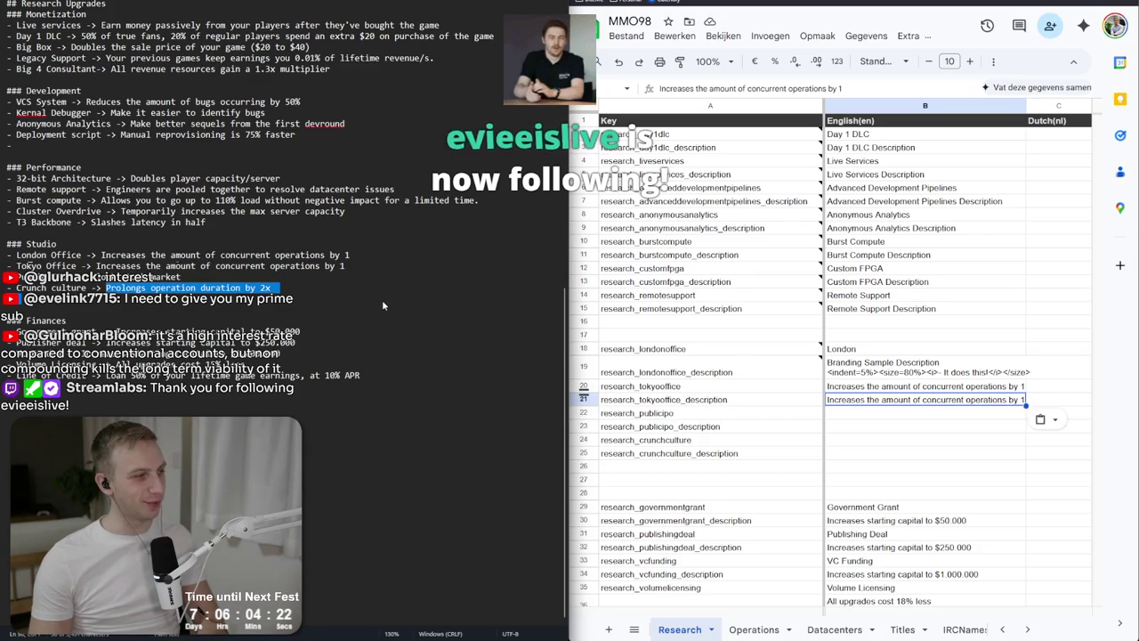
left_click(299, 282)
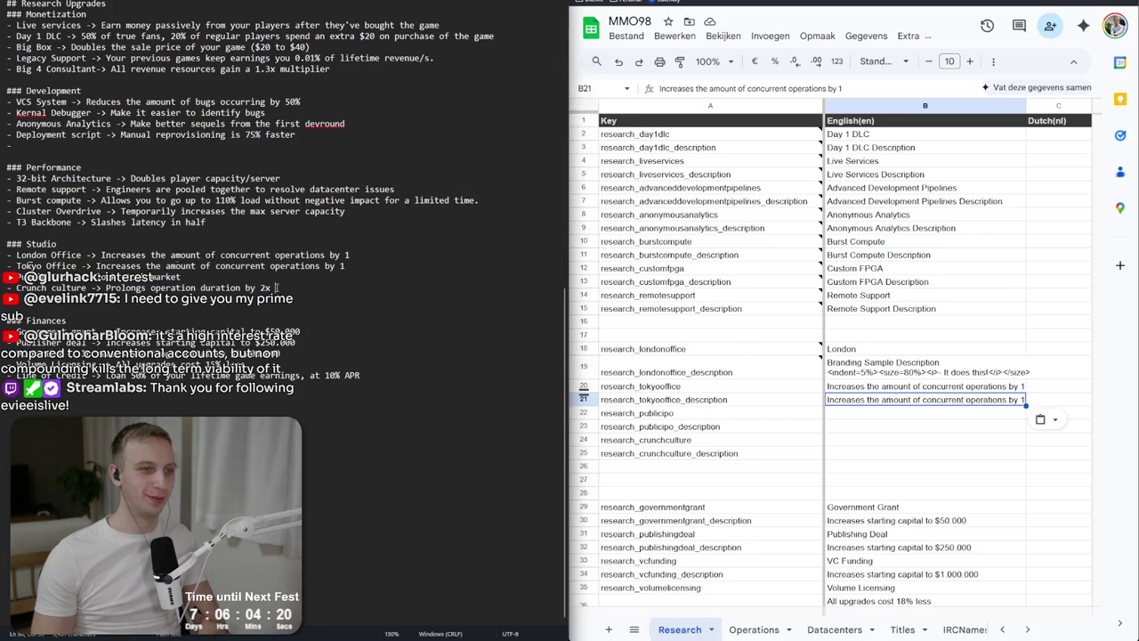
left_click_drag(277, 288, 105, 287)
key("ctrl+c")
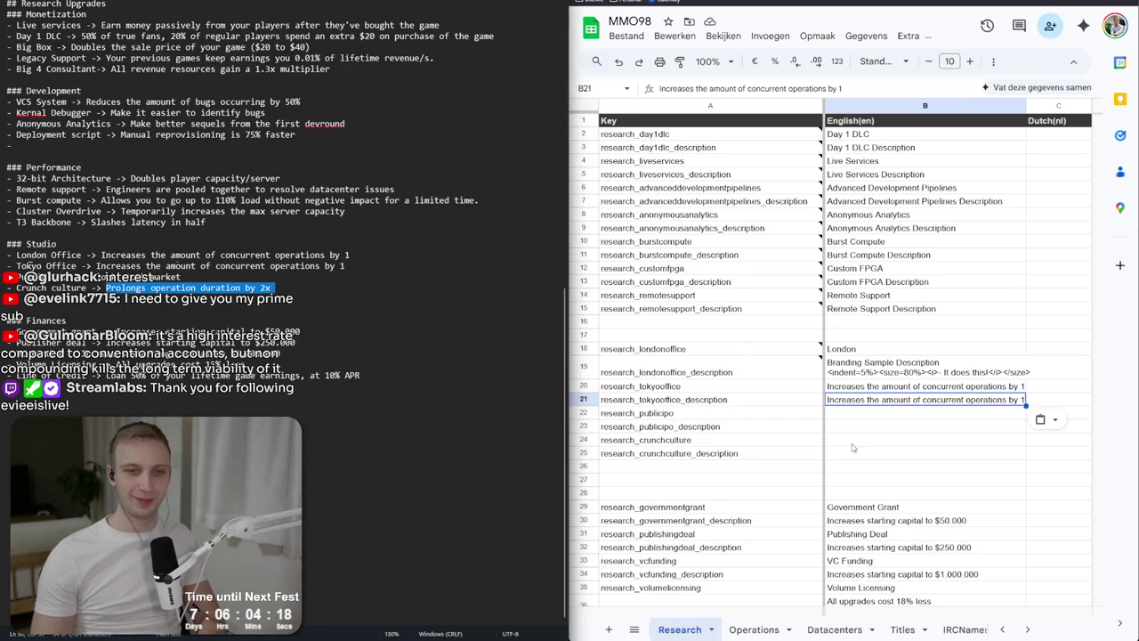
left_click(852, 447)
key("ctrl+v")
key("Up")
key("Up")
key("Up")
Name the Public IPO upgrade 'Public IPO' with the description 'Unlock the stock market'.
type("Public IPO")
key("Return")
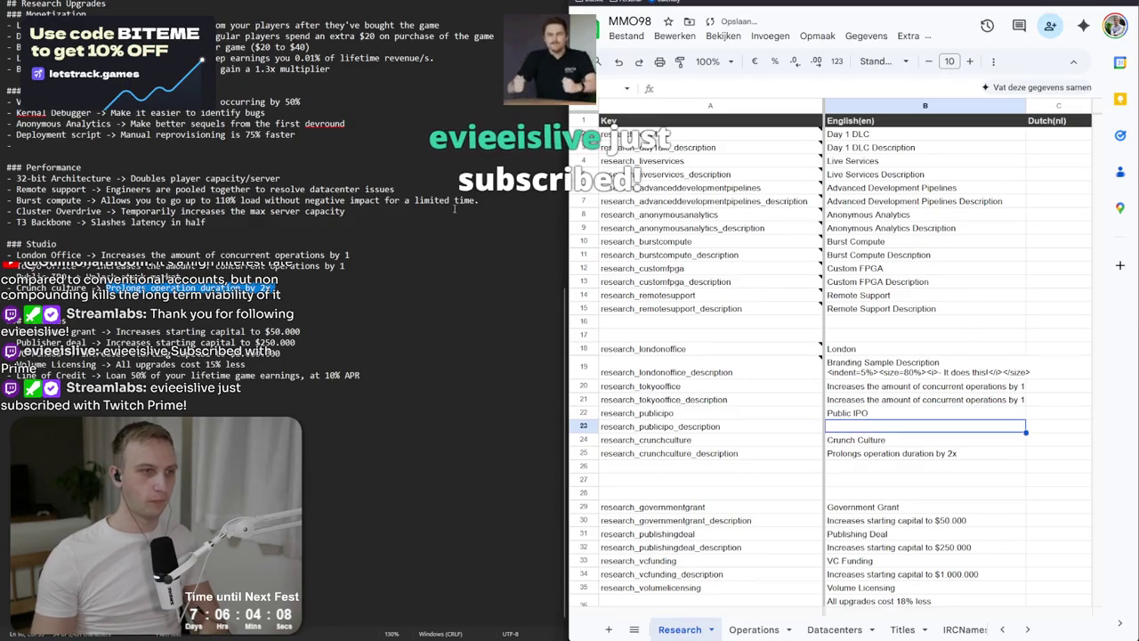
left_click_drag(276, 277, 87, 277)
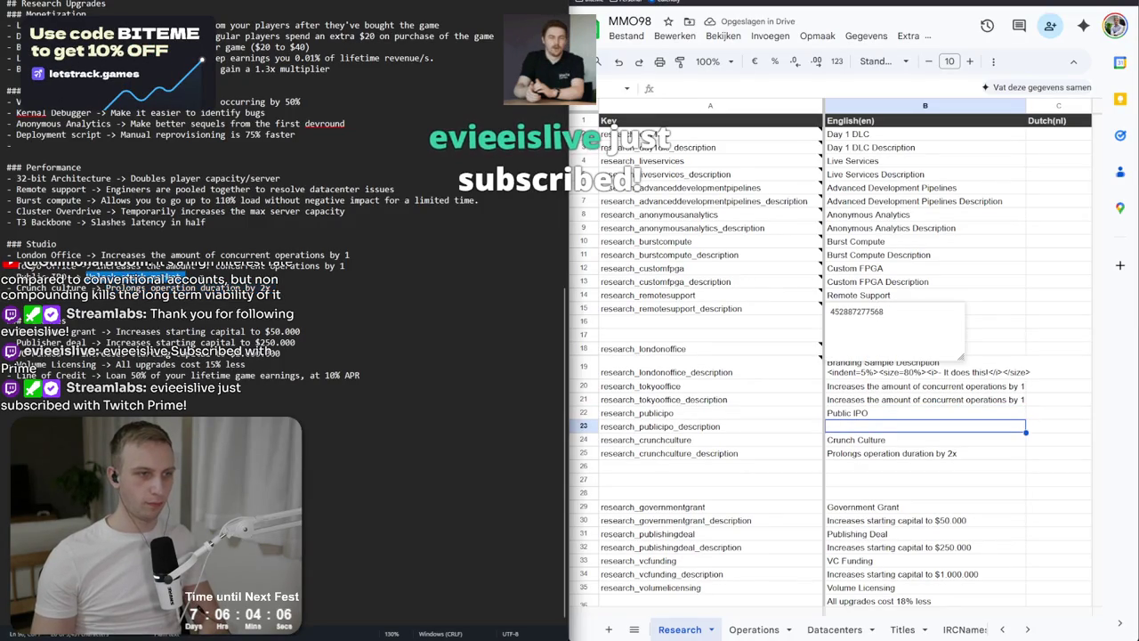
type("Unlock stock market")
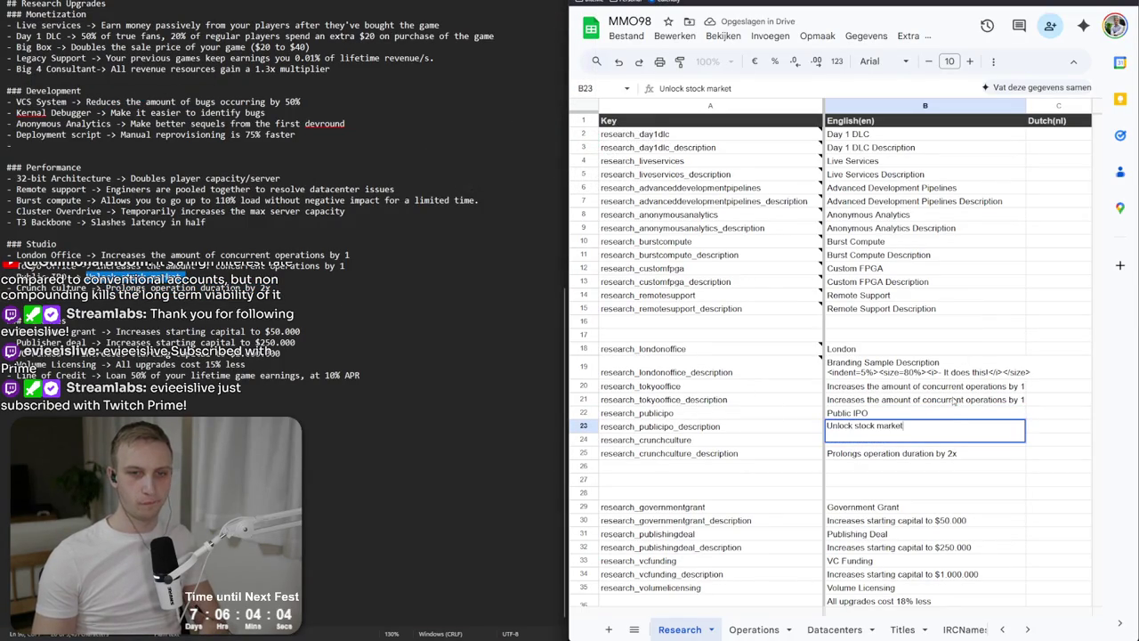
key("Return")
type("Crunch Culture")
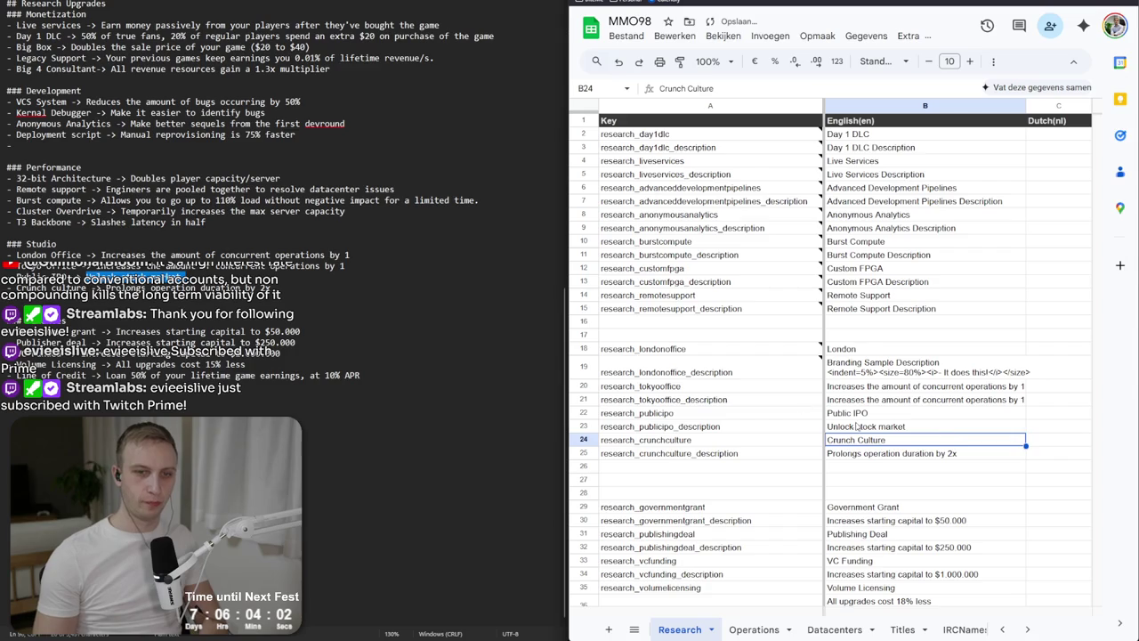
double_click(856, 426)
type("the")
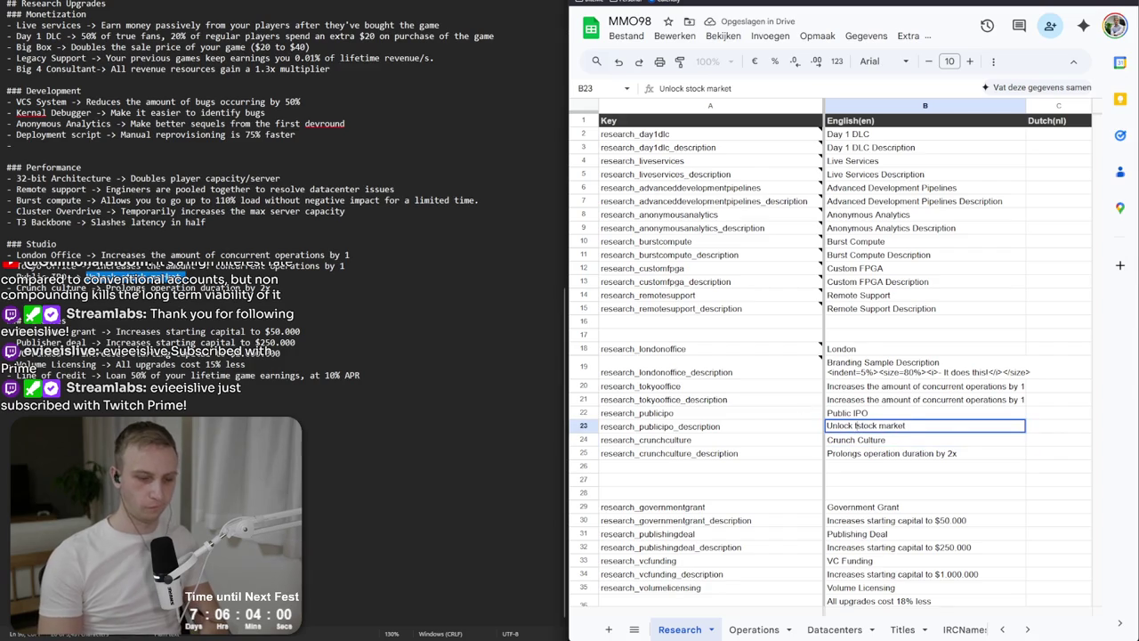
key("Return")
Enter the English names 'London Office' and 'Tokyo Office'.
left_click(845, 372)
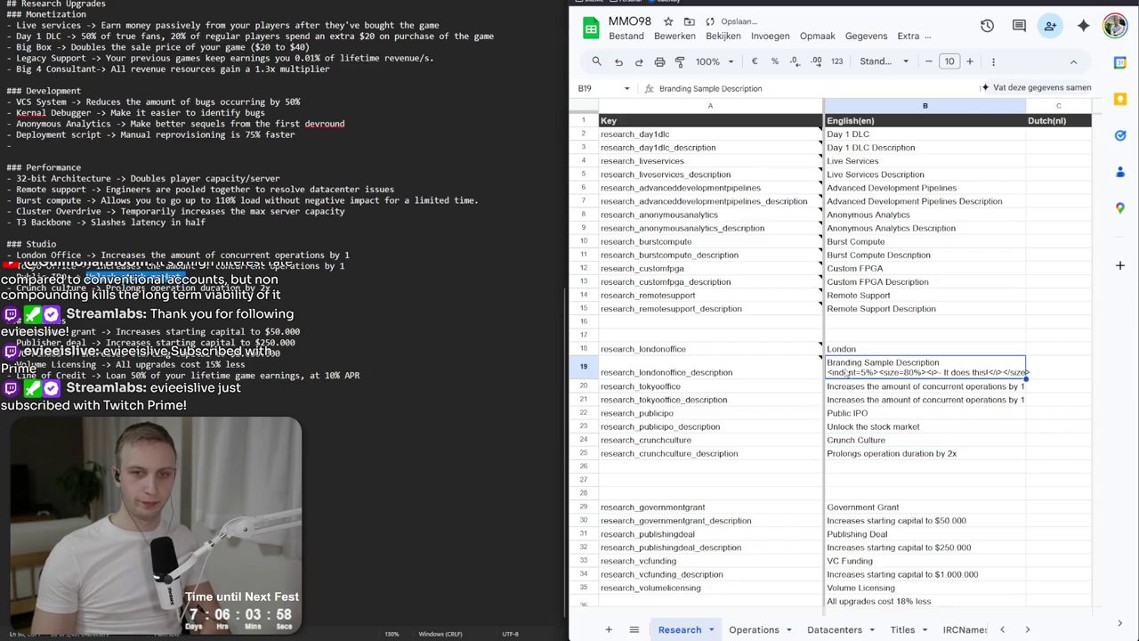
key("Up")
key("Left")
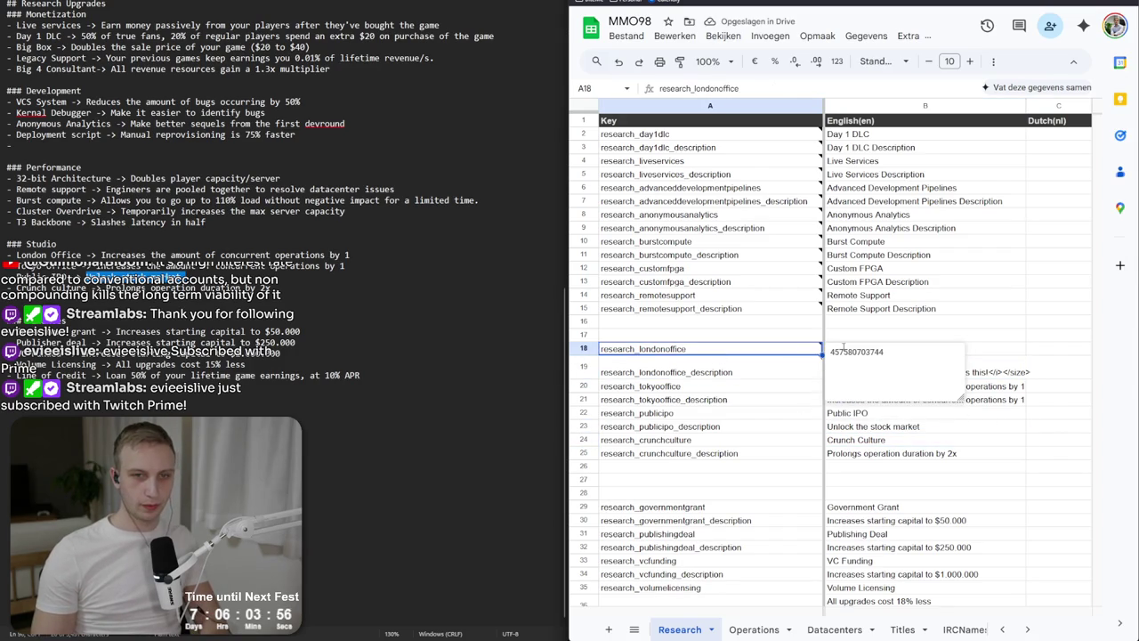
key("Right")
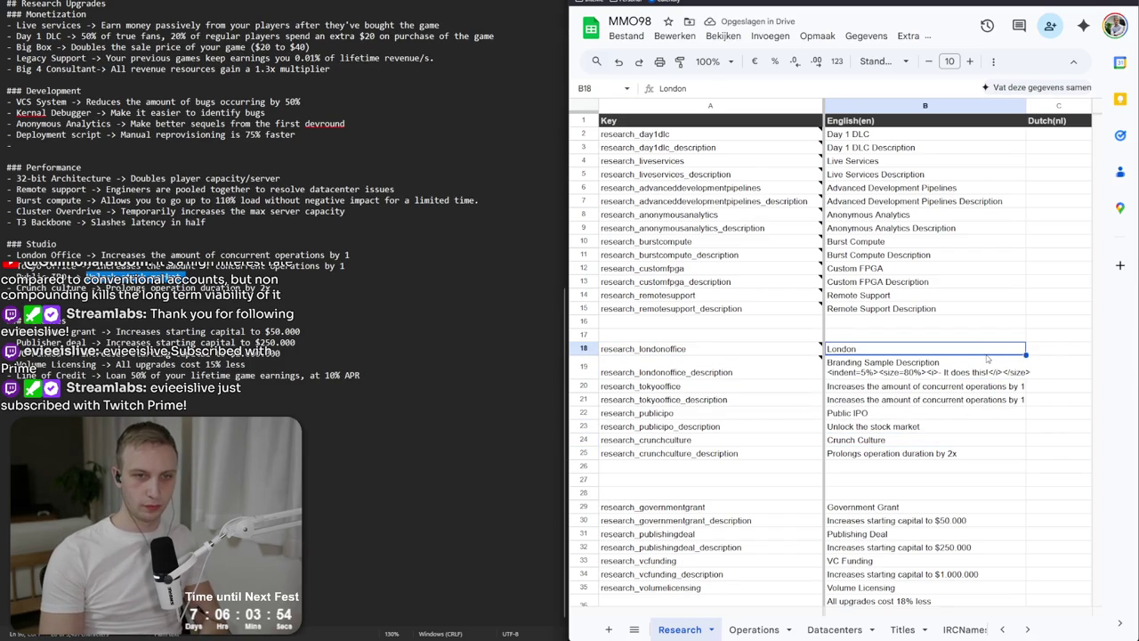
type("O")
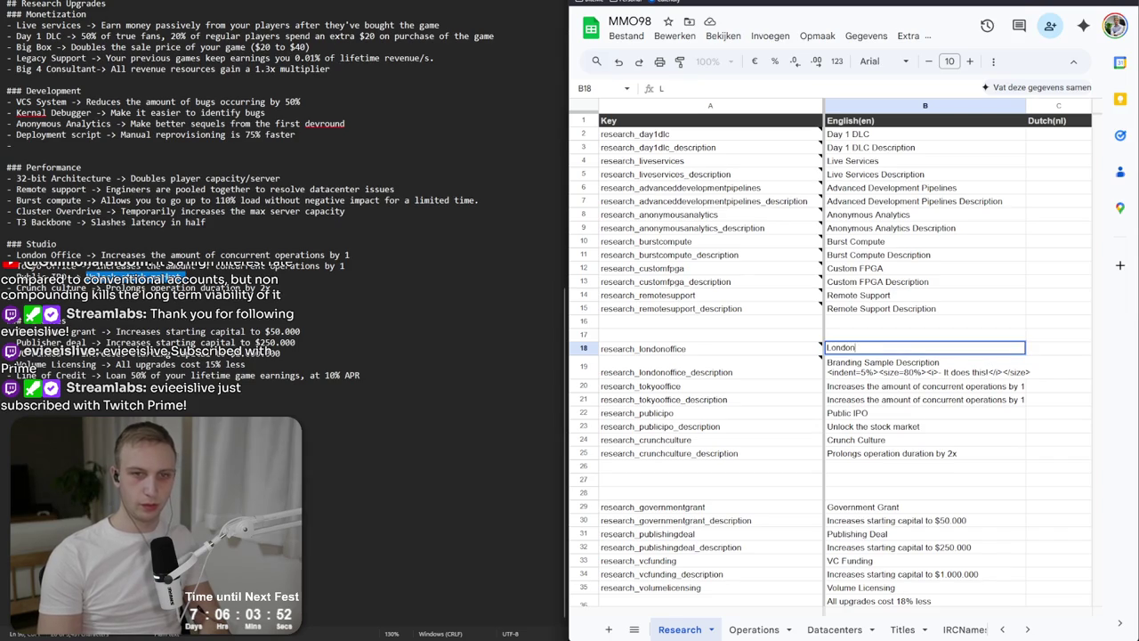
key("Return")
key("Down")
type("Tokyo Office")
key("Return")
Copy the concurrent operations description into the London Office description cell B19.
key("Up")
key("Up")
key("Down")
key("Down")
key("ctrl+c")
key("Up")
key("Up")
key("ctrl+v")
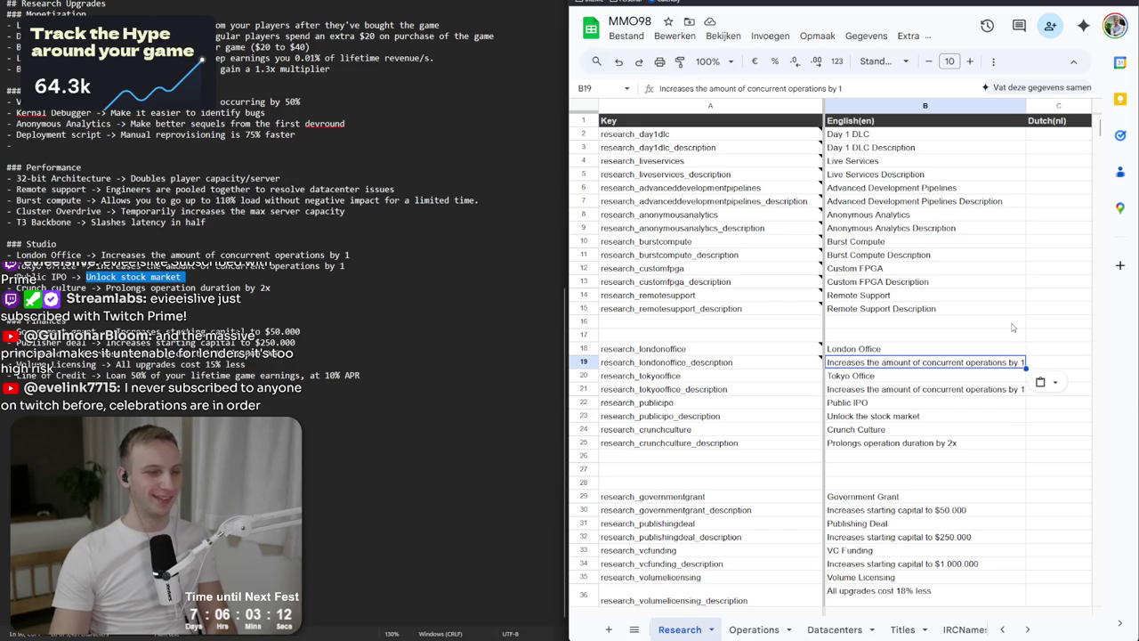
Insert eight empty rows above the development keys at row 6.
left_click(364, 220)
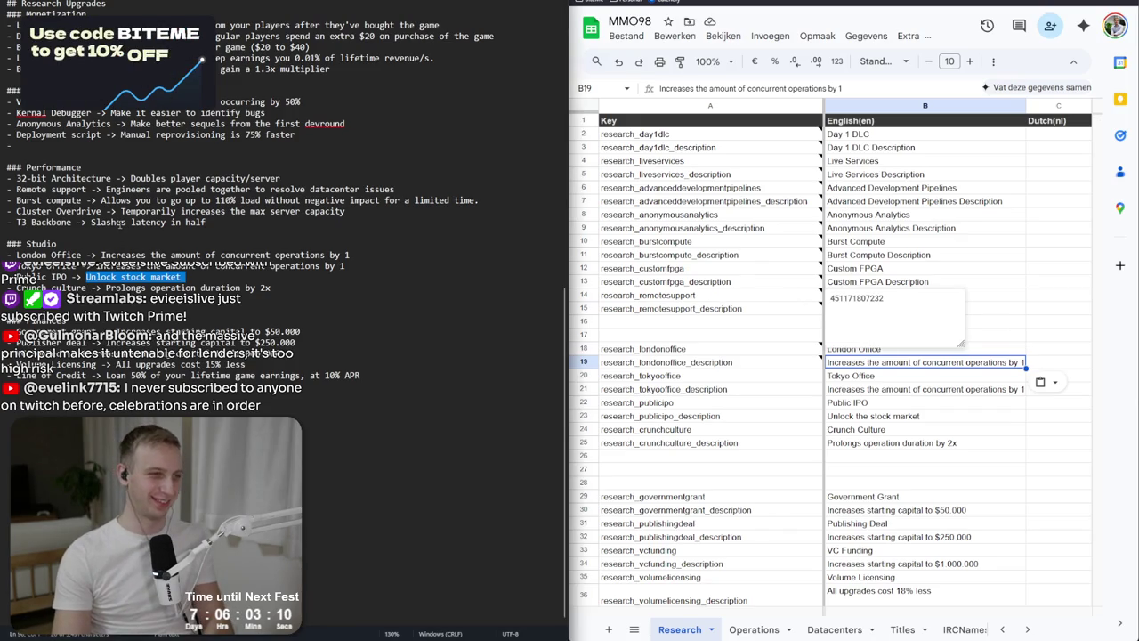
left_click(717, 312)
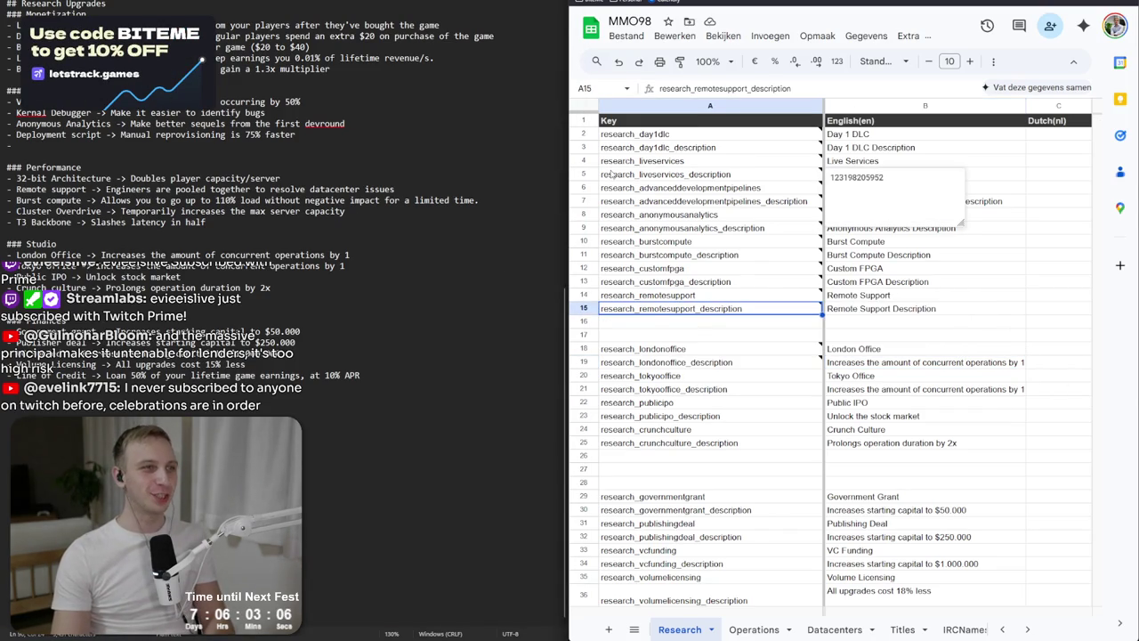
left_click(623, 133)
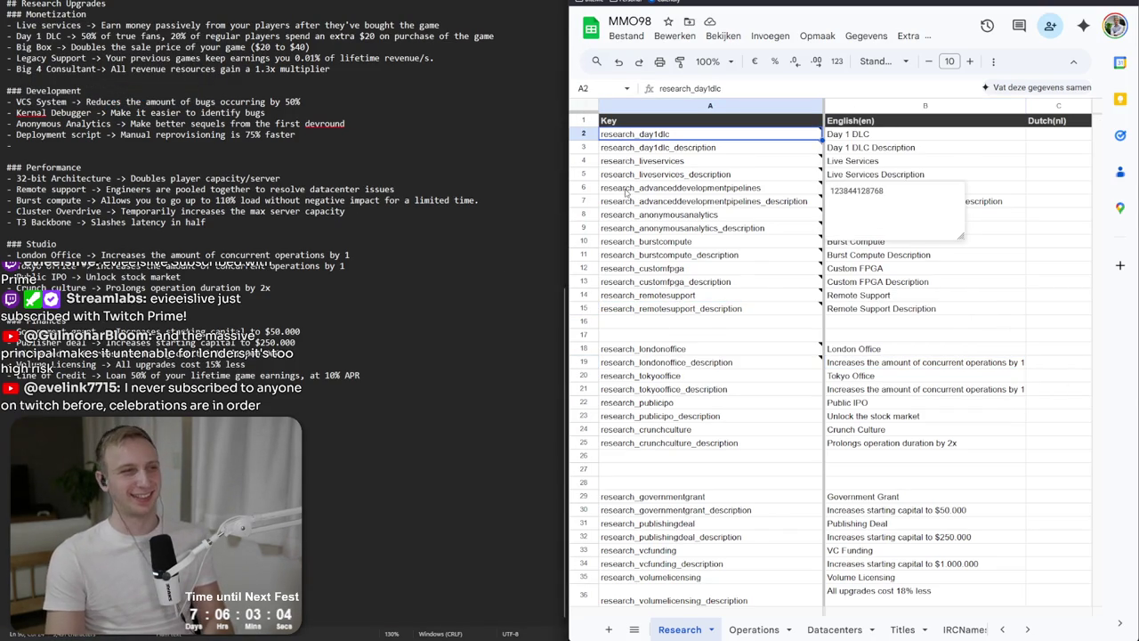
left_click_drag(627, 190, 641, 283)
right_click(641, 283)
left_click(682, 272)
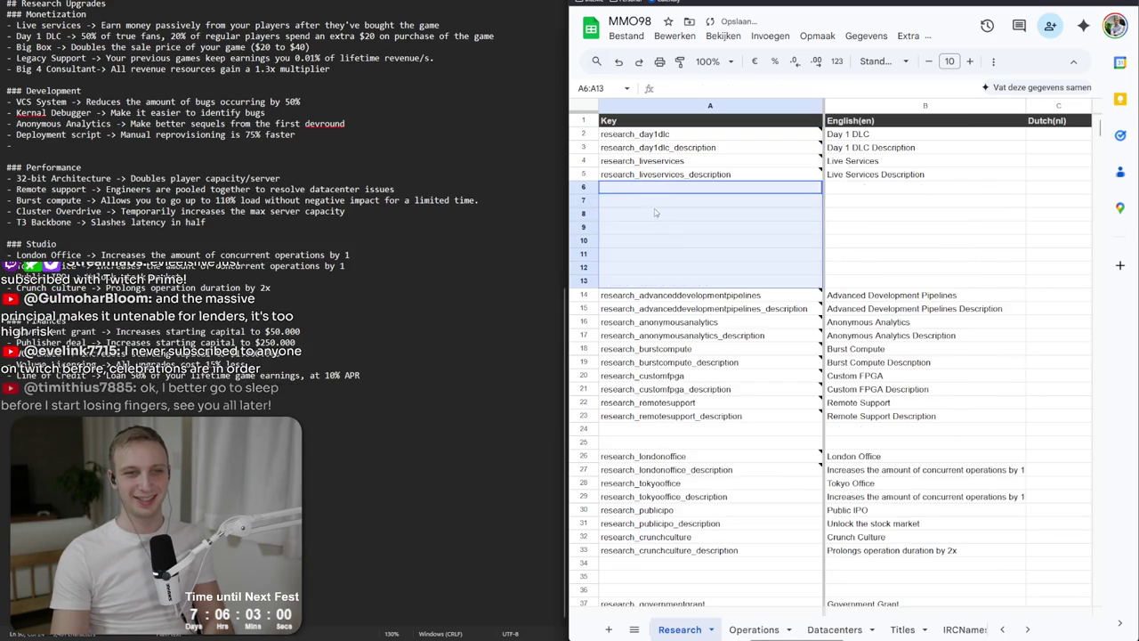
Add the research_bigbox key and research_bigbox_description in rows 6 and 7.
left_click(650, 192)
type("research_bigbox")
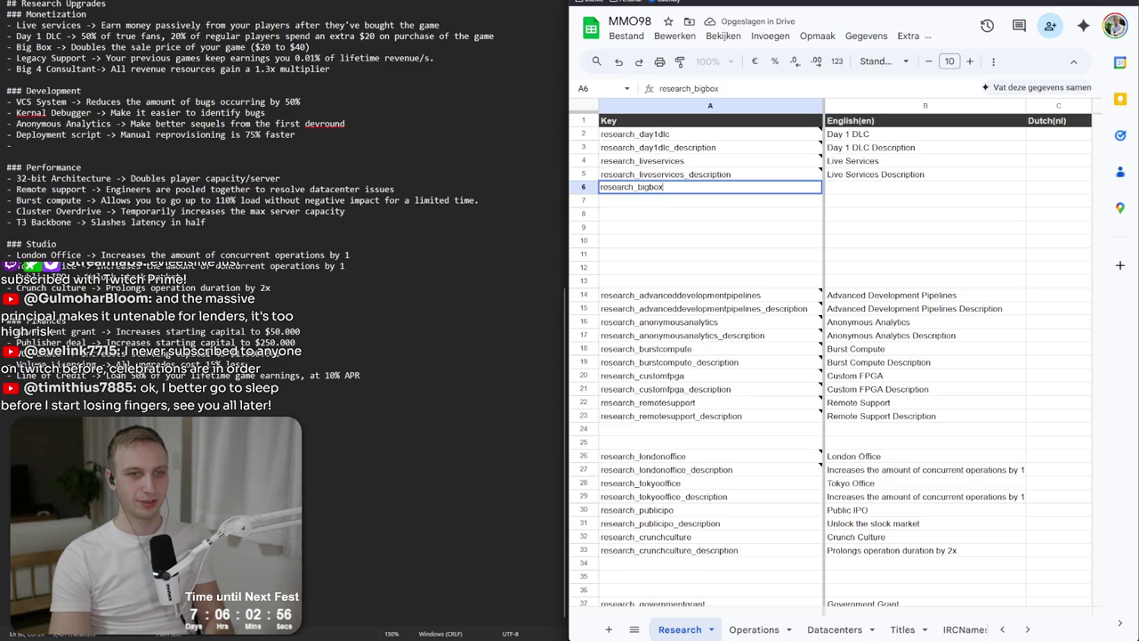
key("Return")
key("Up")
key("ctrl+c")
key("Down")
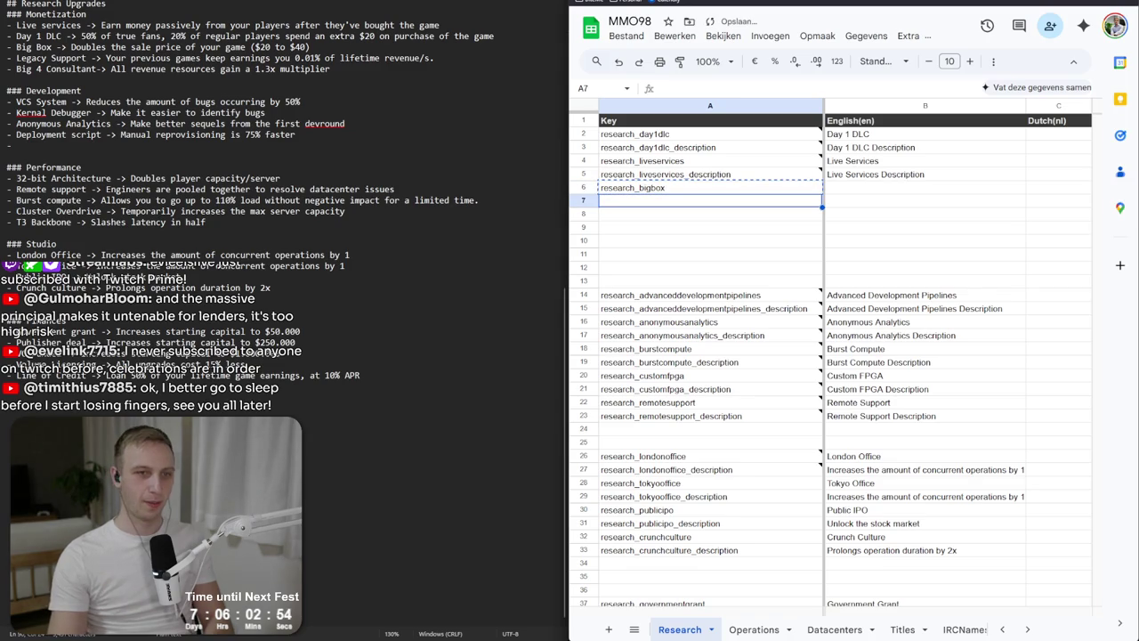
type("research_bigbox_d")
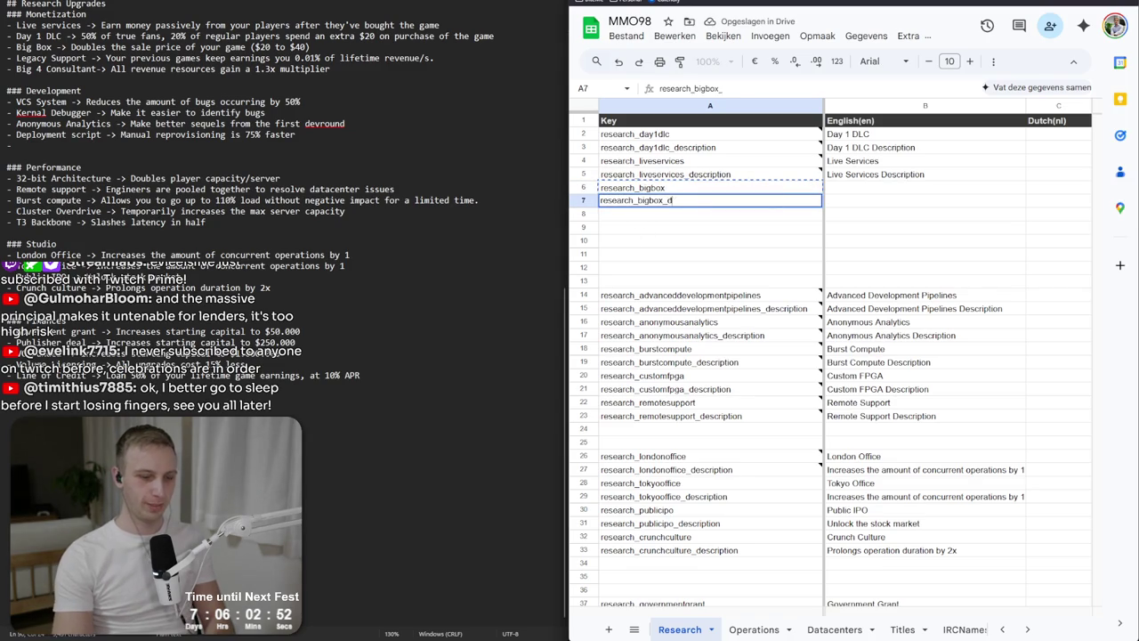
type("escription")
key("Return")
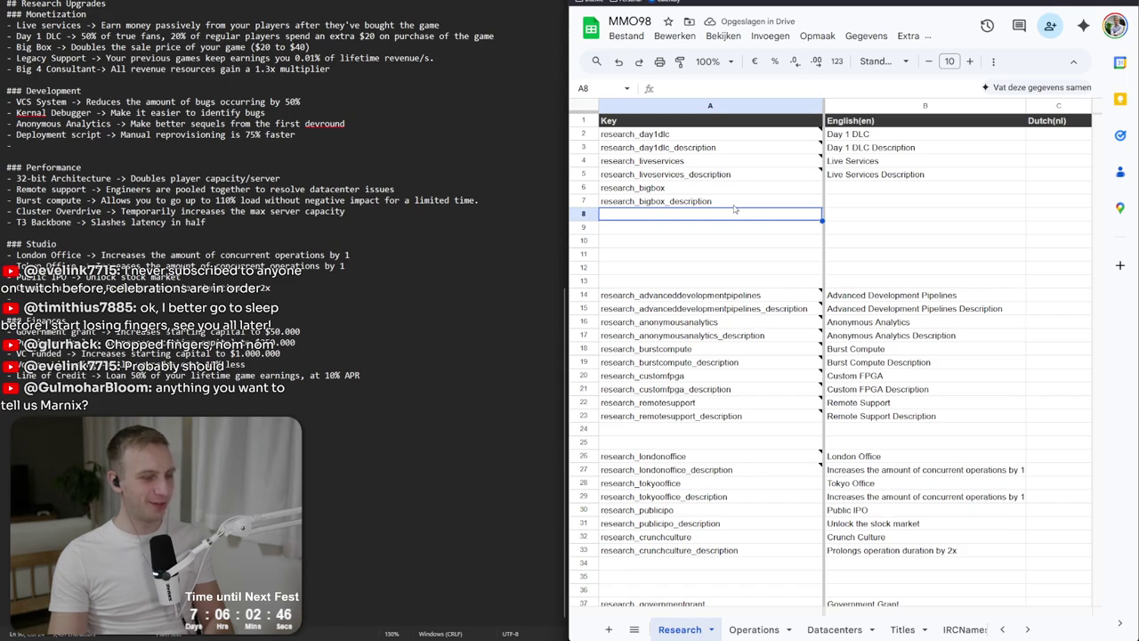
Add research_legacysupport and research_legacysupport_description in rows 8 and 9, fixing a typo.
double_click(730, 214)
type("research_legacysu")
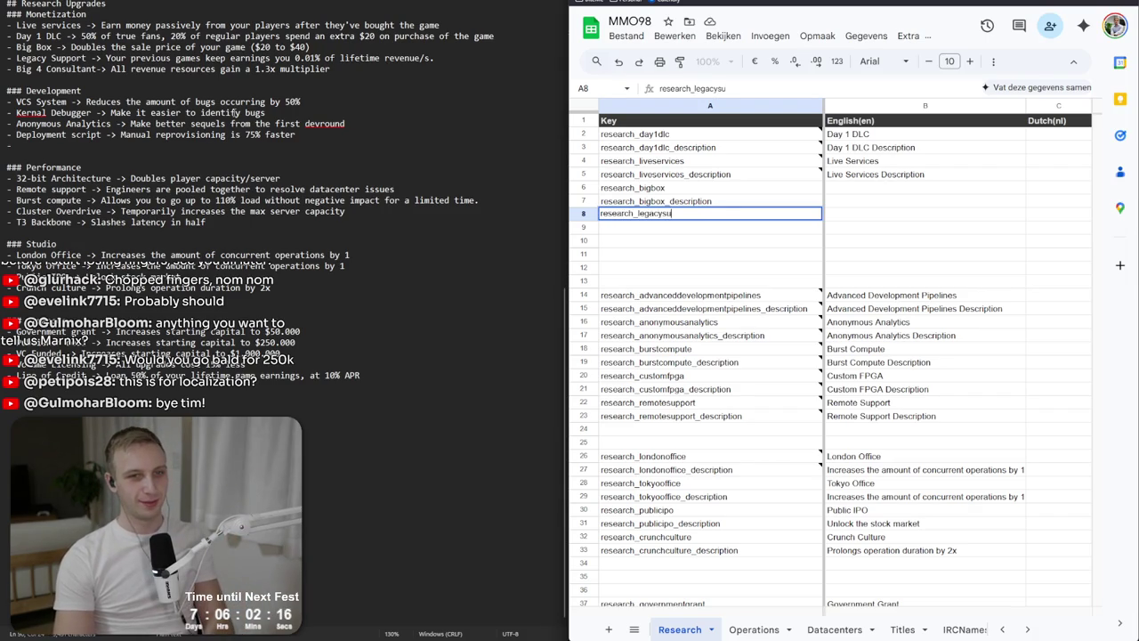
type("pportt")
key("Return")
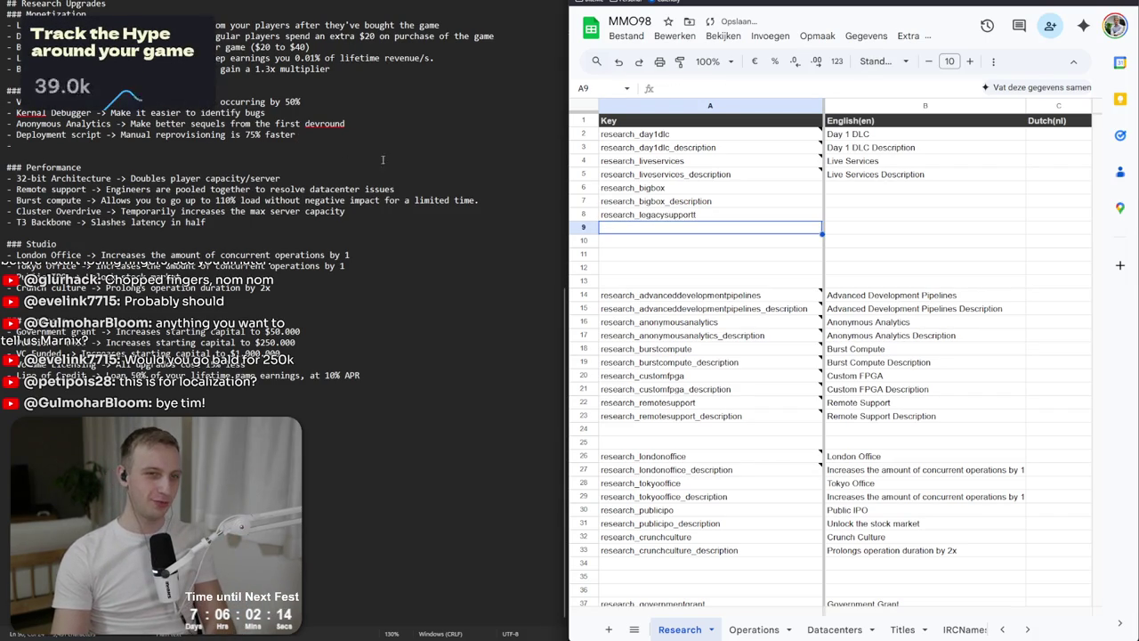
key("Up")
key("Return")
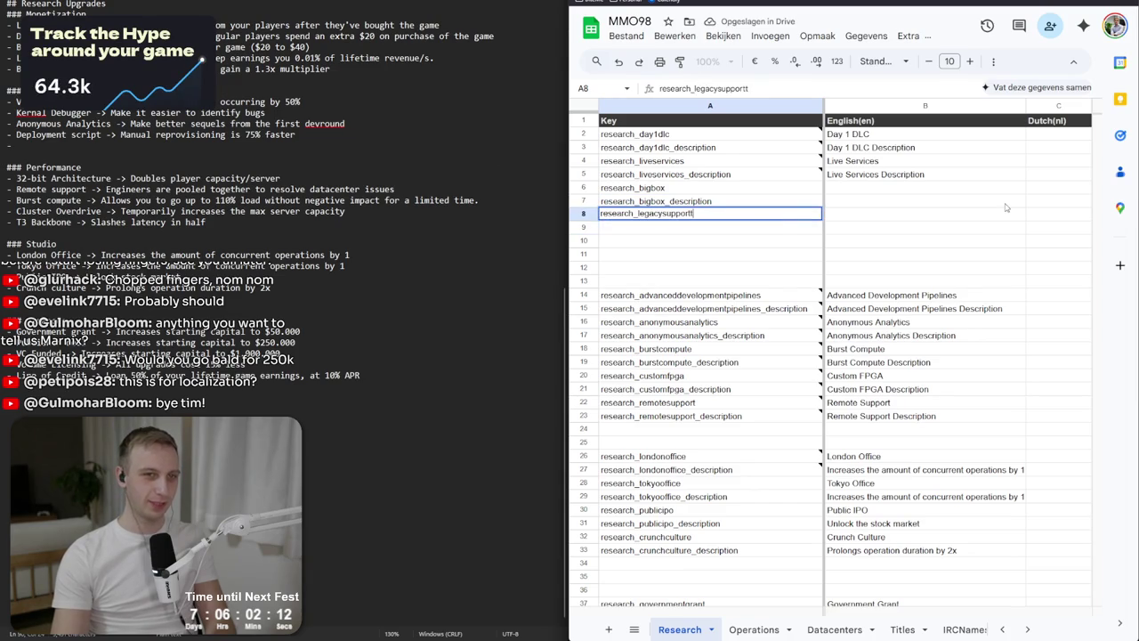
key("Return")
key("ctrl+v")
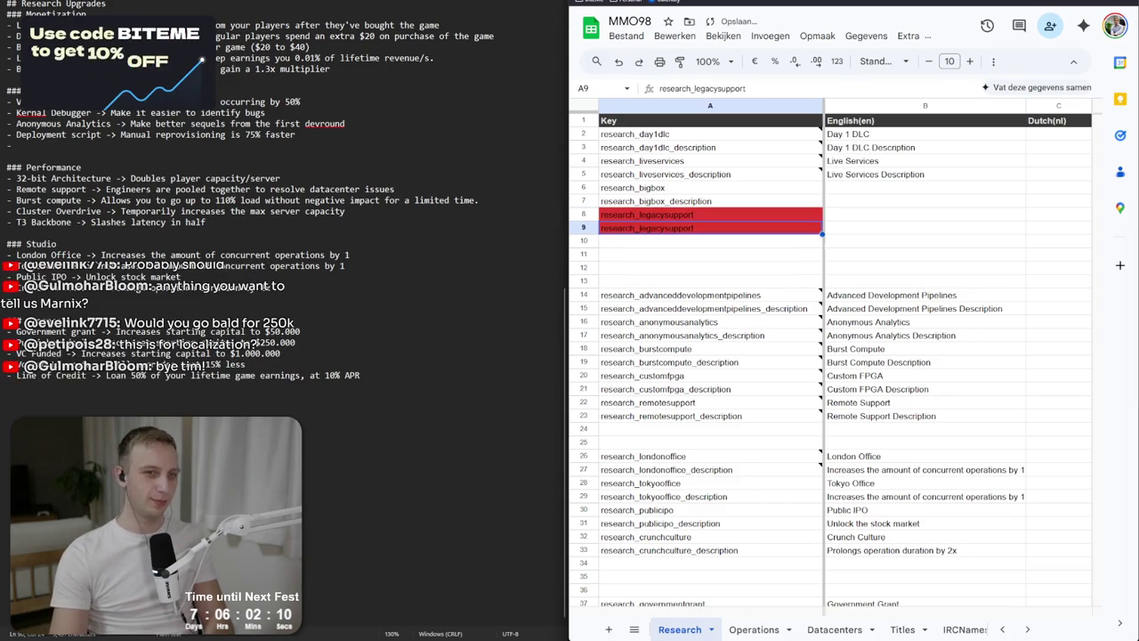
key("Return")
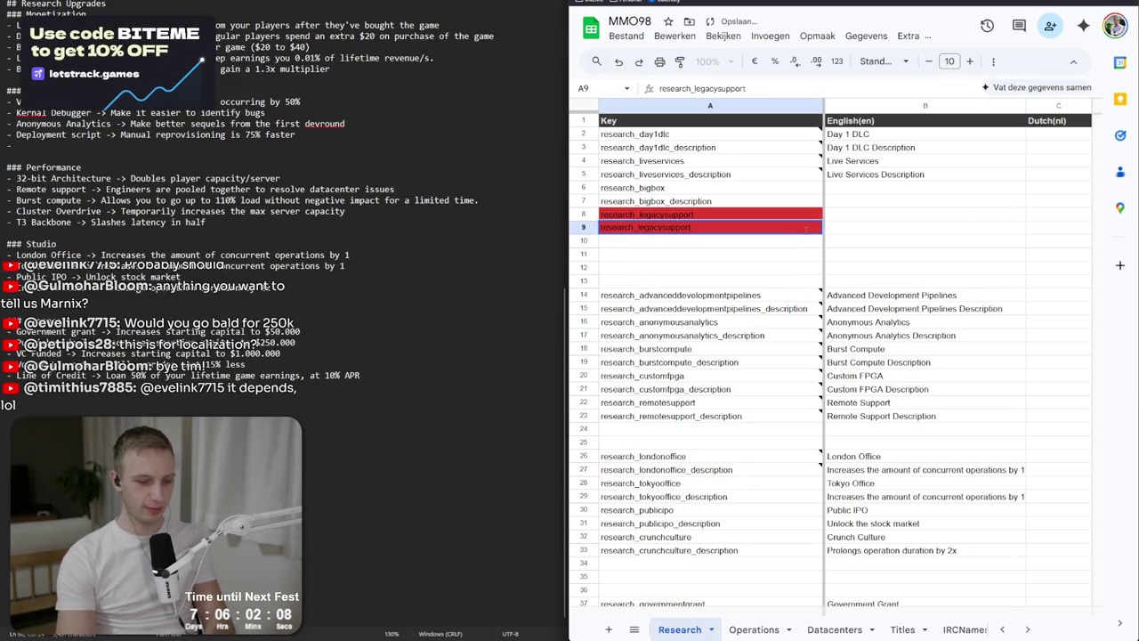
type("_descrip")
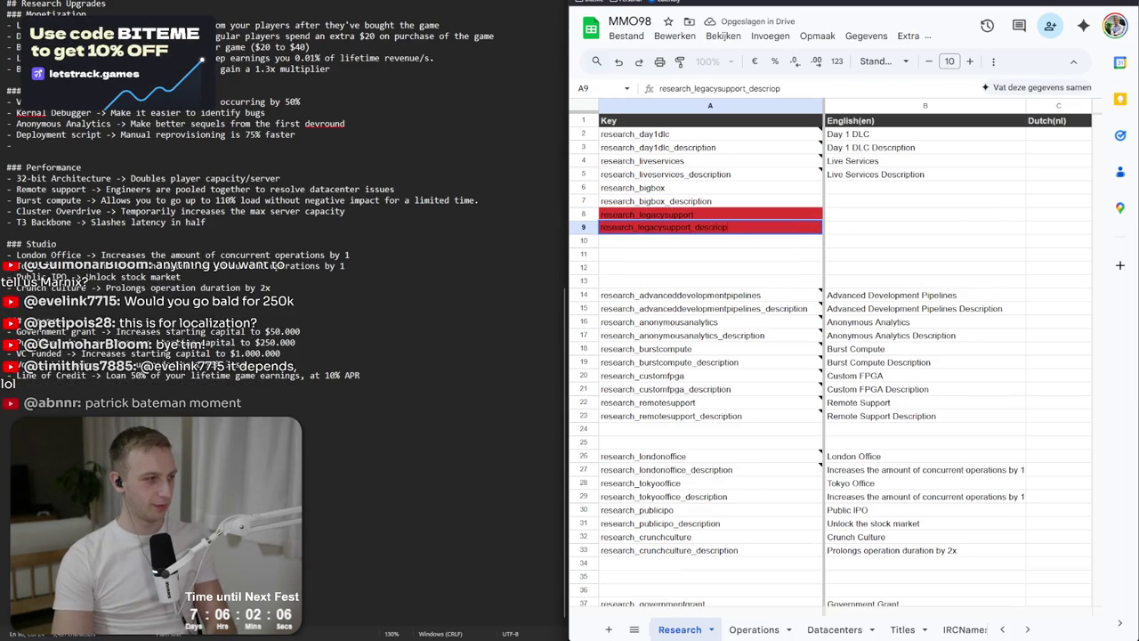
type("tionn")
key("Return")
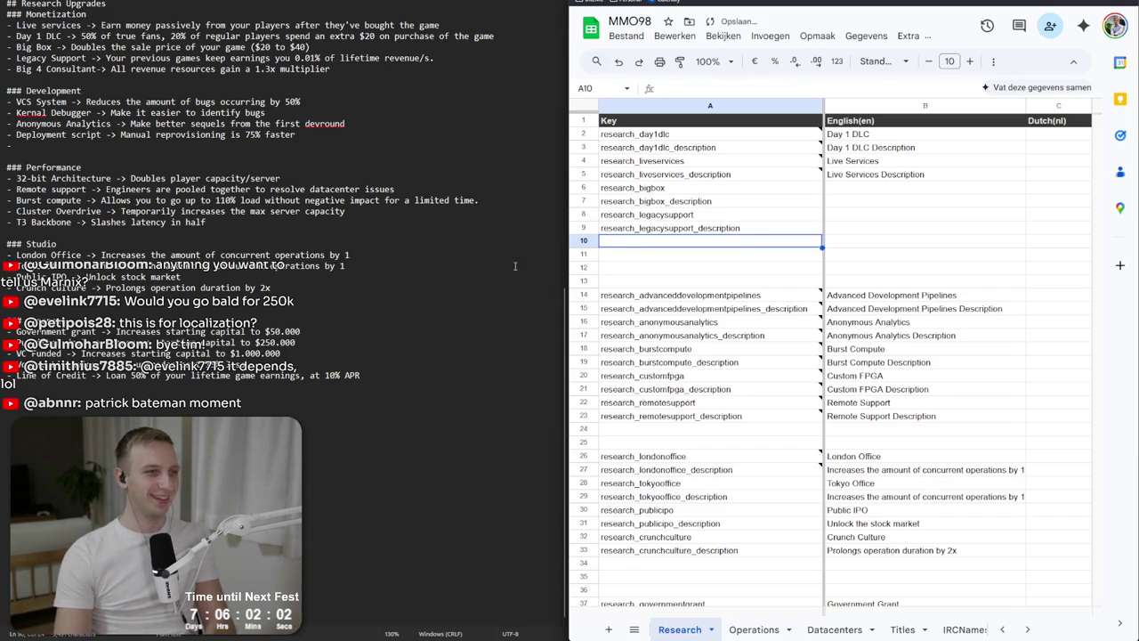
Add research_big4consultant and research_big4consultant_description in rows 10 and 11.
type("re")
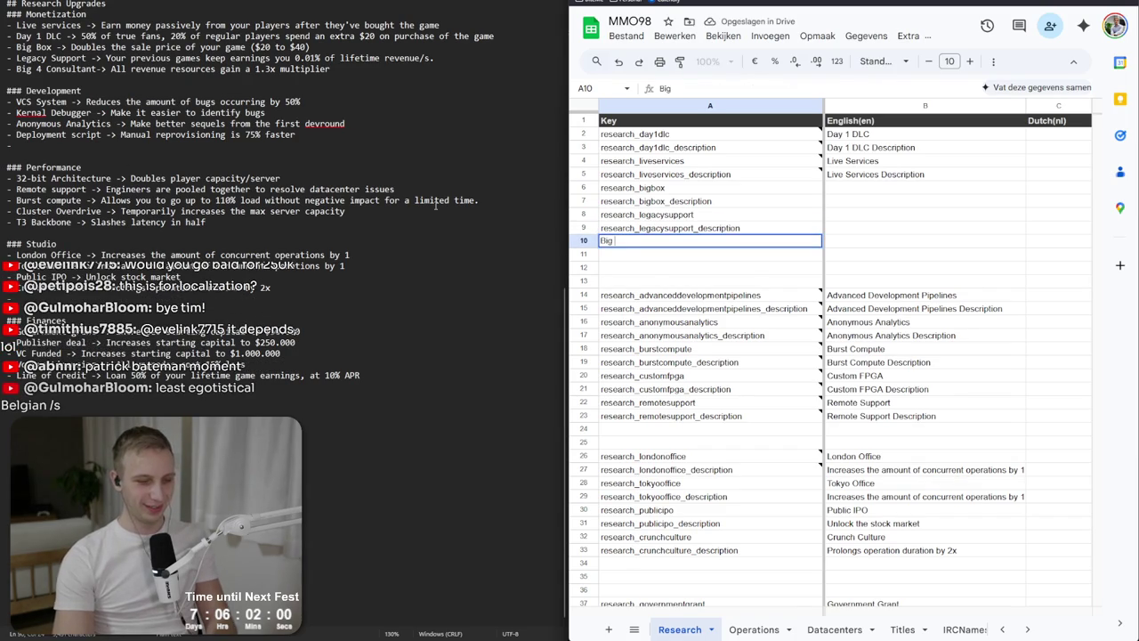
key("BackSpace")
key("BackSpace")
type("researc")
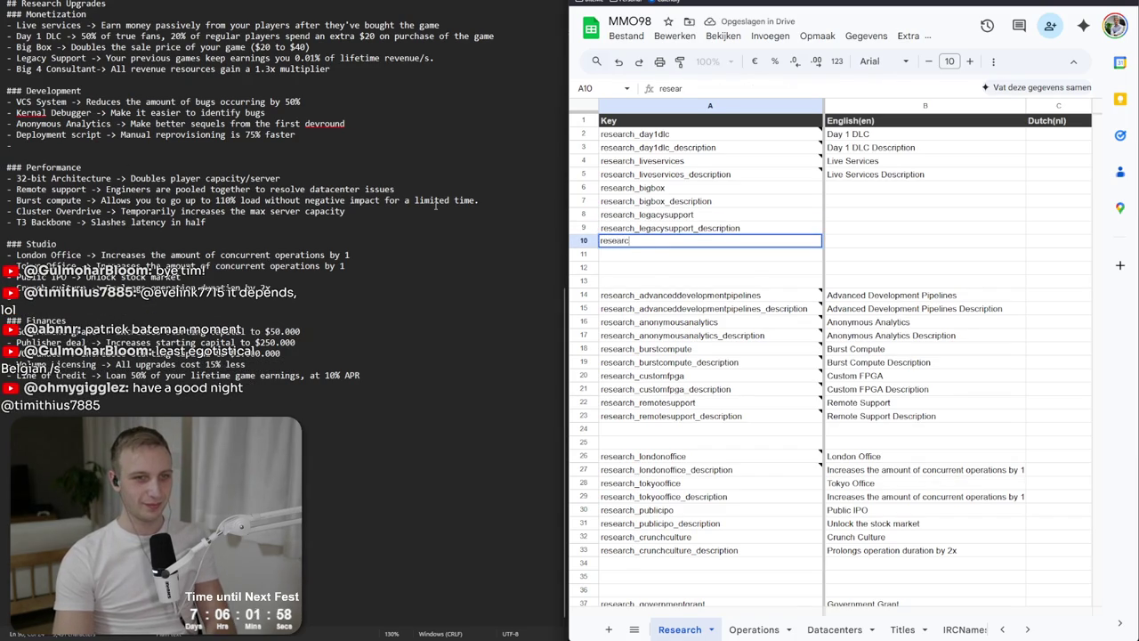
type("h_big4")
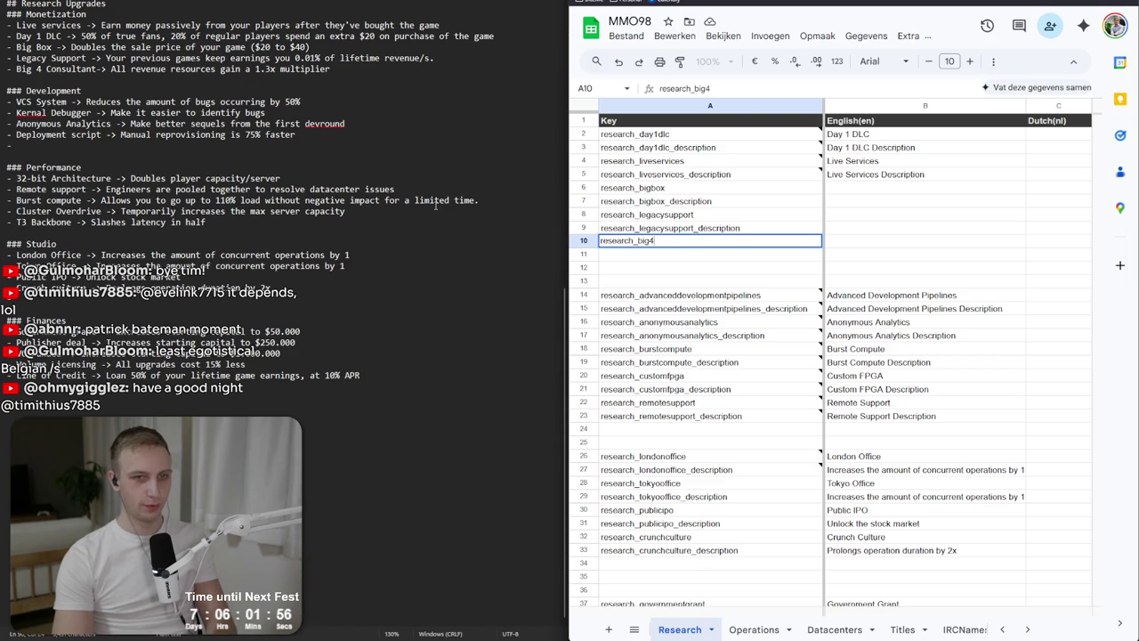
type("cohnnss")
key("BackSpace")
key("BackSpace")
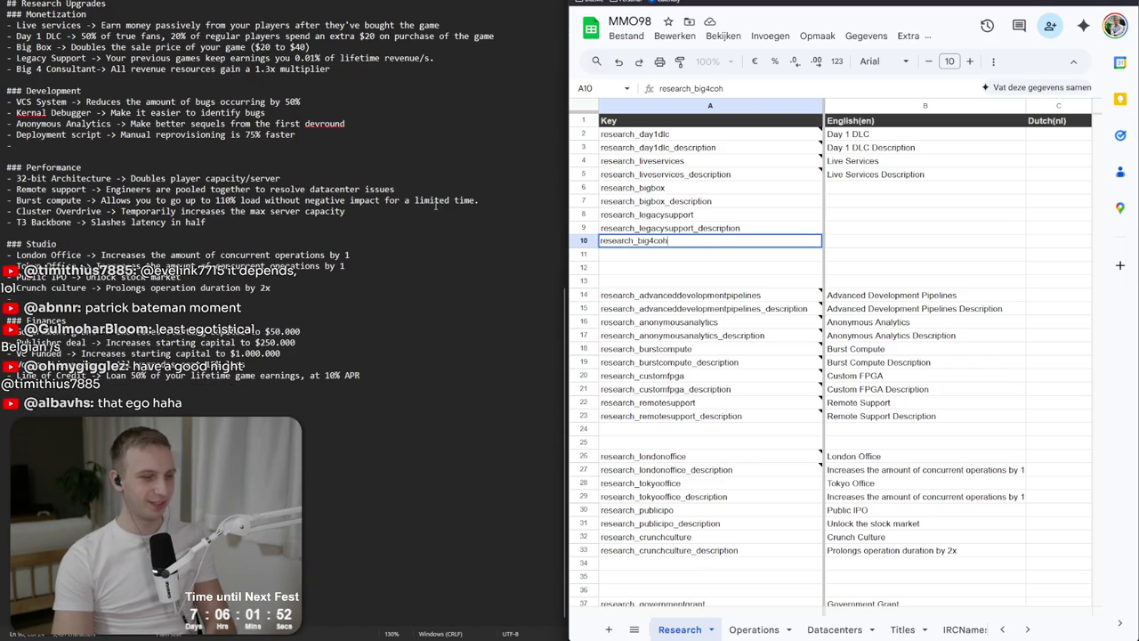
key("BackSpace")
type("onsu")
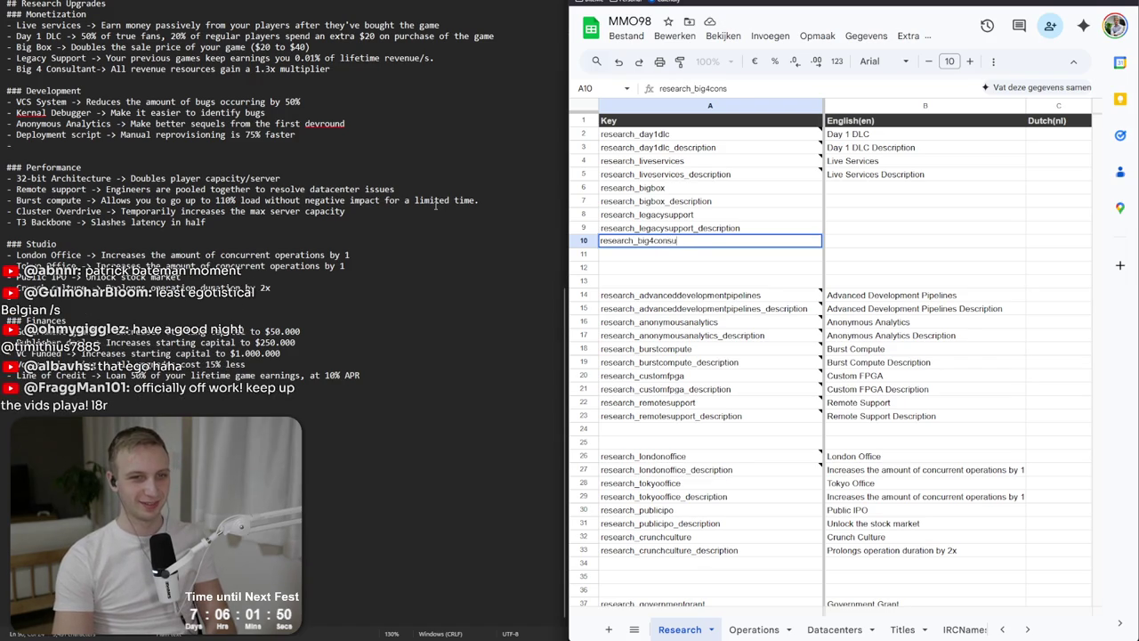
type("ltant")
key("Return")
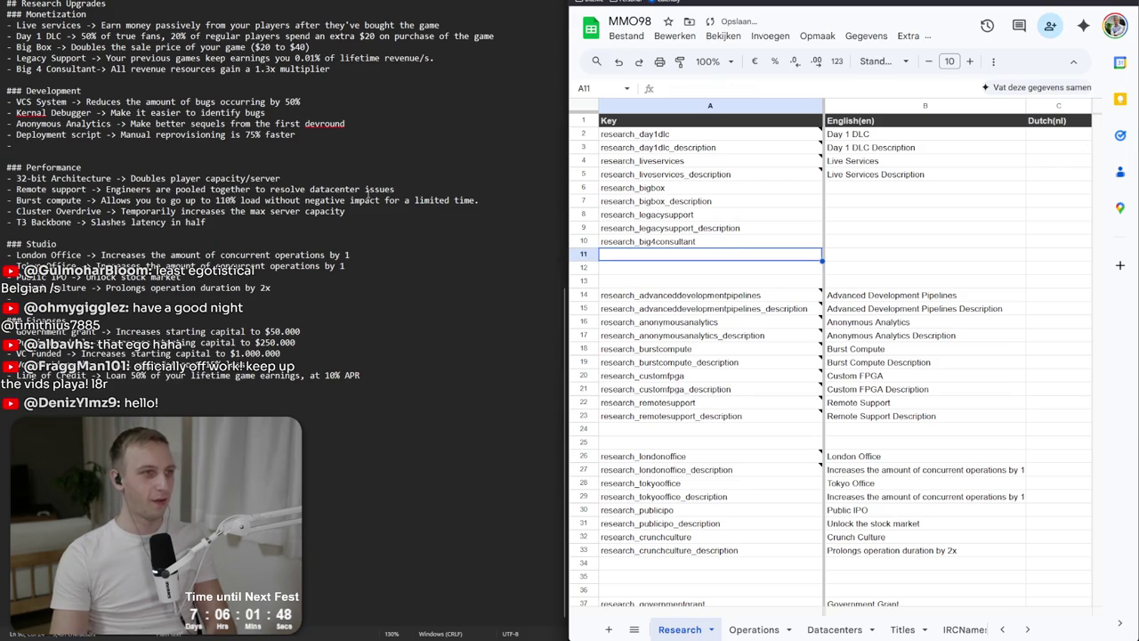
left_click(668, 247)
key("ctrl+c")
left_click(674, 256)
key("ctrl+v")
key("Return")
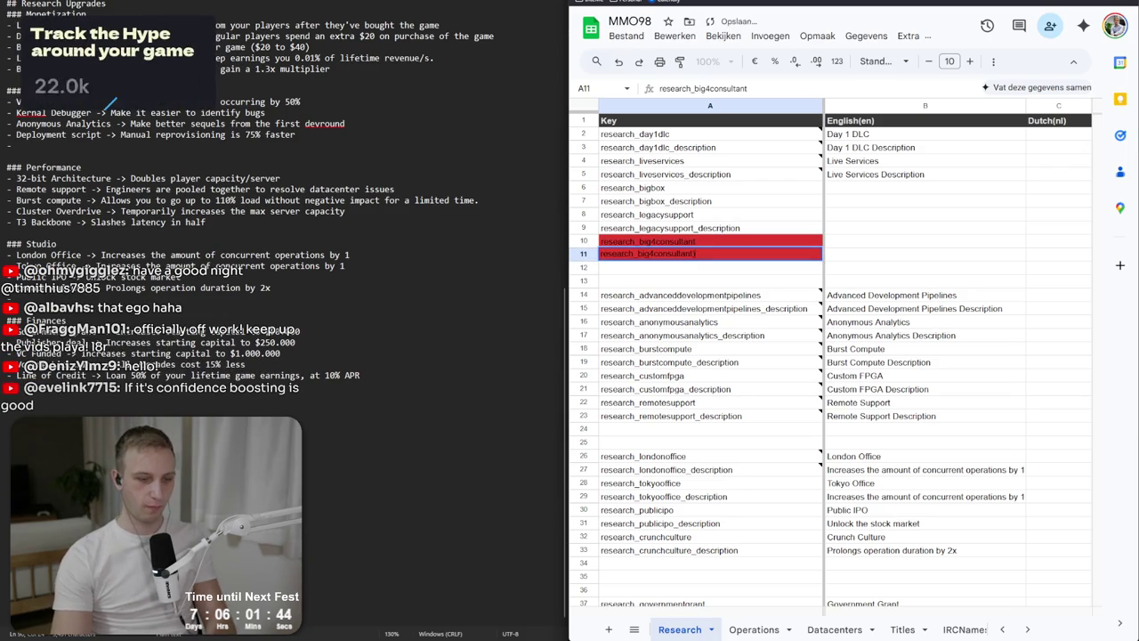
type("_description")
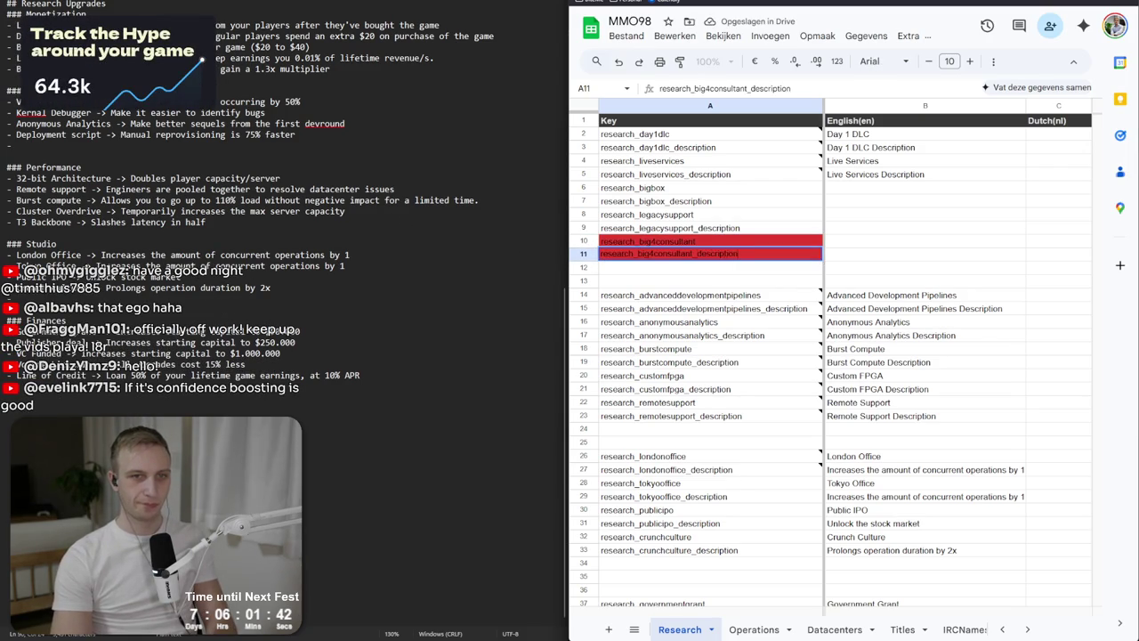
key("Return")
Begin typing the English name 'Big 4 Consultant' beside its key.
key("Up")
key("Right")
key("Up")
type("Big 4 Consult")
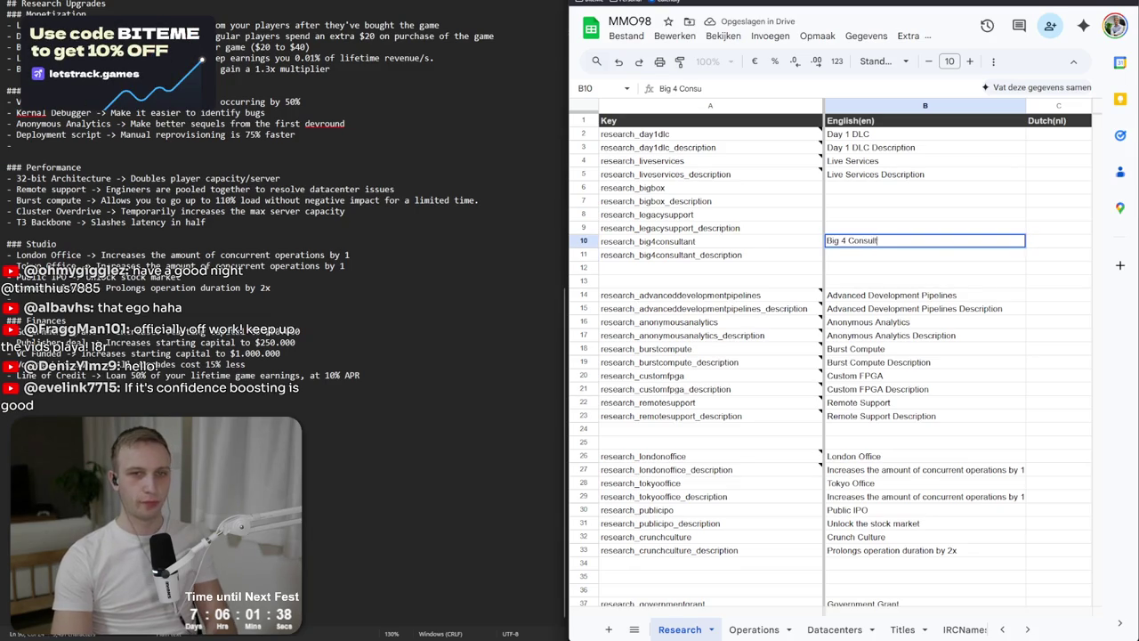
Enter English names 'Big 4 Consultant' in B10, 'Legacy Support' in B8 and 'Big Box' in B6.
key("Up")
key("Up")
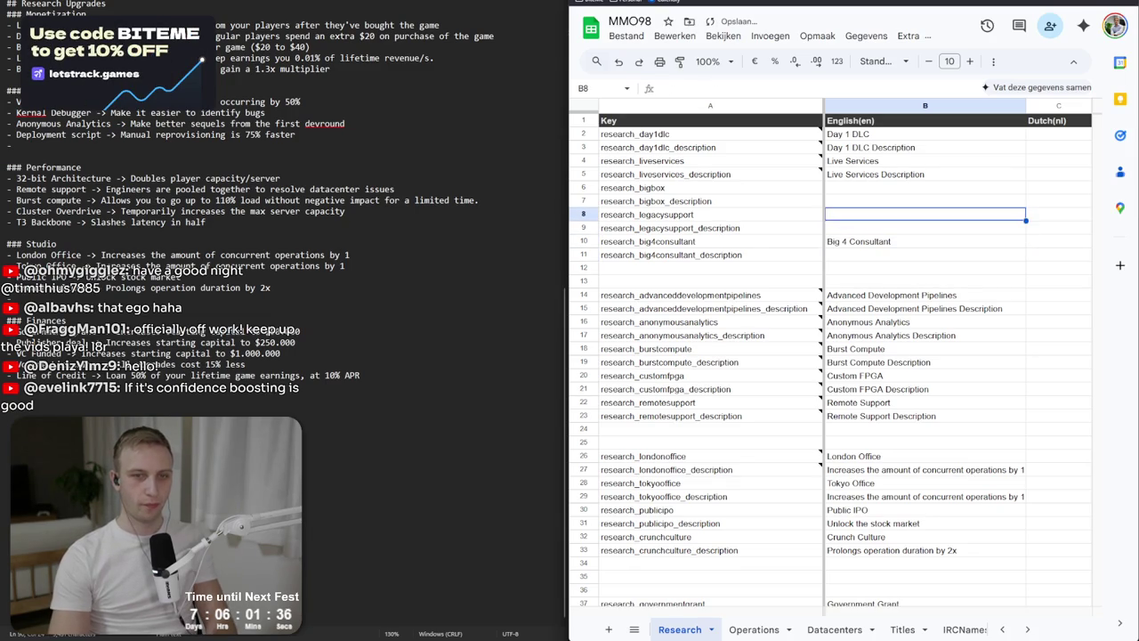
type("Legacy Support")
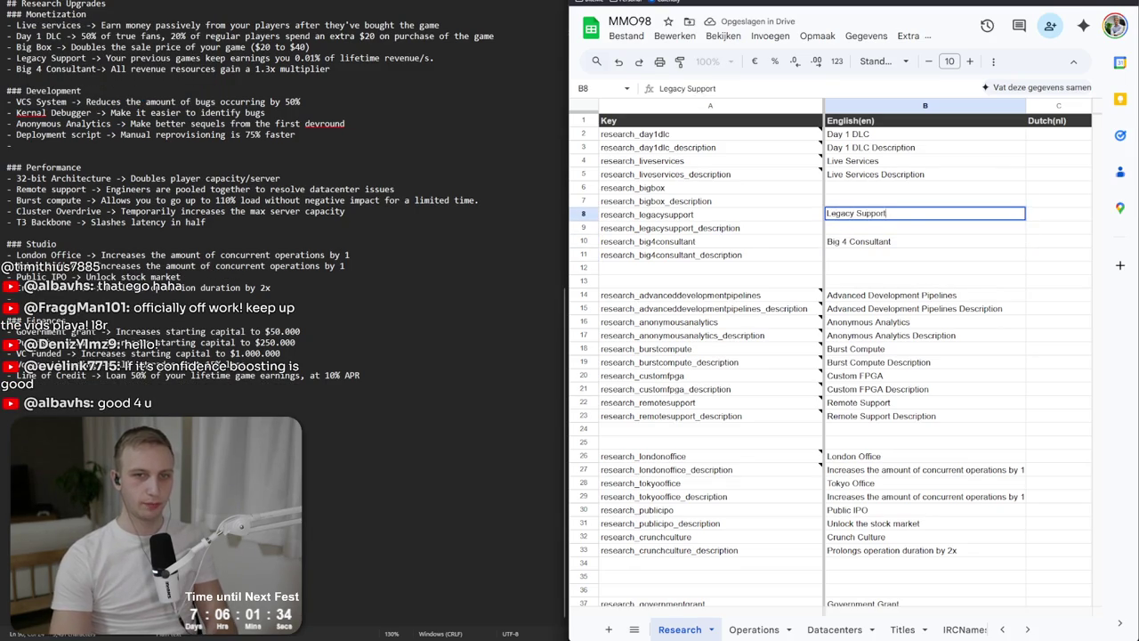
key("Up")
key("Up")
type("Big Box")
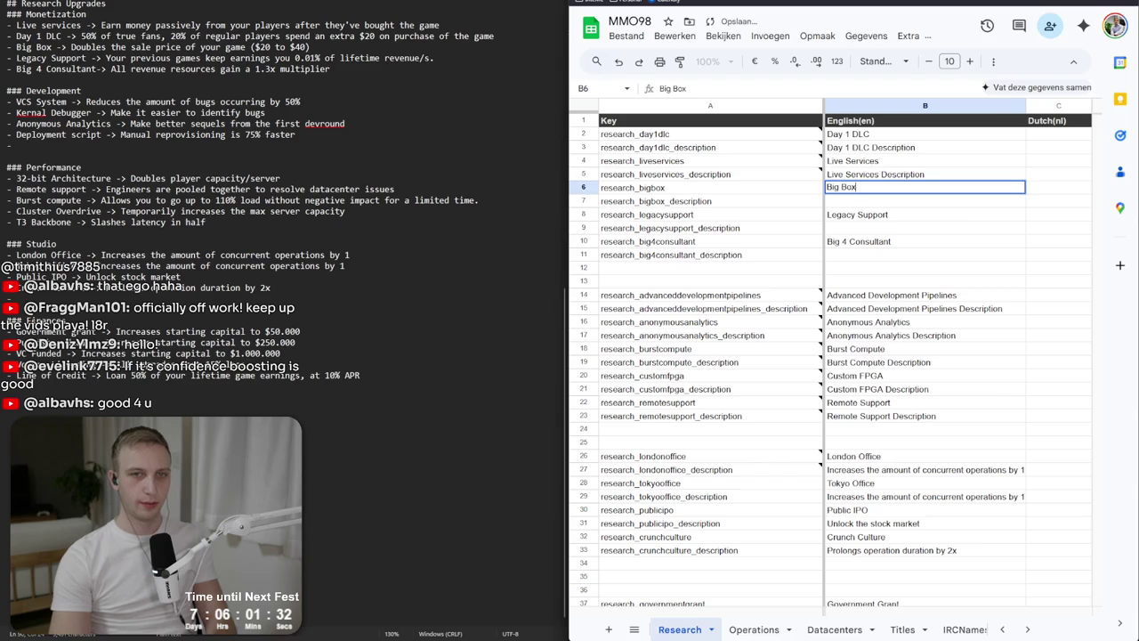
key("Return")
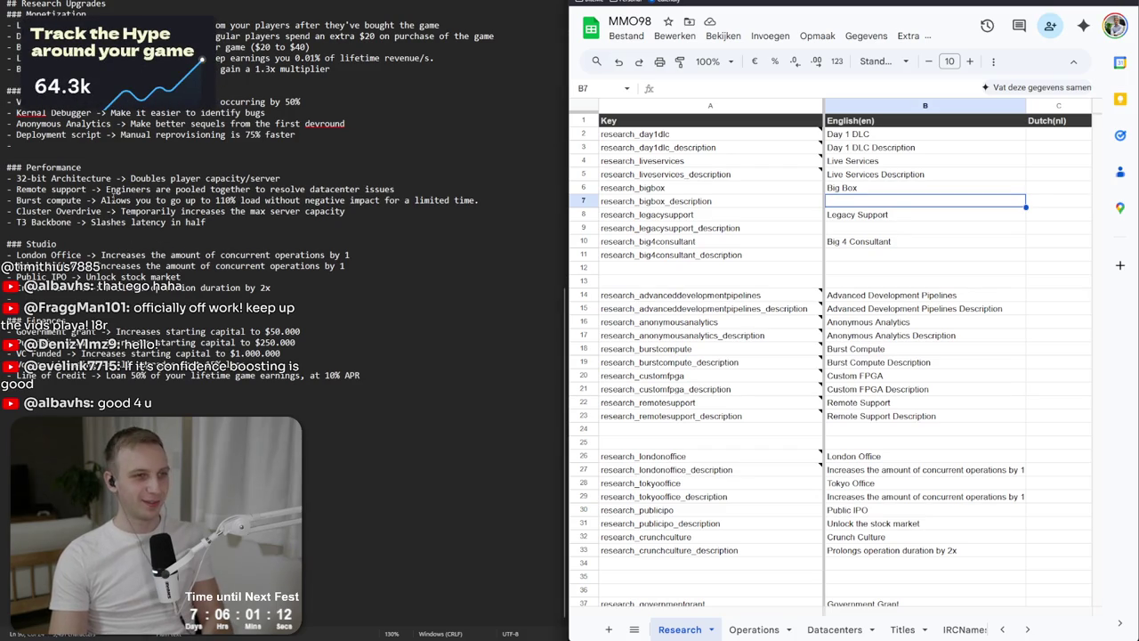
left_click_drag(218, 69, 330, 69)
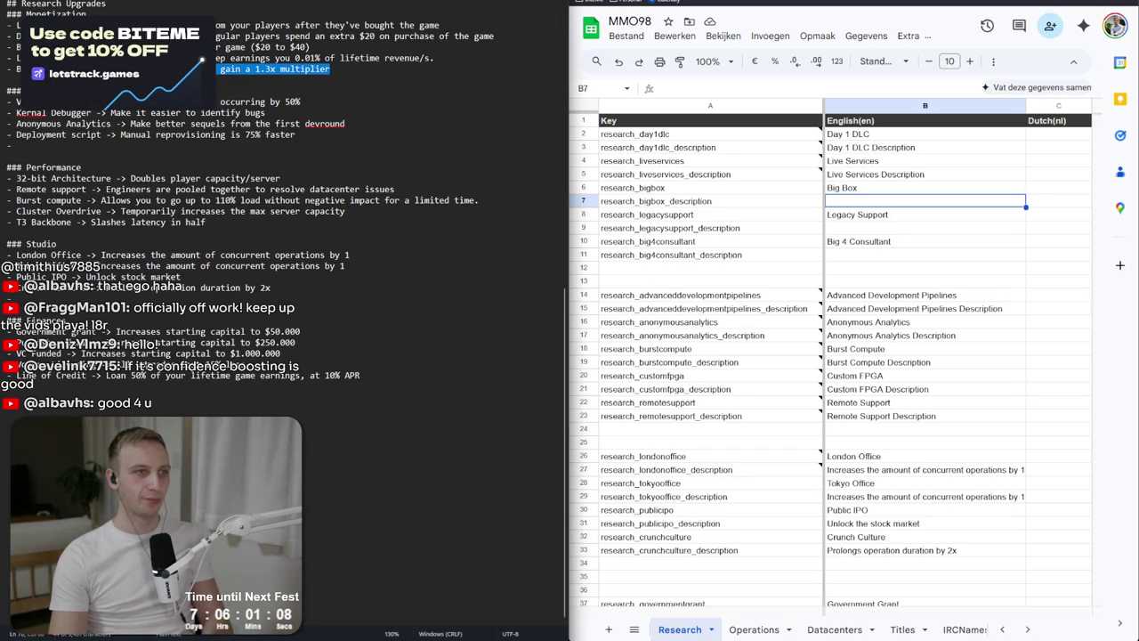
Paste the Big 4 Consultant and Legacy Support descriptions from the notes into their description cells.
double_click(835, 256)
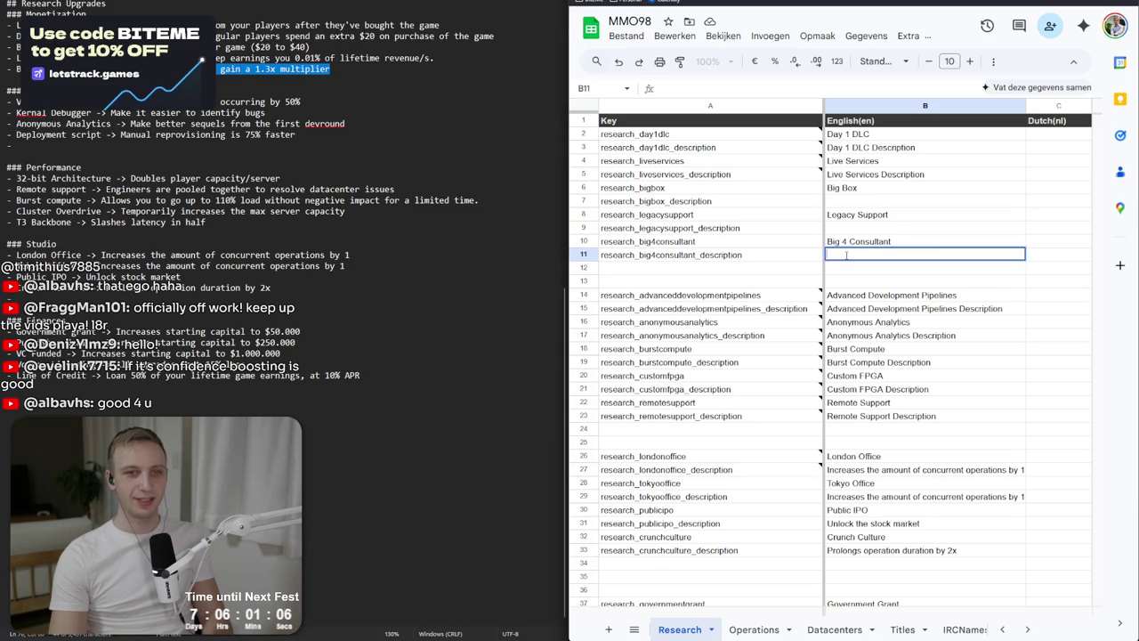
key("ctrl+v")
left_click_drag(106, 59, 490, 60)
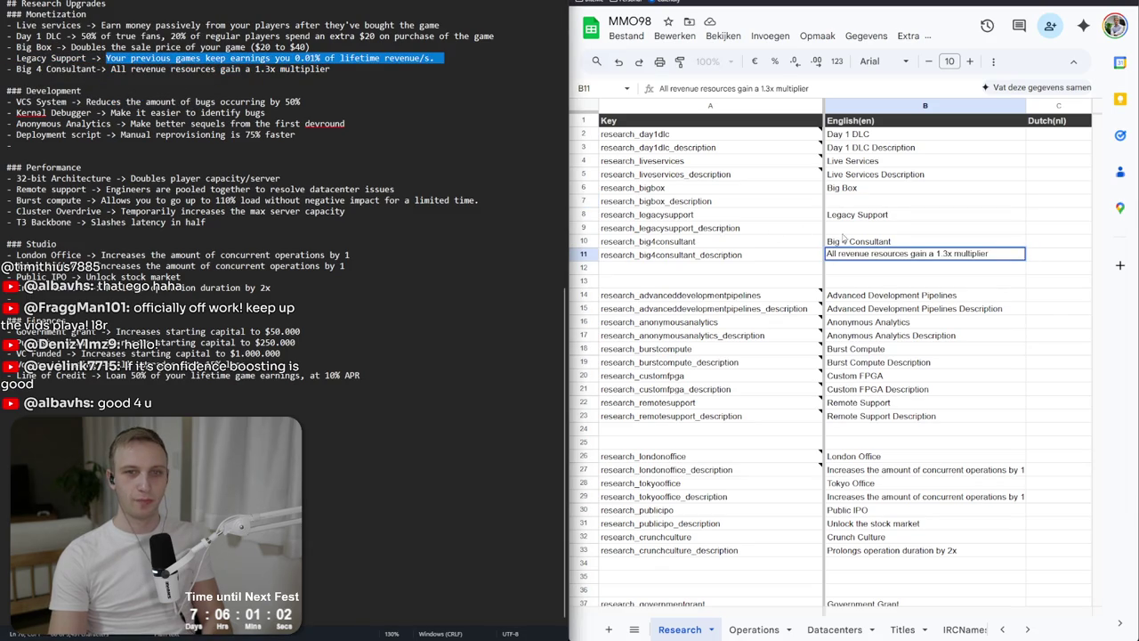
left_click(911, 226)
key("ctrl+v")
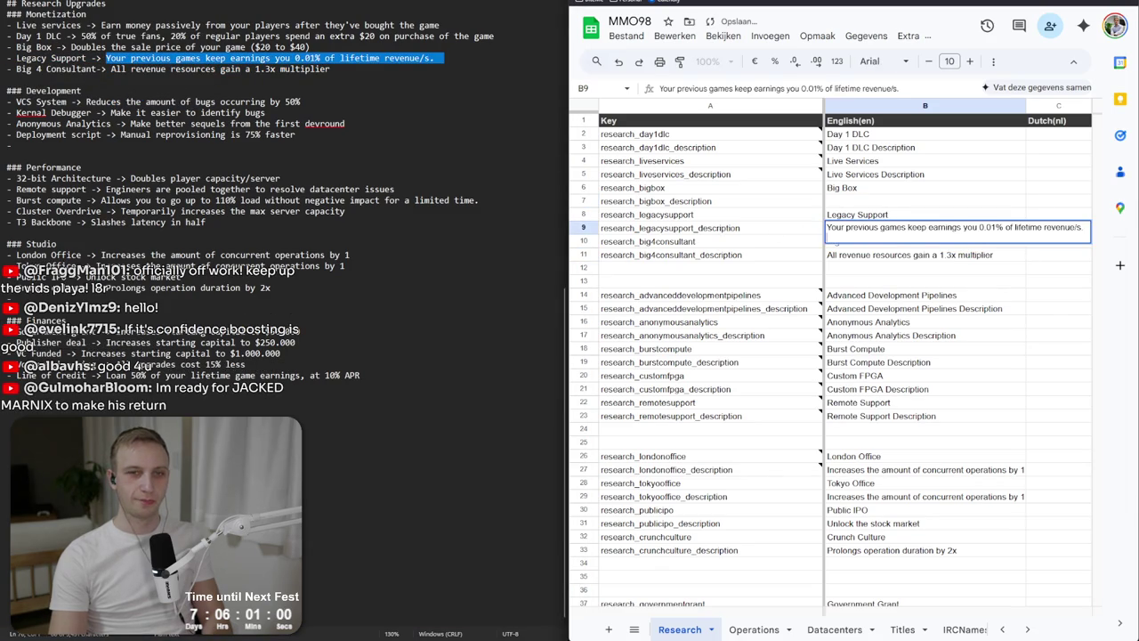
key("Return")
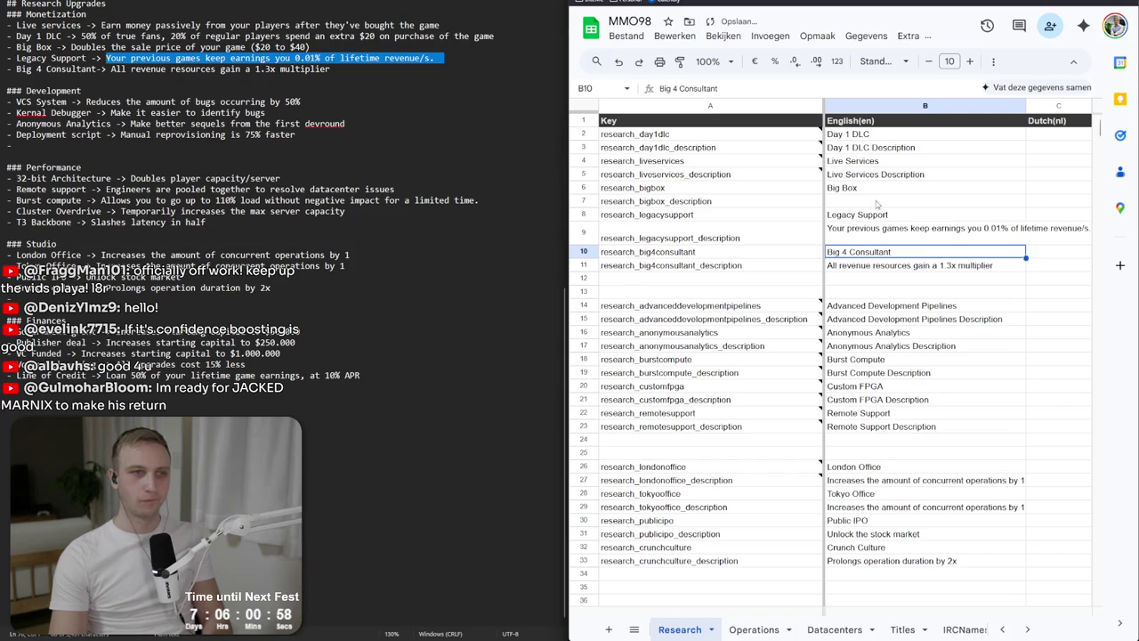
Copy the Big Box description from the notes and paste it into its description cell.
left_click(877, 205)
left_click(70, 46)
left_click_drag(70, 46, 353, 43)
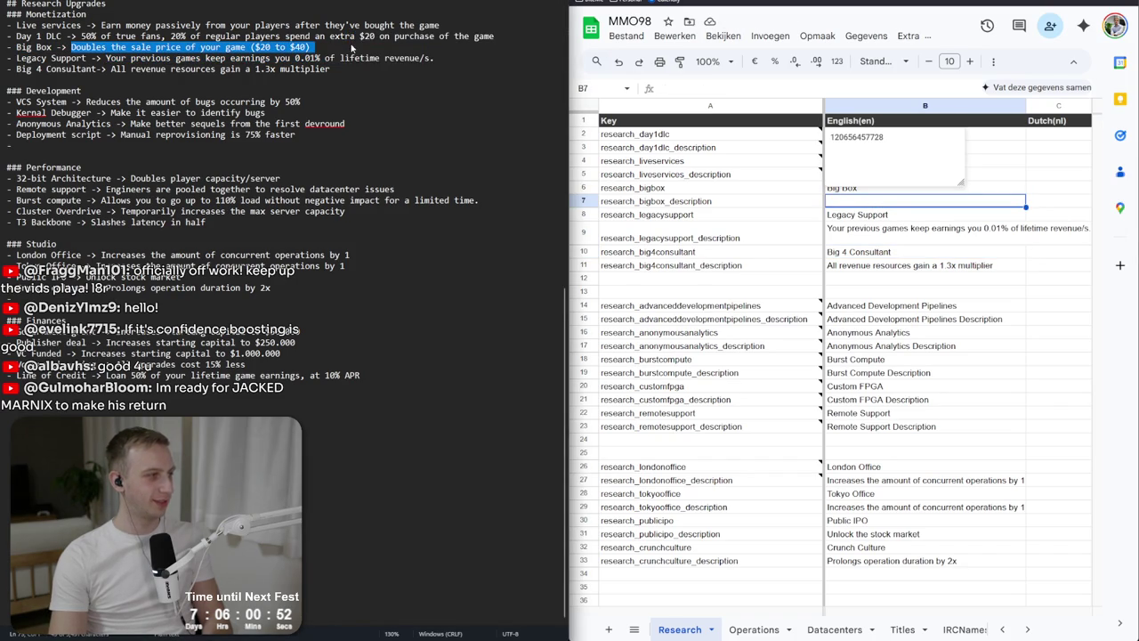
double_click(888, 201)
key("ctrl+v")
key("Return")
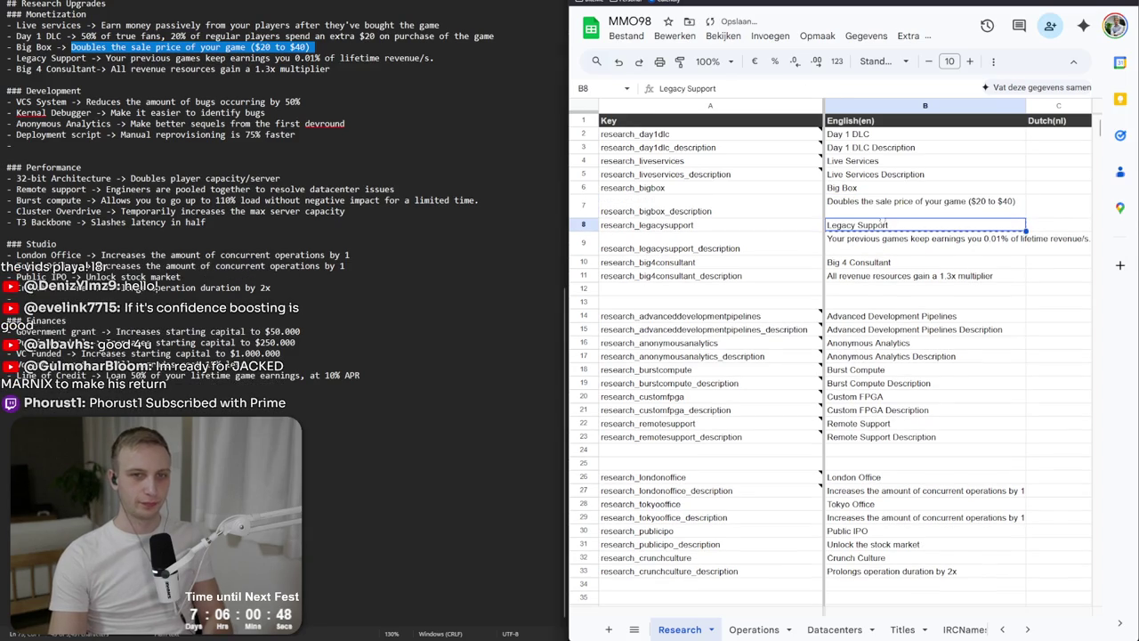
Tidy up the pasted Big Box and Legacy Support description cells.
key("Up")
key("Return")
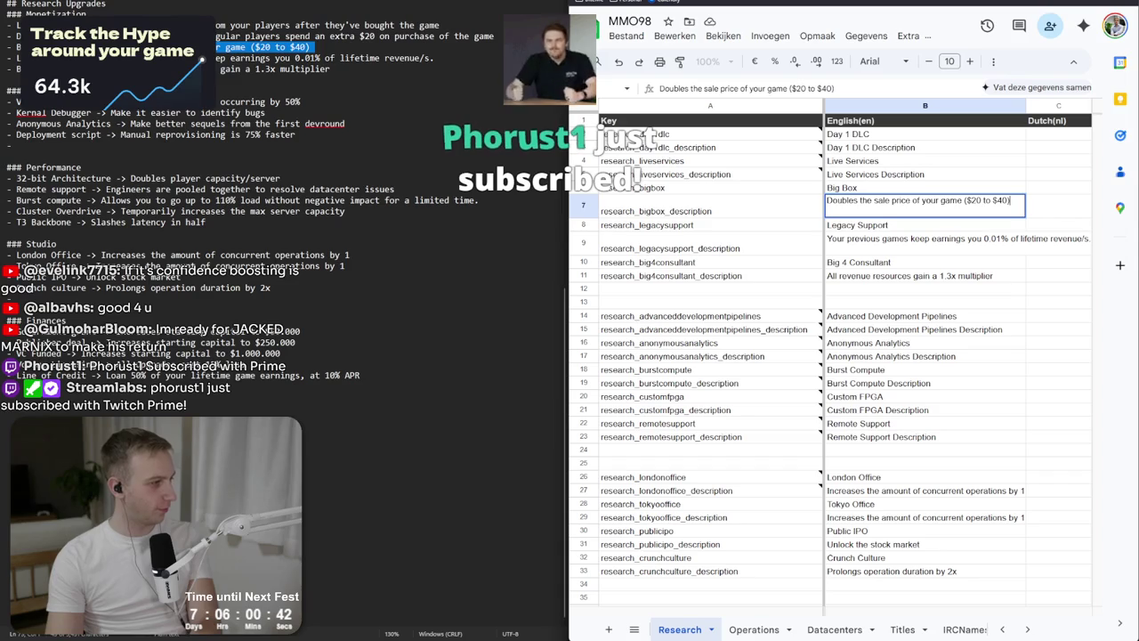
left_click(1004, 242)
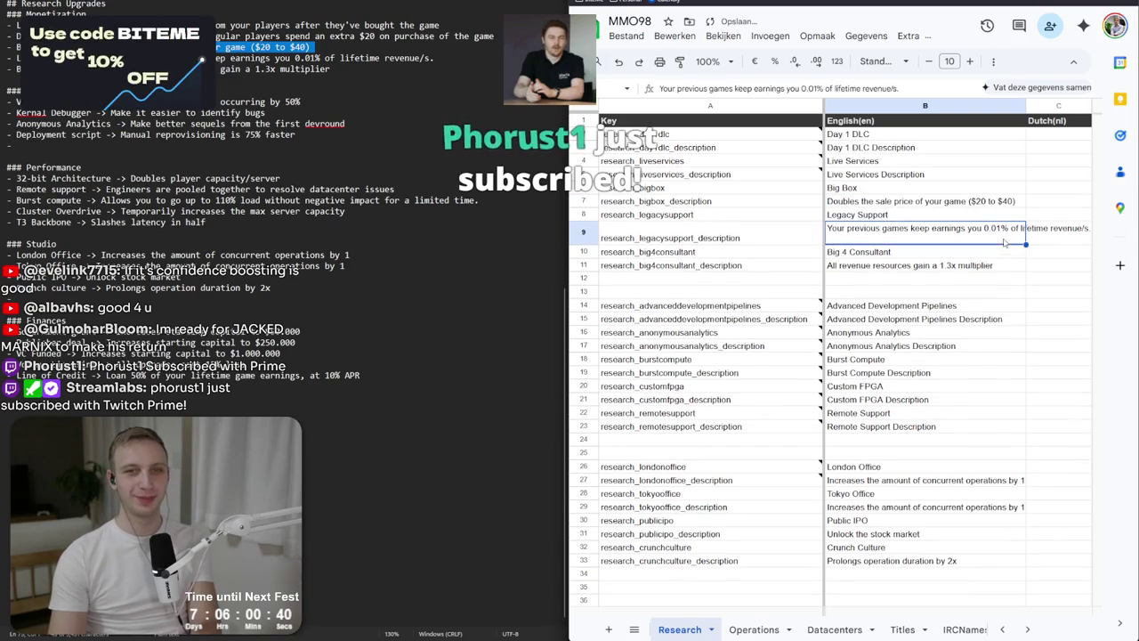
key("Return")
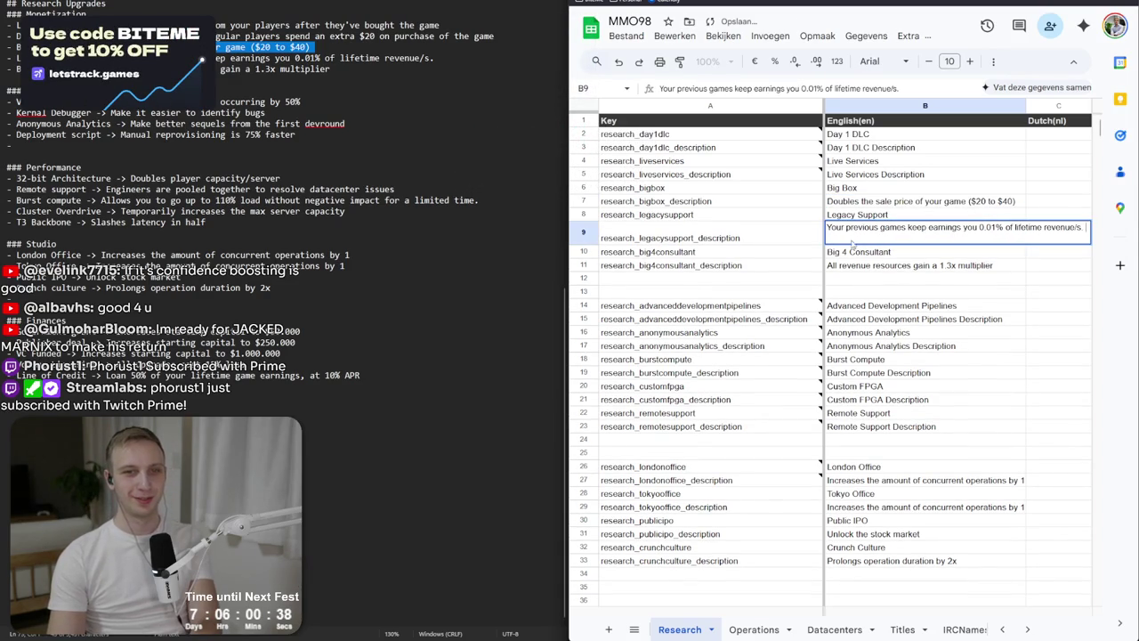
left_click(869, 280)
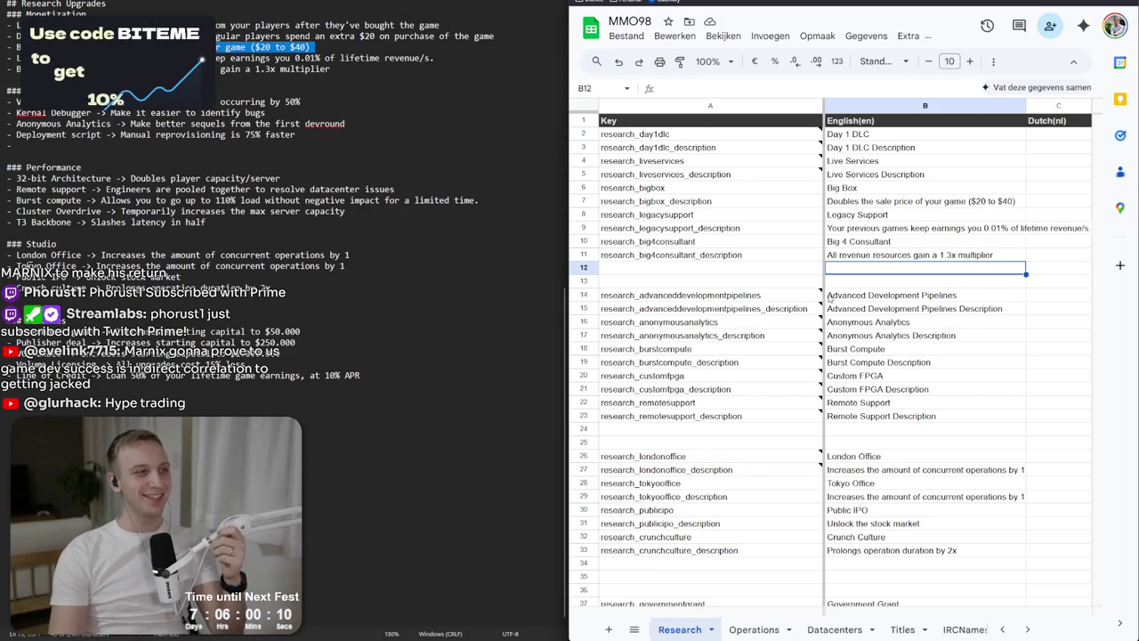
Delete the empty row 12 and check the note on the anonymous analytics key.
left_click(583, 267)
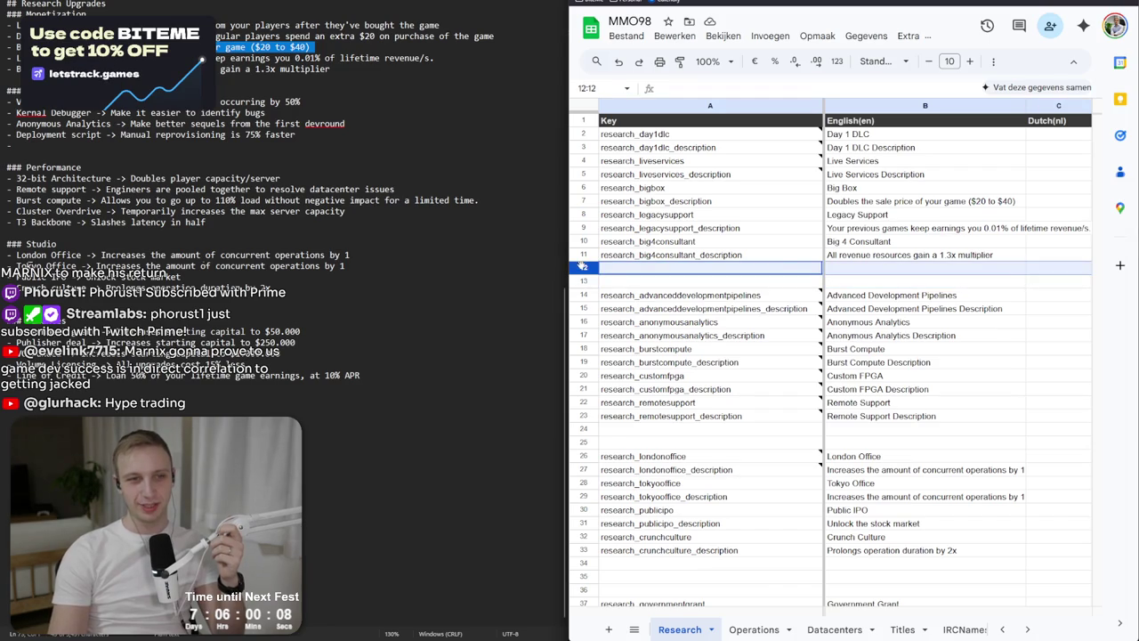
right_click(583, 267)
left_click(620, 415)
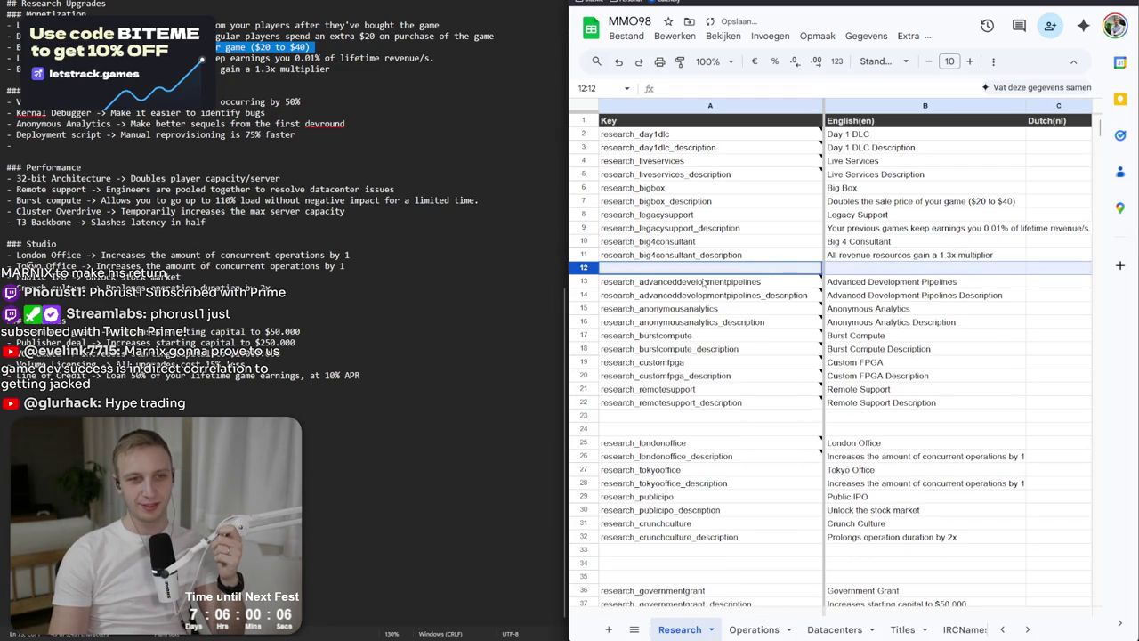
left_click(704, 283)
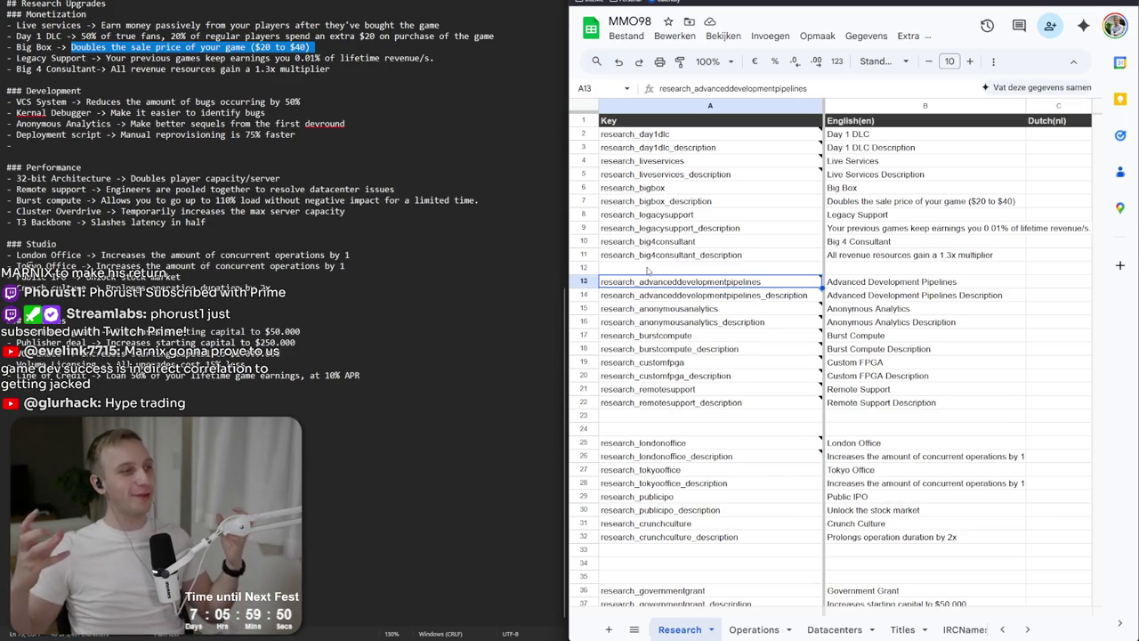
left_click(690, 309)
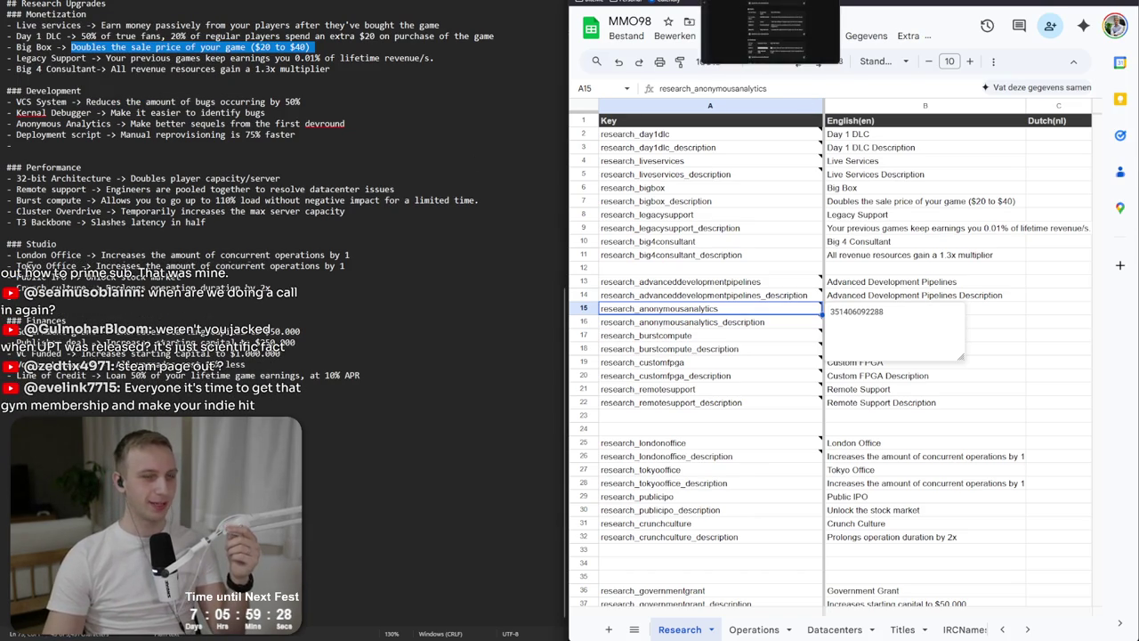
key("ctrl+t")
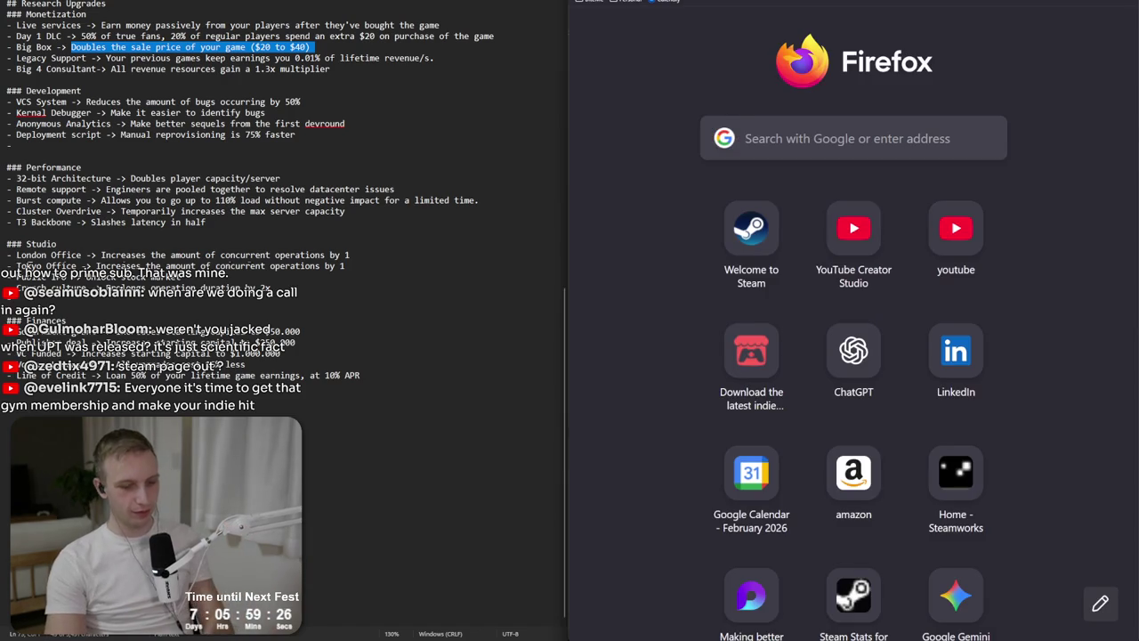
Go to store.steampowered.com, then reach the MMO 98 app admin page via the Steamworks bookmark.
type("store.steampowered.com")
key("Return")
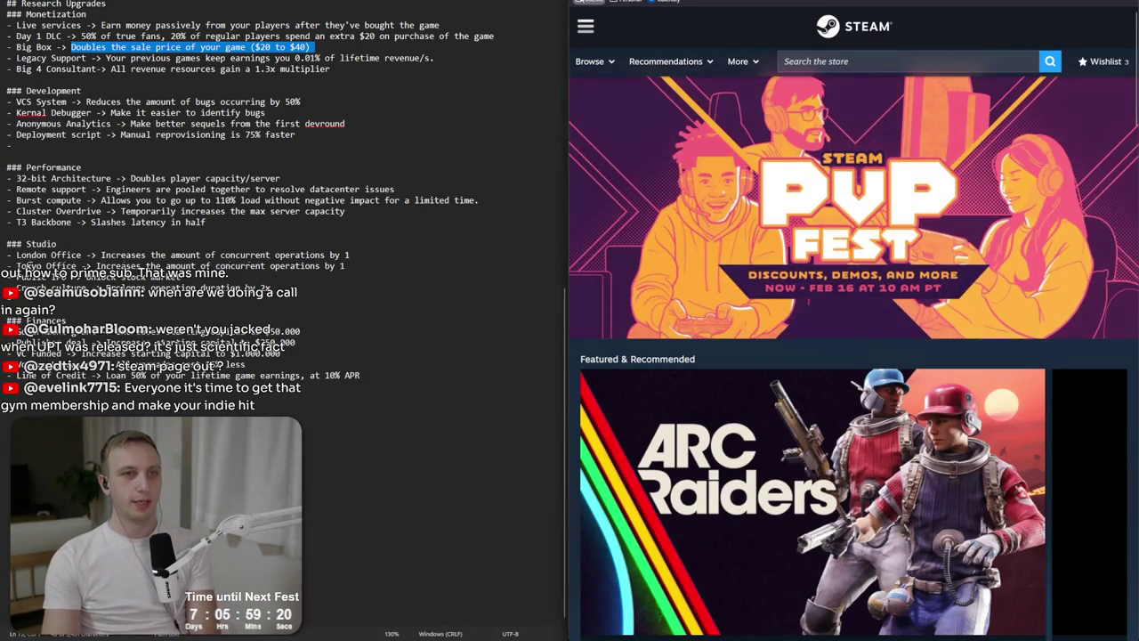
left_click(589, 1)
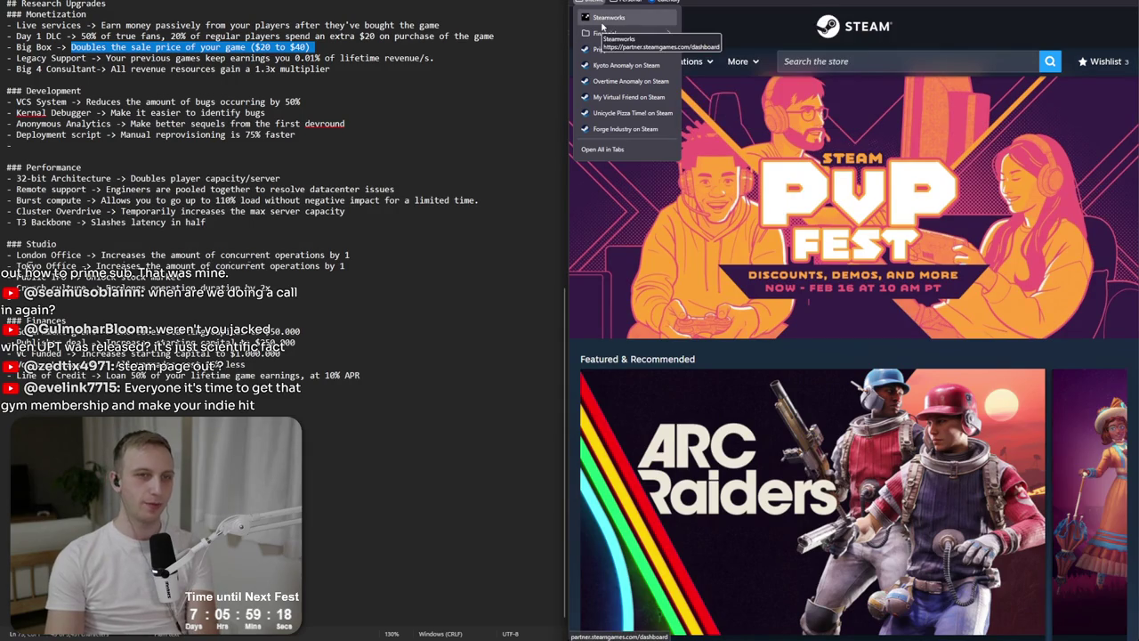
left_click(603, 24)
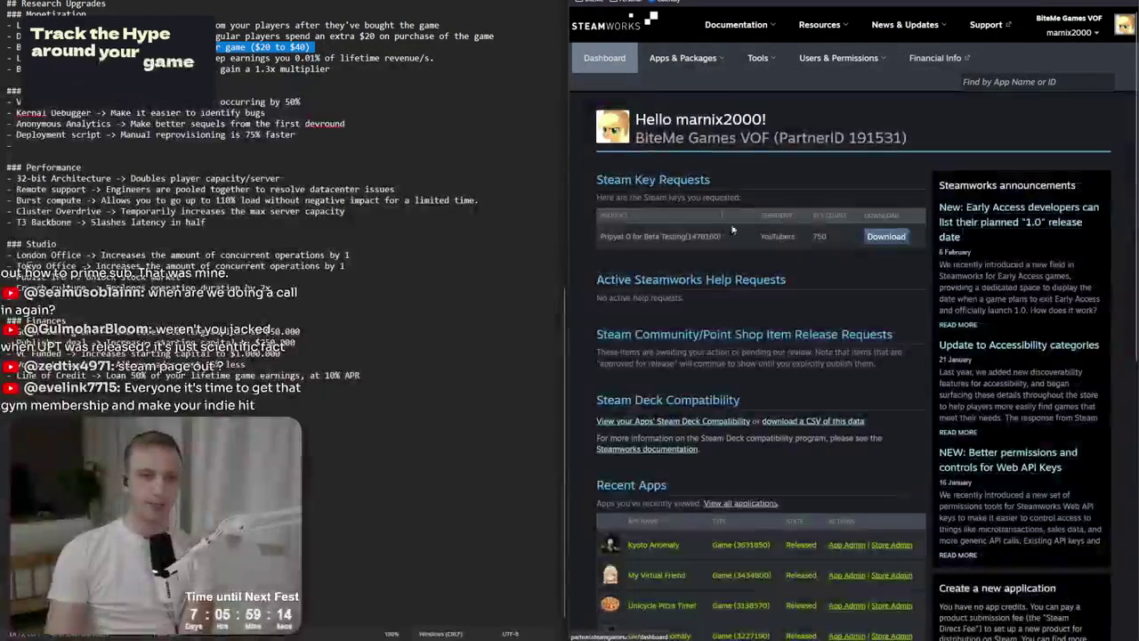
scroll(732, 229, "down", 2)
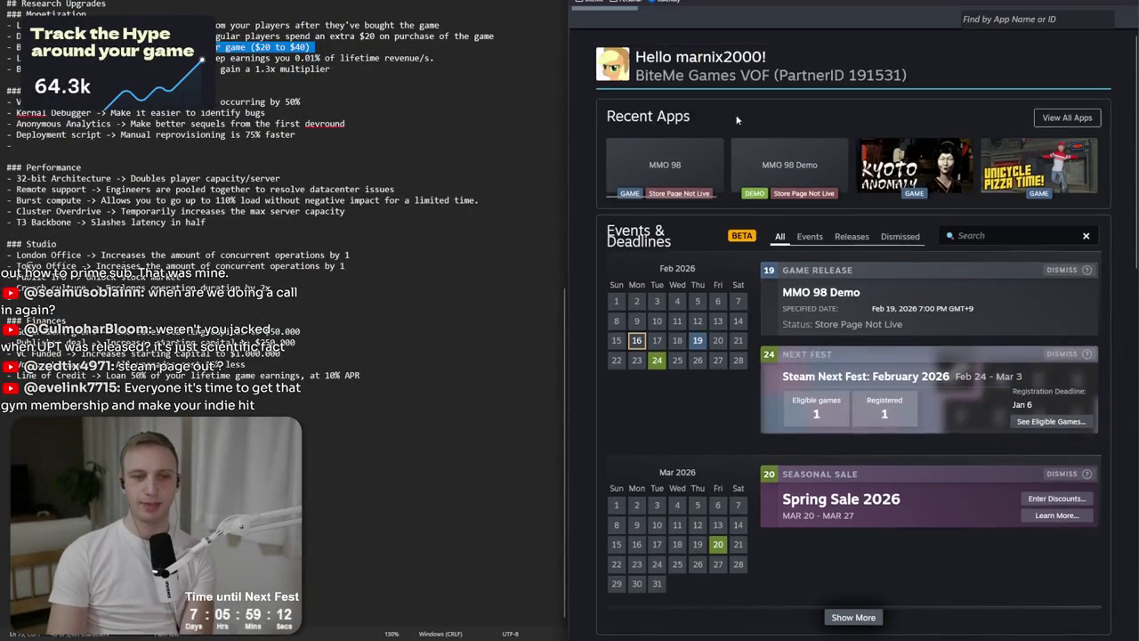
left_click(681, 157)
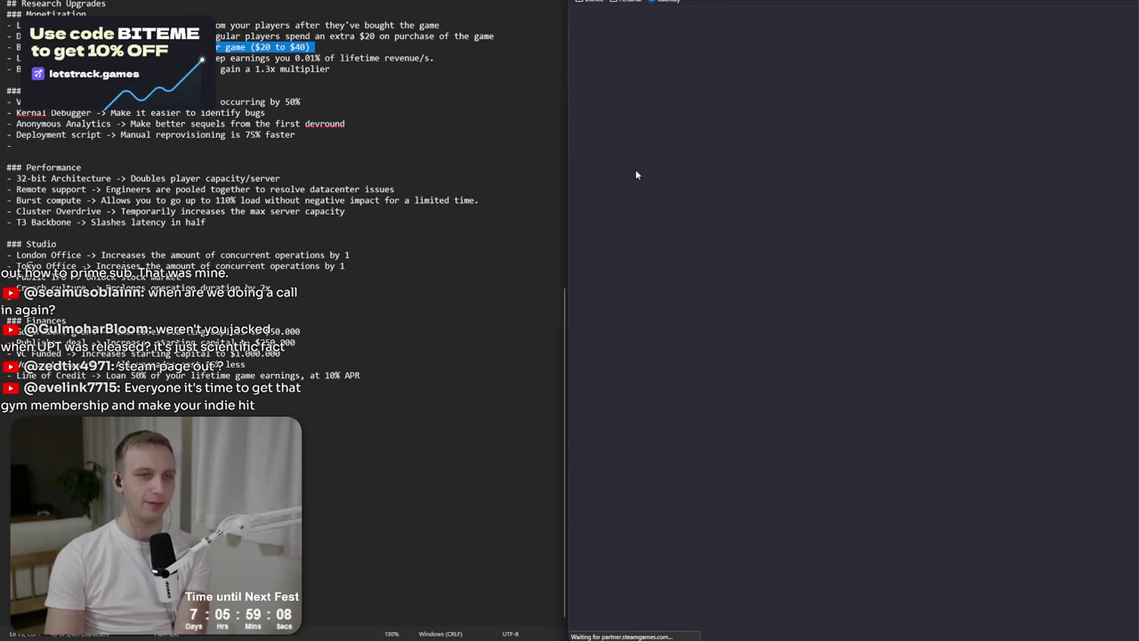
scroll(744, 374, "down", 3)
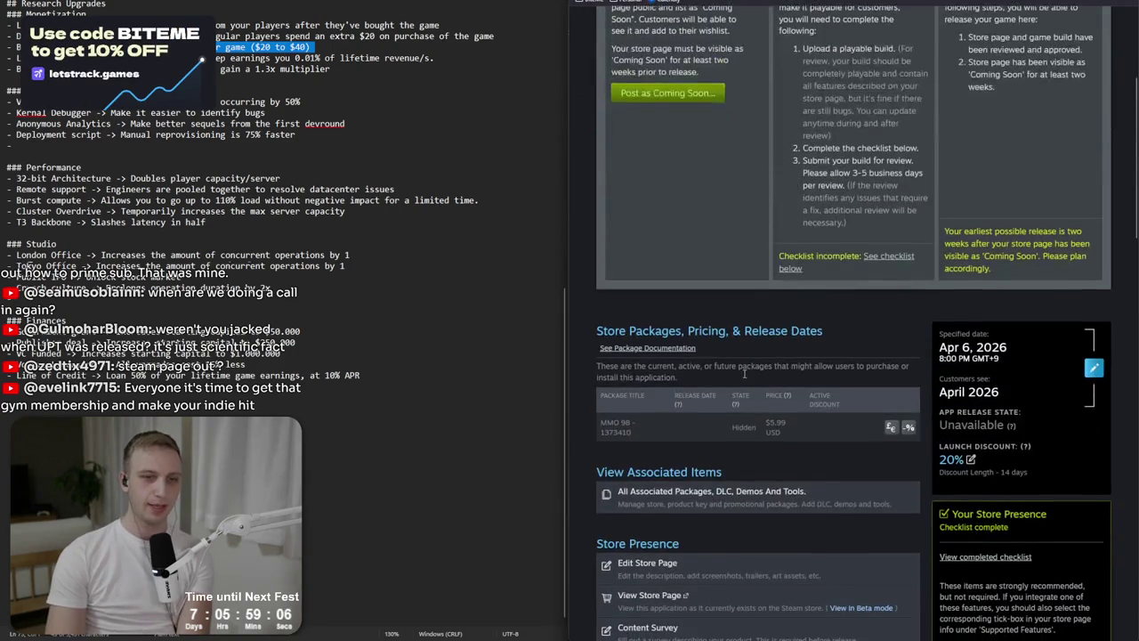
scroll(704, 489, "down", 2)
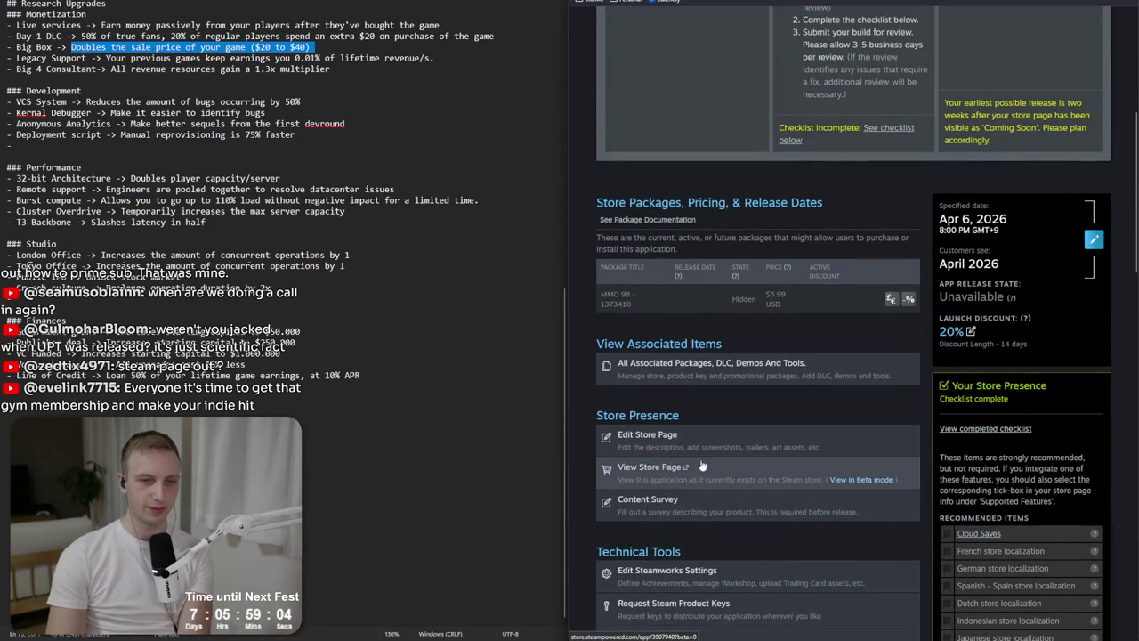
Preview the MMO 98 store page in beta mode, playing the trailer and viewing six screenshots.
left_click(878, 481)
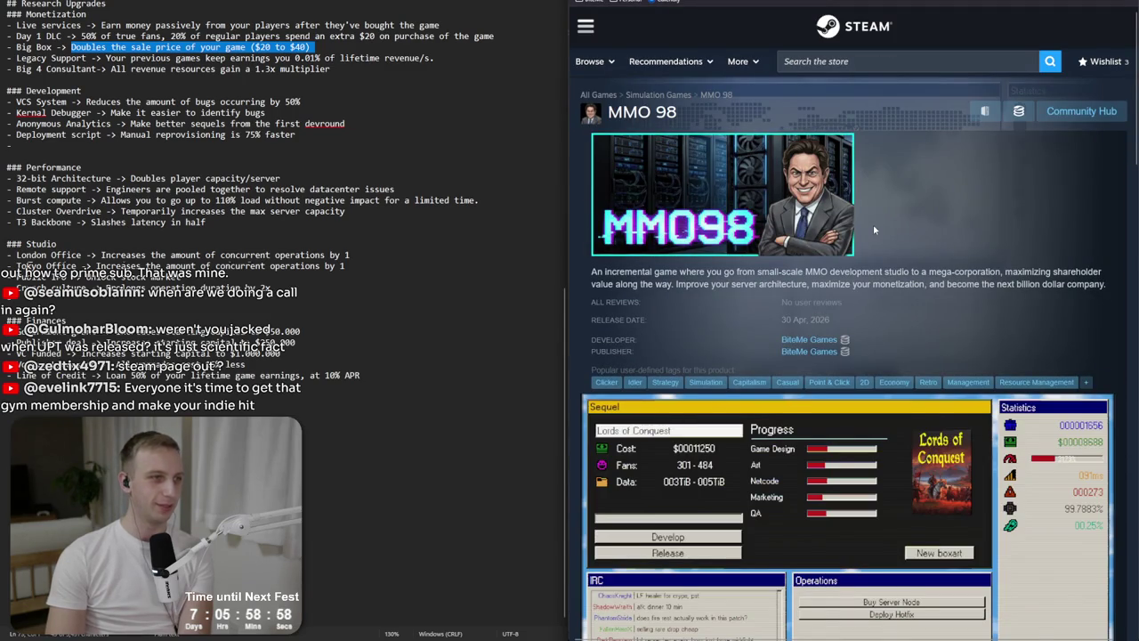
scroll(873, 231, "down", 3)
left_click(647, 490)
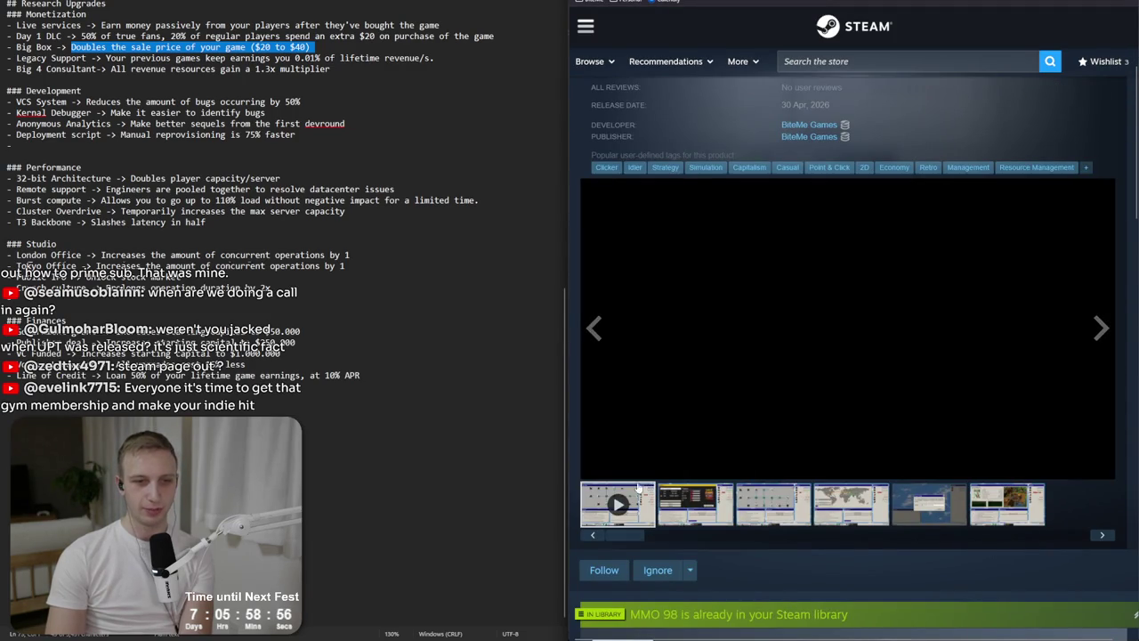
left_click(710, 519)
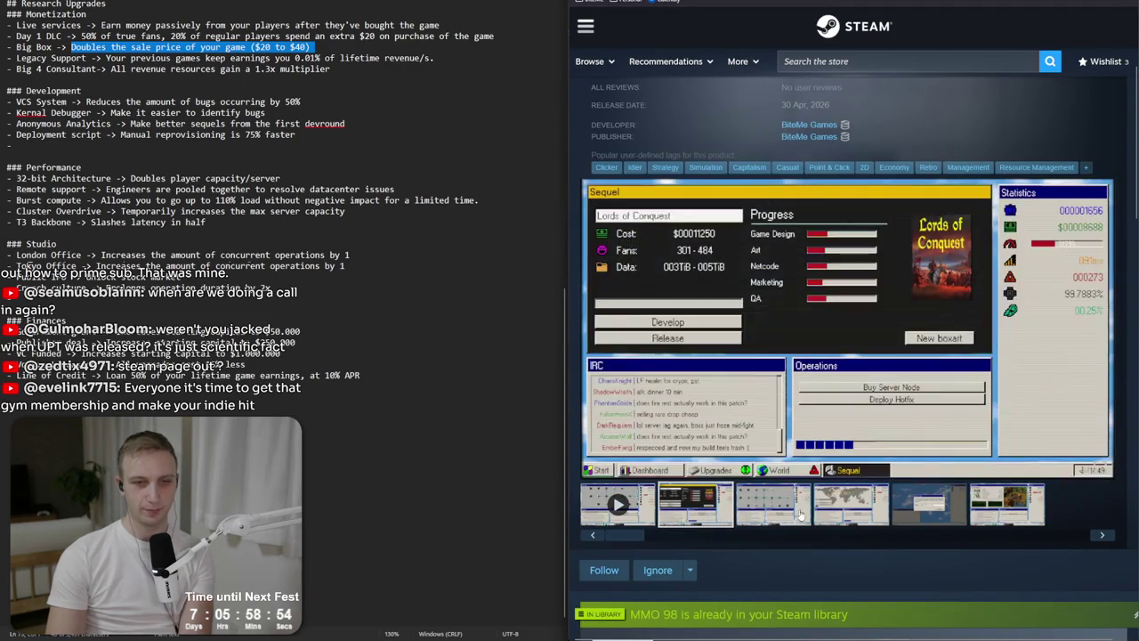
left_click(801, 515)
left_click(851, 508)
left_click(928, 507)
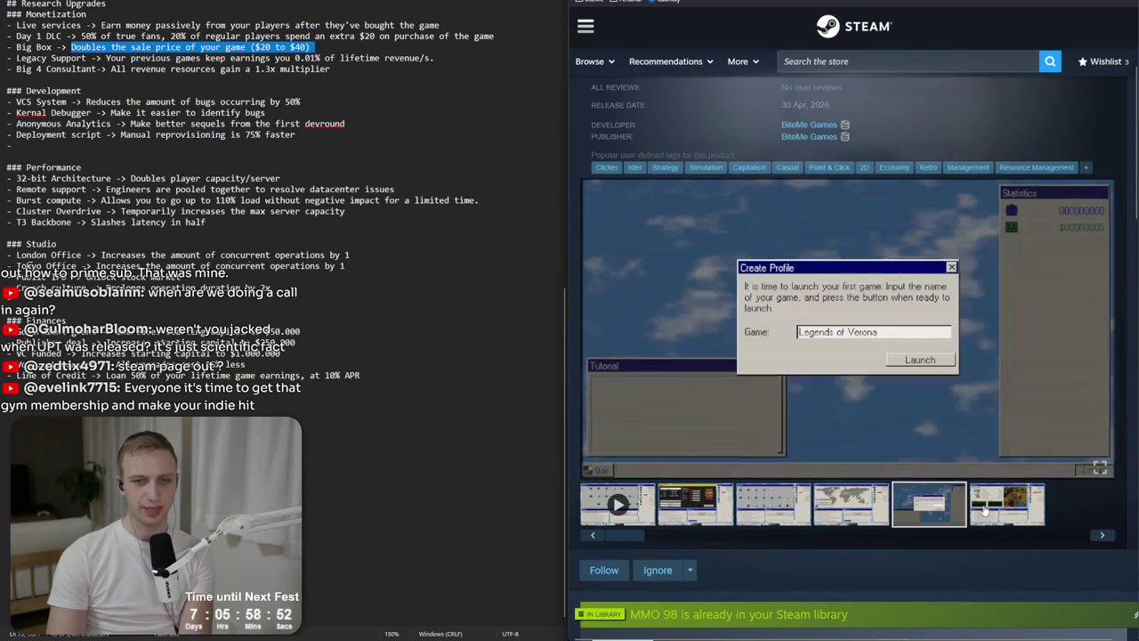
left_click(989, 510)
Scroll through the beta store page and compare it with the Steamworks app admin page.
scroll(826, 415, "down", 10)
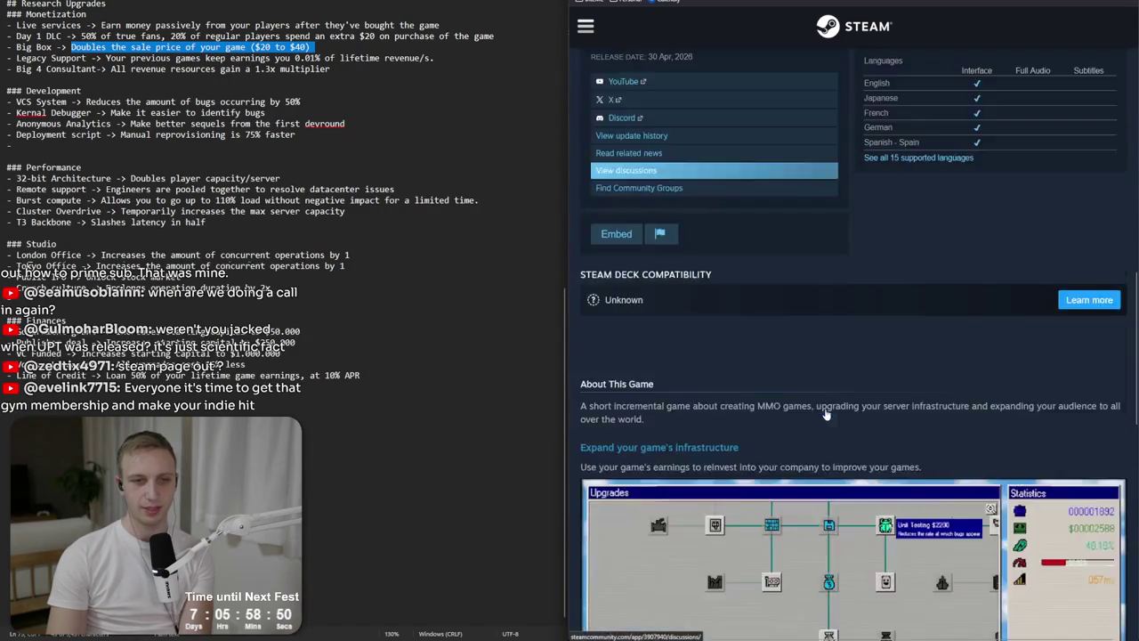
scroll(826, 415, "down", 6)
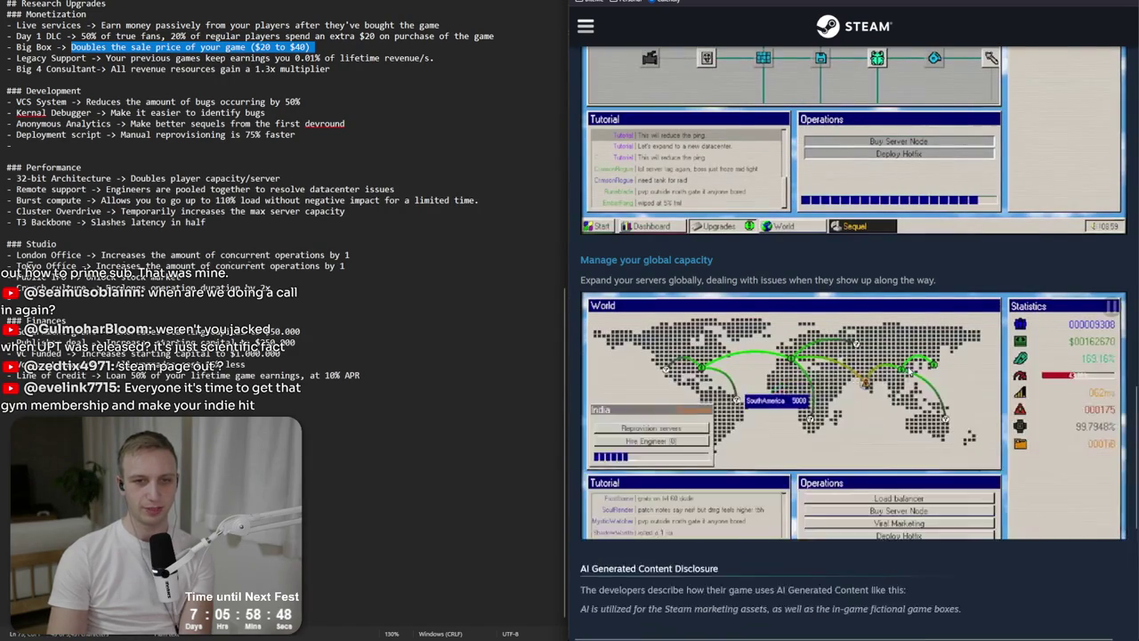
scroll(889, 359, "up", 8)
scroll(889, 358, "up", 6)
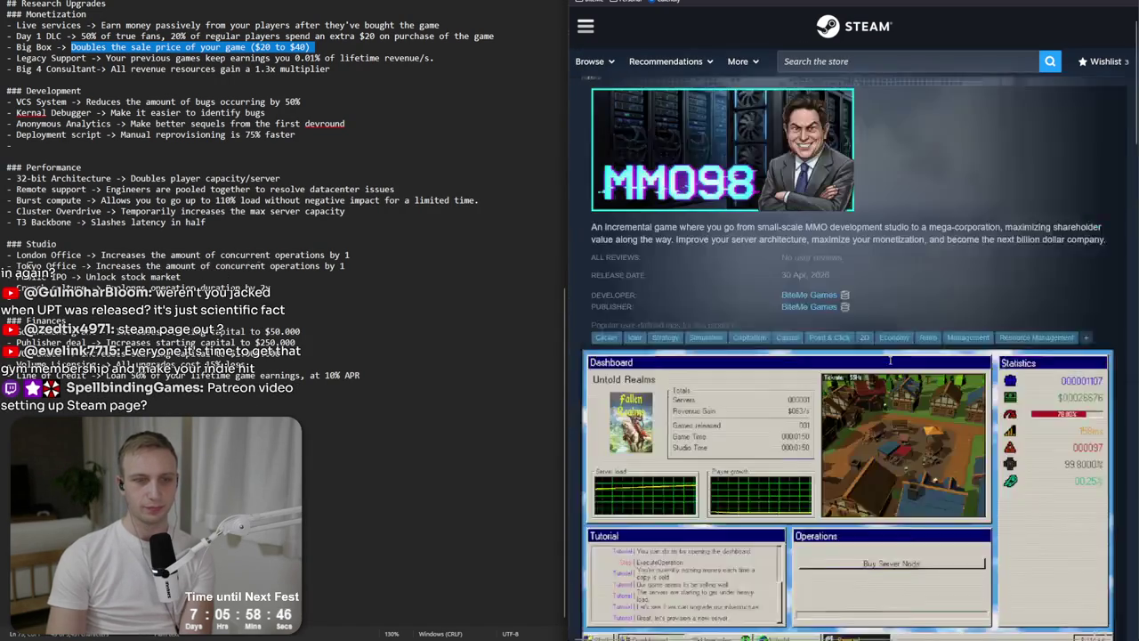
scroll(889, 359, "up", 1)
scroll(889, 360, "down", 2)
scroll(890, 363, "down", 1)
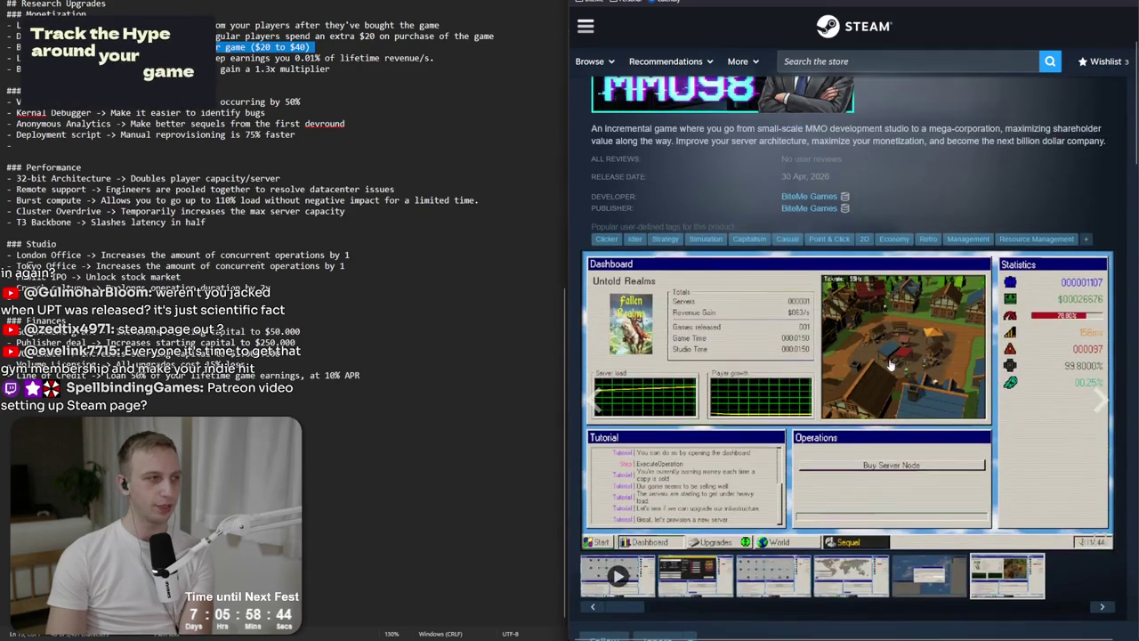
scroll(889, 363, "up", 2)
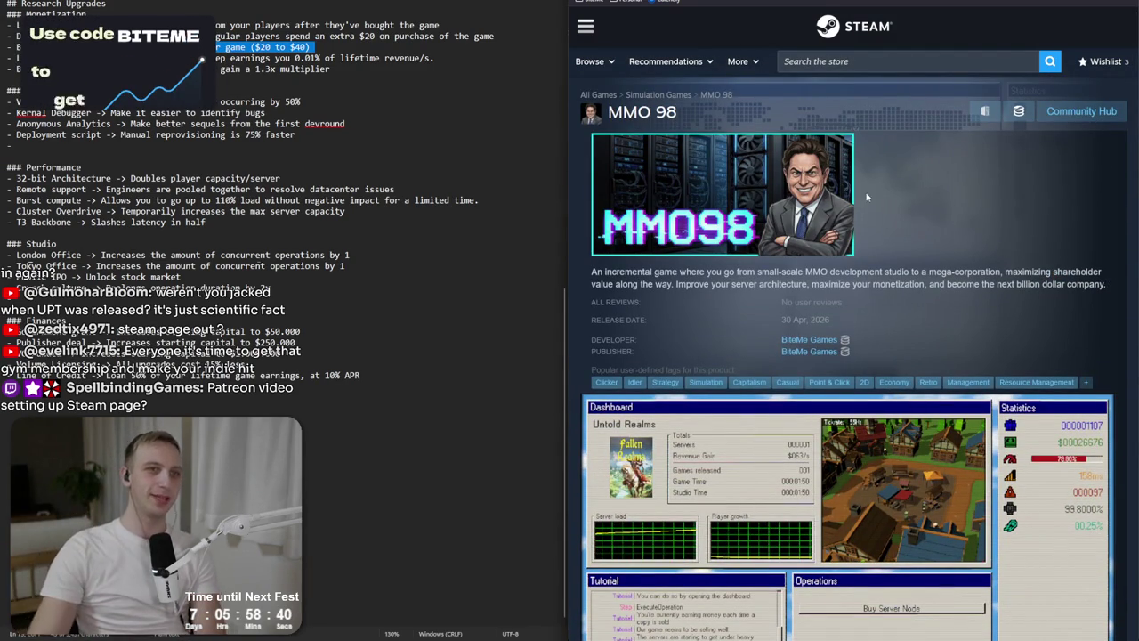
key("ctrl+Tab")
scroll(854, 356, "up", 5)
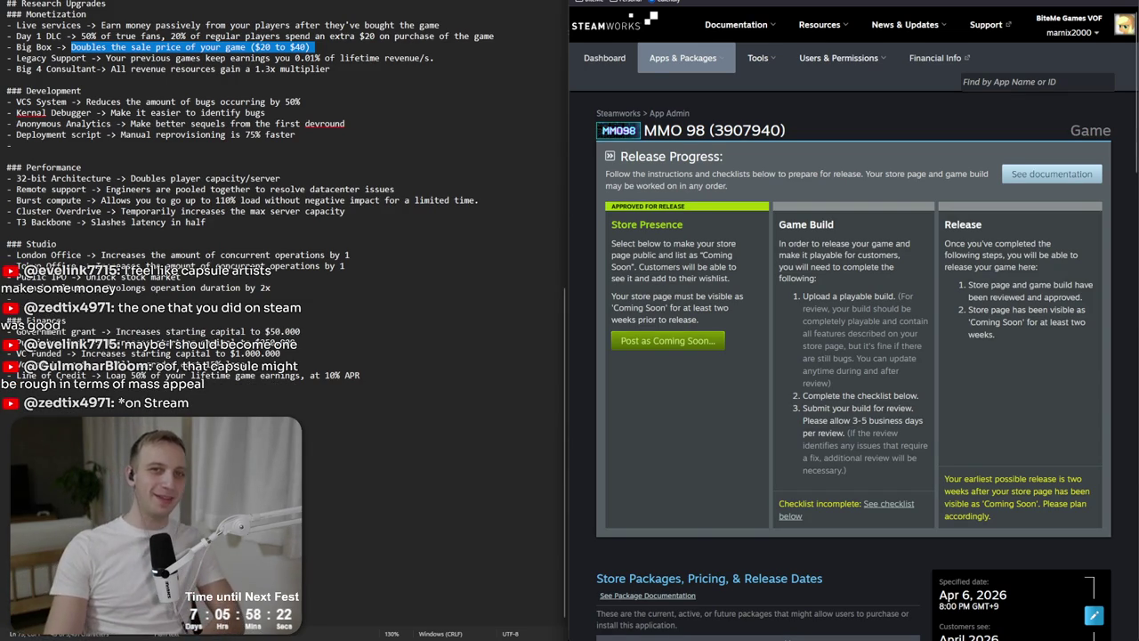
key("ctrl+Tab")
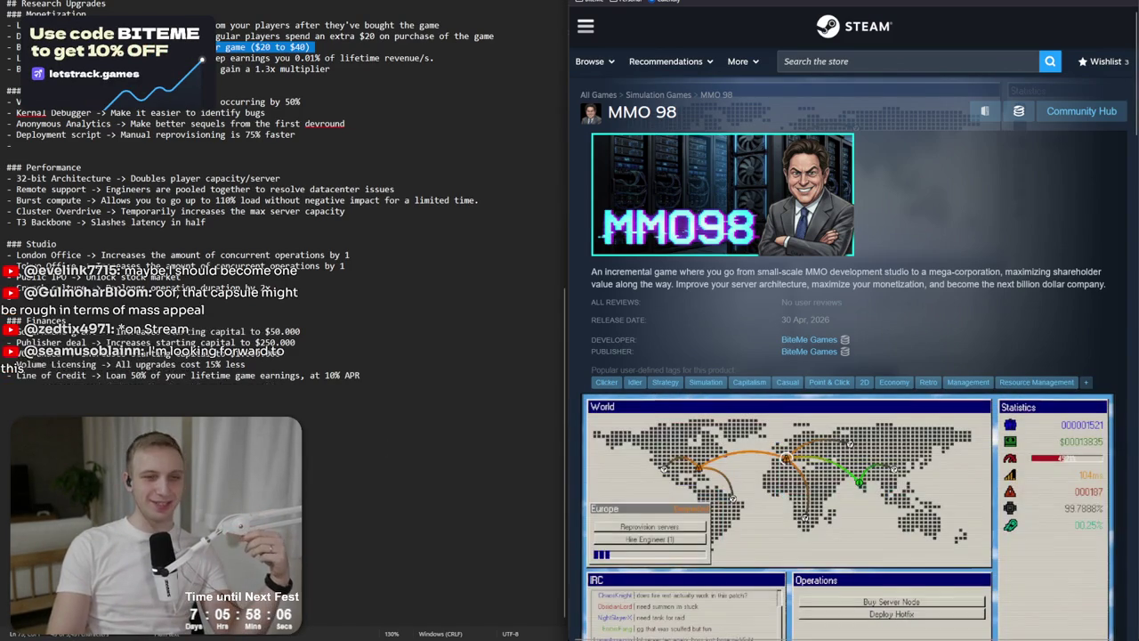
mouse_move(957, 285)
left_mouse_down()
mouse_move(949, 240)
mouse_move(957, 292)
mouse_move(946, 254)
mouse_move(946, 300)
left_mouse_up()
left_click(946, 300)
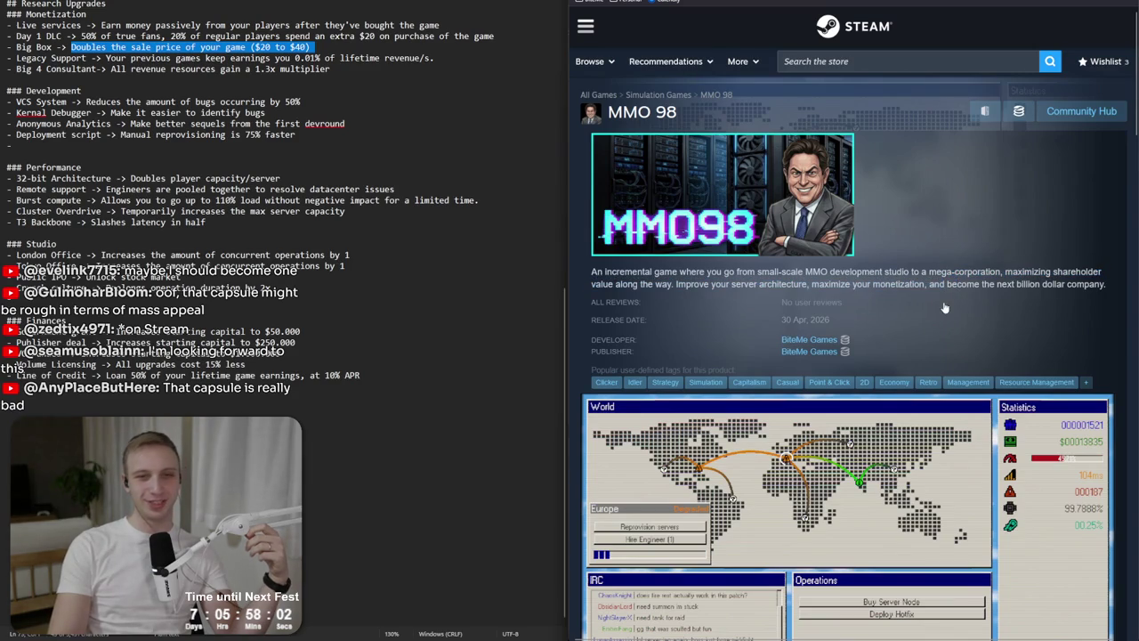
left_click_drag(1107, 289, 1086, 262)
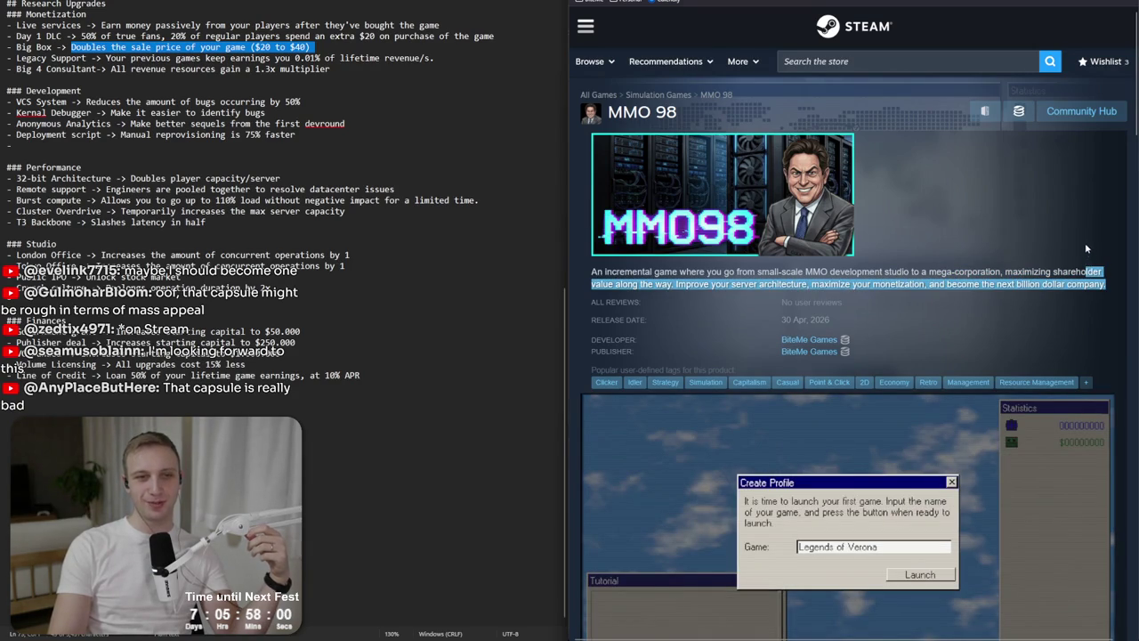
left_click(1095, 281)
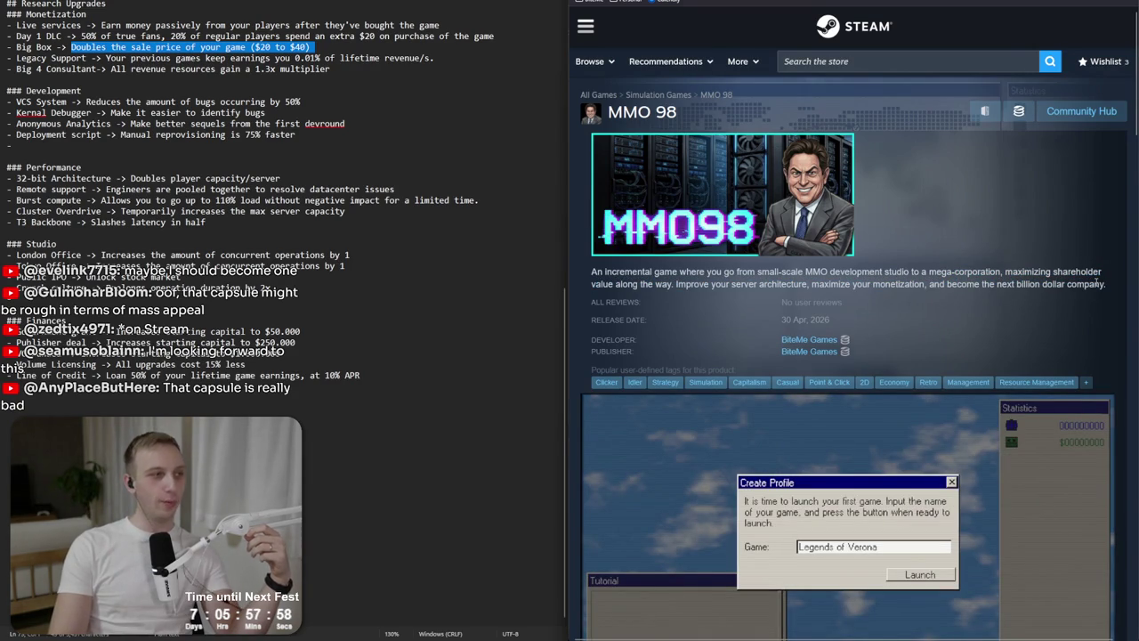
triple_click(1097, 281)
triple_click(1100, 278)
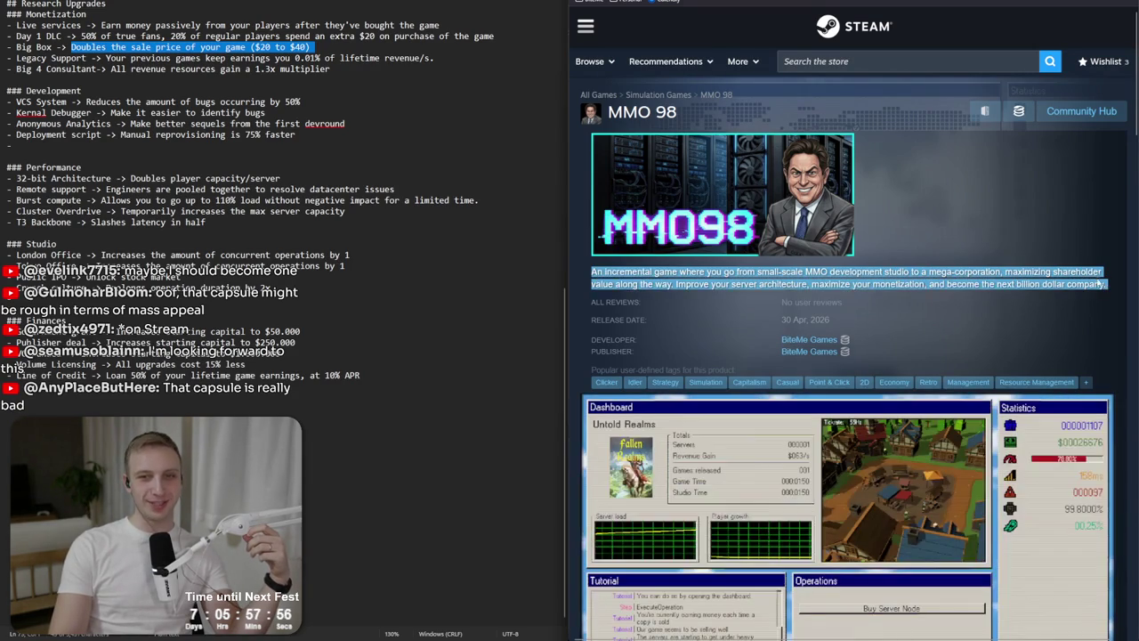
left_click(1103, 274)
triple_click(1102, 274)
left_click(1102, 273)
mouse_move(1103, 283)
left_mouse_down()
mouse_move(1106, 270)
mouse_move(1104, 284)
mouse_move(509, 273)
left_mouse_up()
left_click(1106, 267)
left_click(1105, 284)
left_click(652, 272)
triple_click(652, 272)
left_click(652, 272)
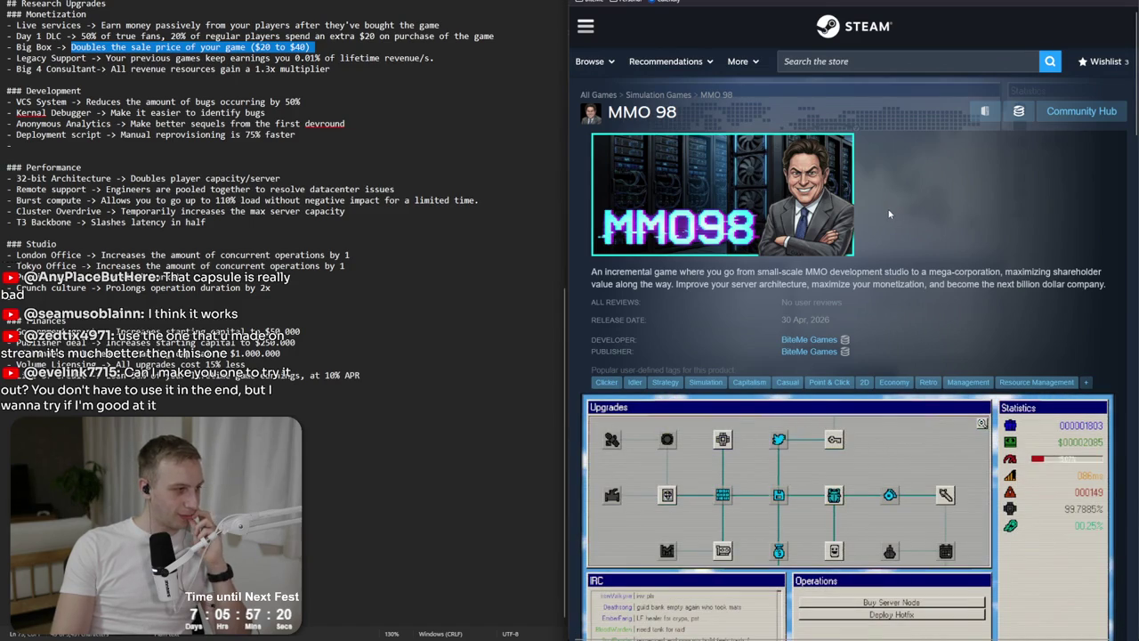
View the MMO 98 dashboard, Upgrades screen, Create Profile and world map screenshots.
mouse_move(912, 3)
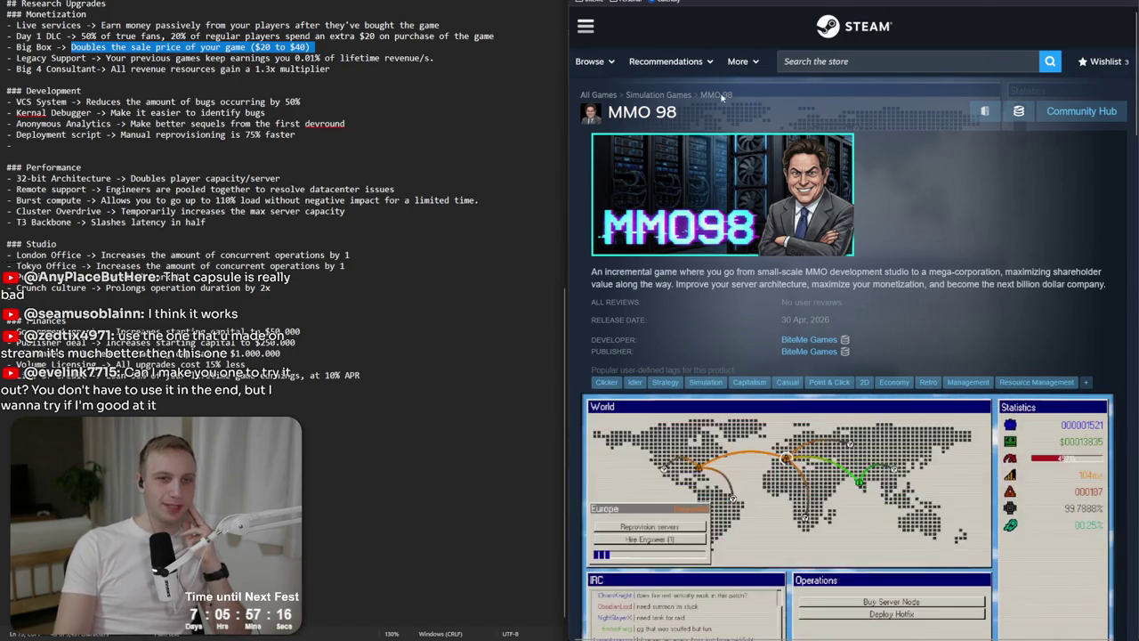
scroll(882, 356, "down", 3)
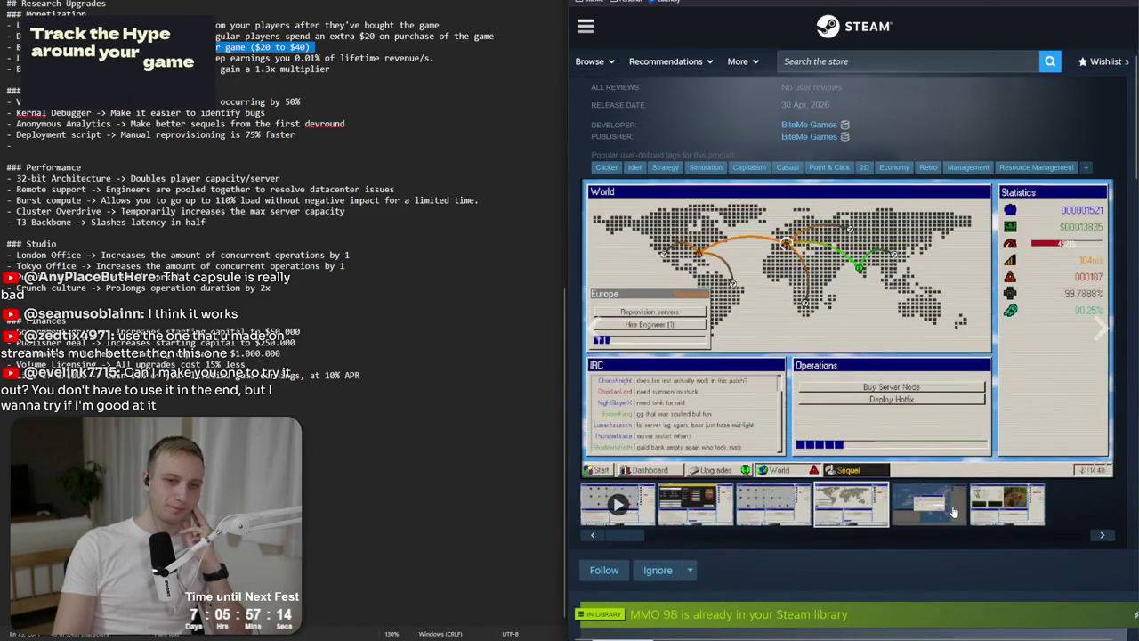
left_click(758, 500)
left_click(726, 500)
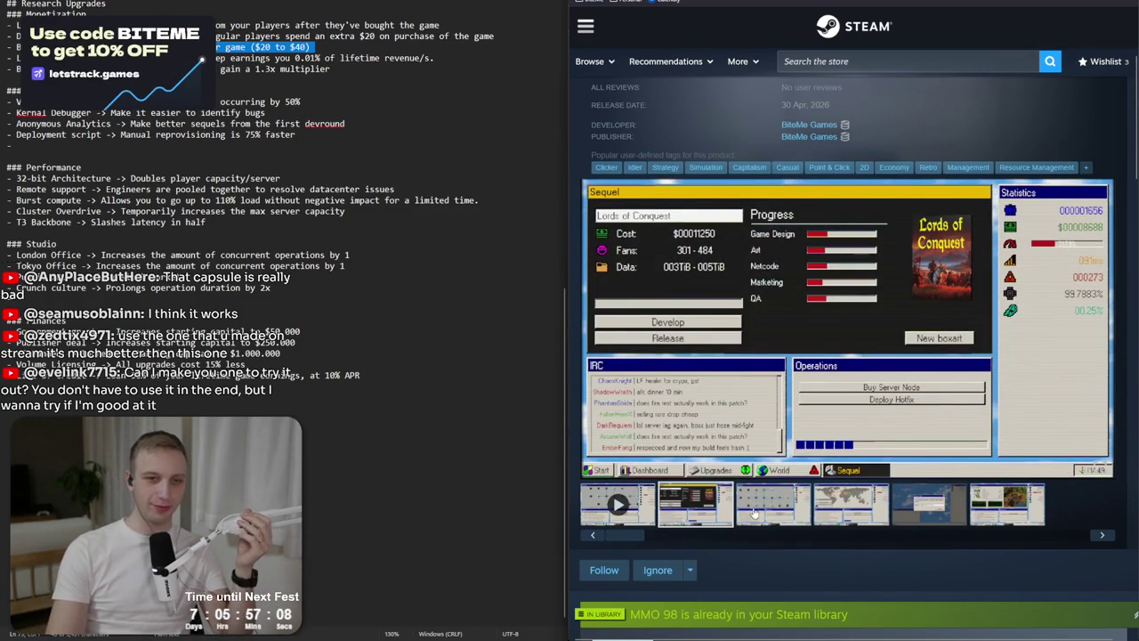
left_click(859, 516)
left_click(909, 512)
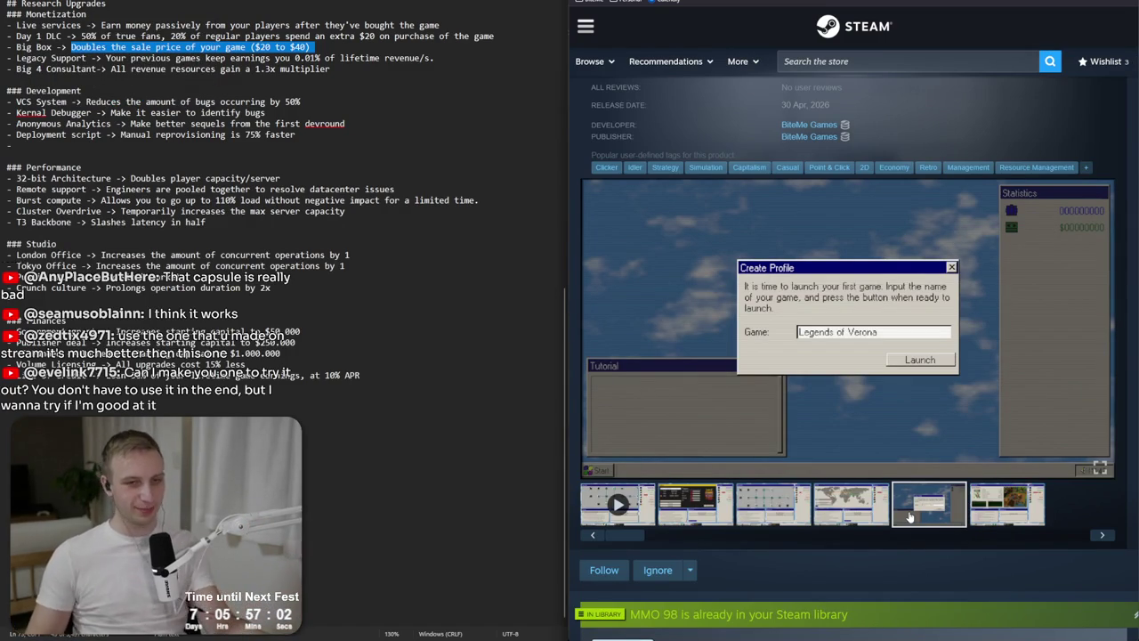
left_click(877, 512)
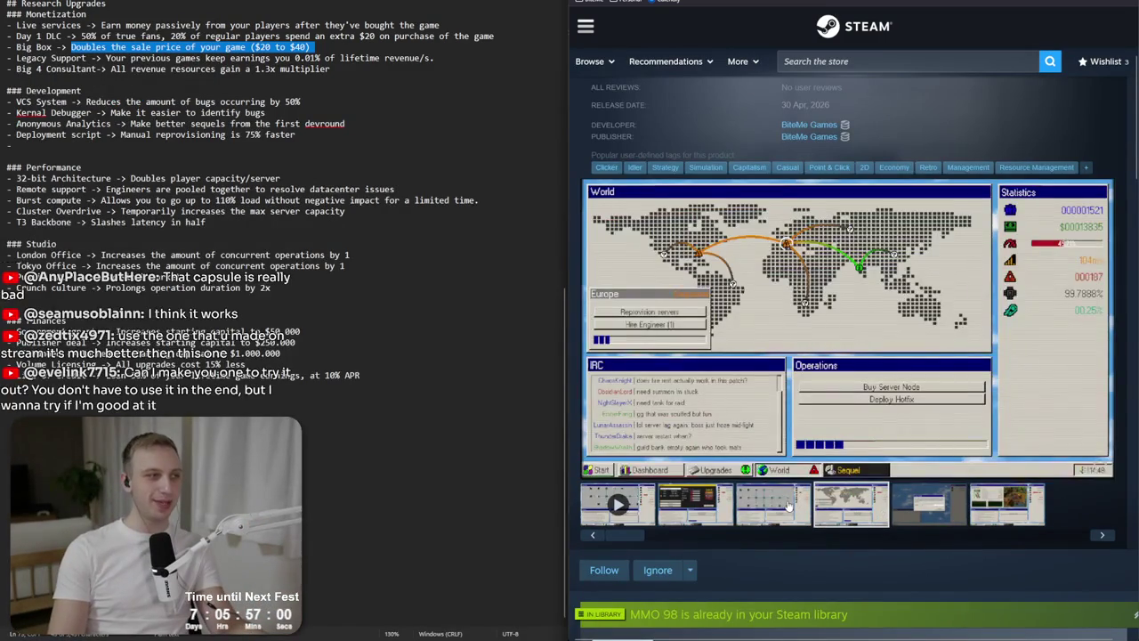
left_click(788, 505)
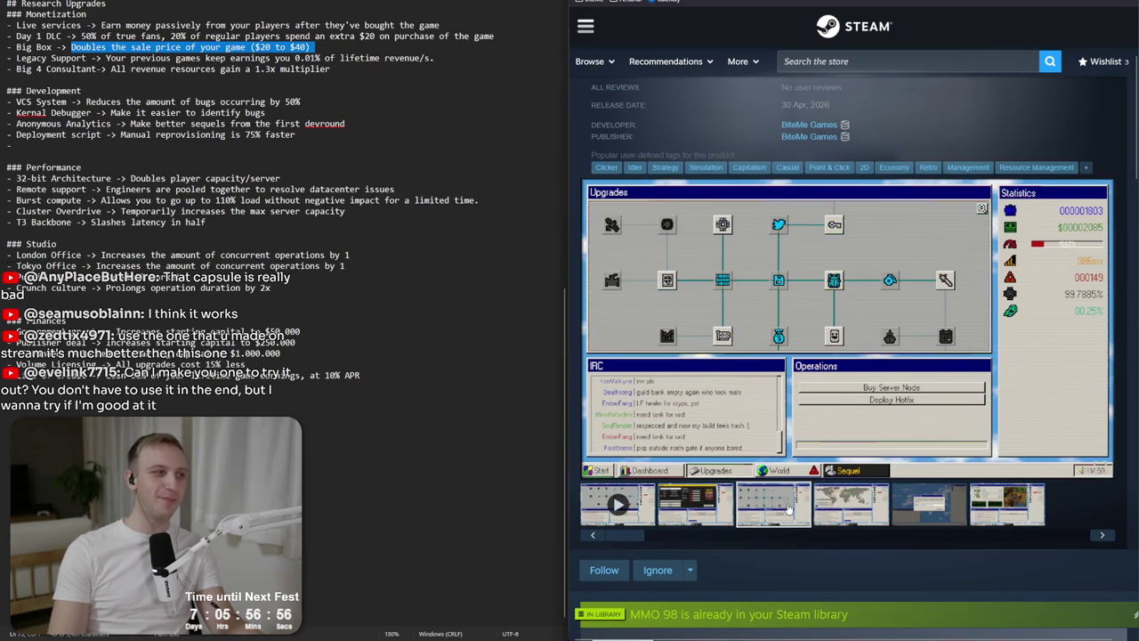
scroll(786, 269, "up", 3)
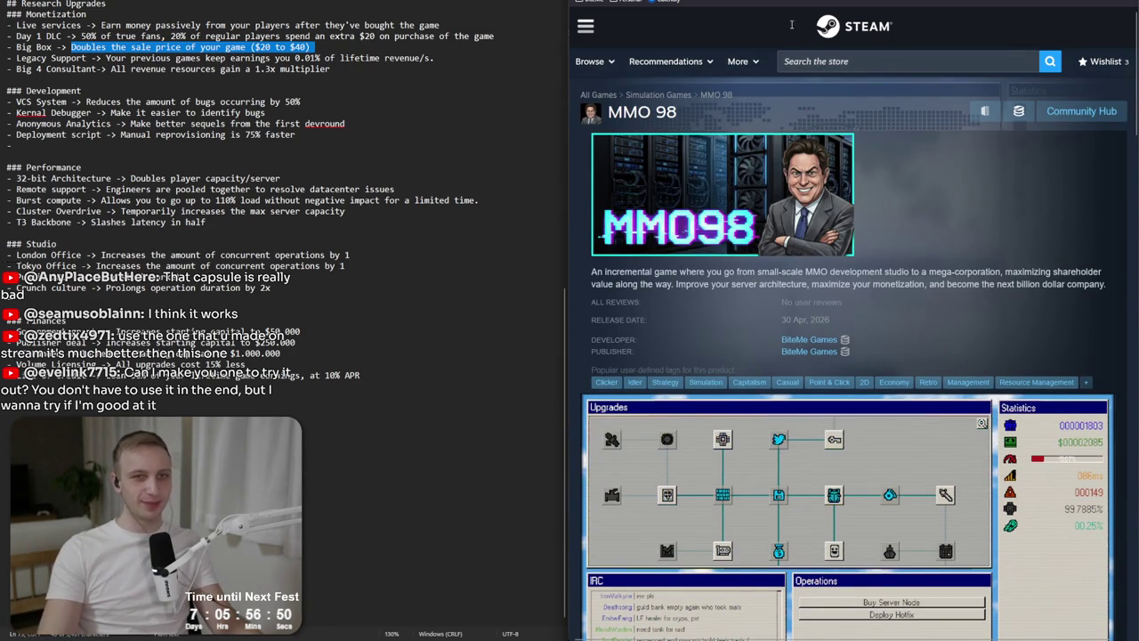
key("ctrl+Tab")
key("ctrl+Tab")
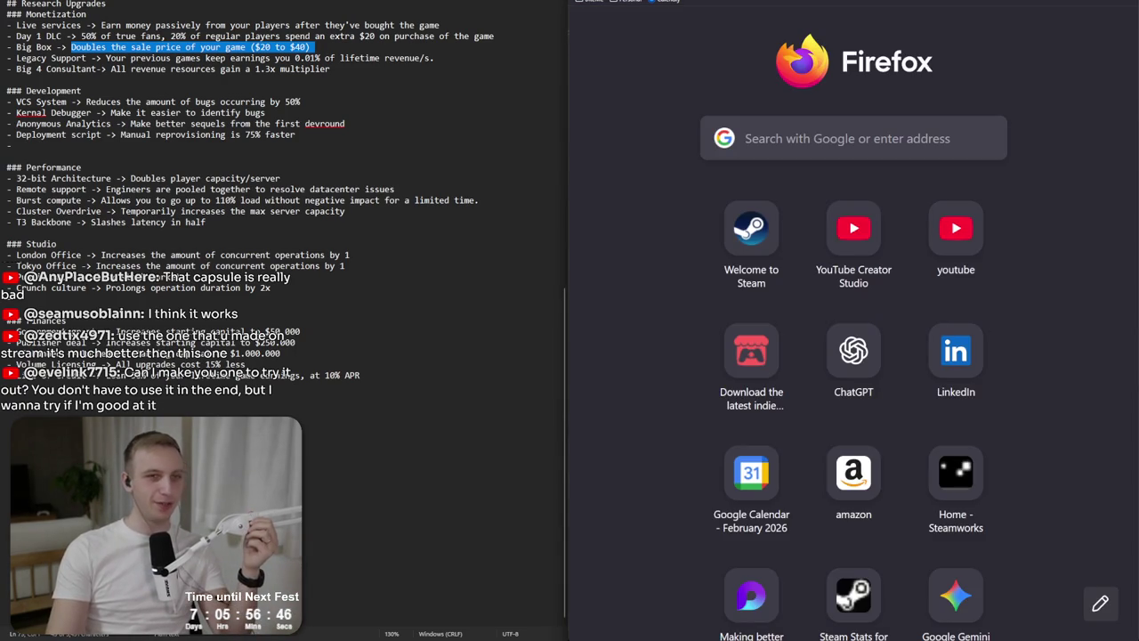
left_click(590, 2)
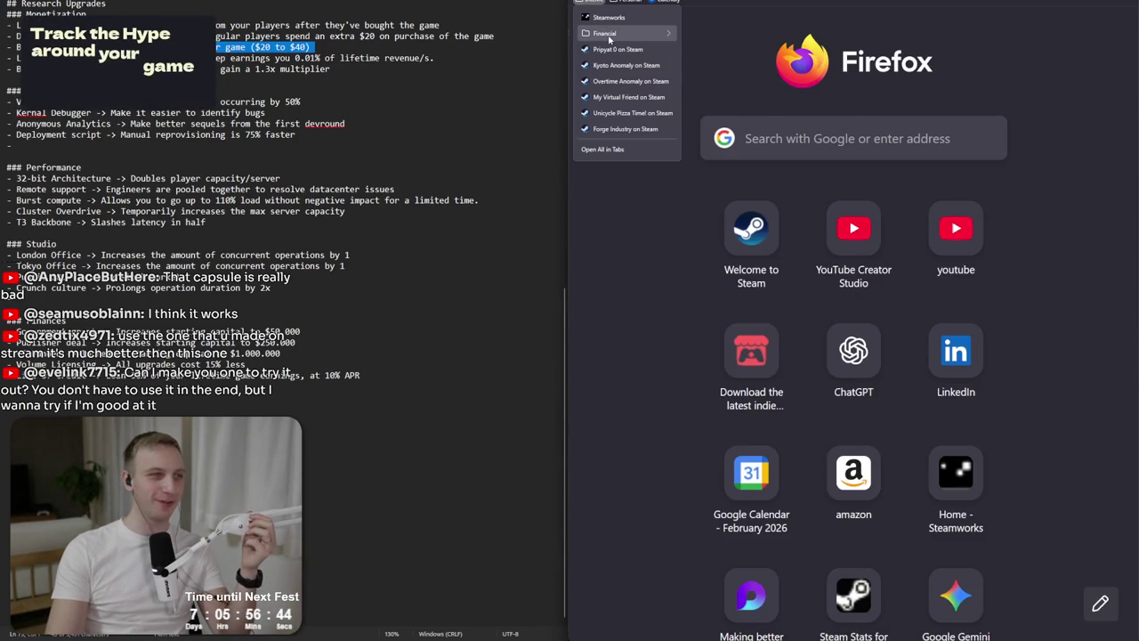
mouse_move(644, 29)
key("Escape")
key("ctrl+l")
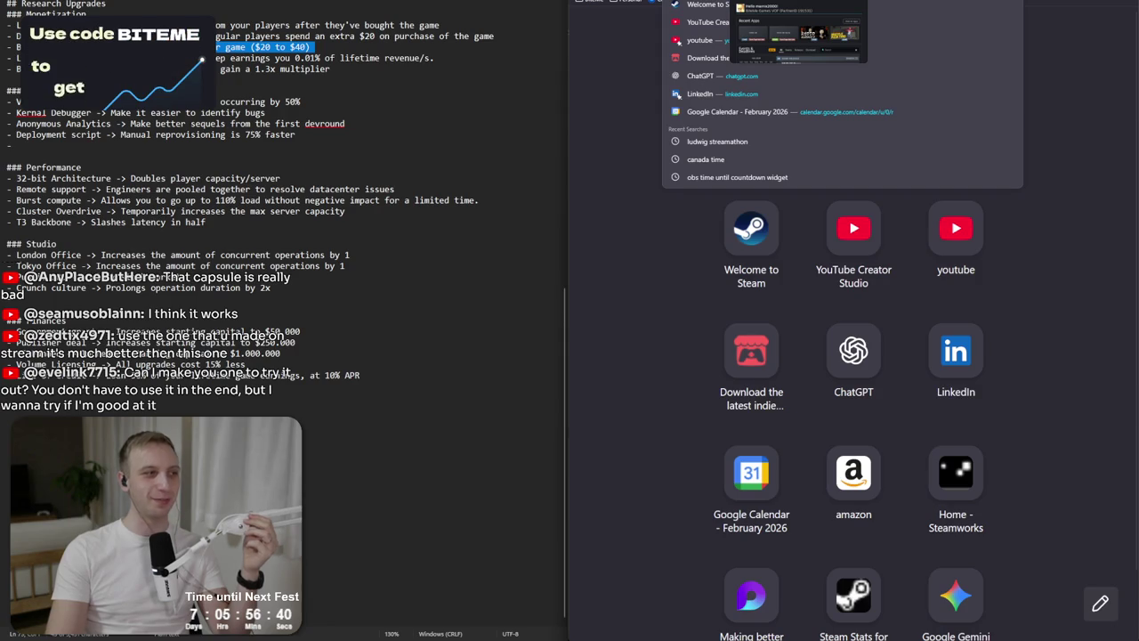
left_click(748, 3)
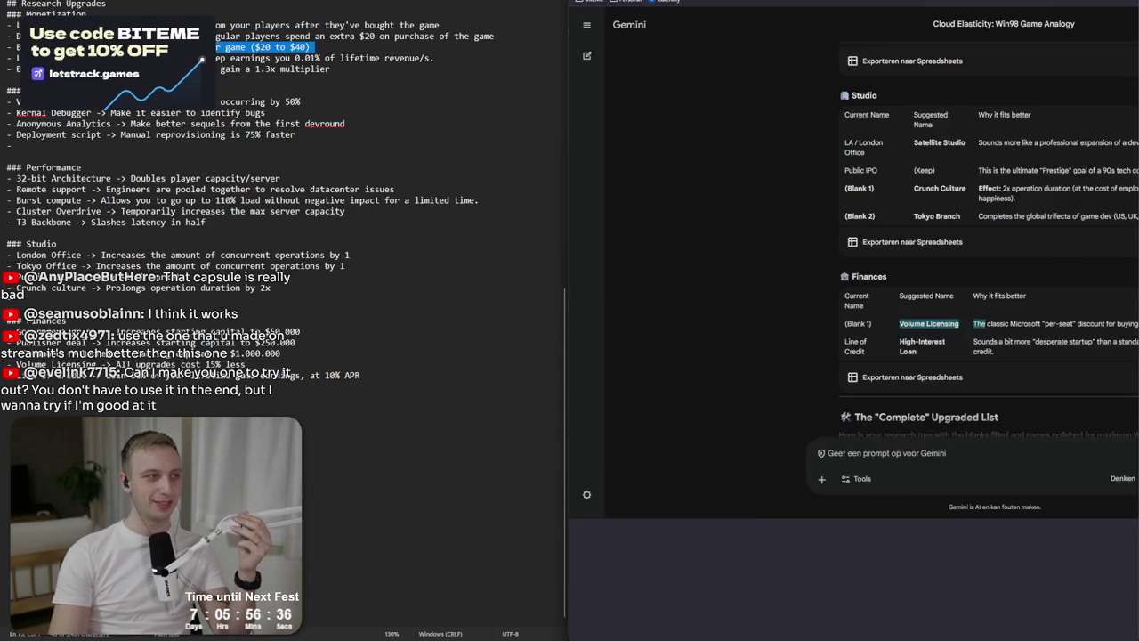
key("ctrl+Tab")
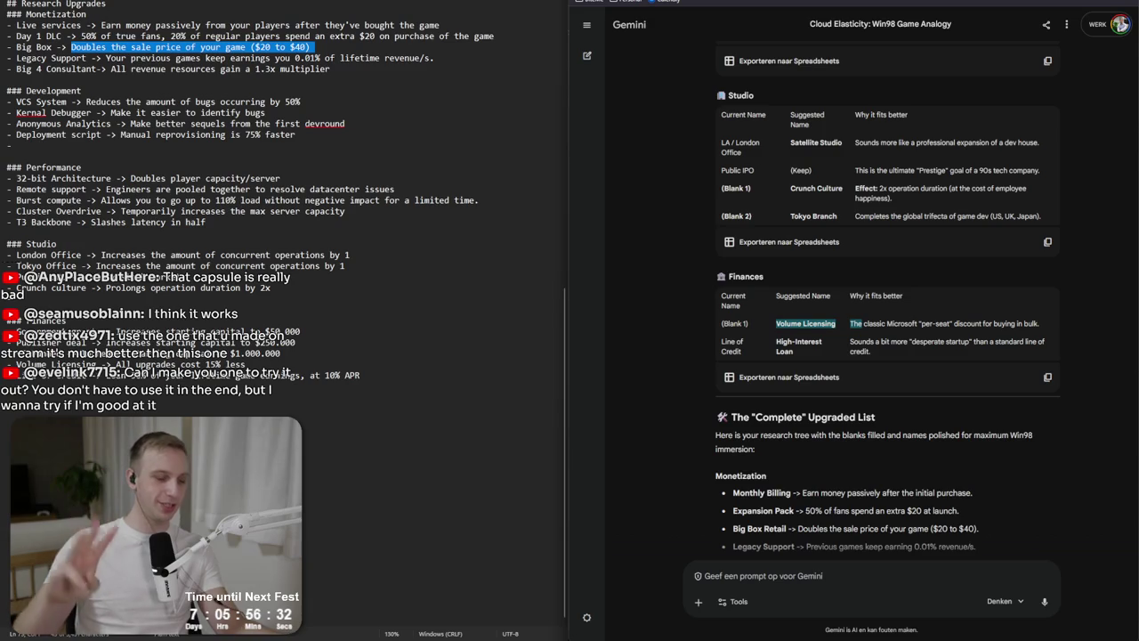
left_click(795, 272)
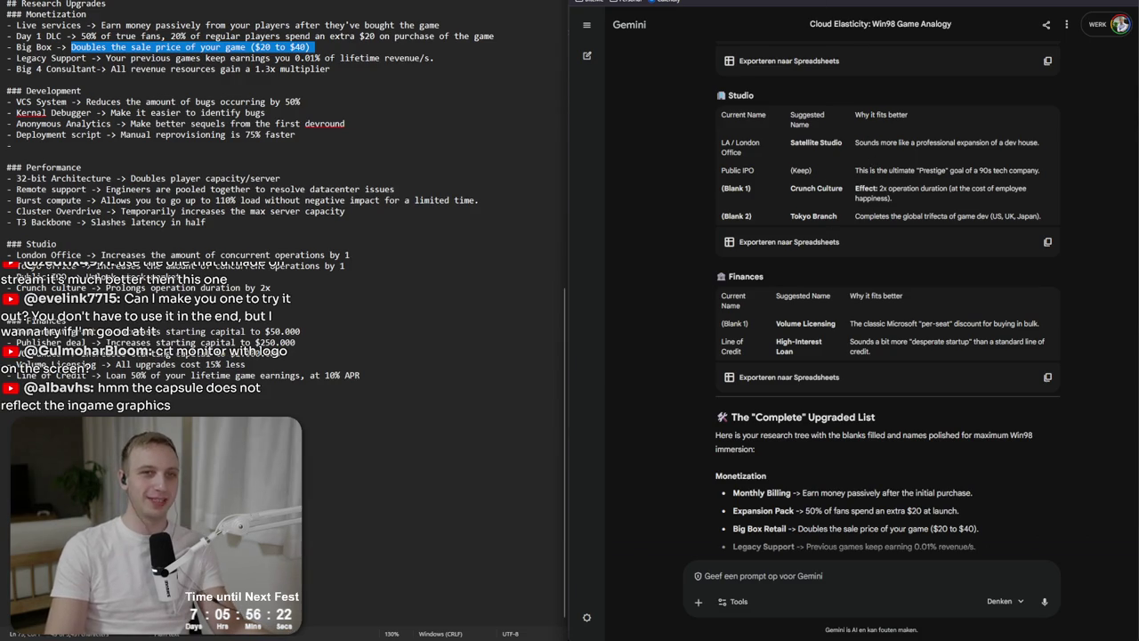
key("ctrl+Tab")
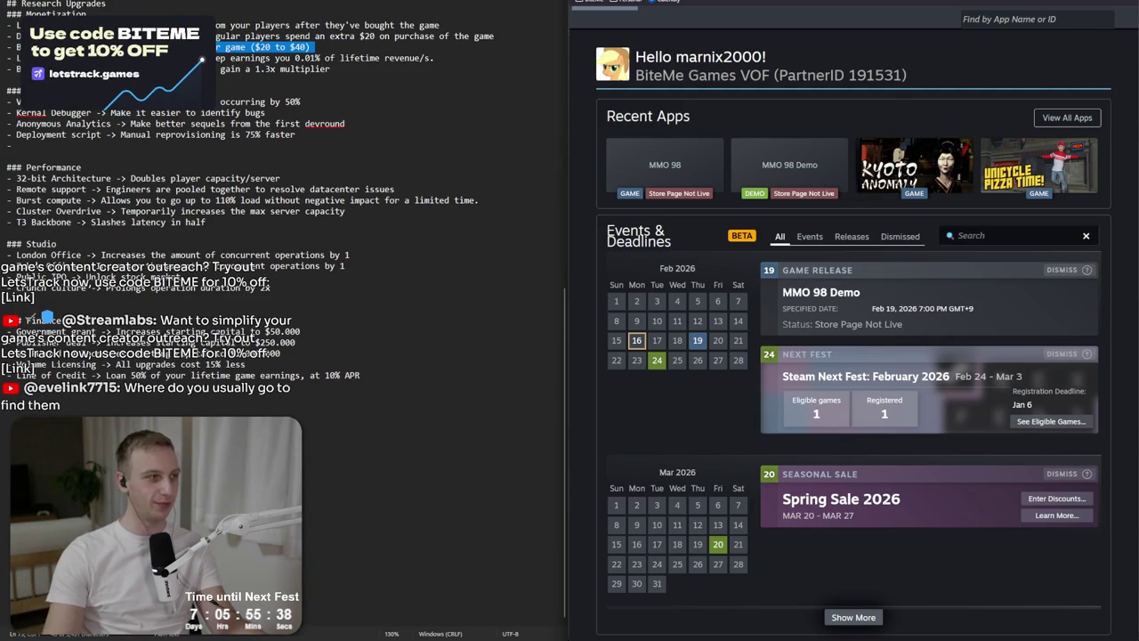
key("ctrl+Tab")
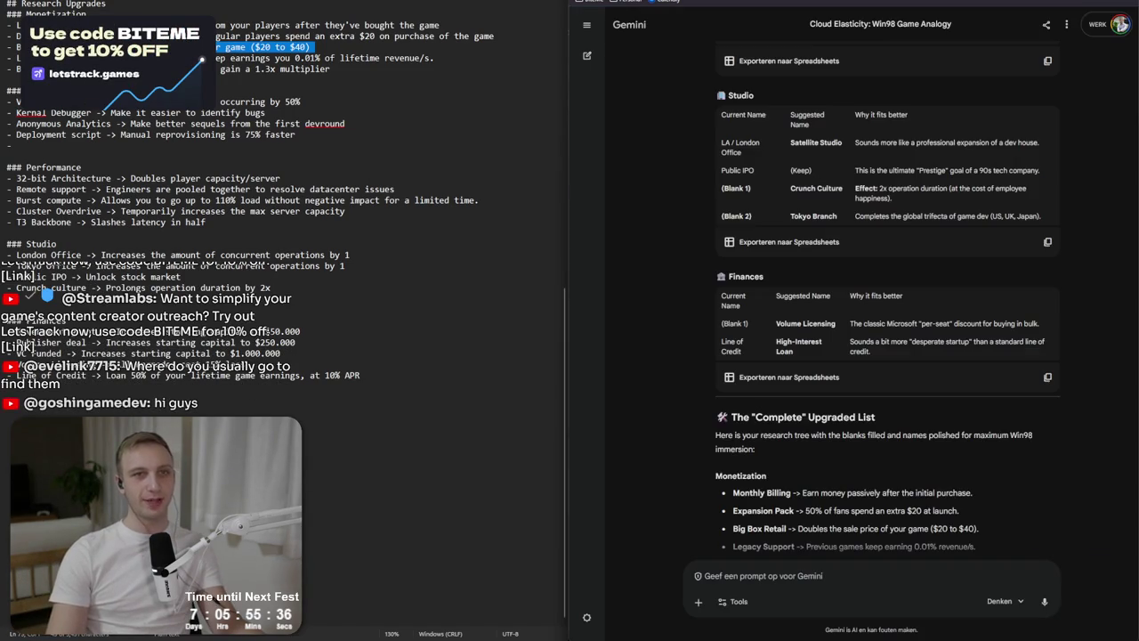
key("ctrl+t")
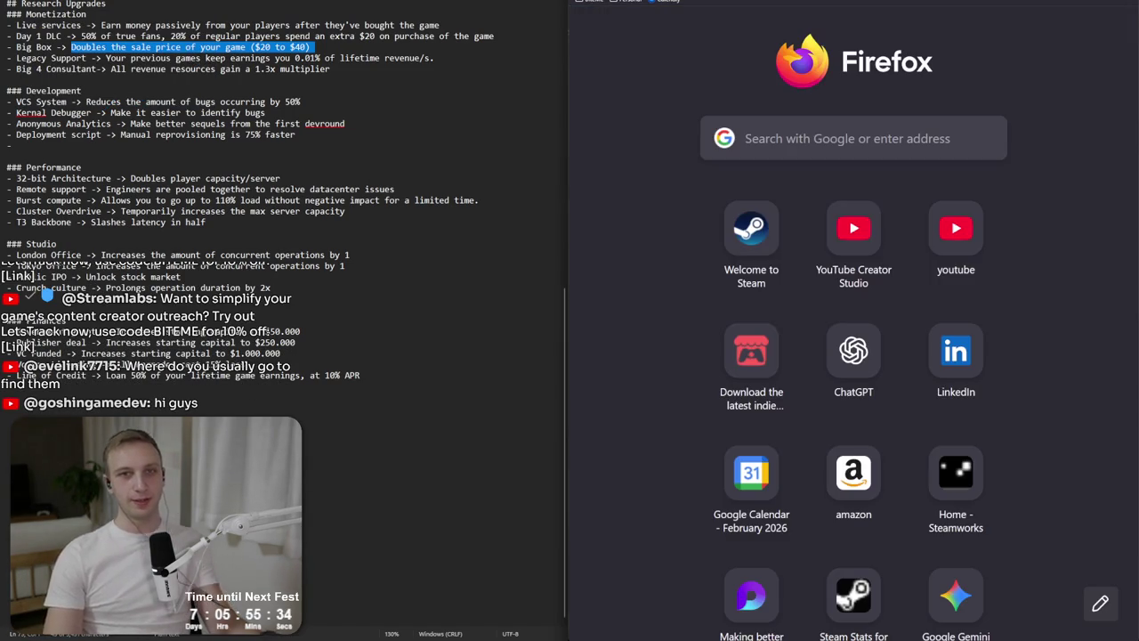
Load redpotionstudios.net and scroll through its STEAM CAPSULE portfolio.
type("redpotionstudios.net")
key("Return")
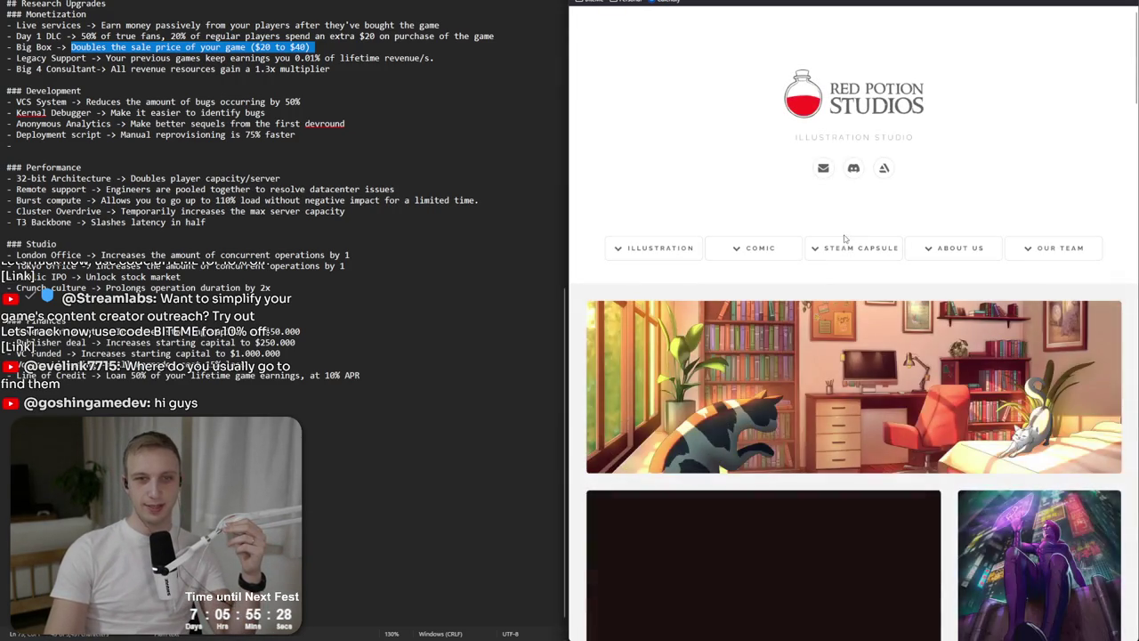
left_click(840, 245)
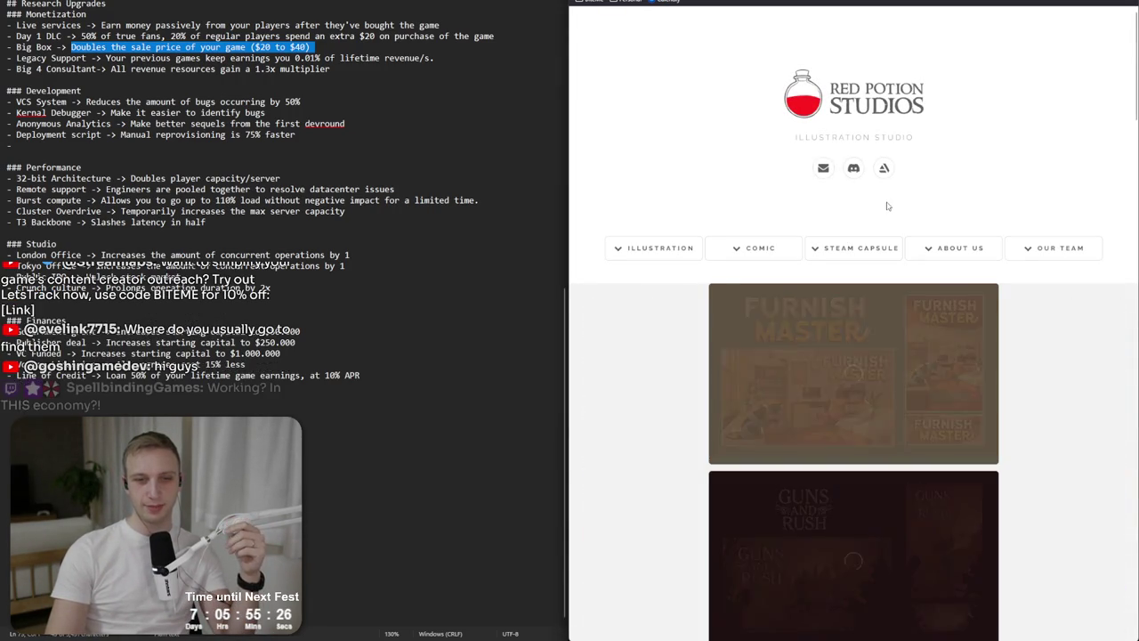
scroll(890, 214, "down", 10)
scroll(939, 259, "down", 5)
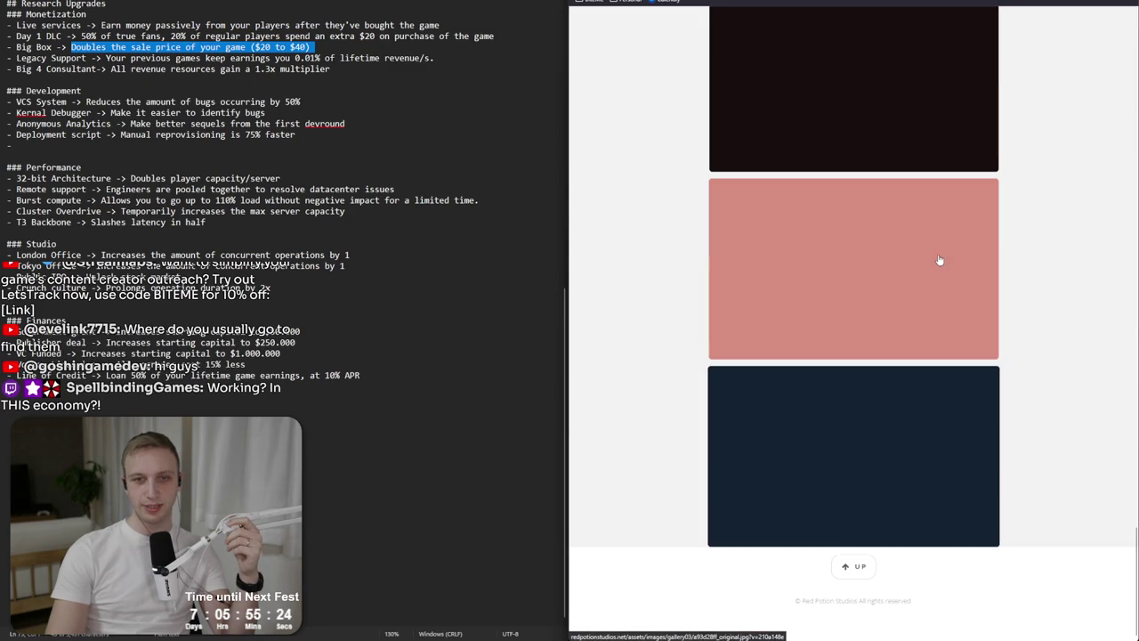
scroll(1103, 382, "up", 10)
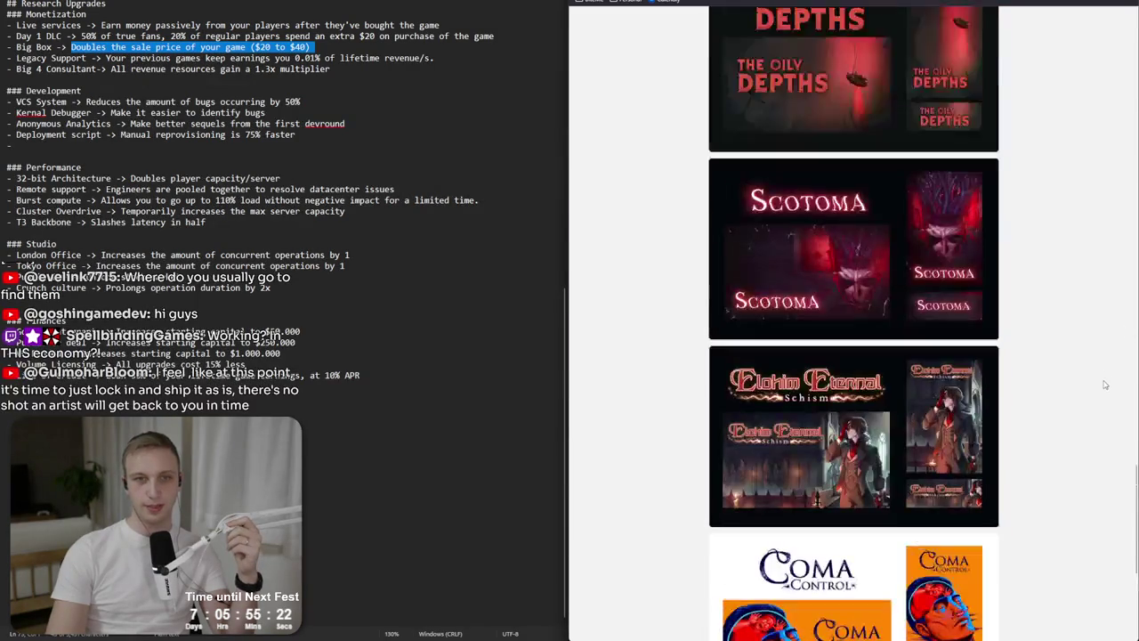
scroll(1033, 315, "up", 3)
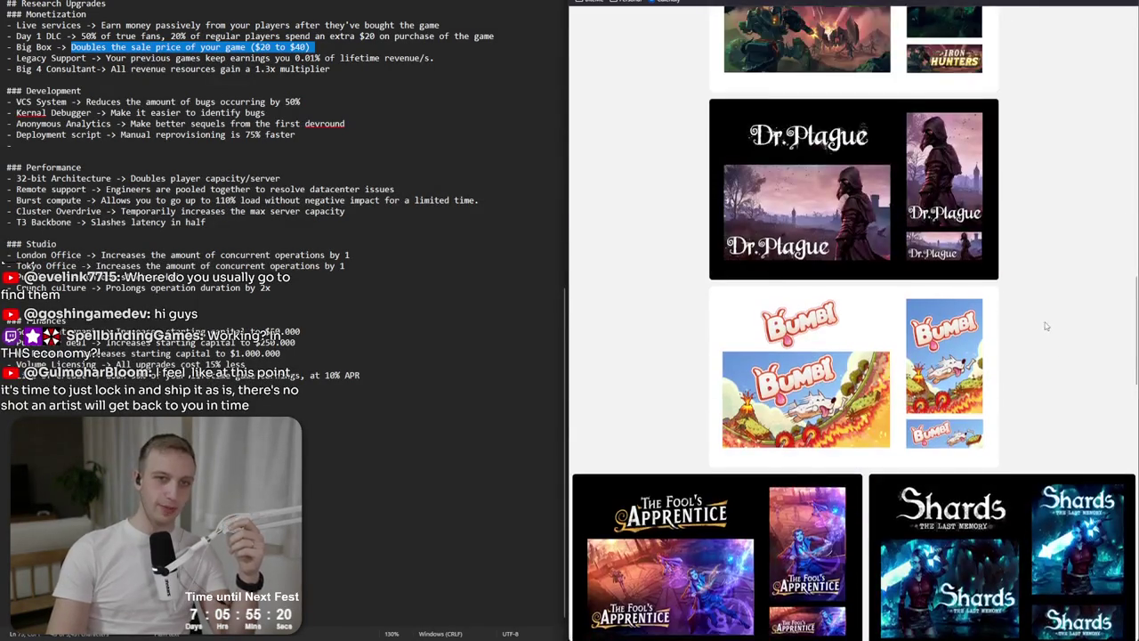
scroll(1050, 338, "up", 5)
scroll(1061, 353, "up", 10)
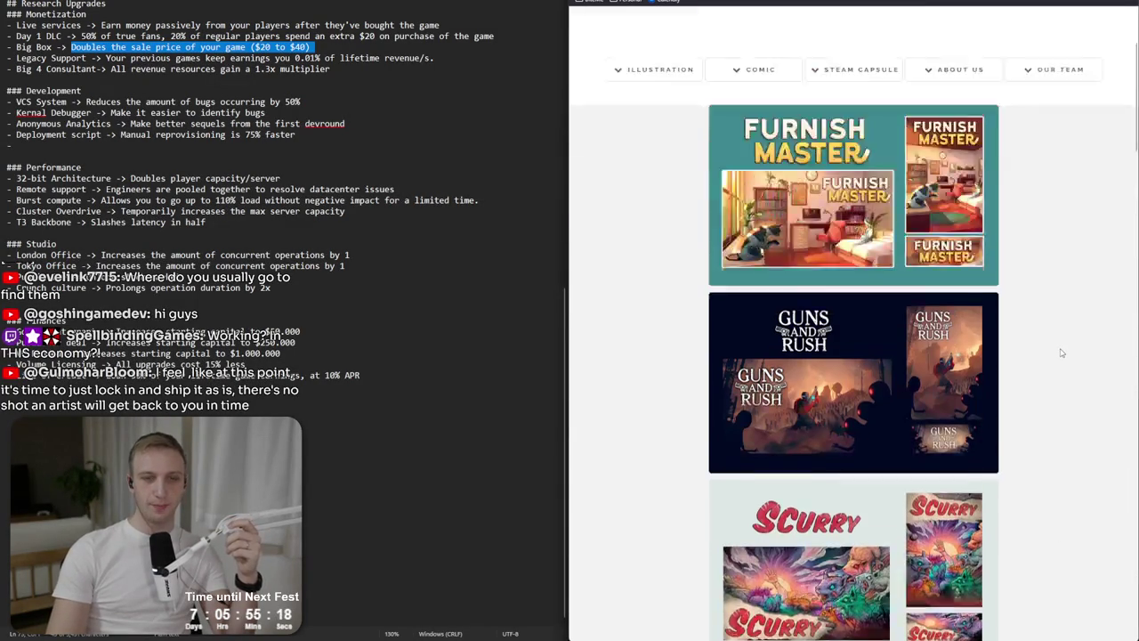
scroll(1061, 354, "up", 2)
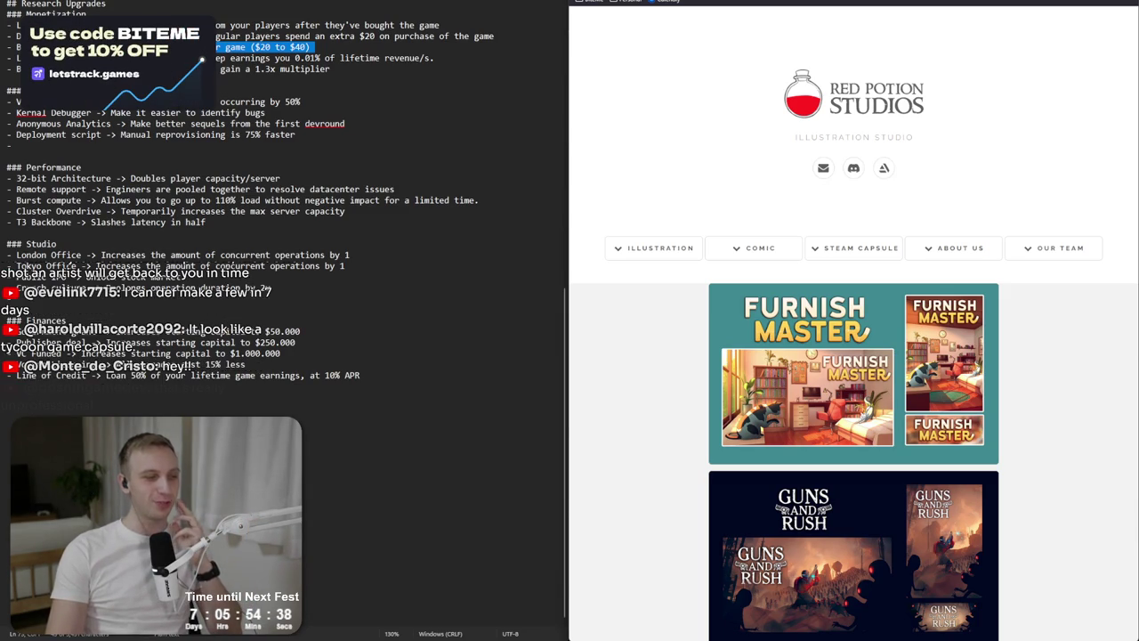
Select and deselect the Finances section in the upgrade notes.
left_click(475, 372)
mouse_move(475, 372)
left_mouse_down()
mouse_move(392, 285)
mouse_move(388, 309)
left_mouse_up()
left_click(388, 309)
left_click(411, 382, "shift")
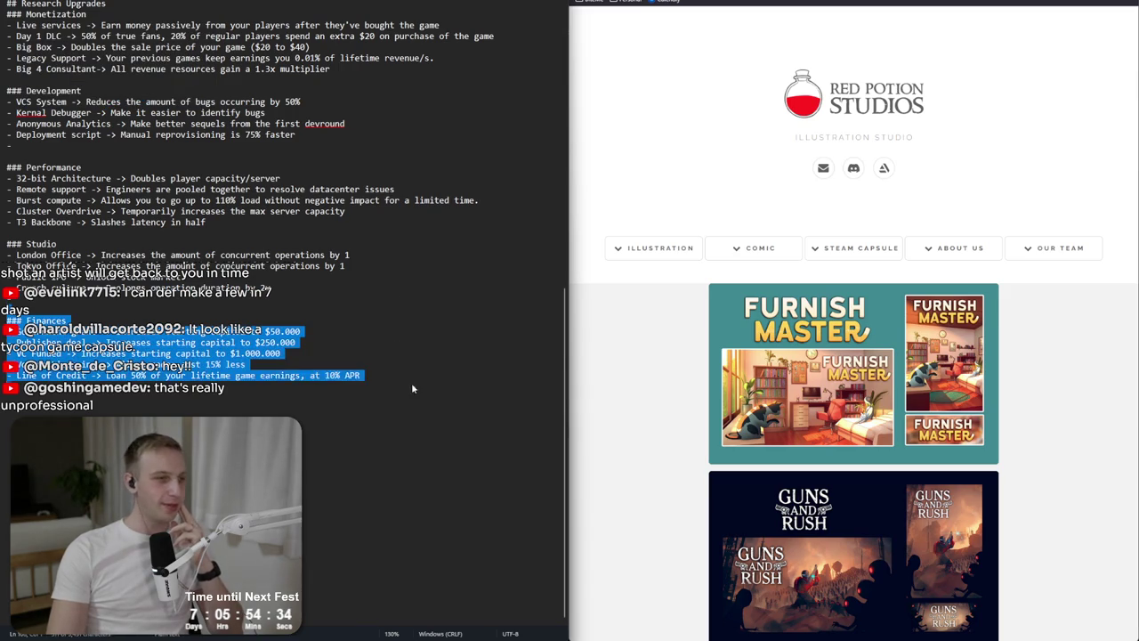
left_click(391, 387)
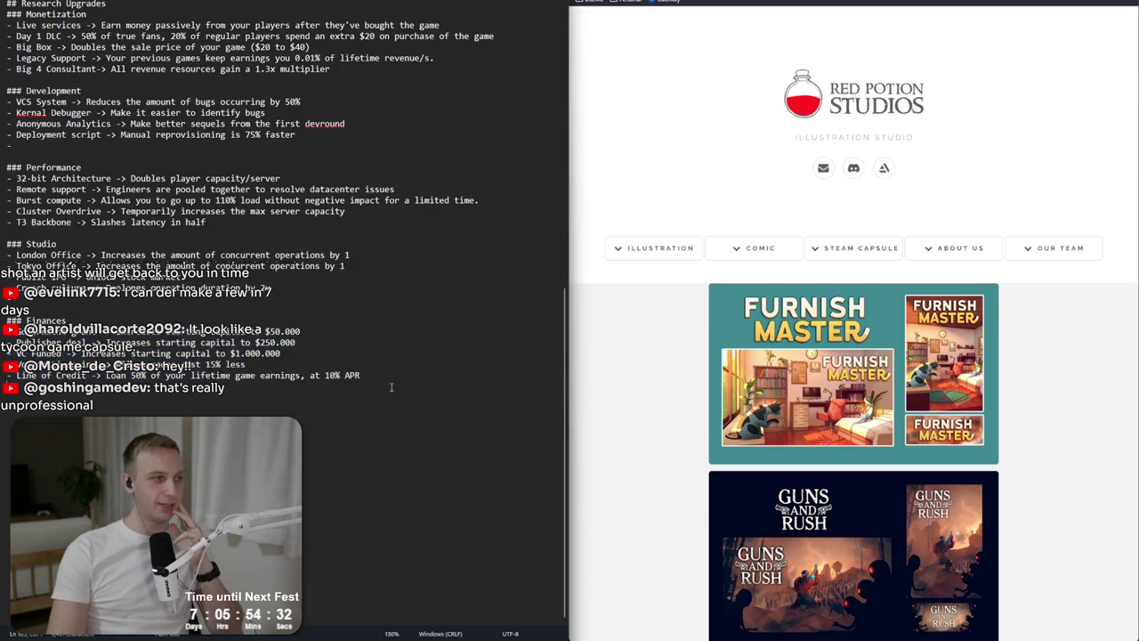
left_click_drag(389, 380, 376, 298)
left_click(374, 308)
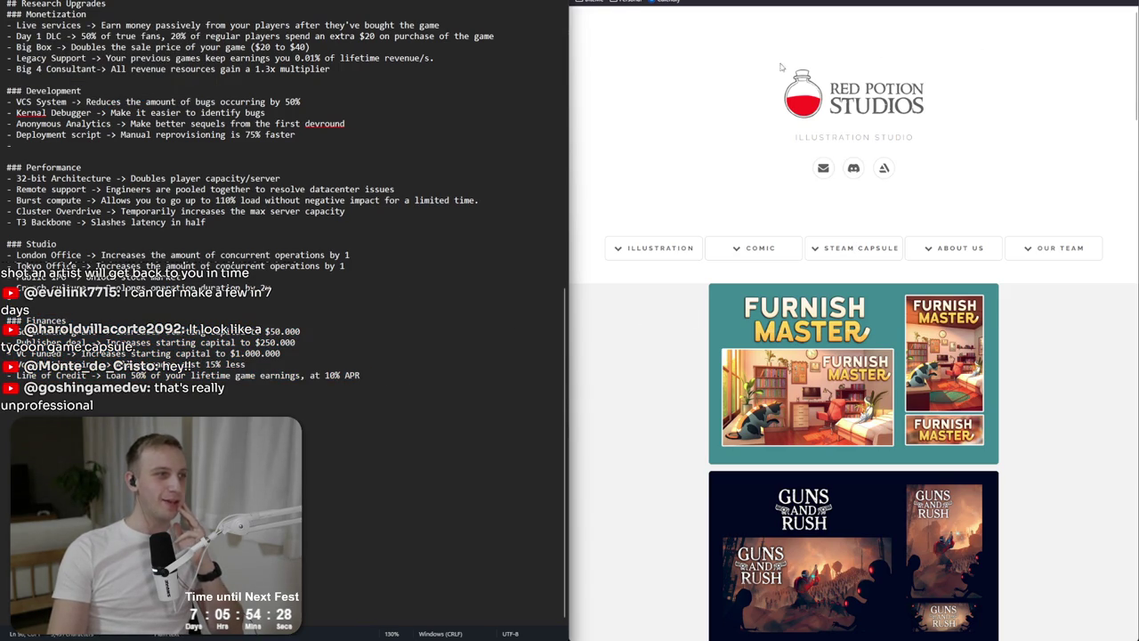
left_click(852, 4)
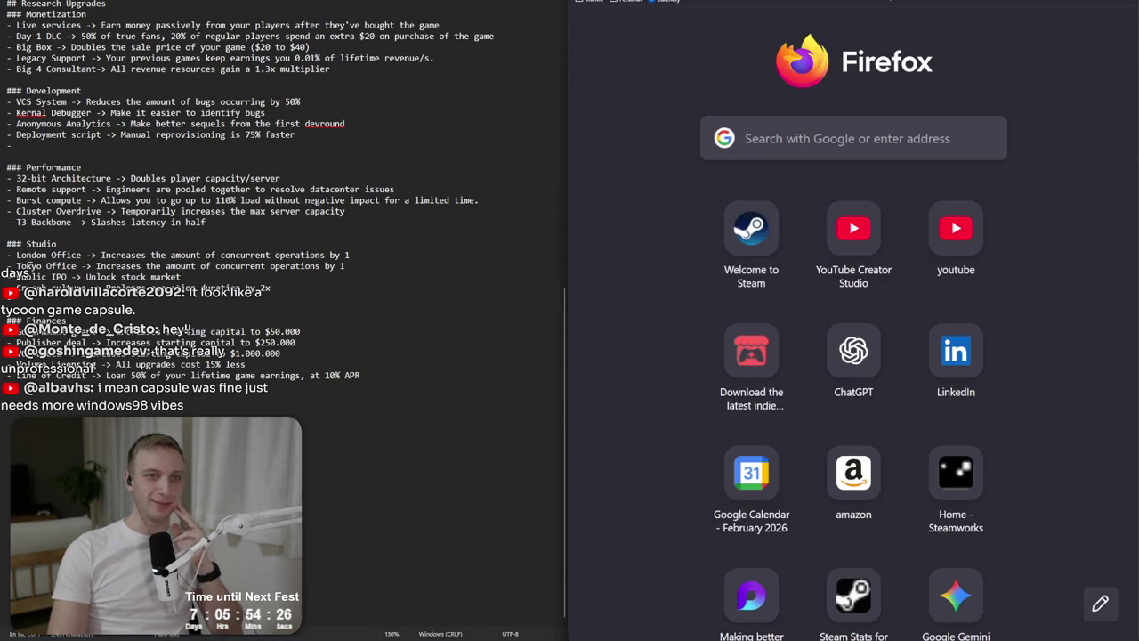
Load bmg.yt to check the Notes column of the Steam capsule art leads sheet.
left_click(852, 4)
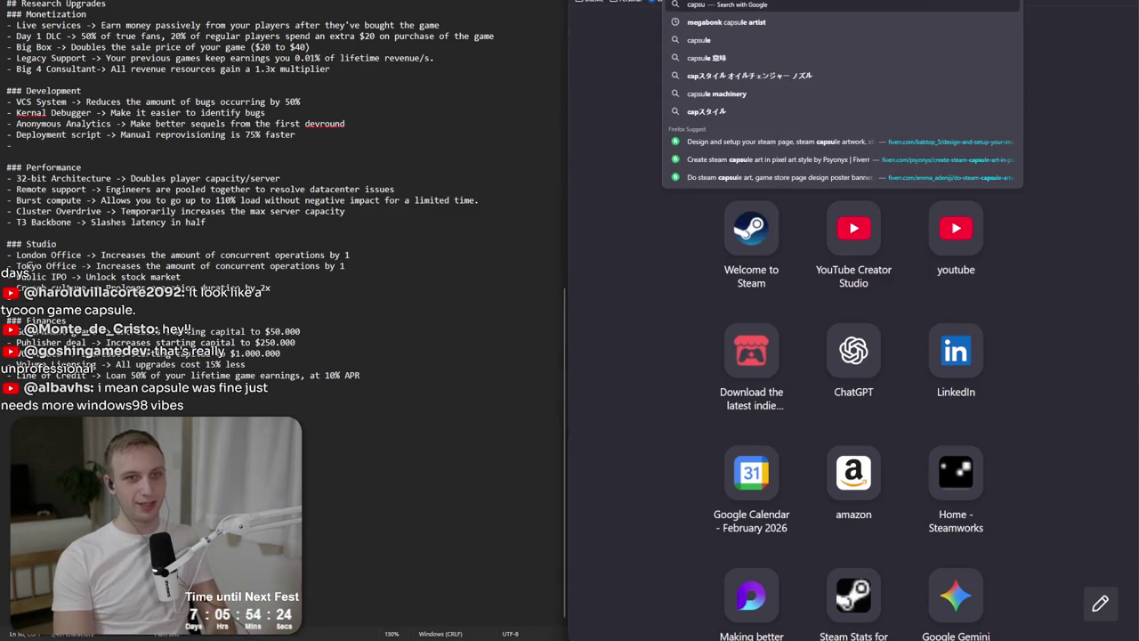
type("bmg.yt/")
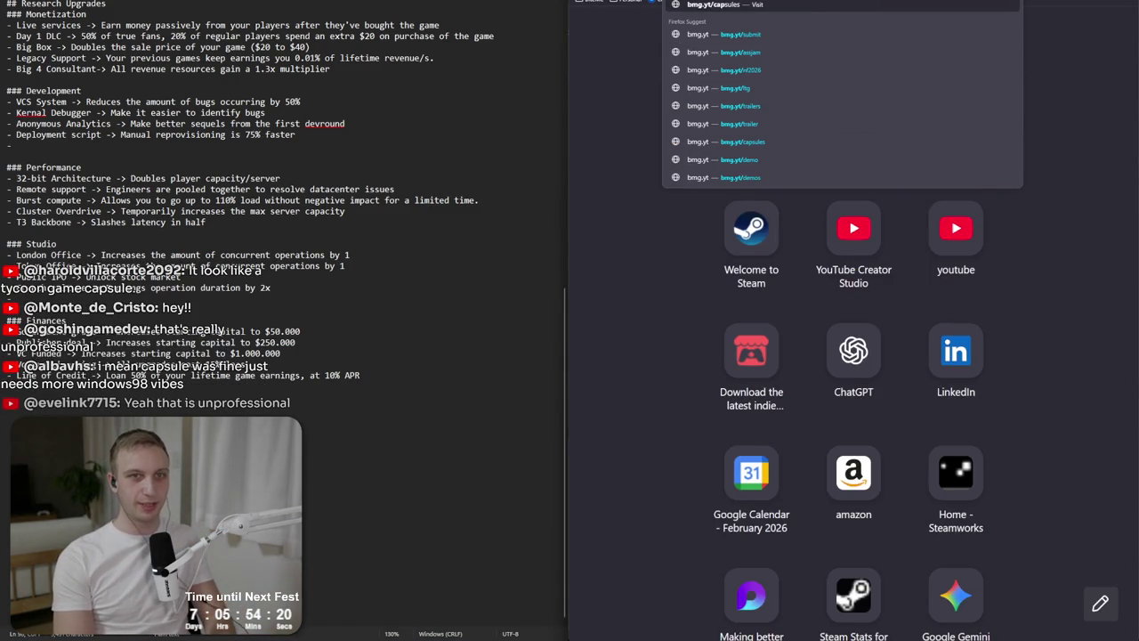
key("Return")
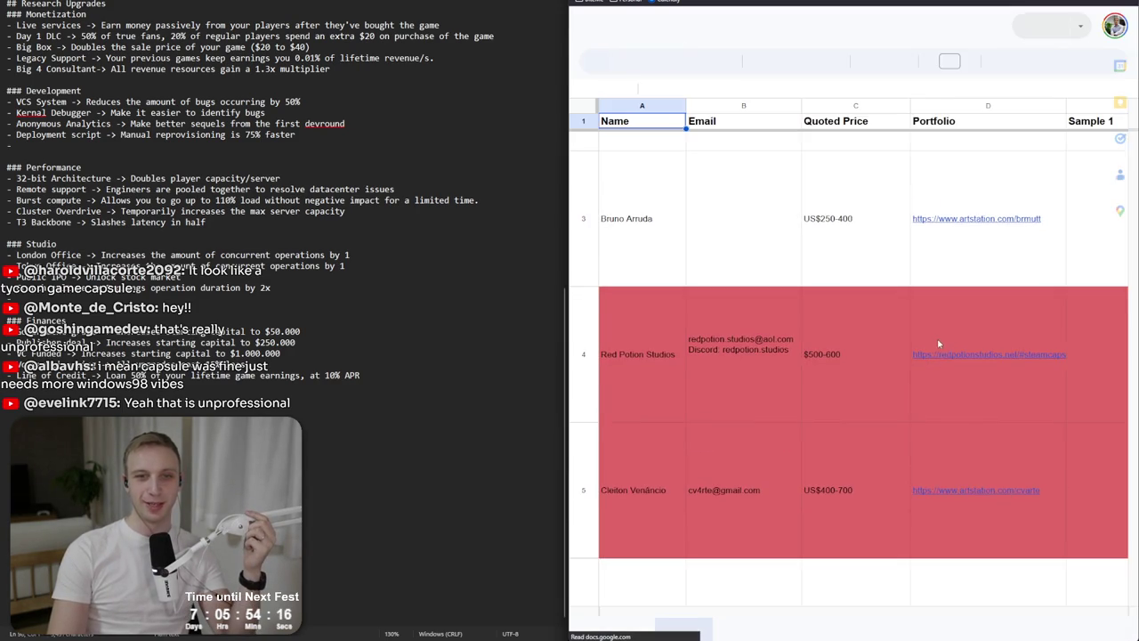
scroll(742, 386, "right", 5)
scroll(735, 392, "right", 3)
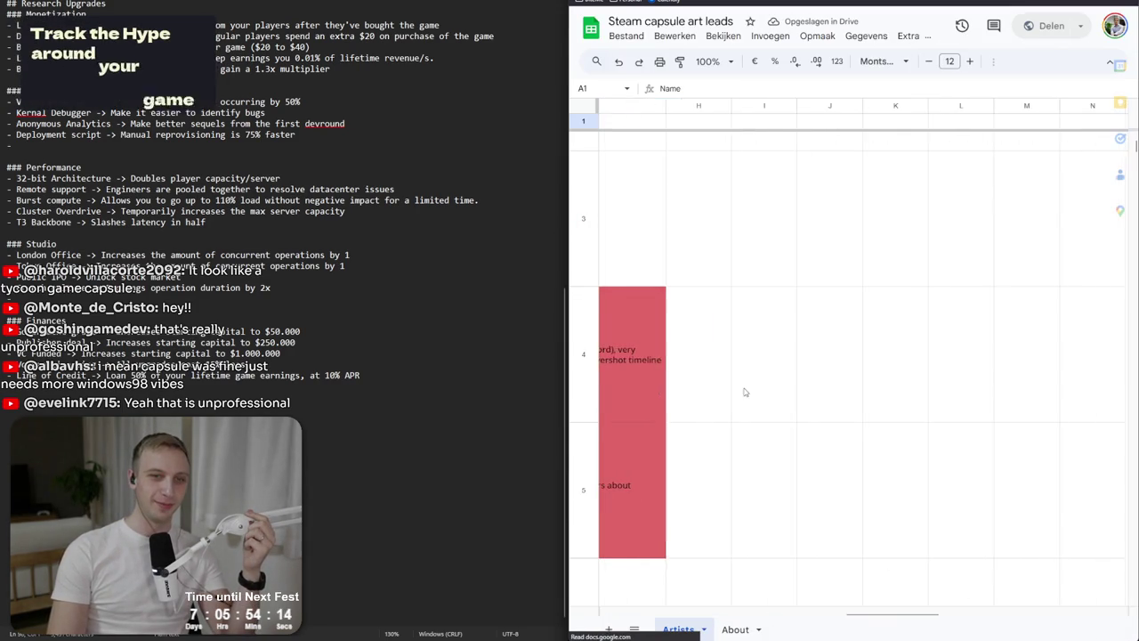
left_click(742, 396)
scroll(742, 396, "left", 5)
scroll(744, 397, "left", 2)
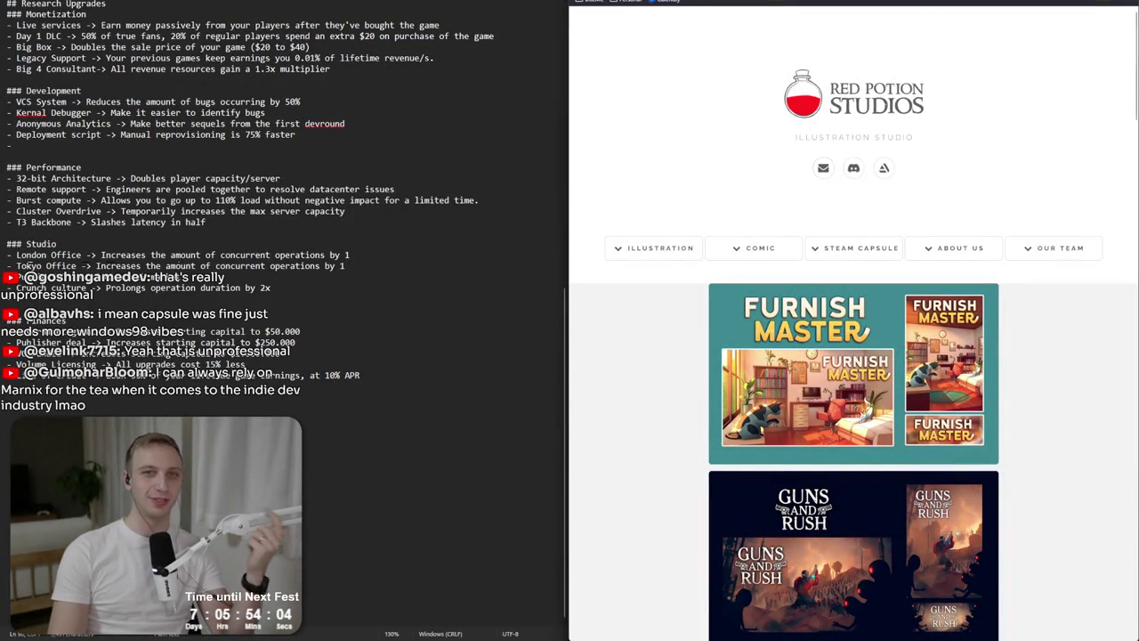
key("ctrl+w")
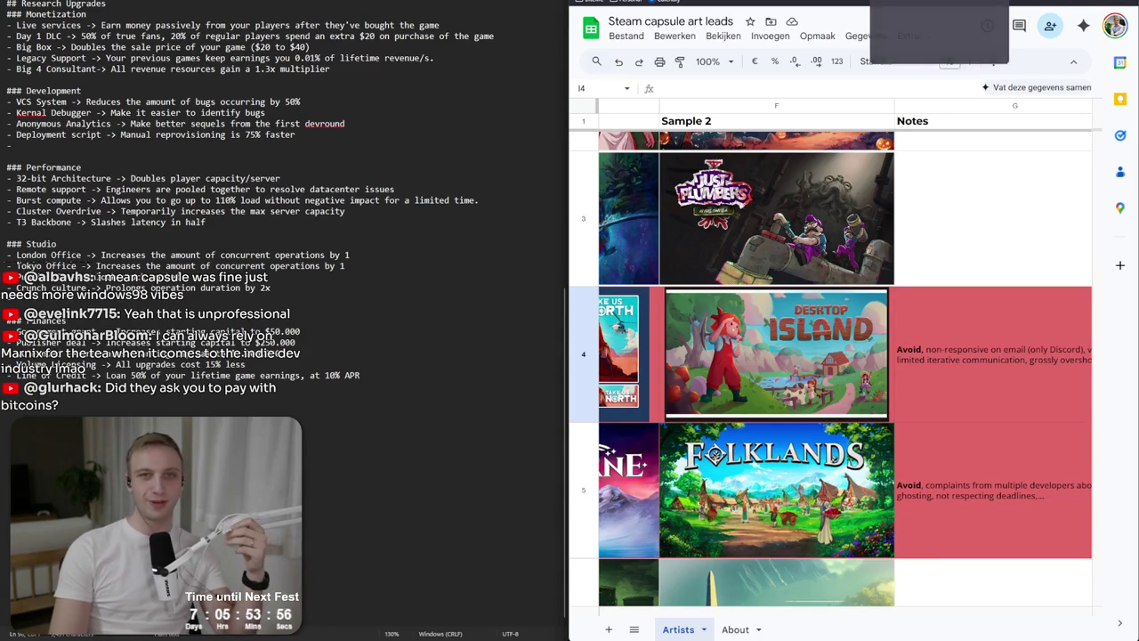
key("ctrl+w")
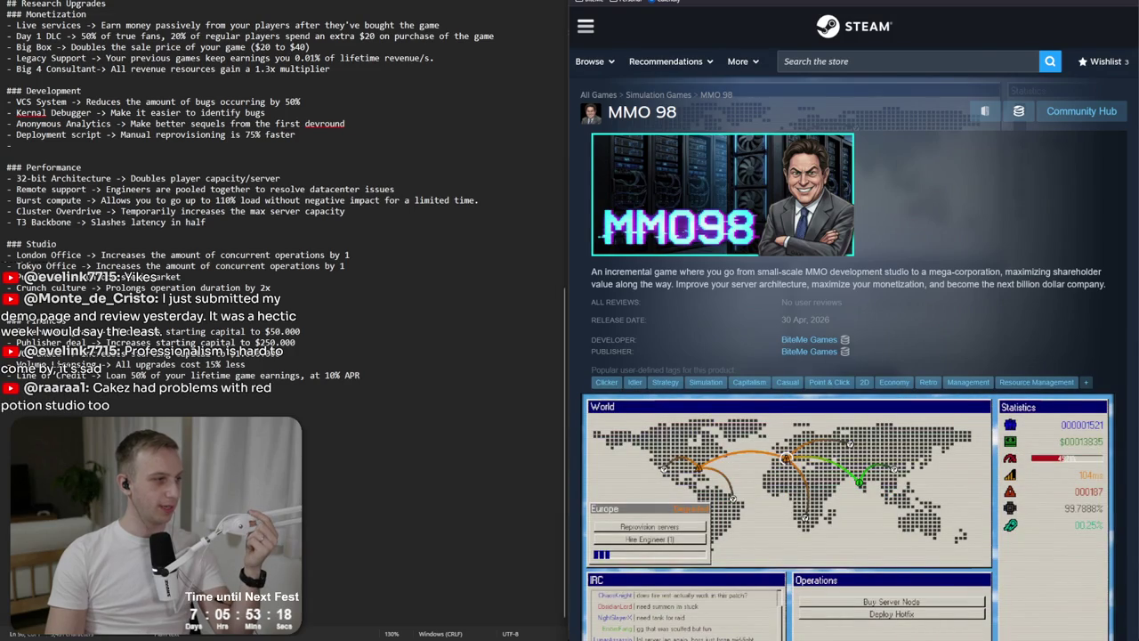
key("alt+Tab")
key("alt+Tab")
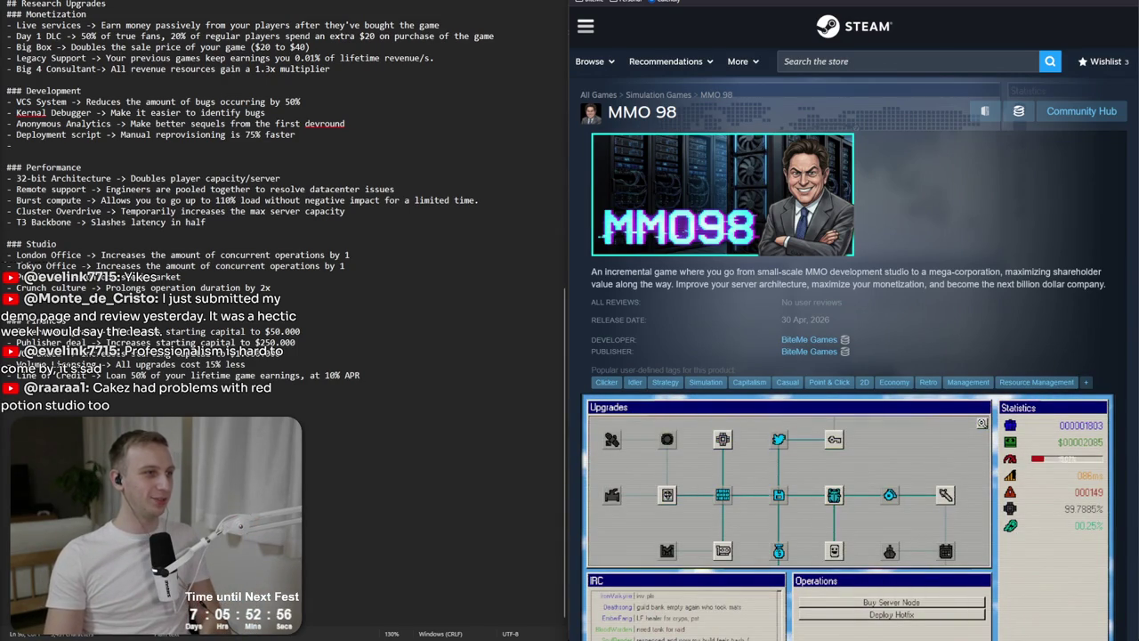
left_click_drag(0, 21, 519, 14)
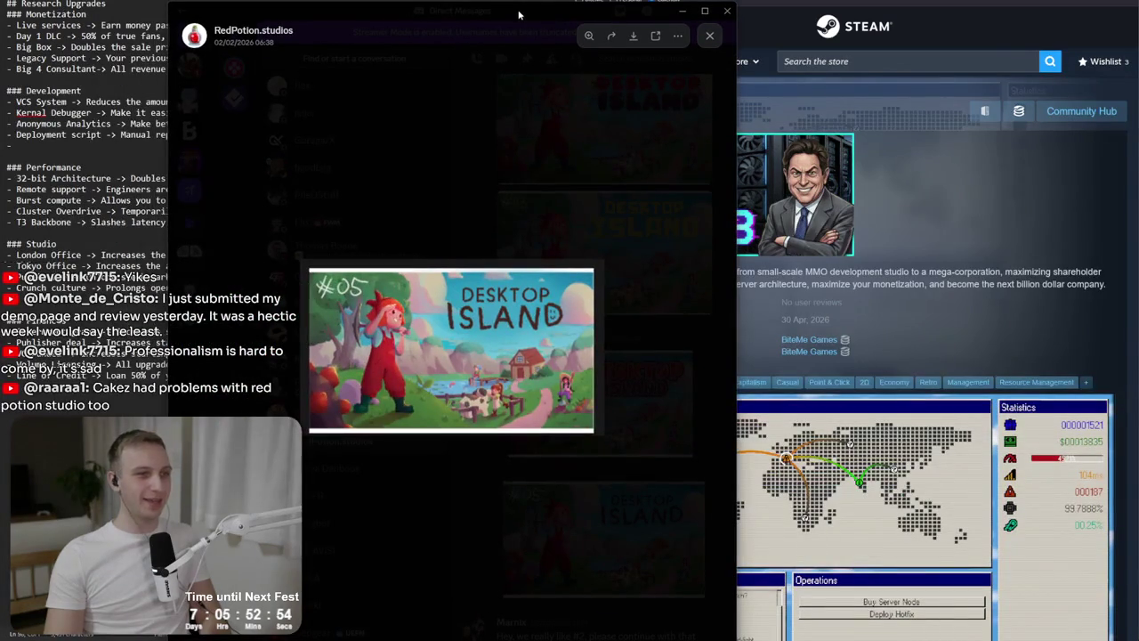
left_click(531, 327)
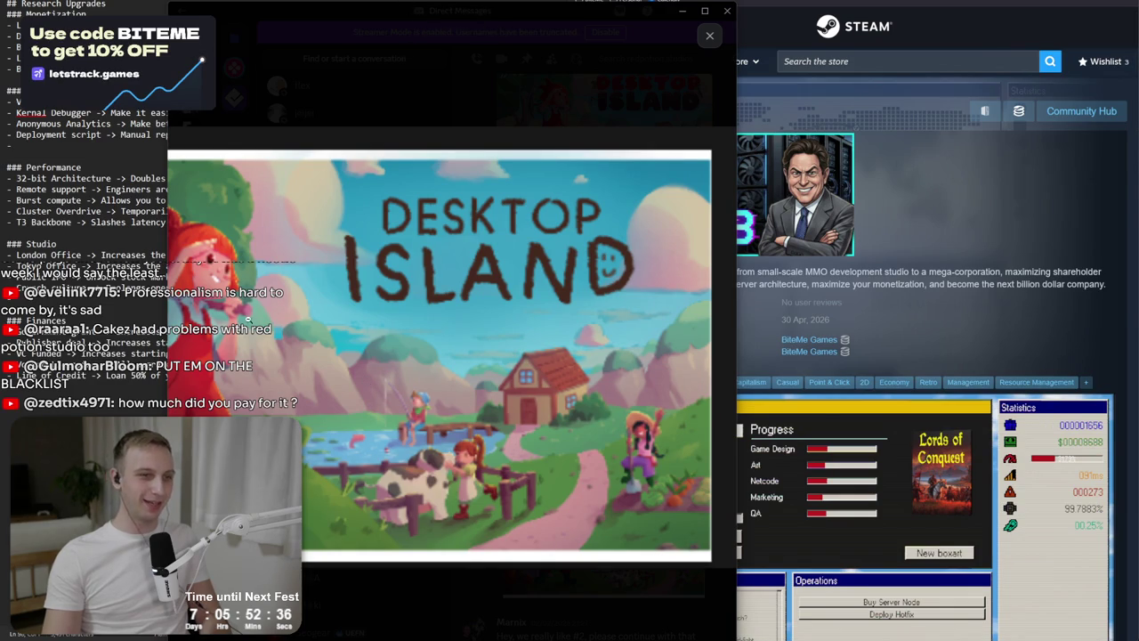
left_click_drag(511, 11, 0, 11)
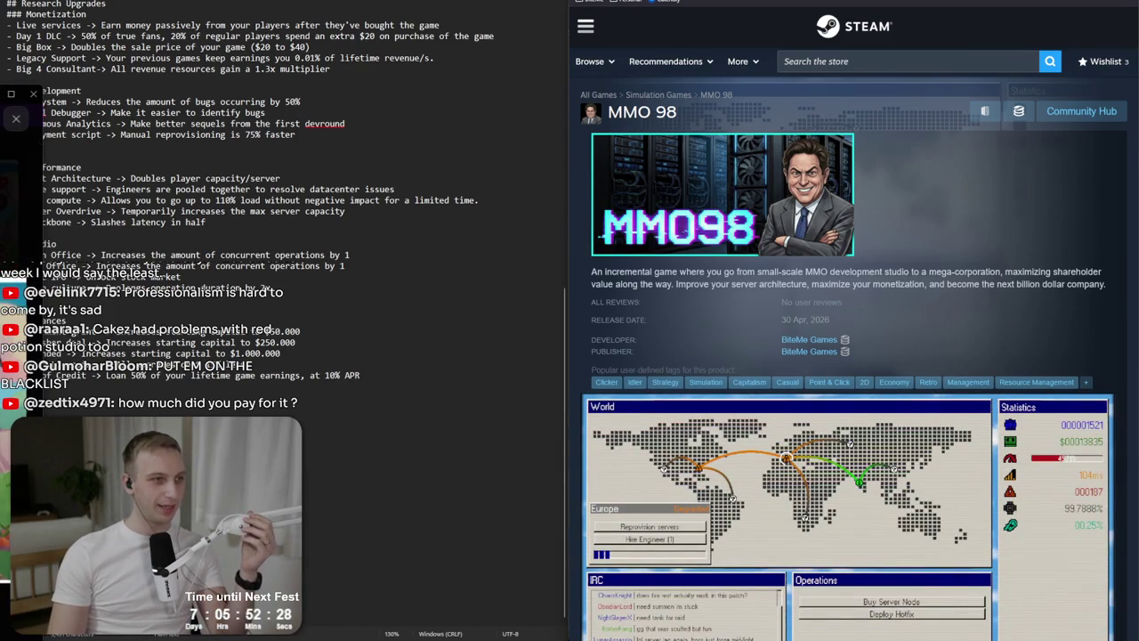
mouse_move(22, 91)
left_mouse_down()
mouse_move(472, 113)
mouse_move(677, 37)
mouse_move(618, 40)
left_mouse_up()
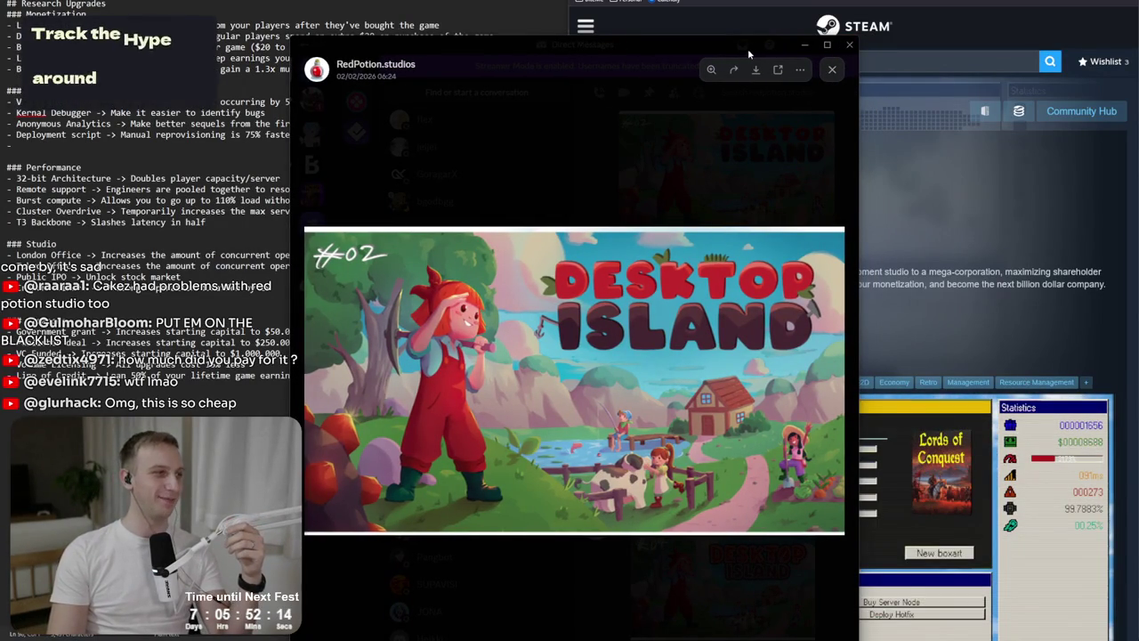
left_click(804, 45)
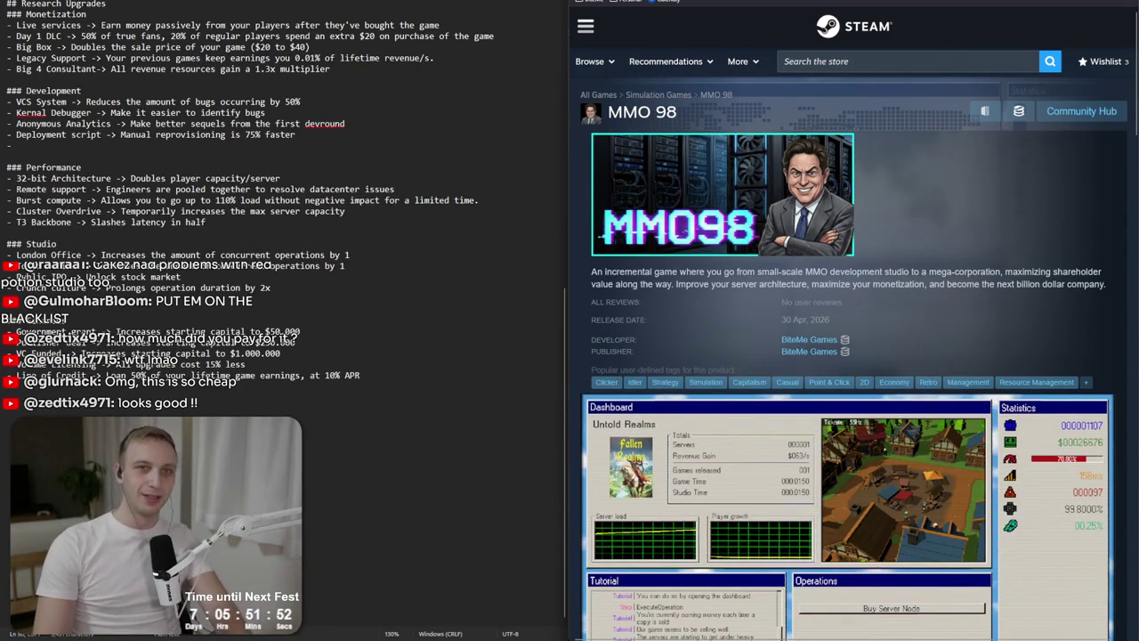
left_click(837, 1)
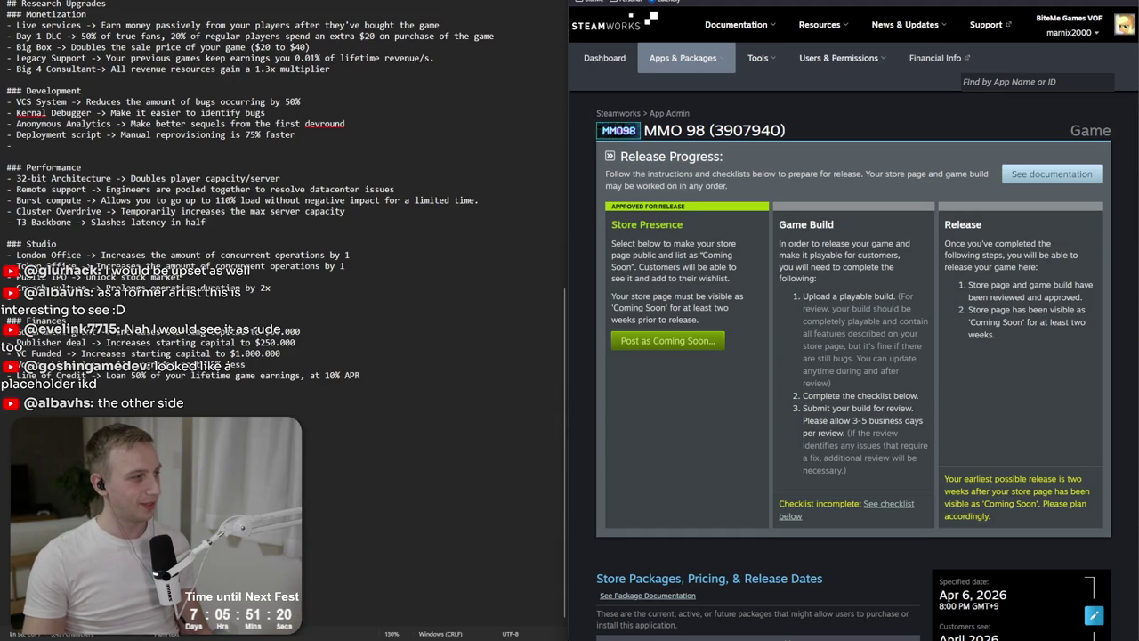
Bring up the Discord conversation with the art studio.
key("alt+Tab")
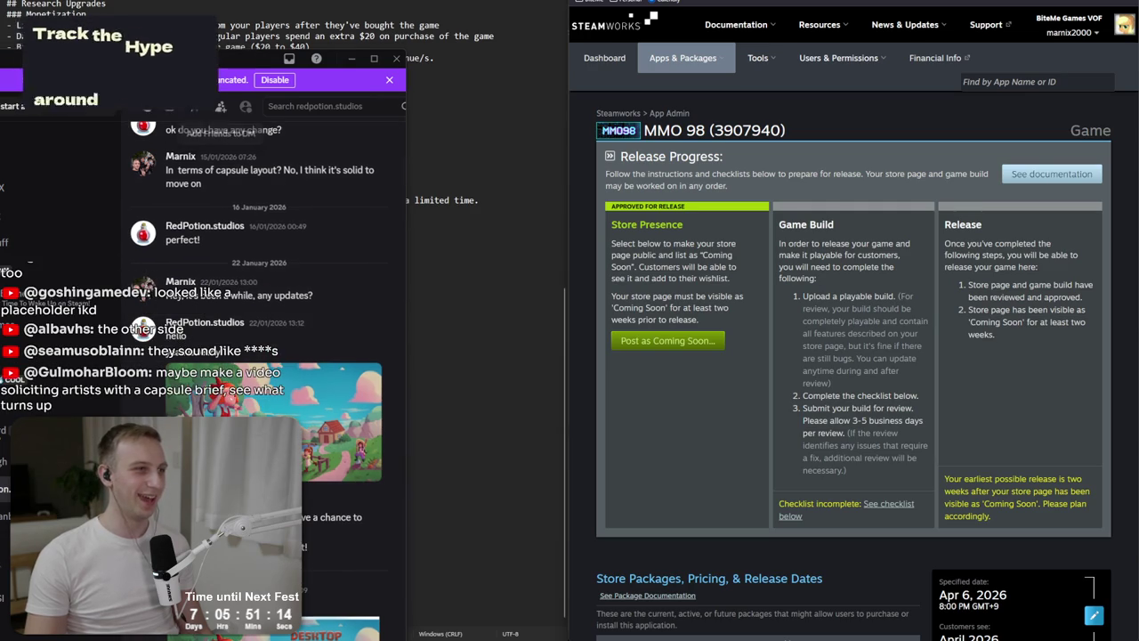
Leave Discord for the MMO98 spreadsheet and select the row 13 key.
key("alt+Tab")
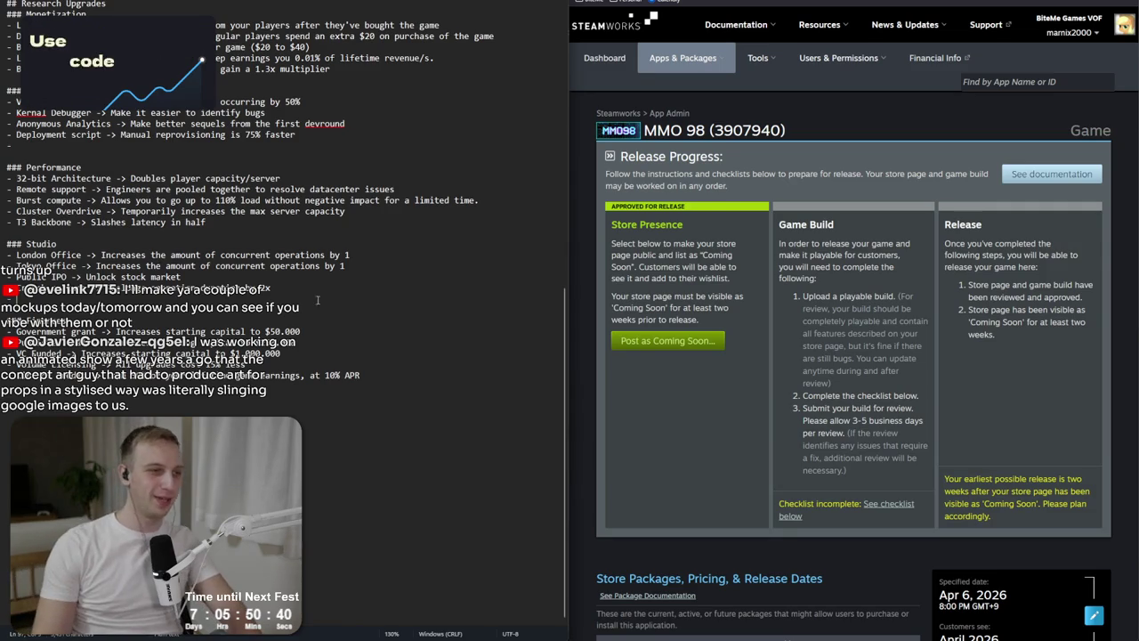
key("alt+Tab")
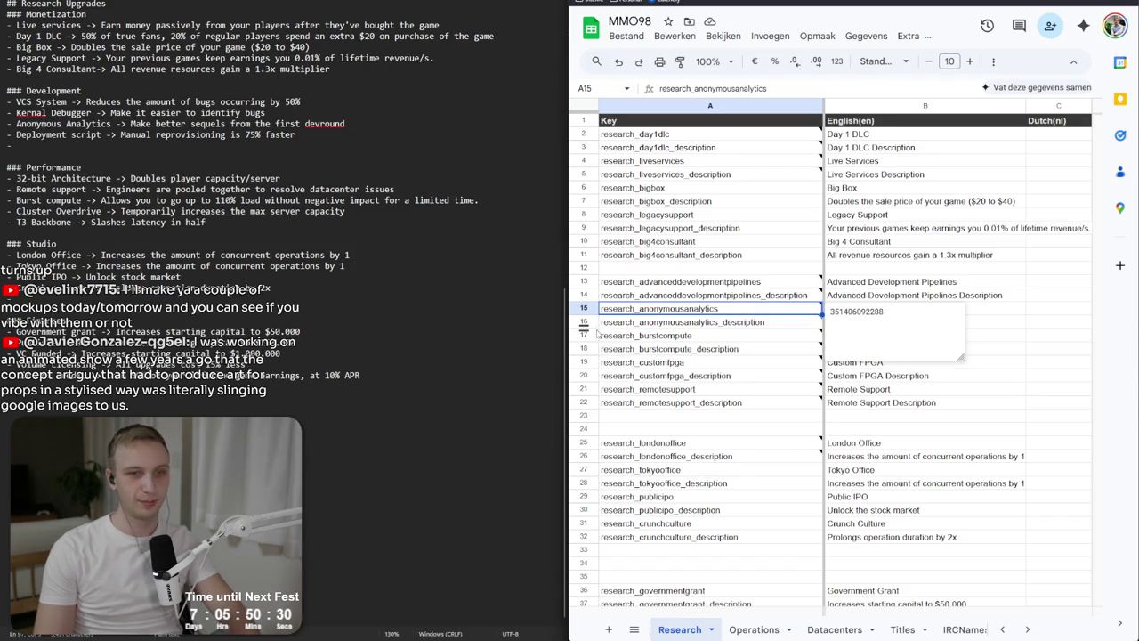
left_click(667, 296)
Rename the row 13 key to research_vcssystem and give it the English name 'VCS System'.
left_click(666, 283)
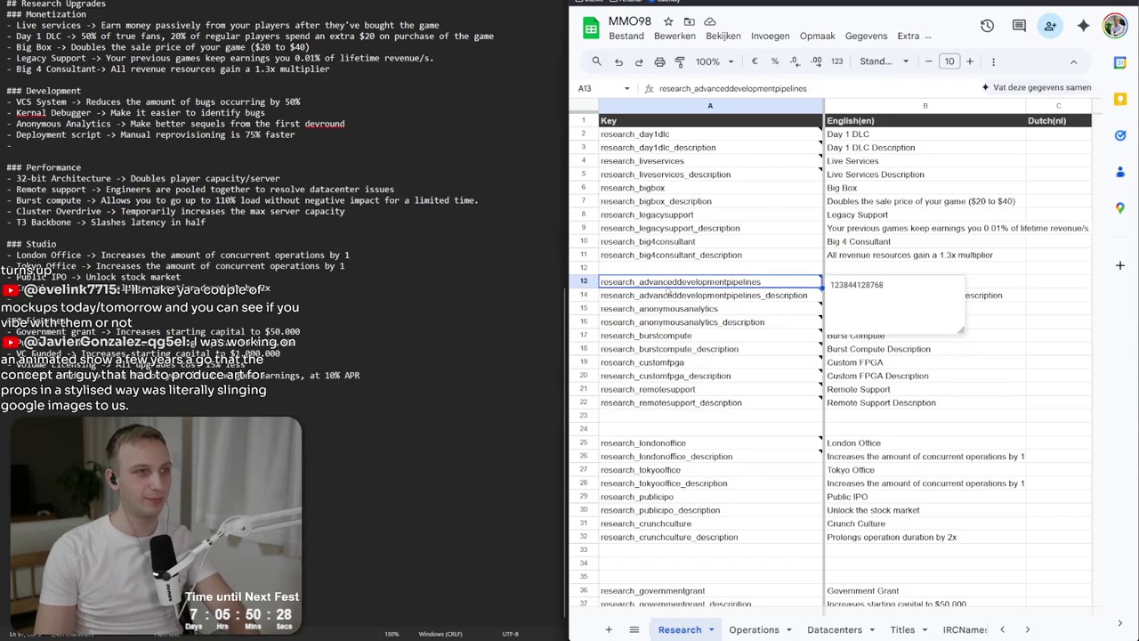
double_click(640, 281)
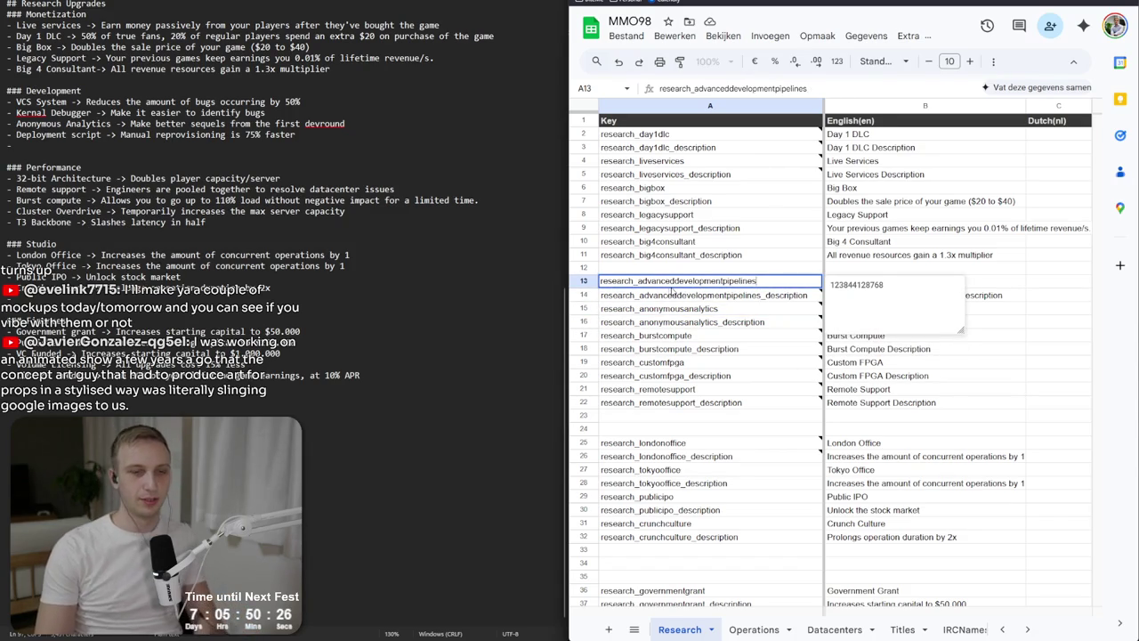
key("shift+End")
key("BackSpace")
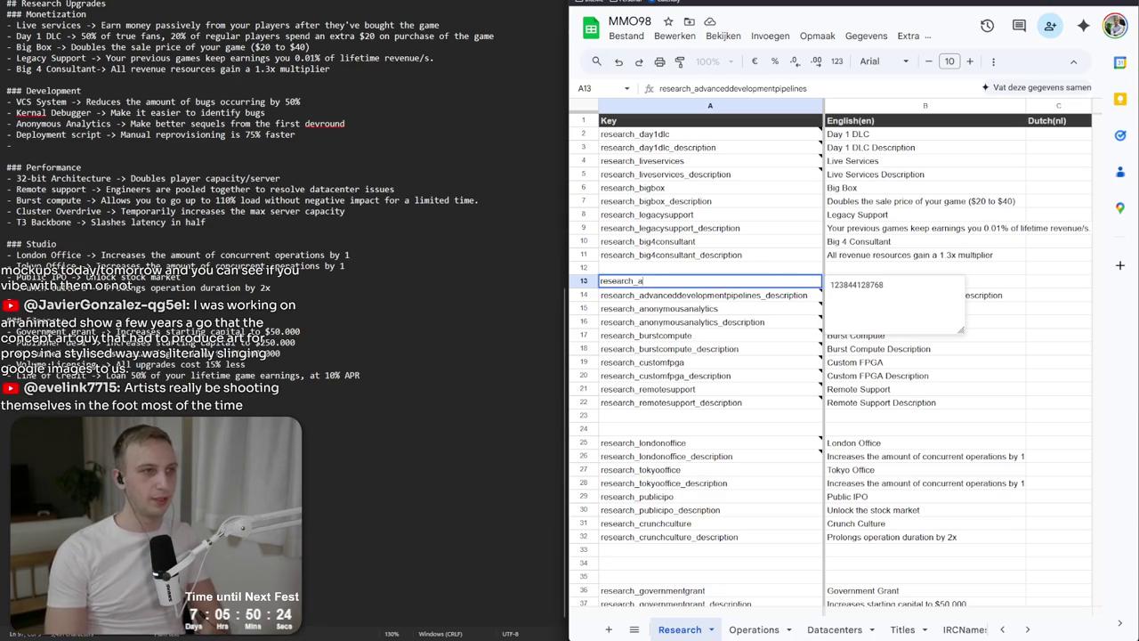
type("VCS")
key("BackSpace")
key("BackSpace")
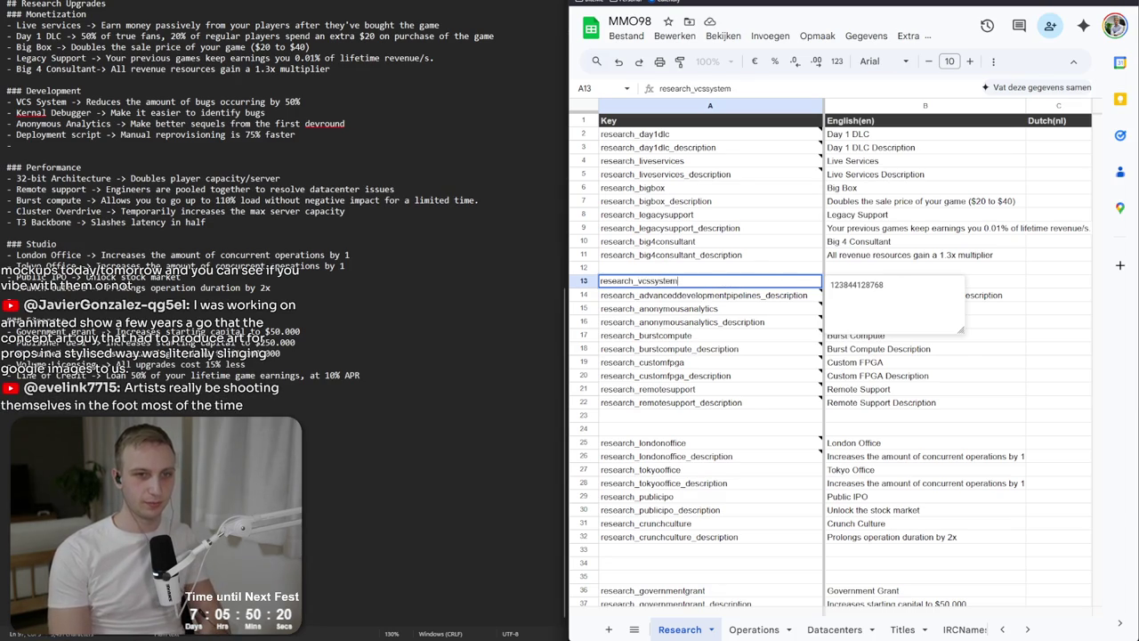
key("Return")
left_click(957, 281)
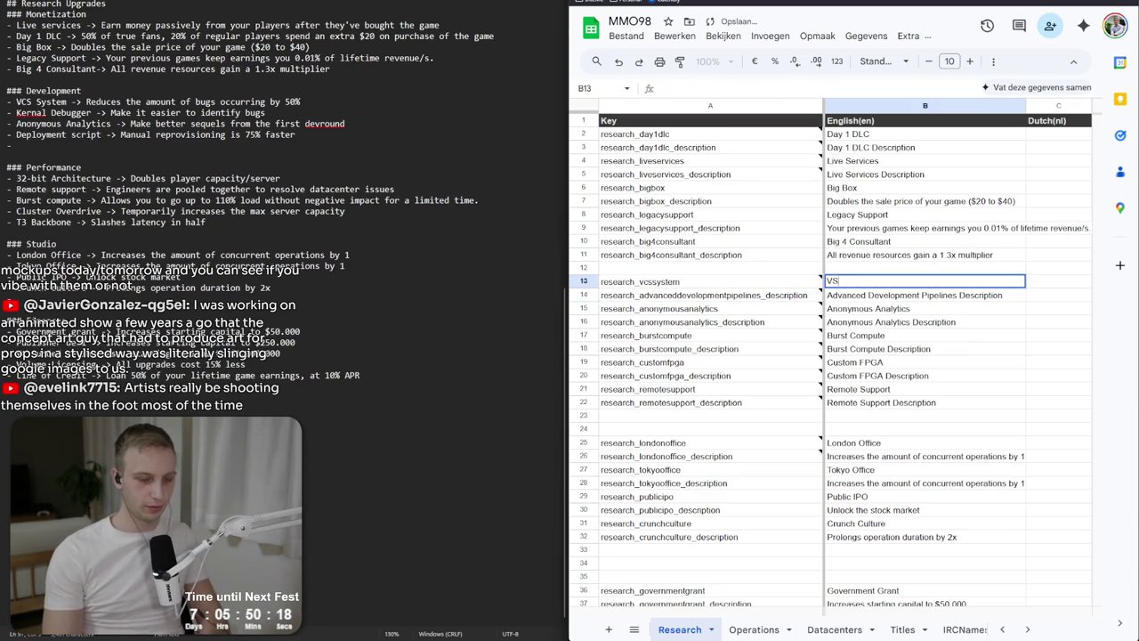
type("VCS System")
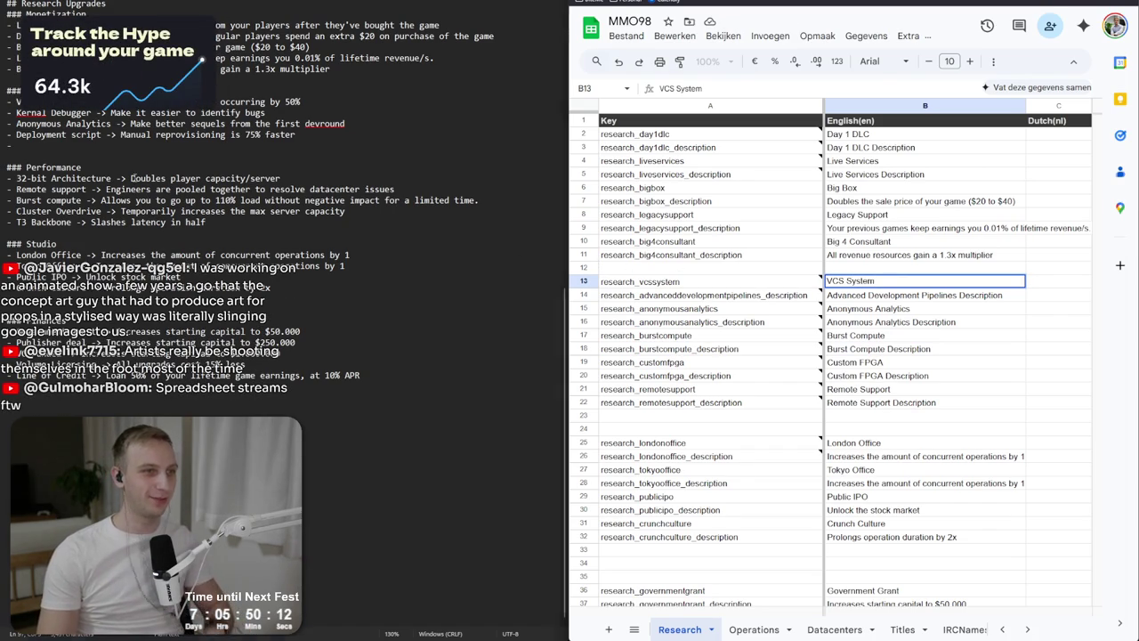
Paste 'Doubles player capacity/server' into row 14 and rename its key research_vcssystem_description.
left_click_drag(131, 178, 334, 174)
key("ctrl+c")
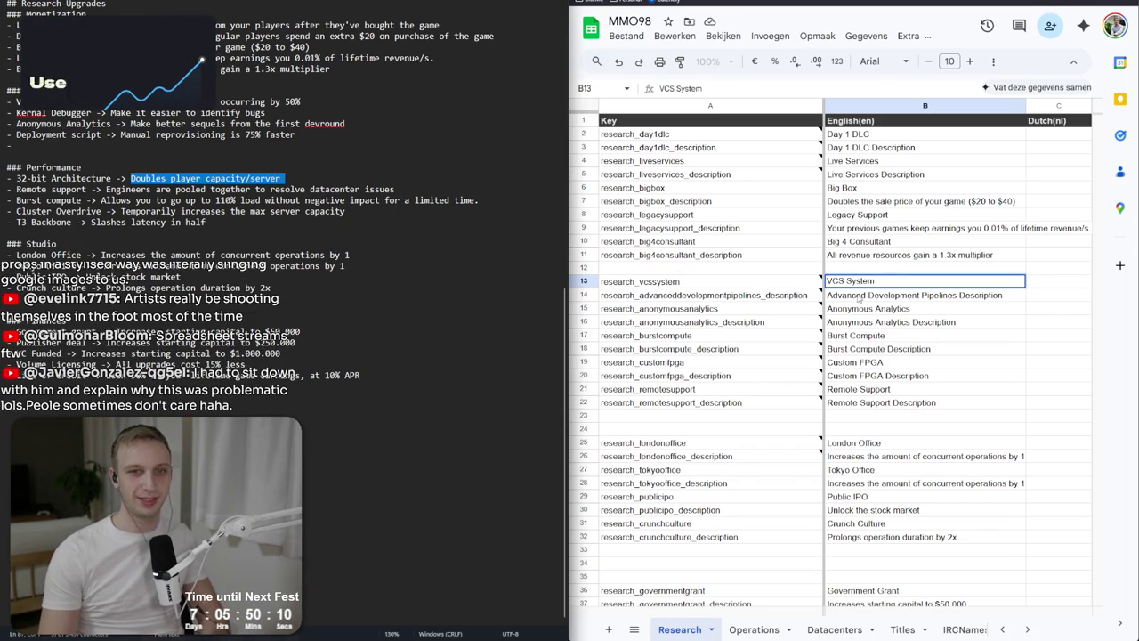
left_click(890, 294)
key("ctrl+v")
left_click(703, 294)
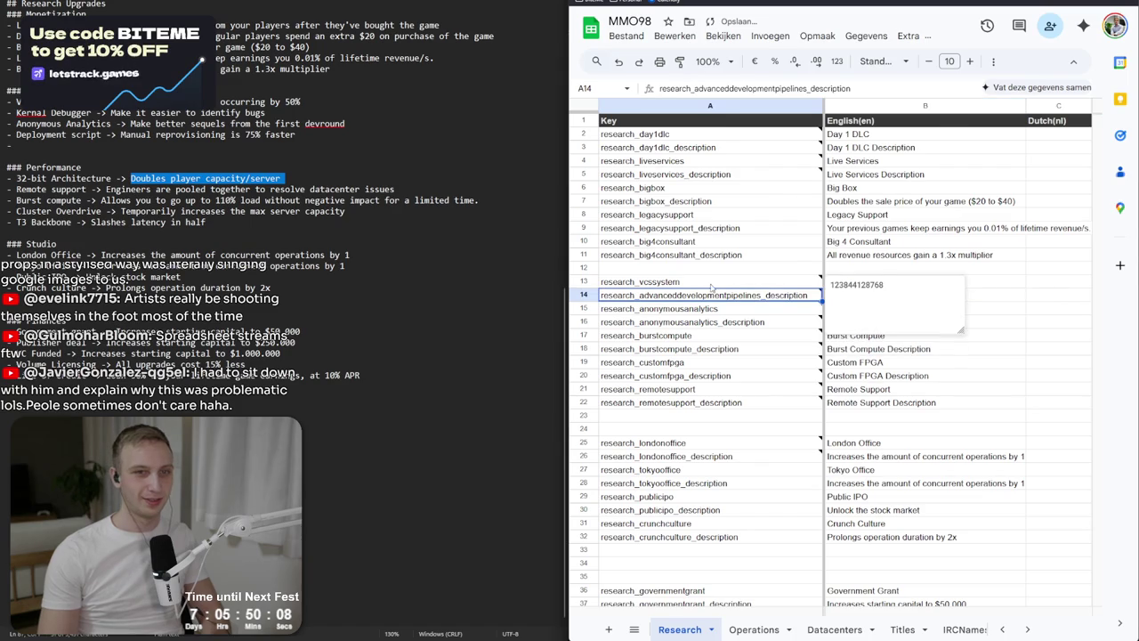
left_click_drag(638, 294, 761, 293)
type("vcss")
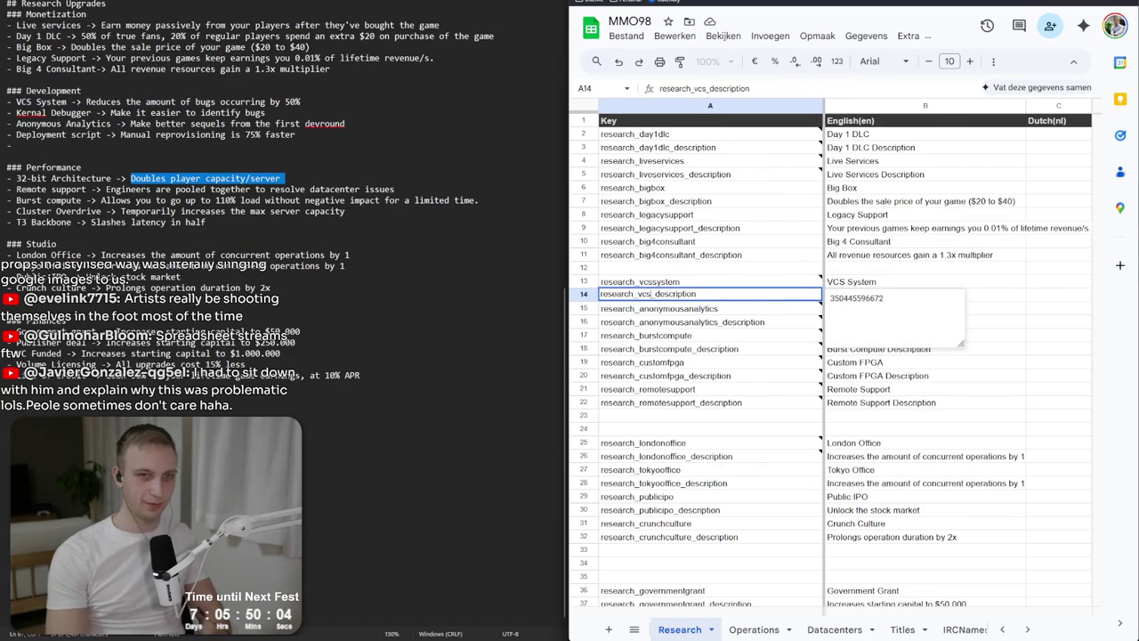
type("ystem")
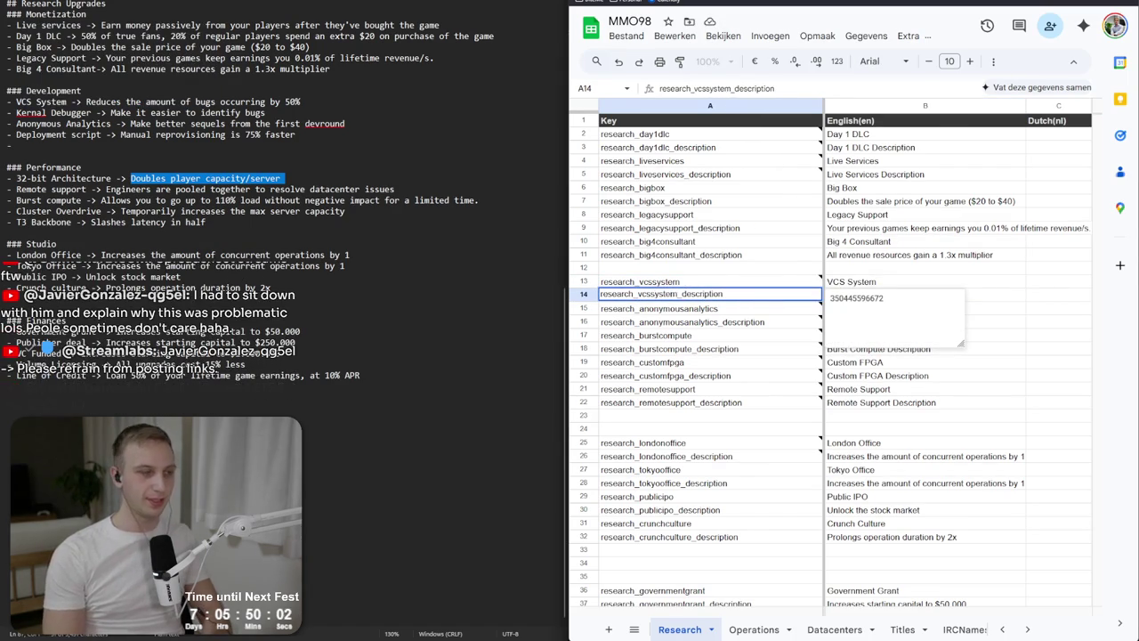
key("Return")
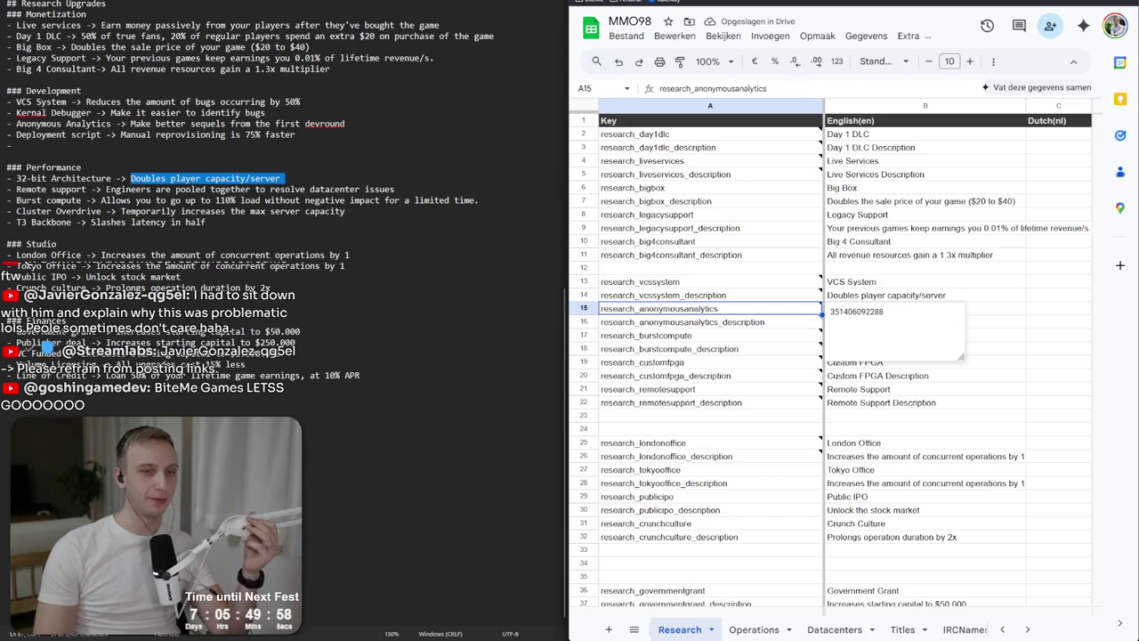
mouse_move(757, 291)
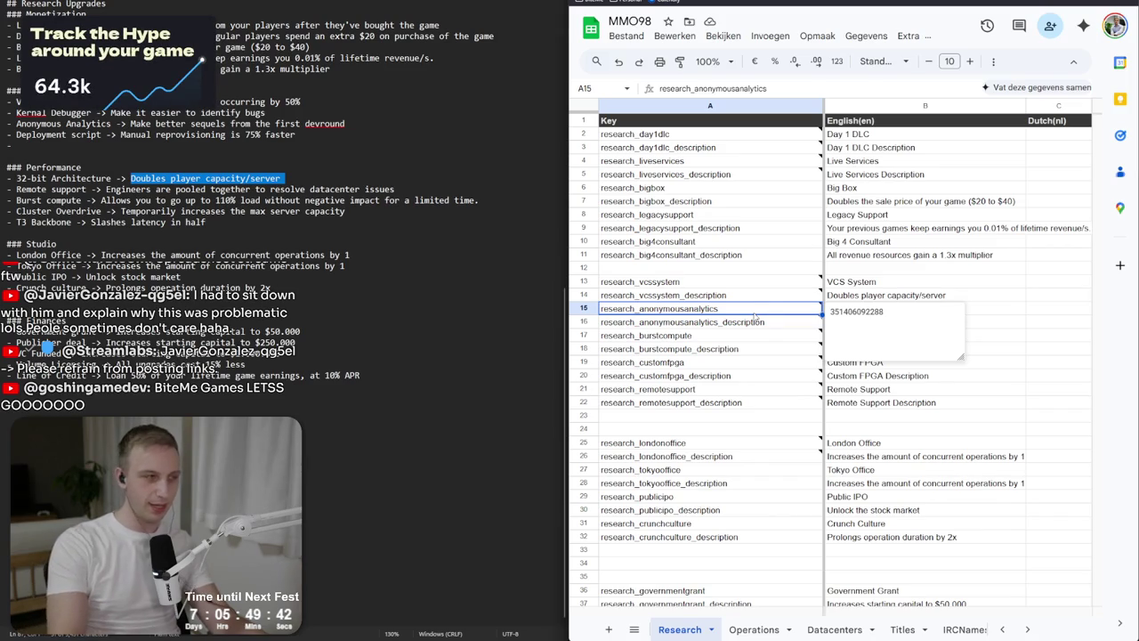
key("Right")
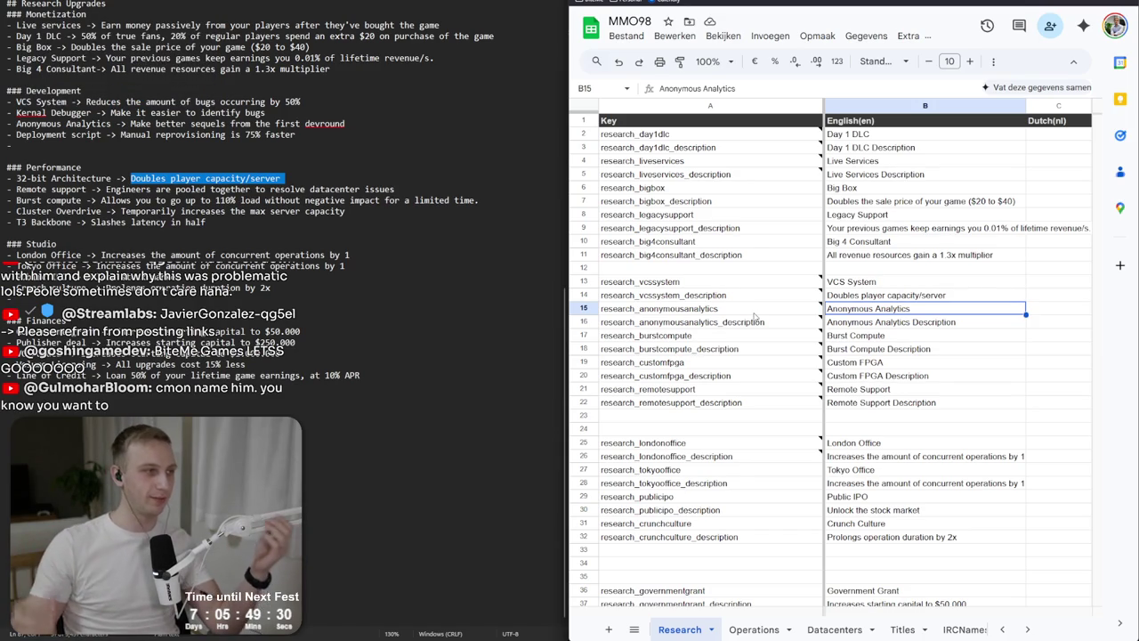
mouse_move(674, 323)
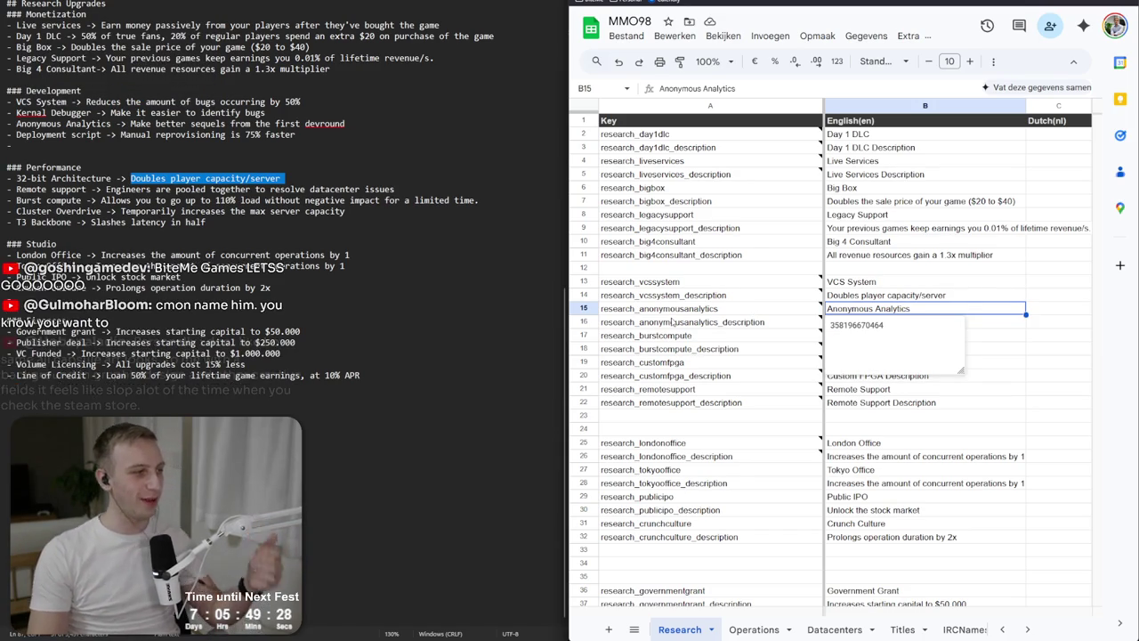